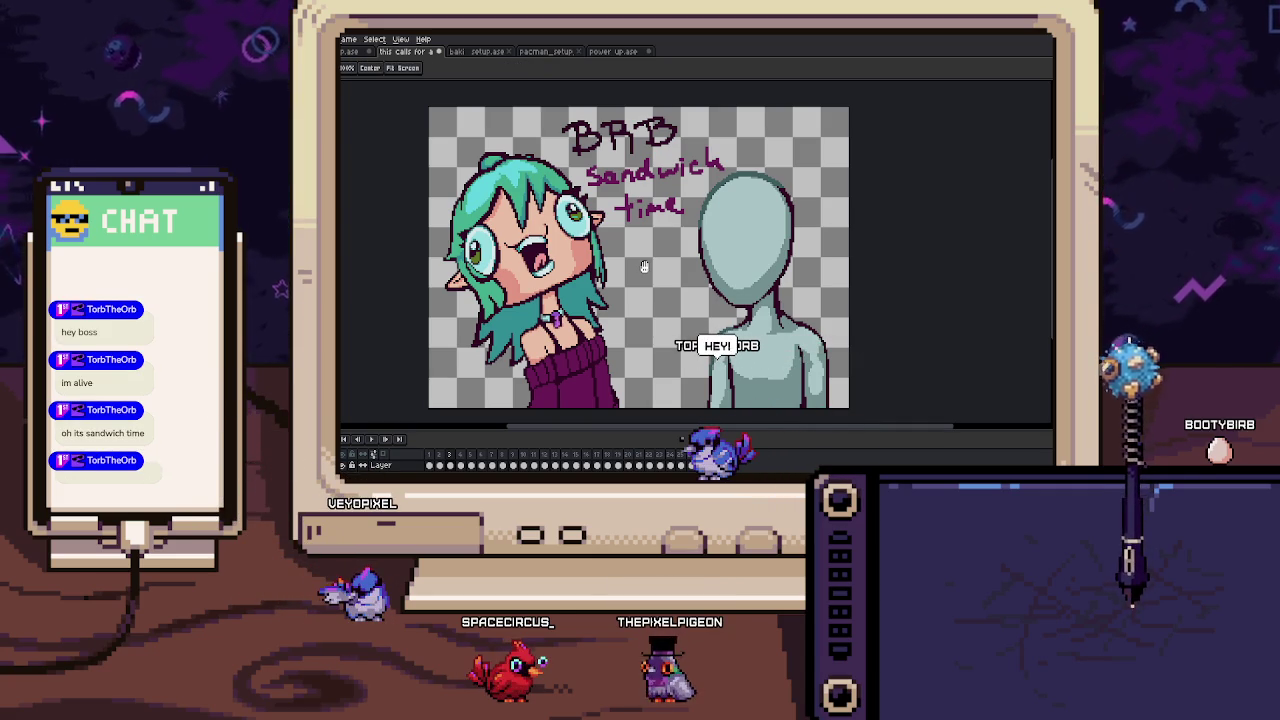
# Zoom in and erase the 'sandwich' part of the BRB sandwich time lettering, then zoom back out.
pyautogui.scroll(1, 644, 266)
pyautogui.scroll(2, 641, 240)
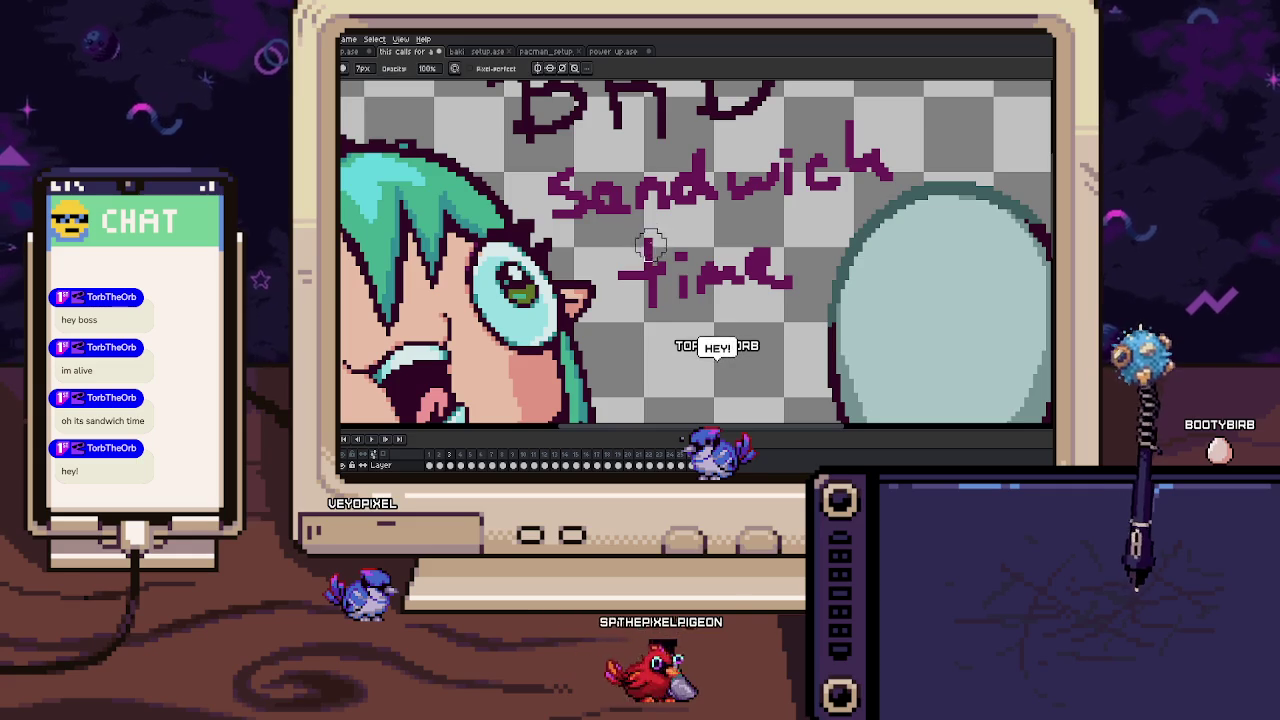
pyautogui.moveTo(838, 164); pyautogui.dragTo(748, 214)
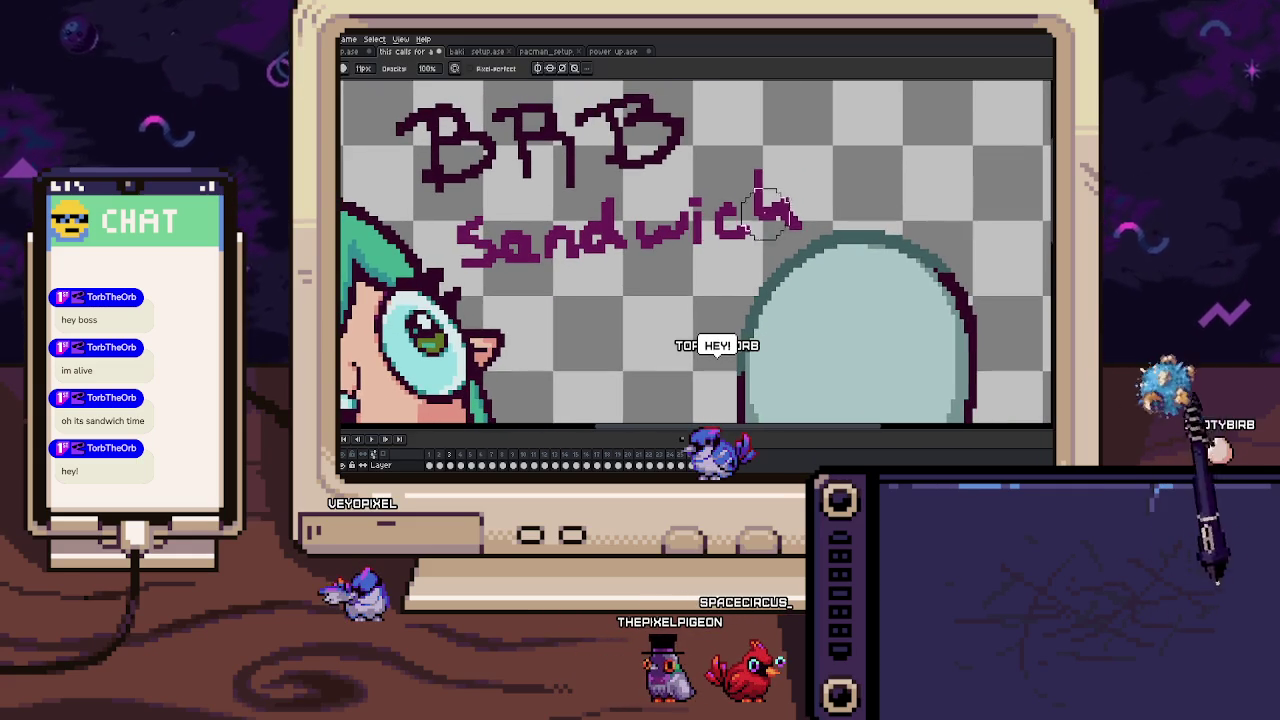
pyautogui.moveTo(765, 168)
pyautogui.mouseDown()
pyautogui.moveTo(529, 260)
pyautogui.moveTo(486, 229)
pyautogui.moveTo(543, 271)
pyautogui.moveTo(508, 194)
pyautogui.moveTo(654, 240)
pyautogui.moveTo(737, 223)
pyautogui.mouseUp()
pyautogui.scroll(-5, 737, 223)
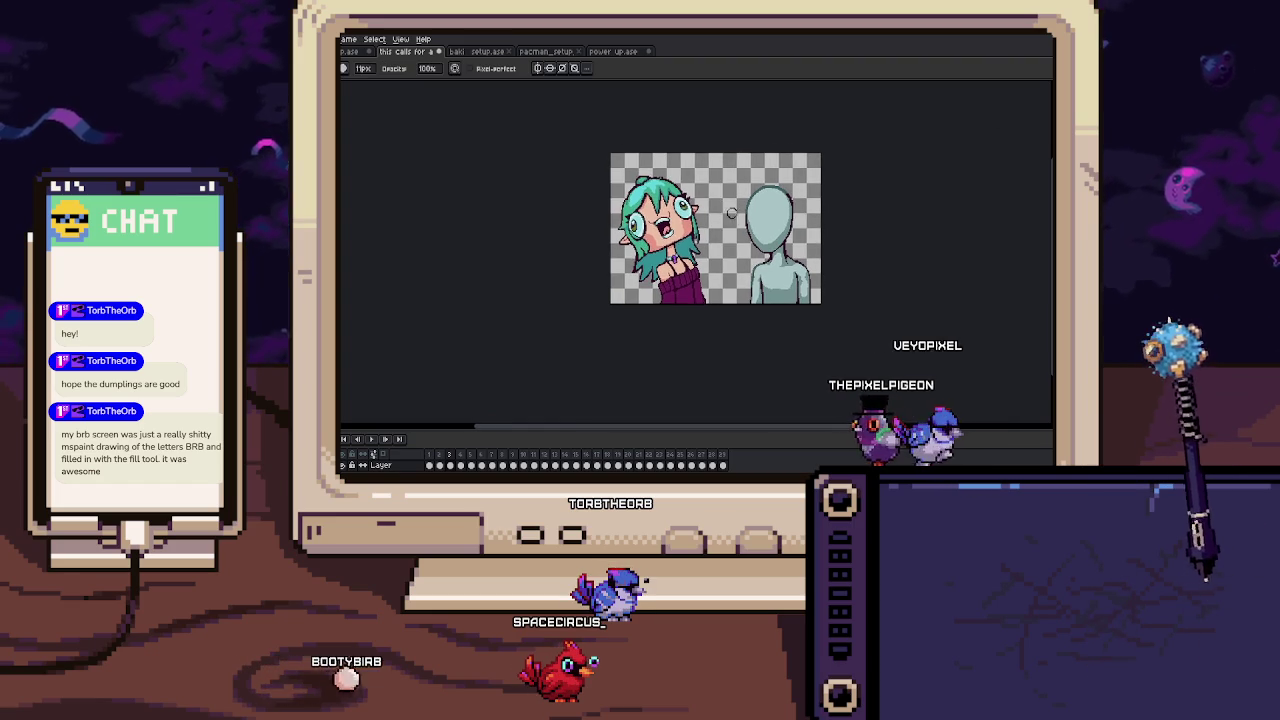
pyautogui.press('Right')
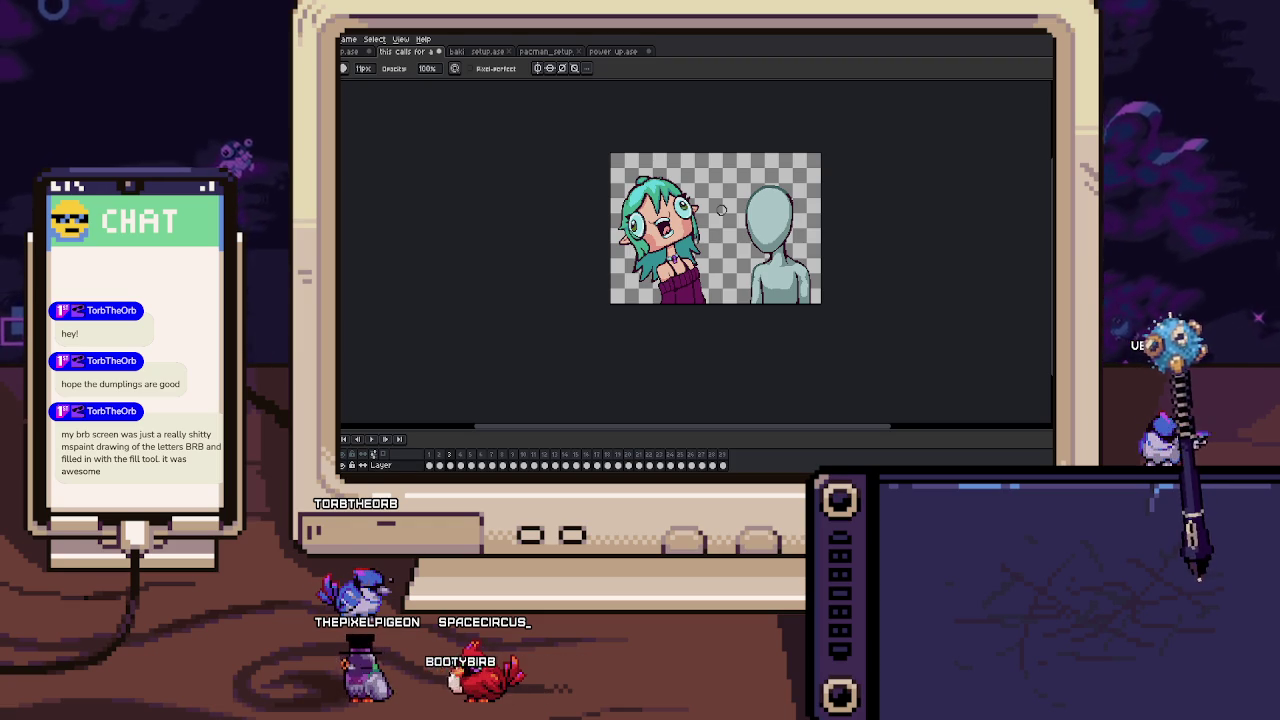
pyautogui.click(480, 51)
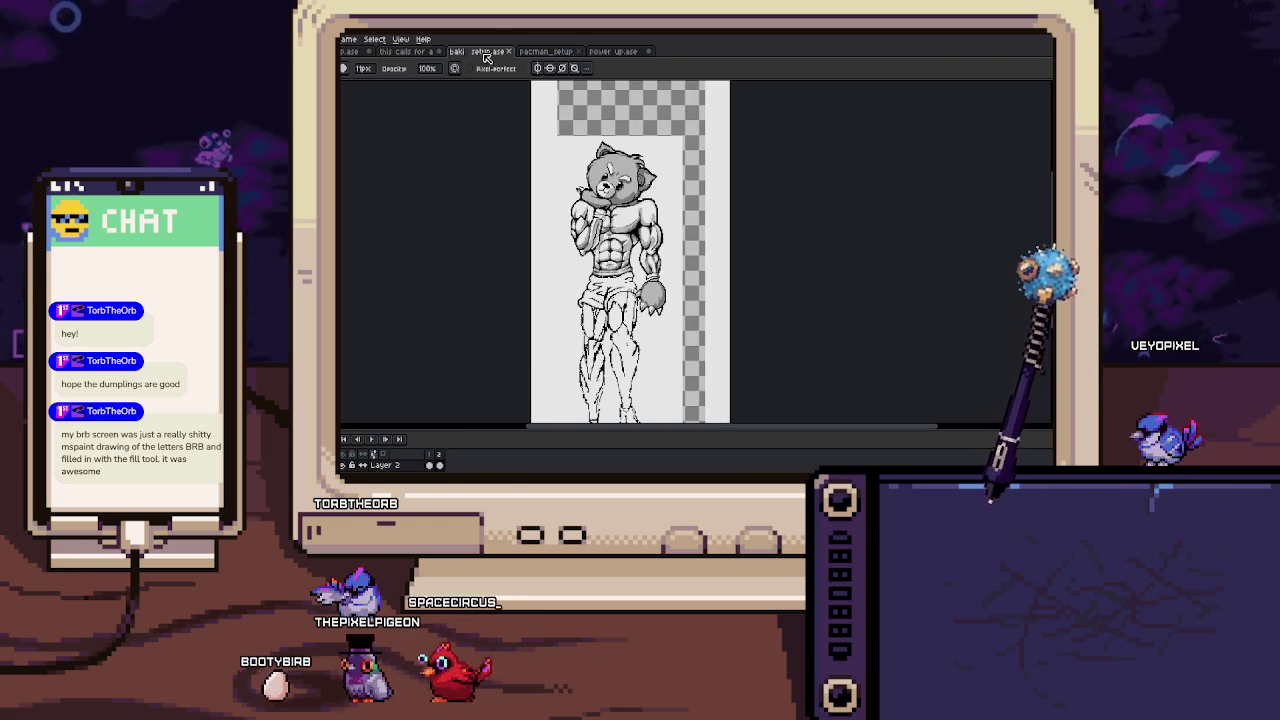
pyautogui.scroll(3, 640, 245)
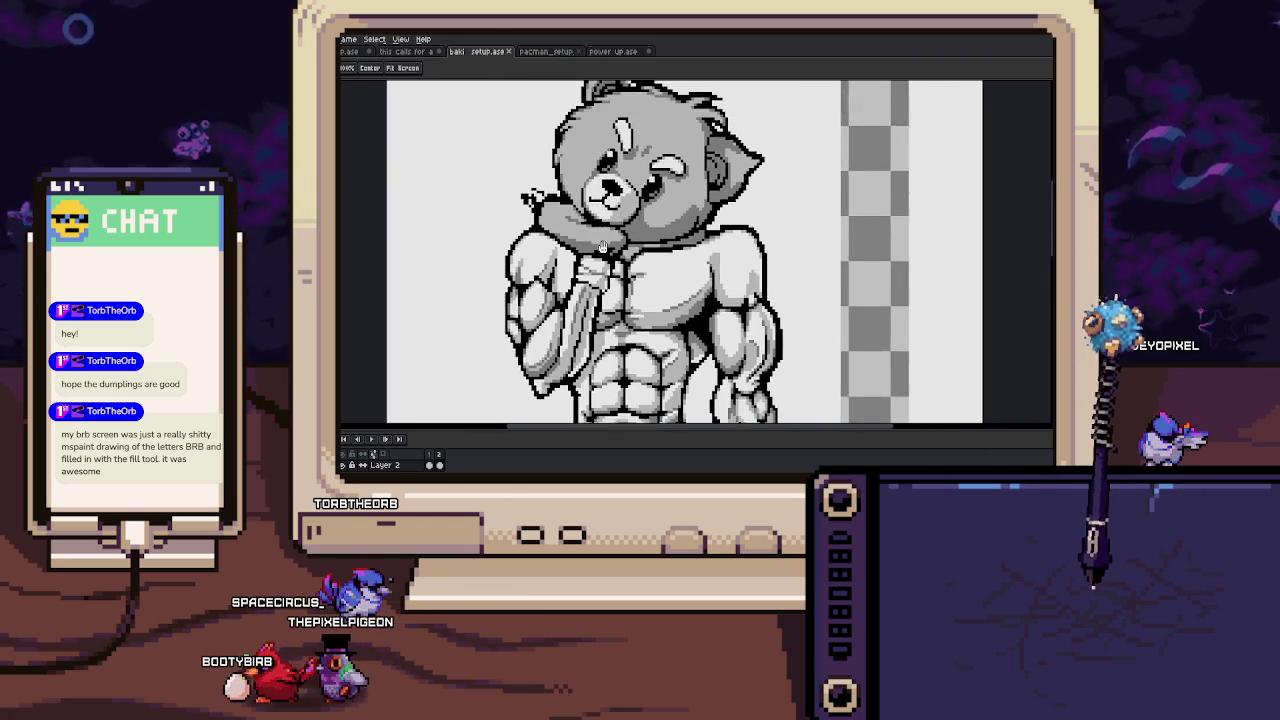
pyautogui.scroll(-3, 640, 245)
pyautogui.press('b')
pyautogui.moveTo(615, 300); pyautogui.dragTo(625, 240)
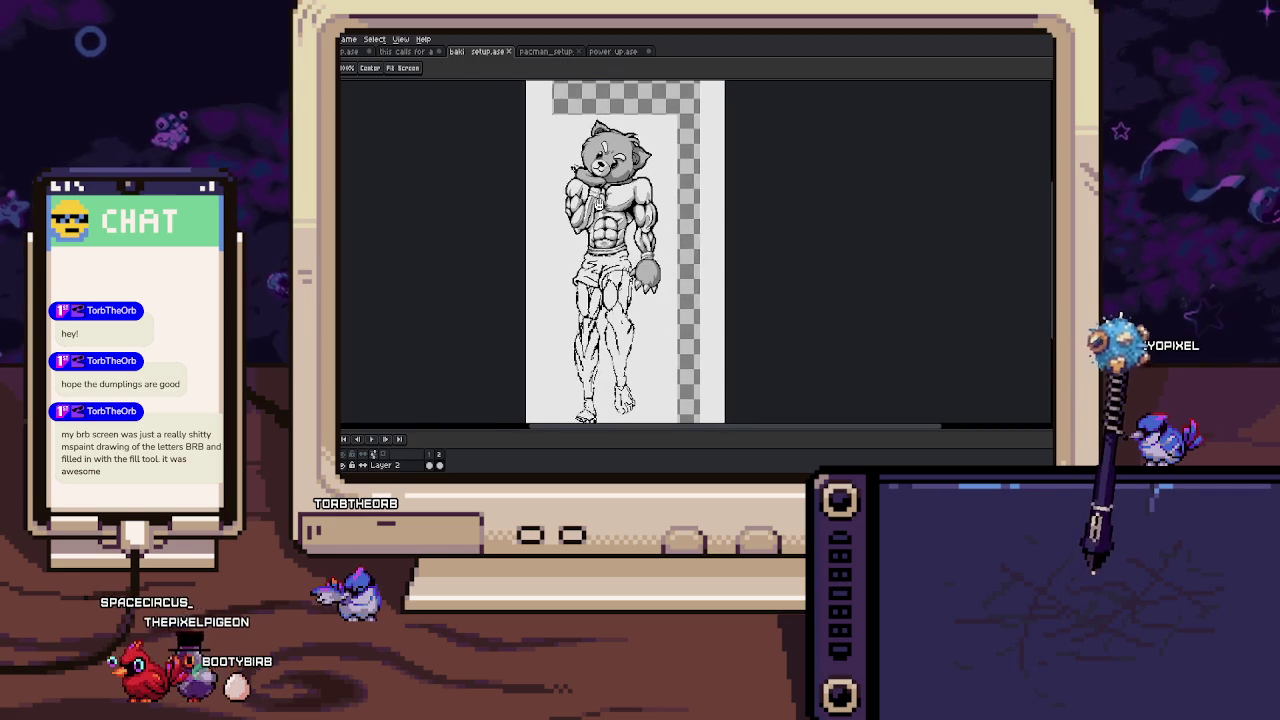
pyautogui.click(405, 51)
pyautogui.click(547, 51)
pyautogui.press('Return')
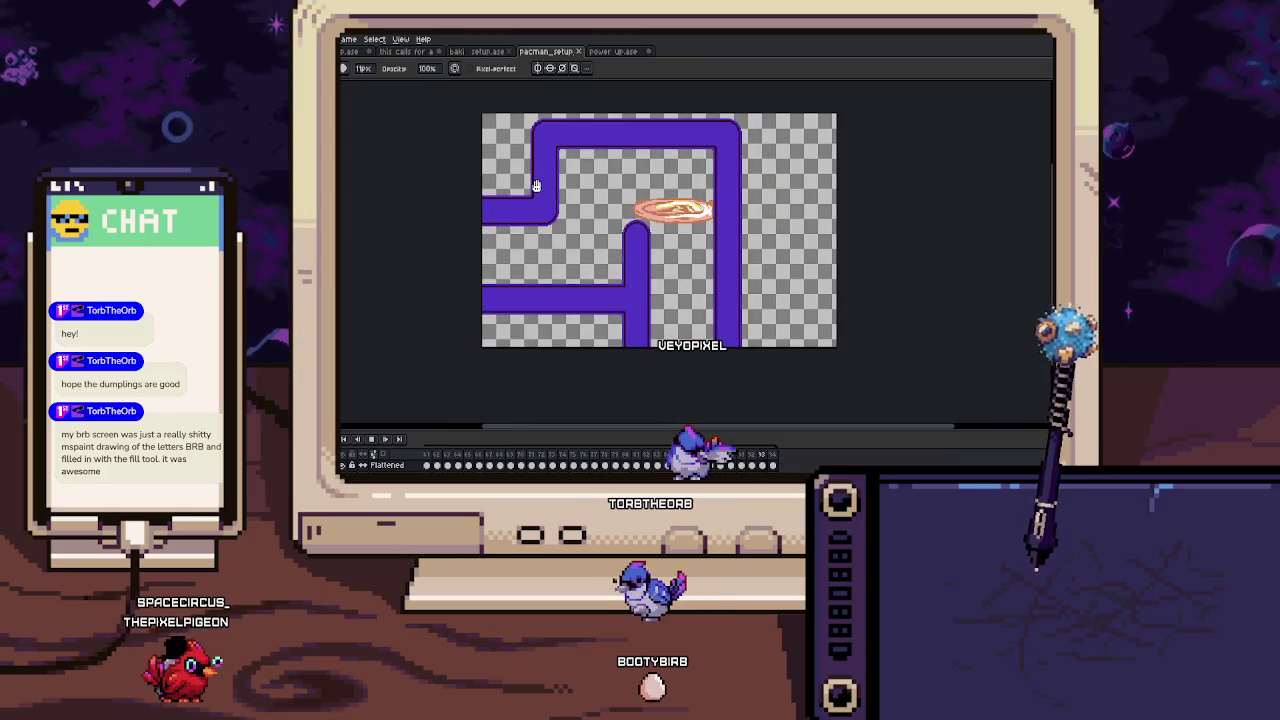
pyautogui.click(608, 51)
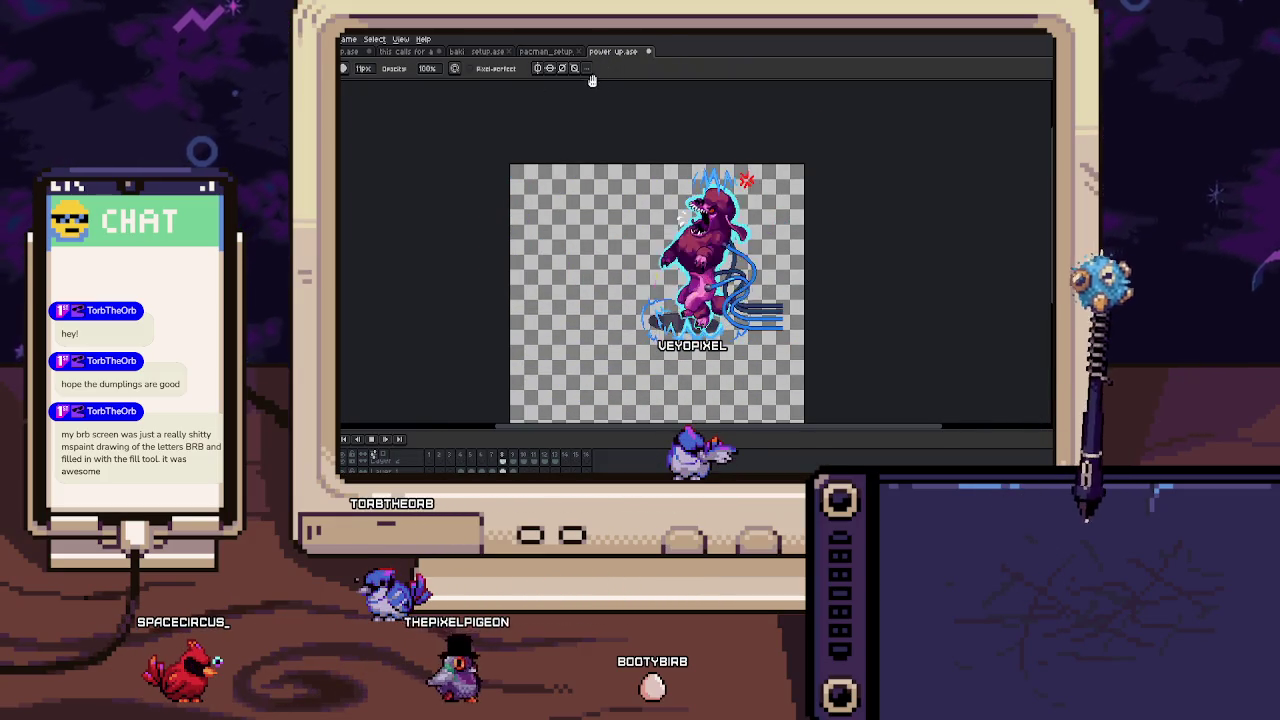
pyautogui.click(488, 51)
pyautogui.click(613, 51)
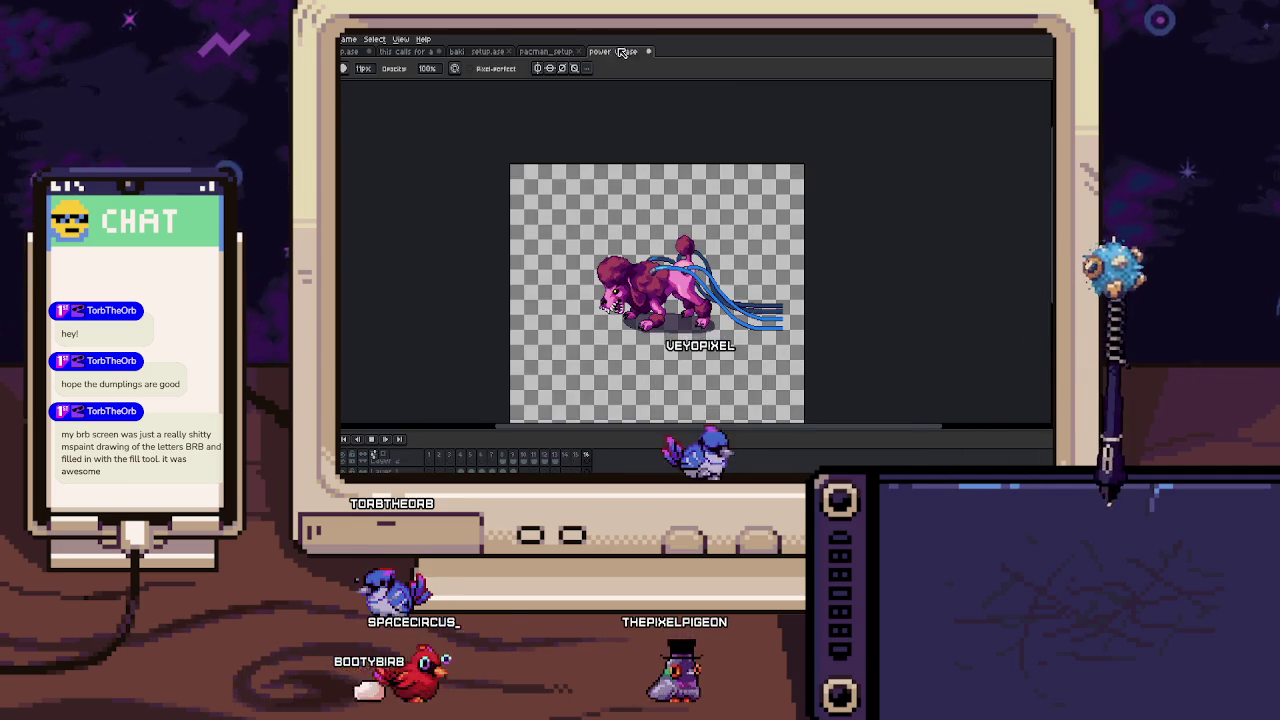
pyautogui.click(405, 51)
pyautogui.moveTo(532, 156); pyautogui.dragTo(546, 129)
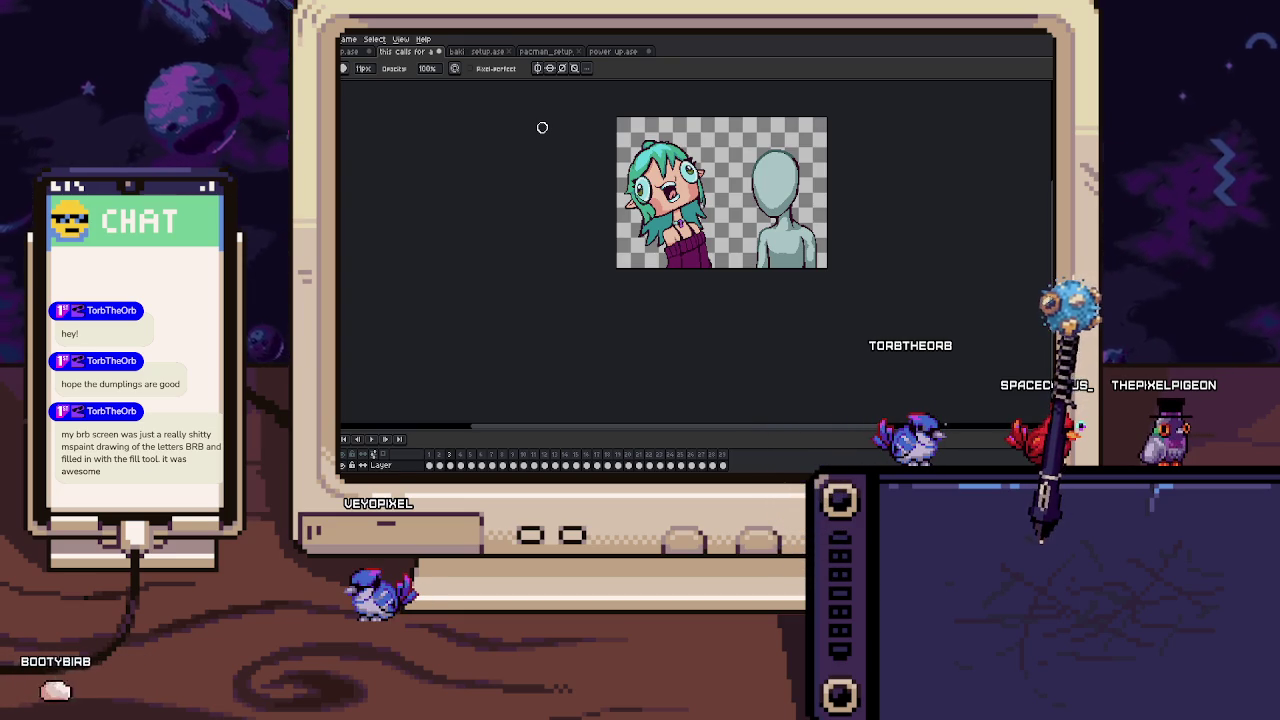
# Shift the sprite lower in view and step through the timeline frames to the calm-smile frame.
pyautogui.moveTo(542, 127); pyautogui.dragTo(527, 167)
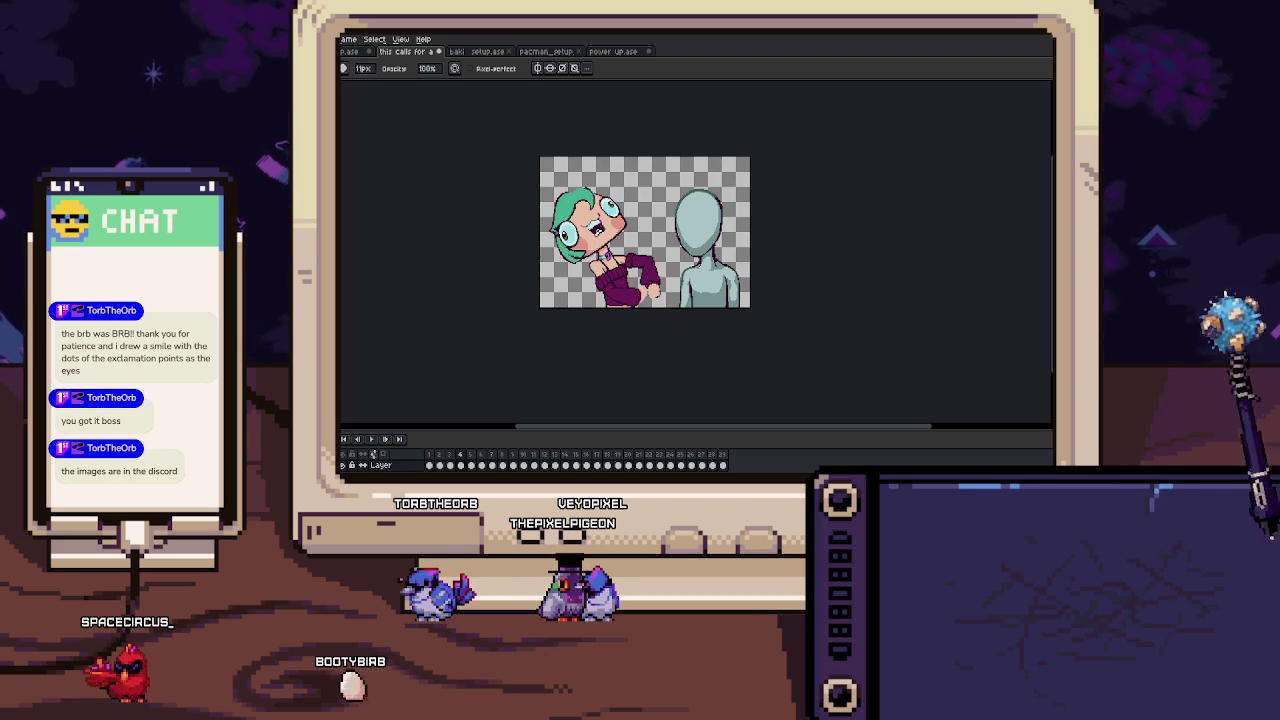
pyautogui.press('Right')
pyautogui.press('Right')
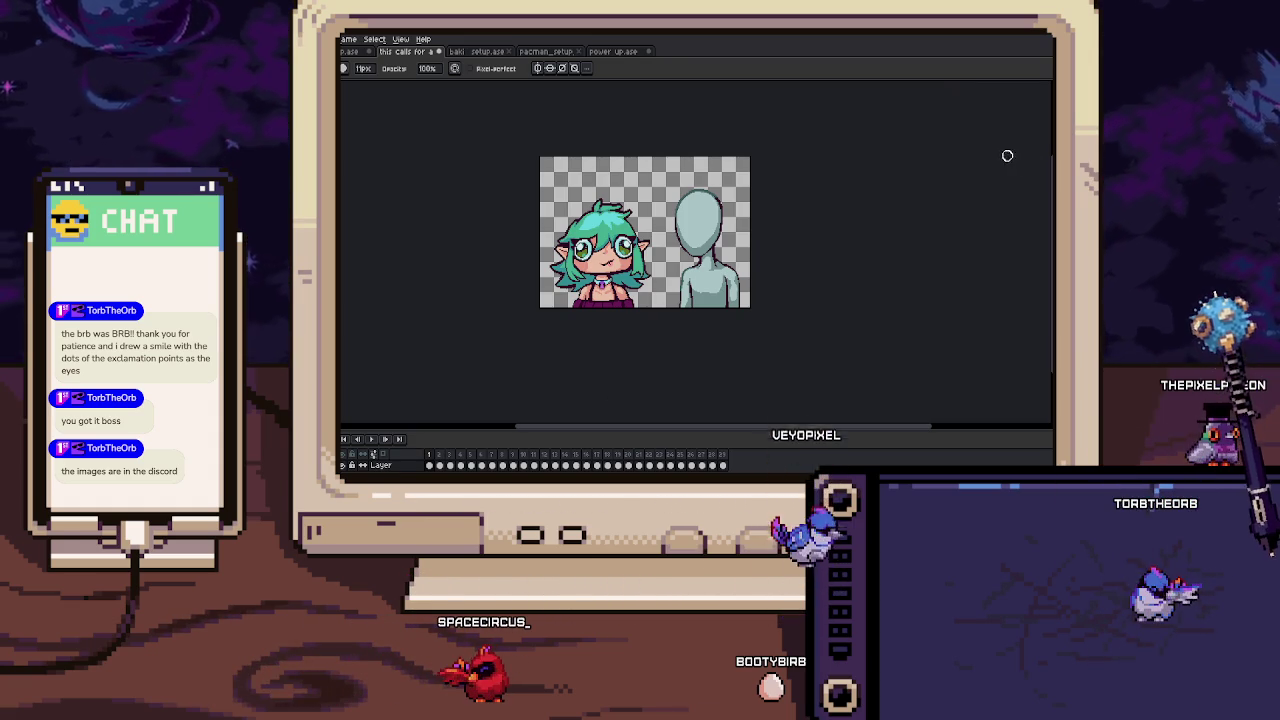
pyautogui.press('Return')
pyautogui.scroll(3, 612, 210)
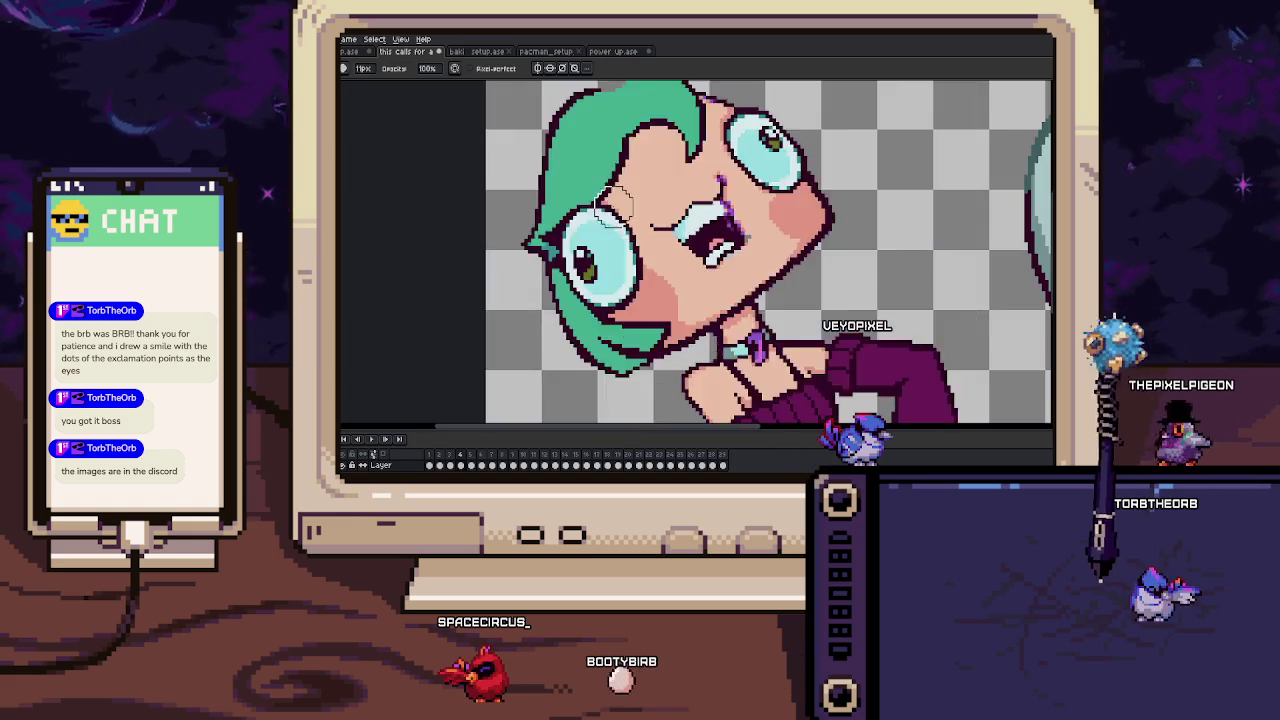
pyautogui.press('i')
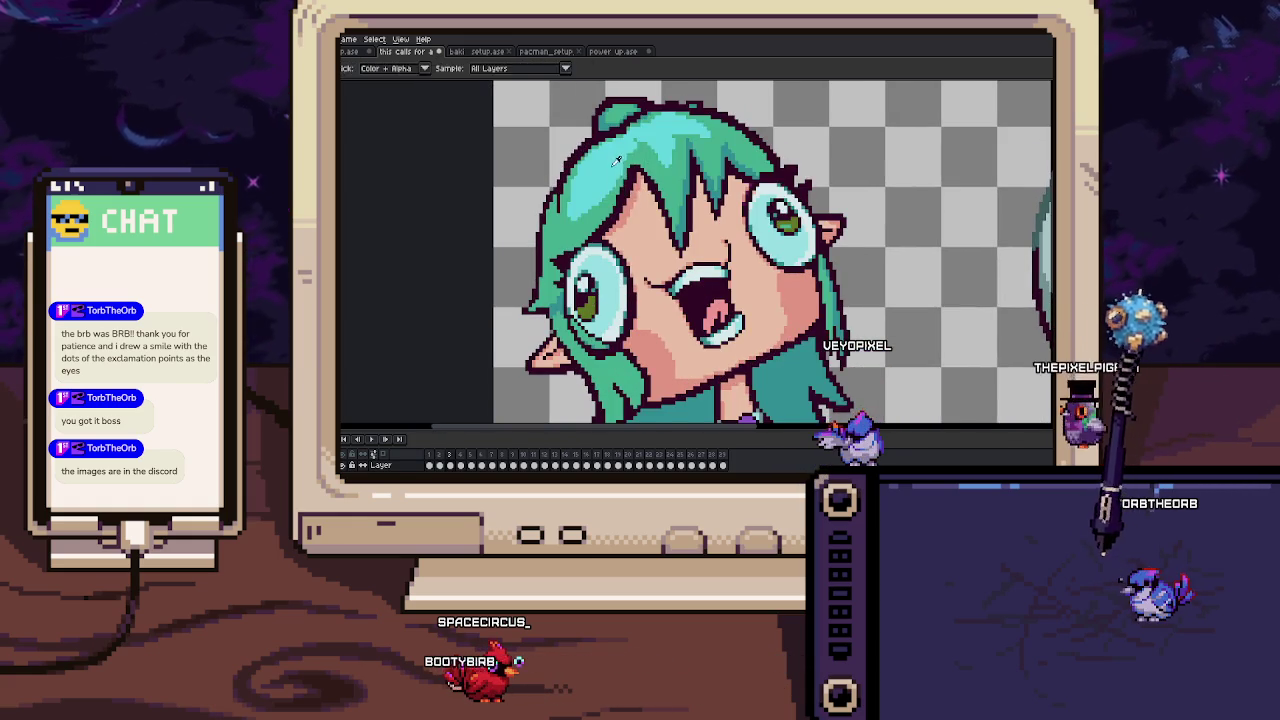
pyautogui.press('b')
pyautogui.press('Right')
pyautogui.moveTo(616, 160)
pyautogui.mouseDown()
pyautogui.moveTo(578, 205)
pyautogui.moveTo(595, 194)
pyautogui.mouseUp()
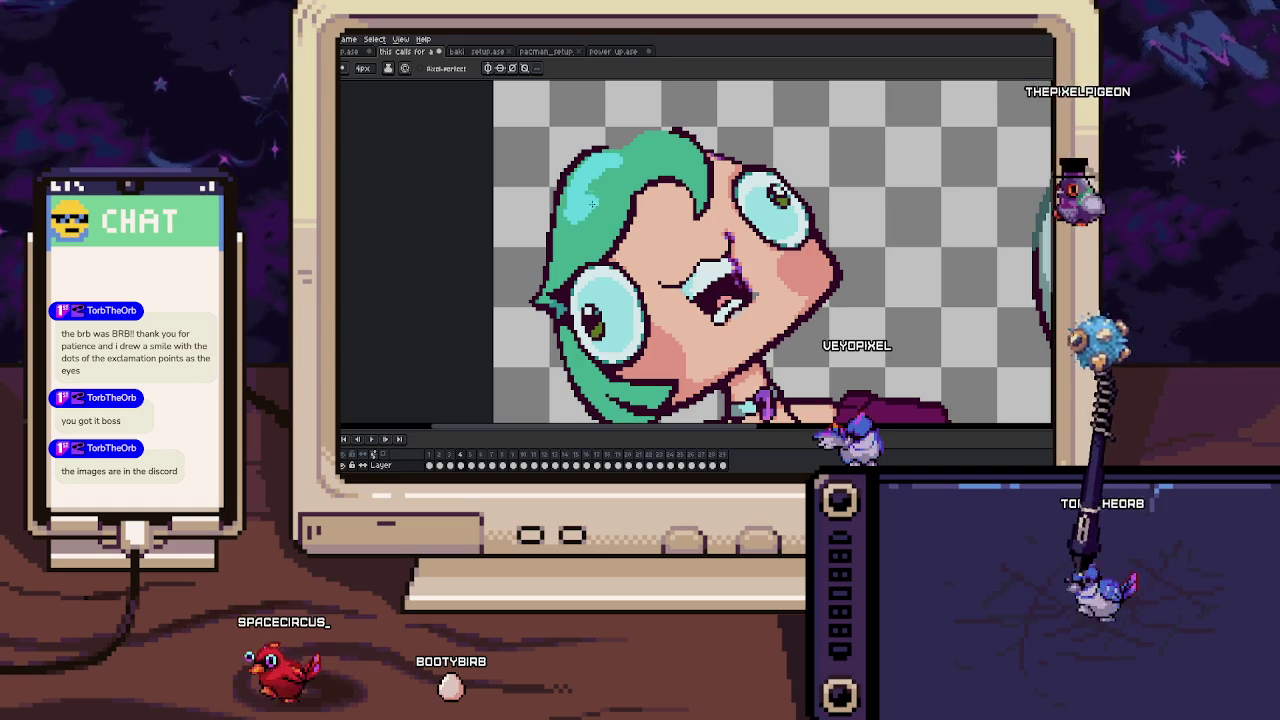
pyautogui.press('Right')
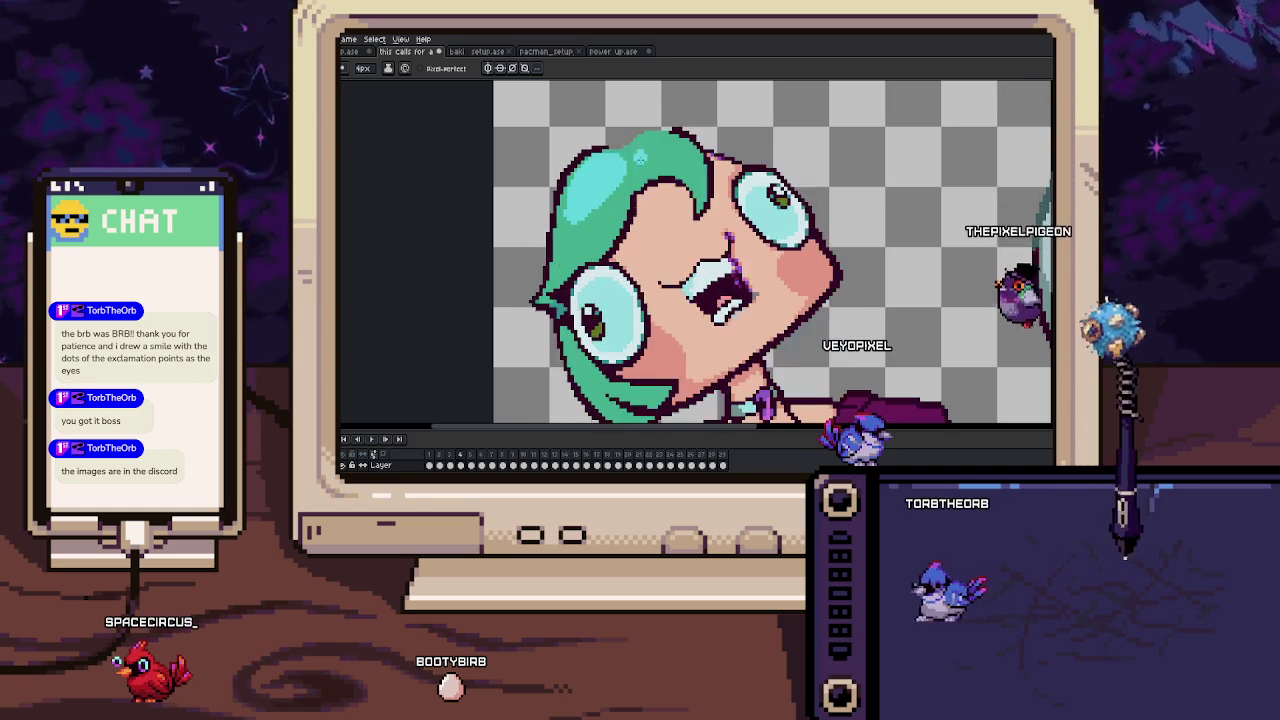
pyautogui.press('Left')
pyautogui.scroll(1, 629, 150)
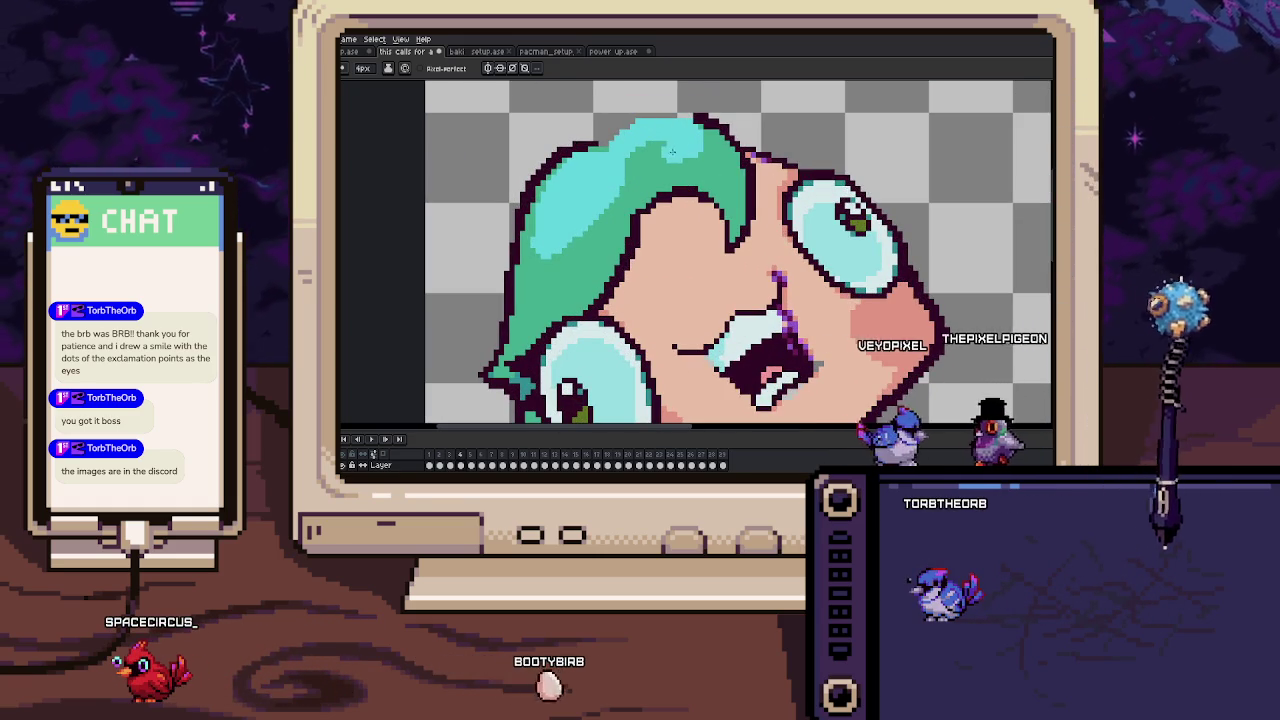
pyautogui.press('alt')
pyautogui.scroll(1, 677, 133)
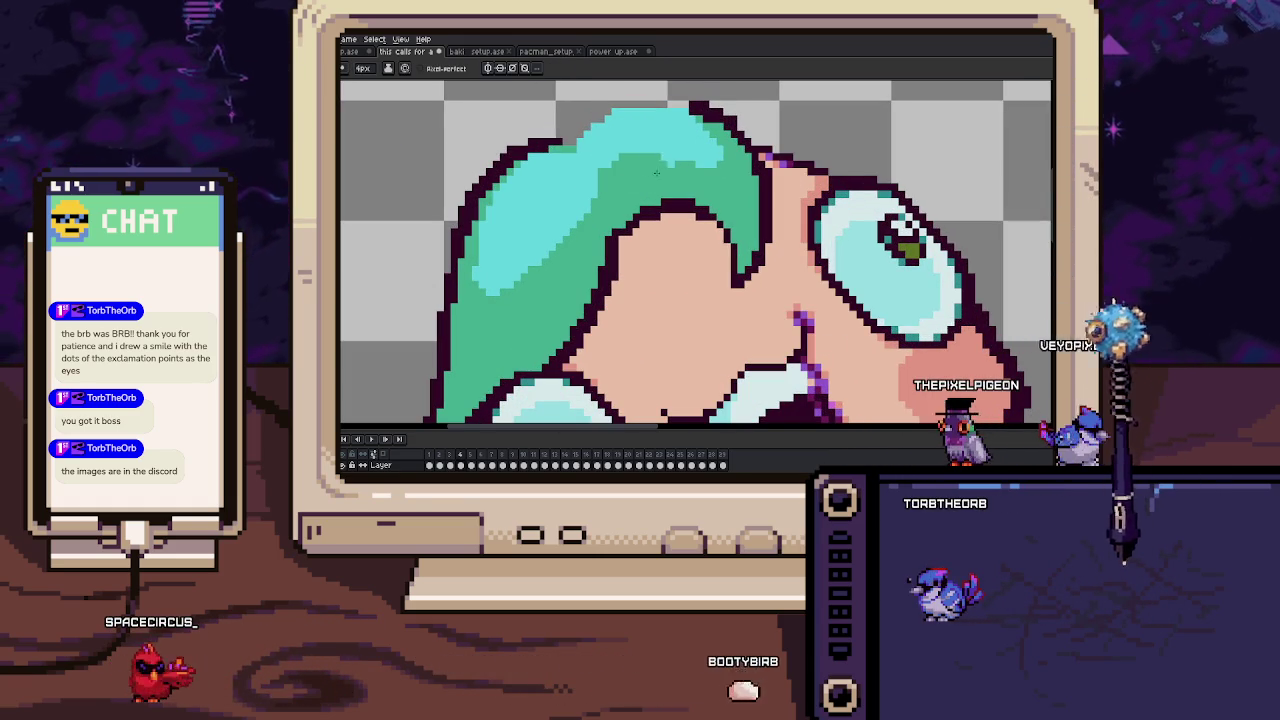
pyautogui.scroll(-2, 699, 175)
pyautogui.scroll(1, 699, 175)
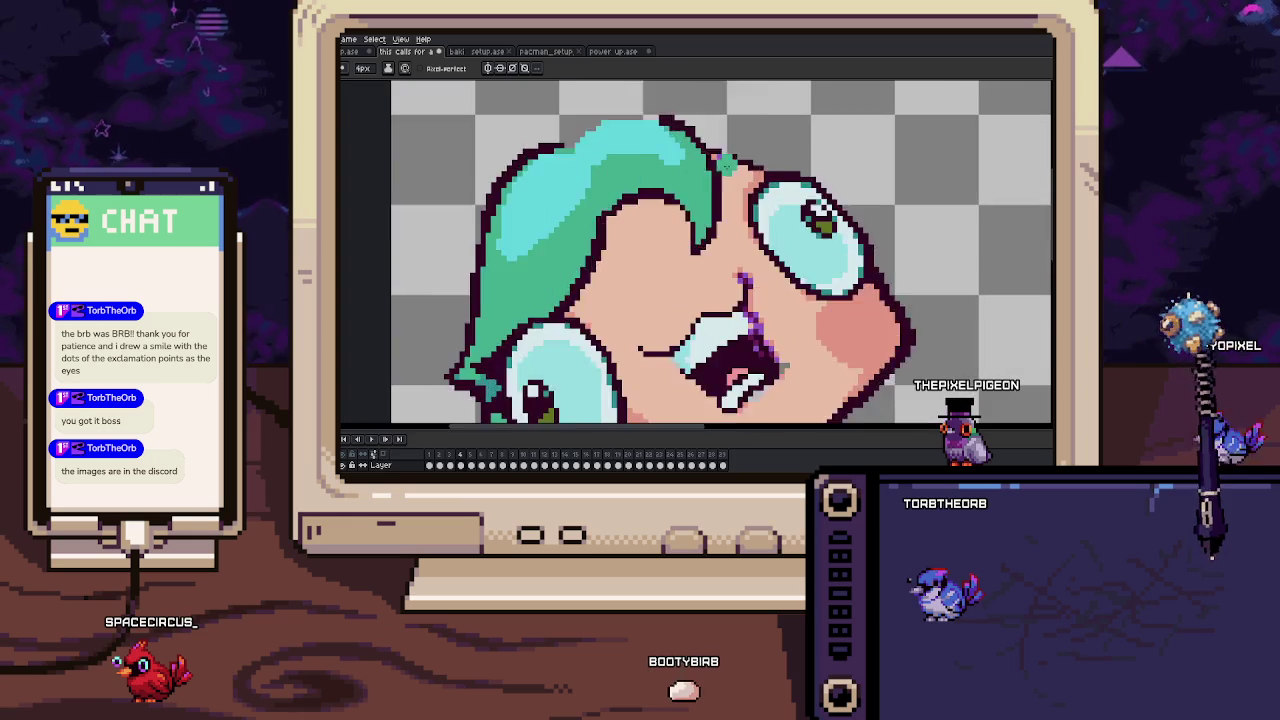
pyautogui.scroll(2, 707, 208)
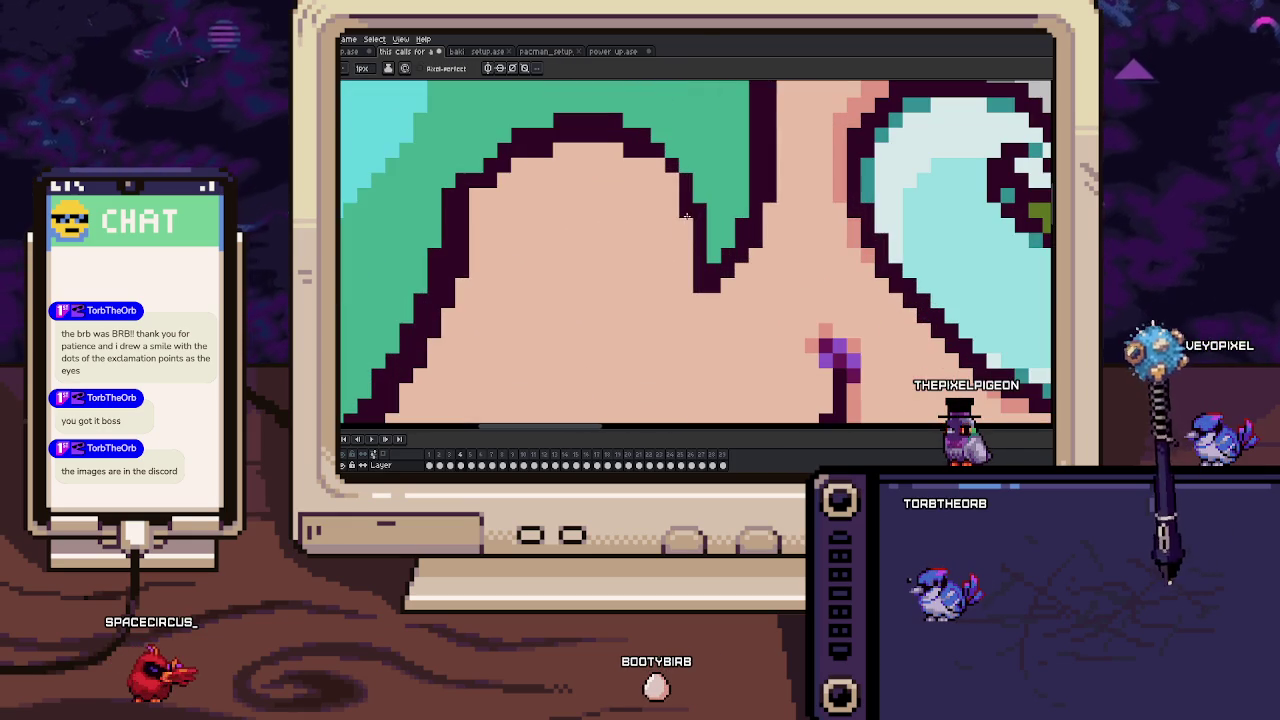
pyautogui.scroll(-3, 663, 176)
pyautogui.scroll(-1, 663, 176)
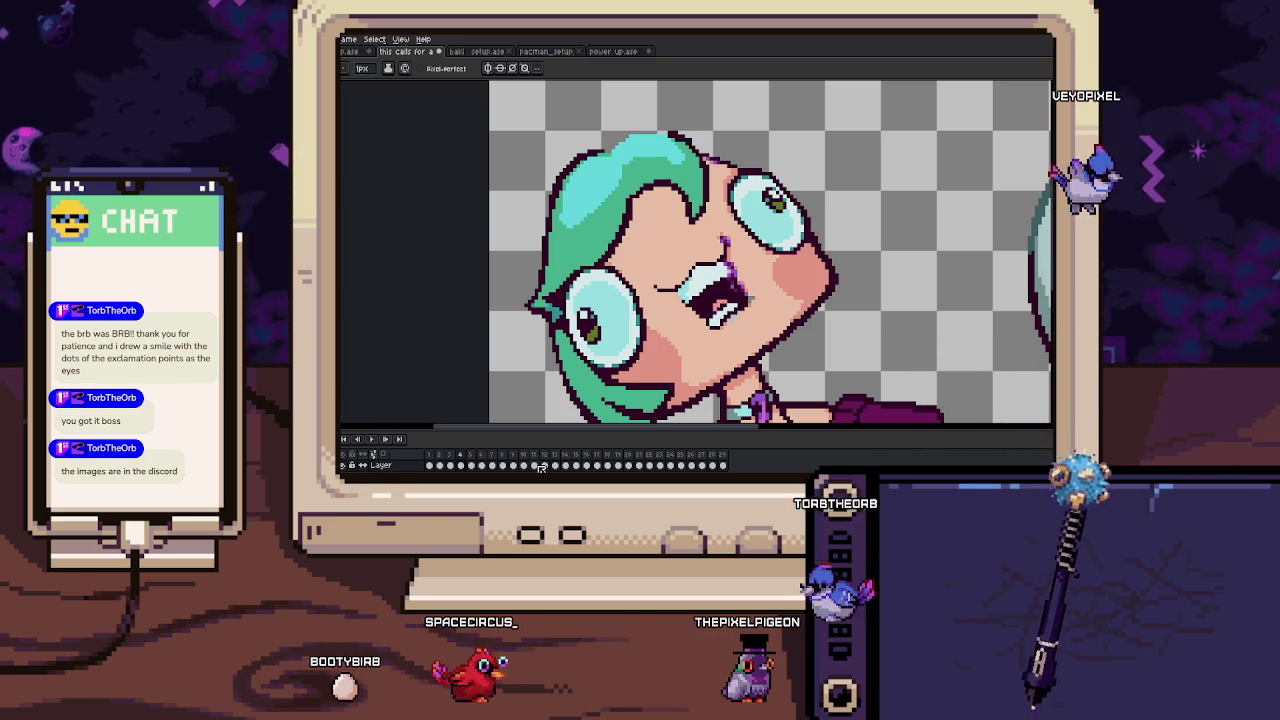
# Zoom in on frame 4's hair and draw a dark outline with teal fill along its top.
pyautogui.scroll(2, 659, 190)
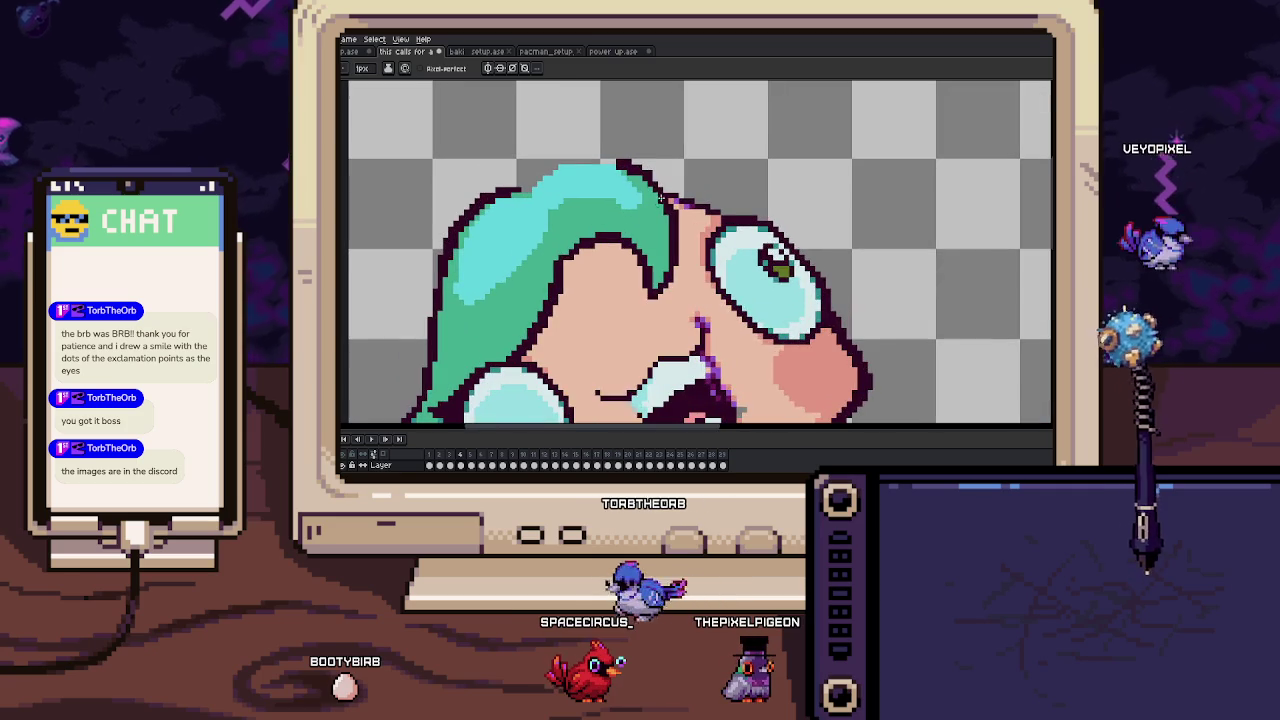
pyautogui.scroll(1, 655, 180)
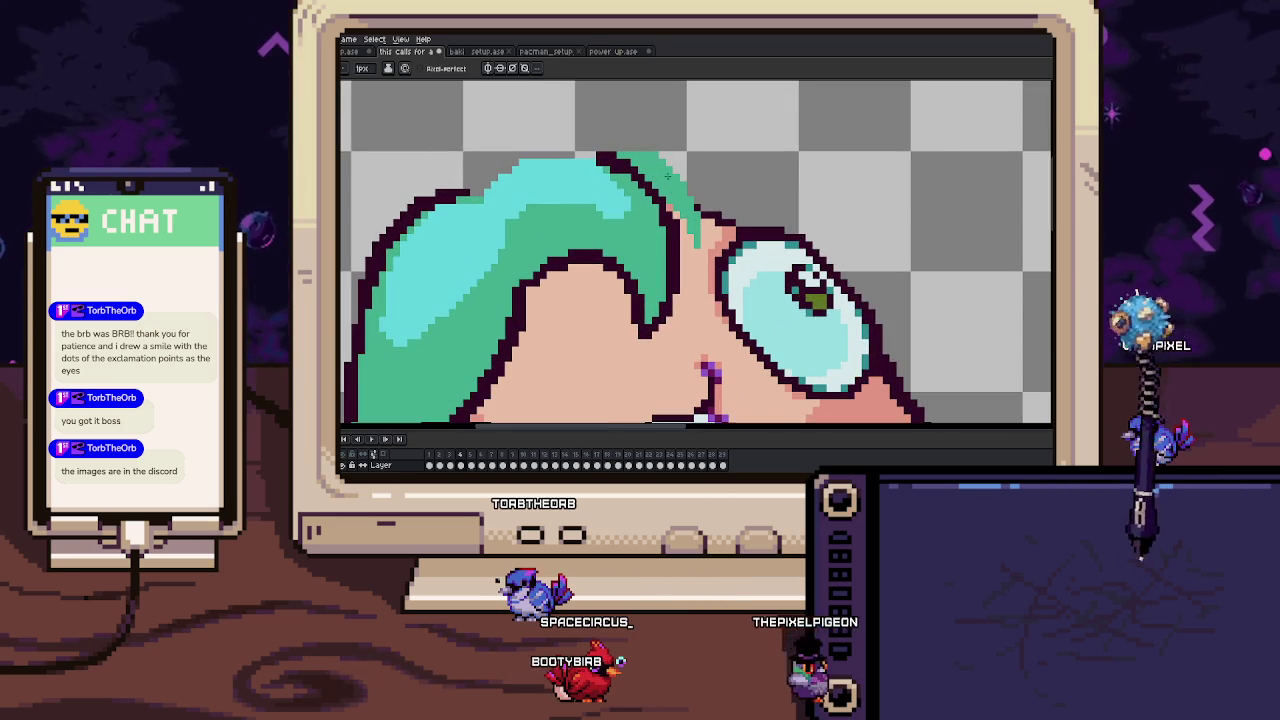
pyautogui.scroll(1, 689, 256)
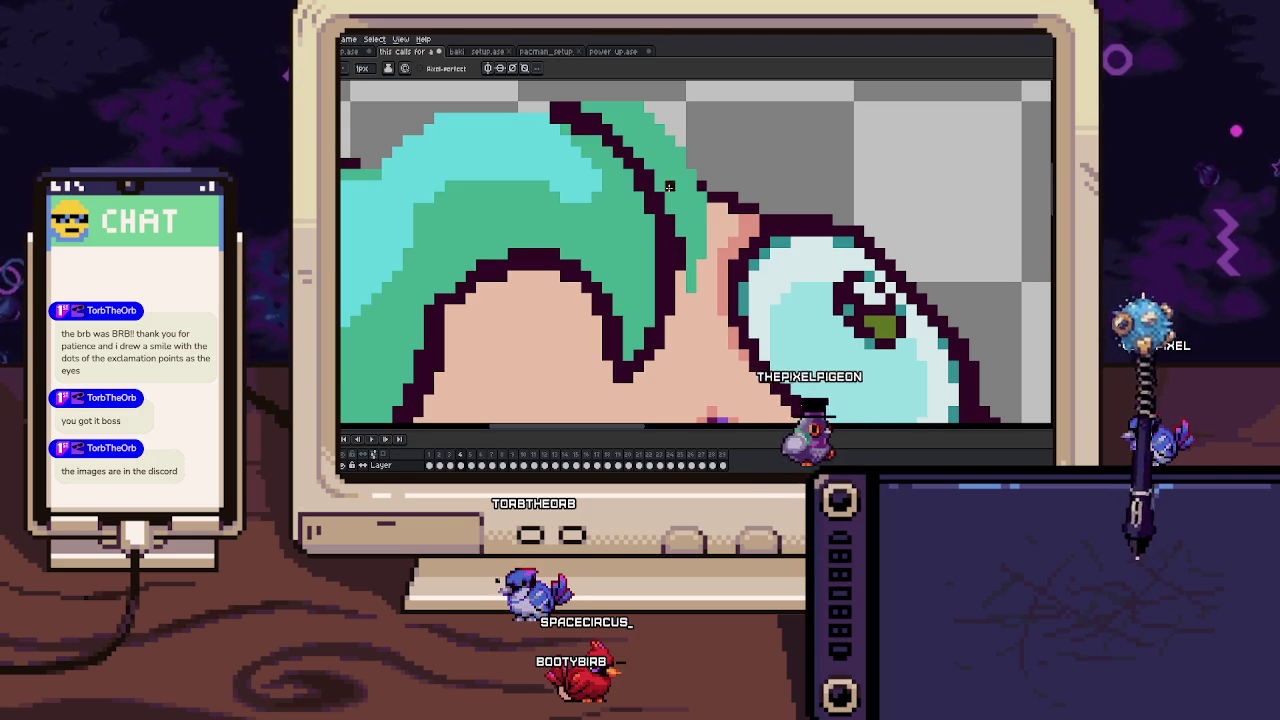
pyautogui.moveTo(701, 188); pyautogui.dragTo(712, 256)
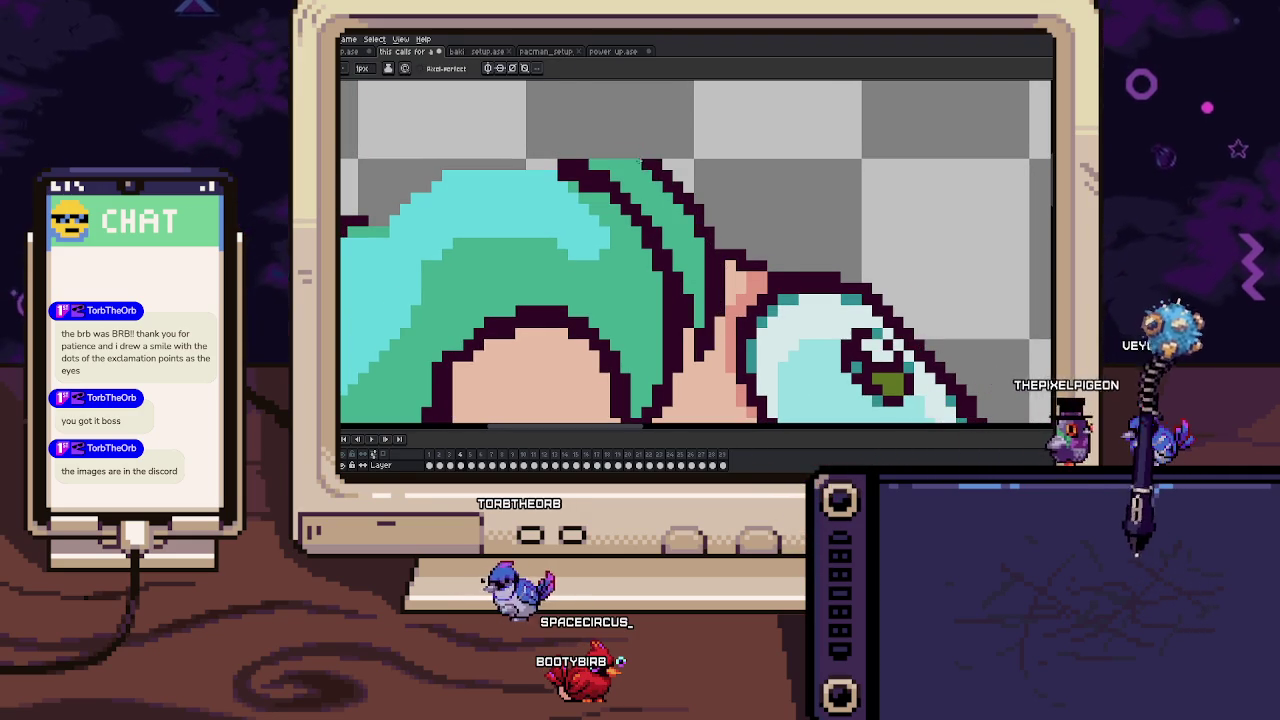
pyautogui.scroll(-3, 645, 163)
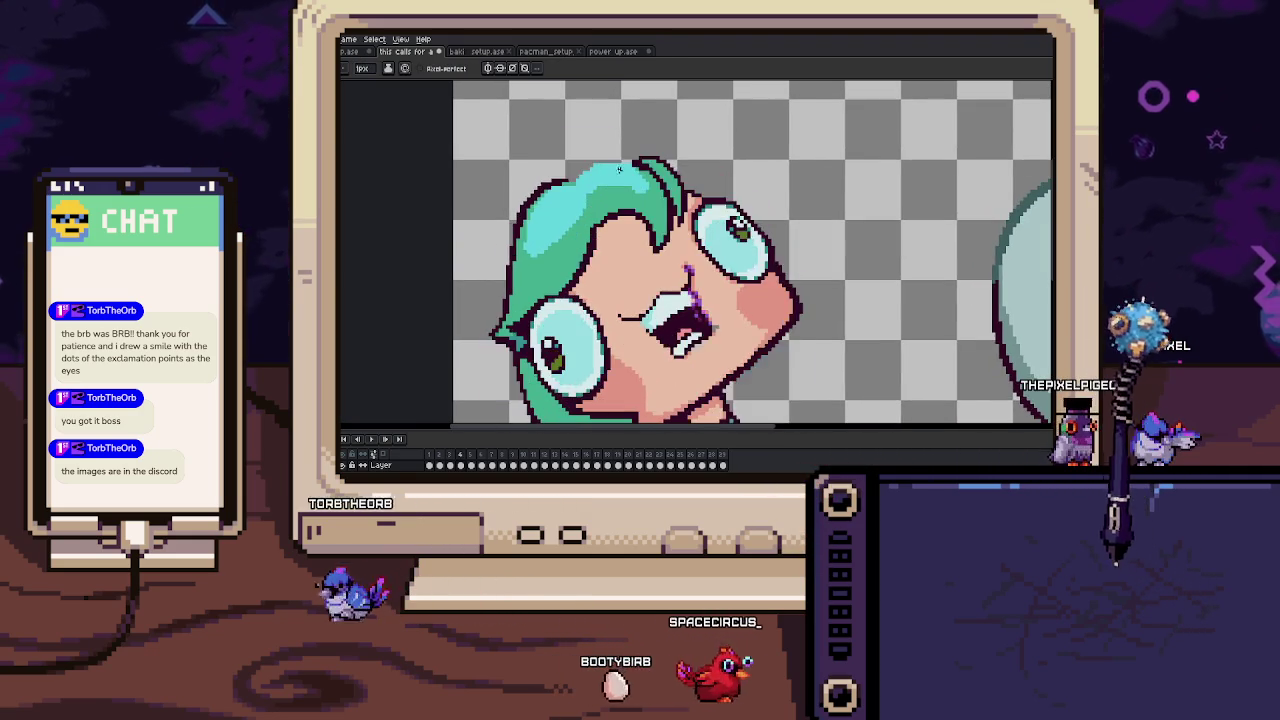
pyautogui.scroll(1, 622, 172)
pyautogui.scroll(1, 555, 183)
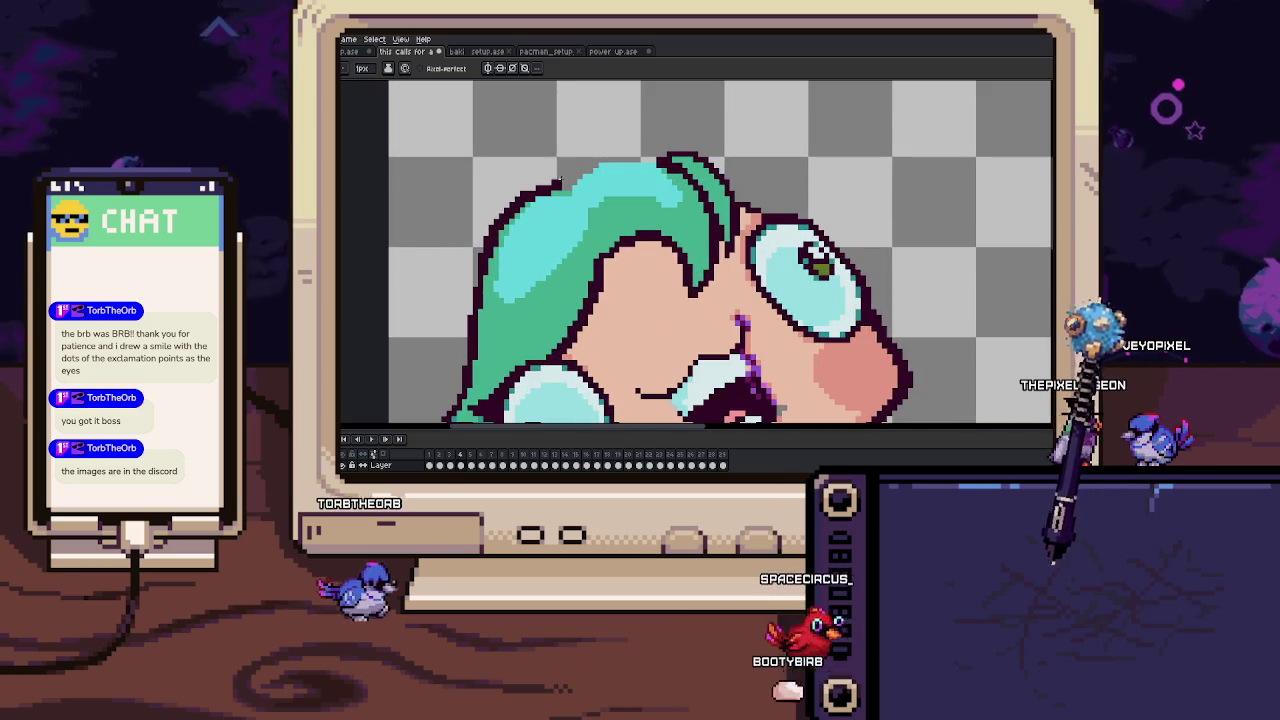
pyautogui.moveTo(555, 183); pyautogui.dragTo(651, 147)
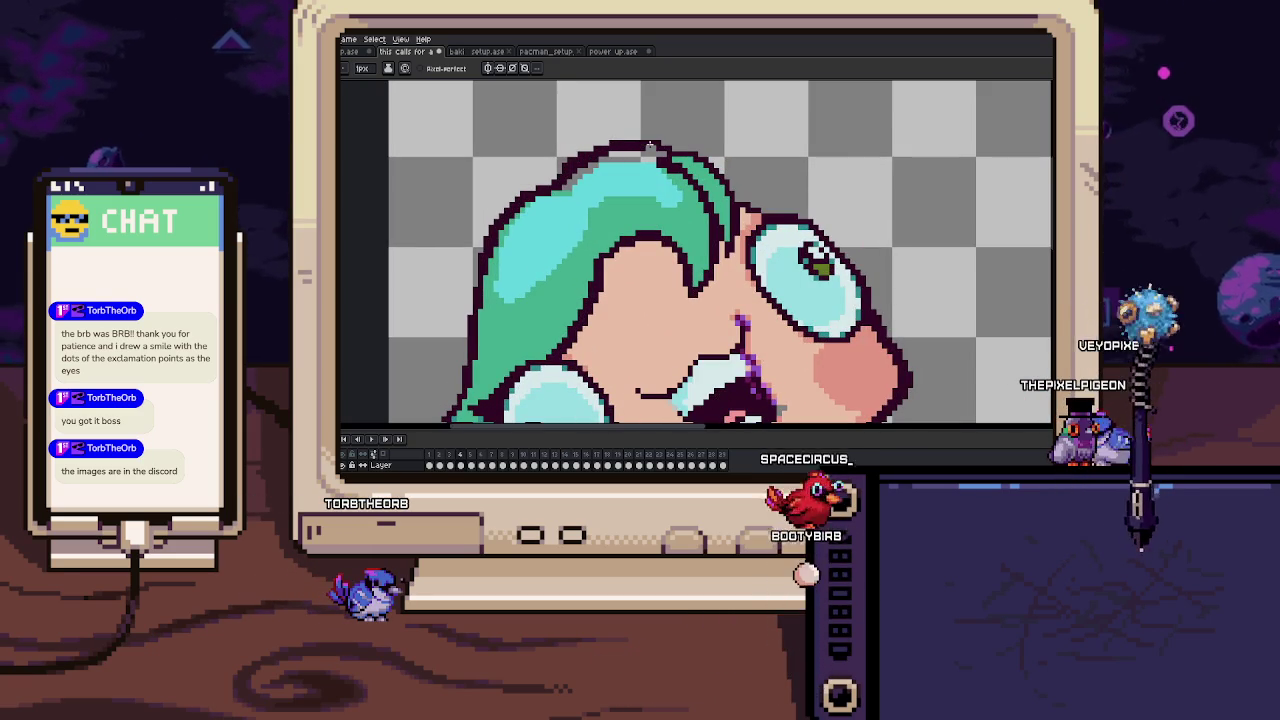
# Compare the bangs on frames 3 and 4, then paint a darker teal strand down the hair.
pyautogui.press('Left')
pyautogui.press('Right')
pyautogui.press('Left')
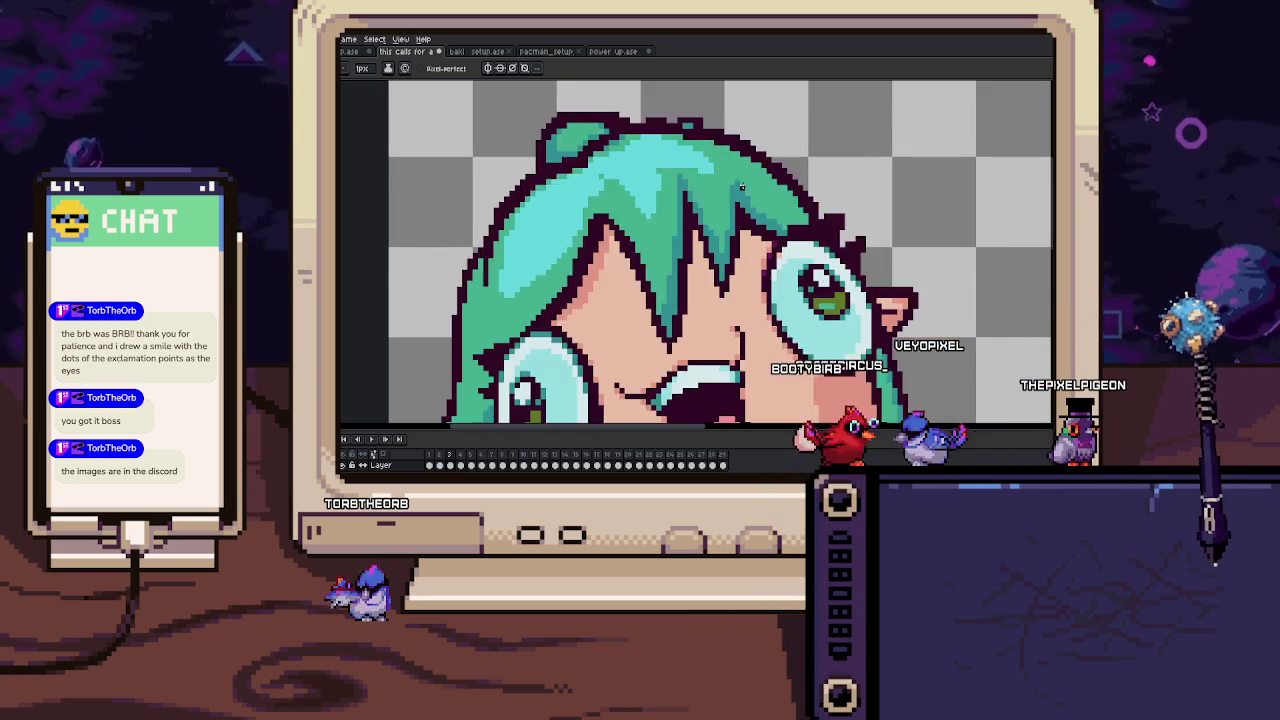
pyautogui.press('Right')
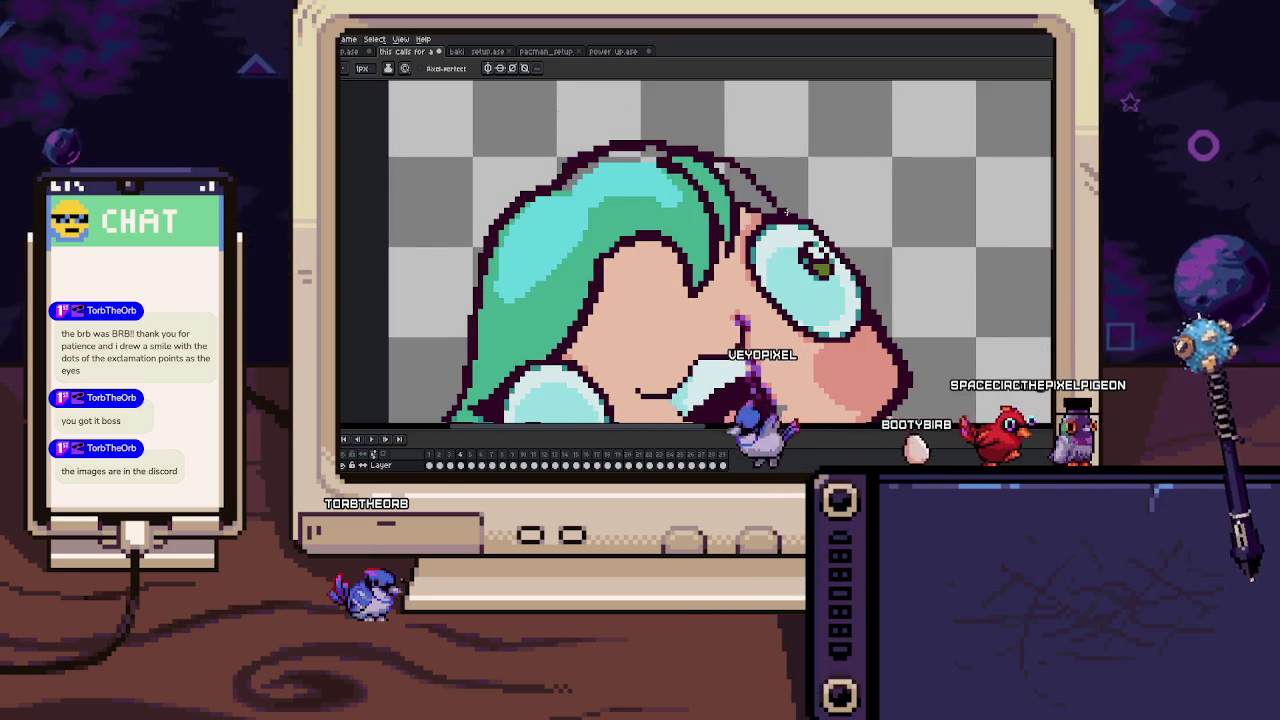
pyautogui.press('Left')
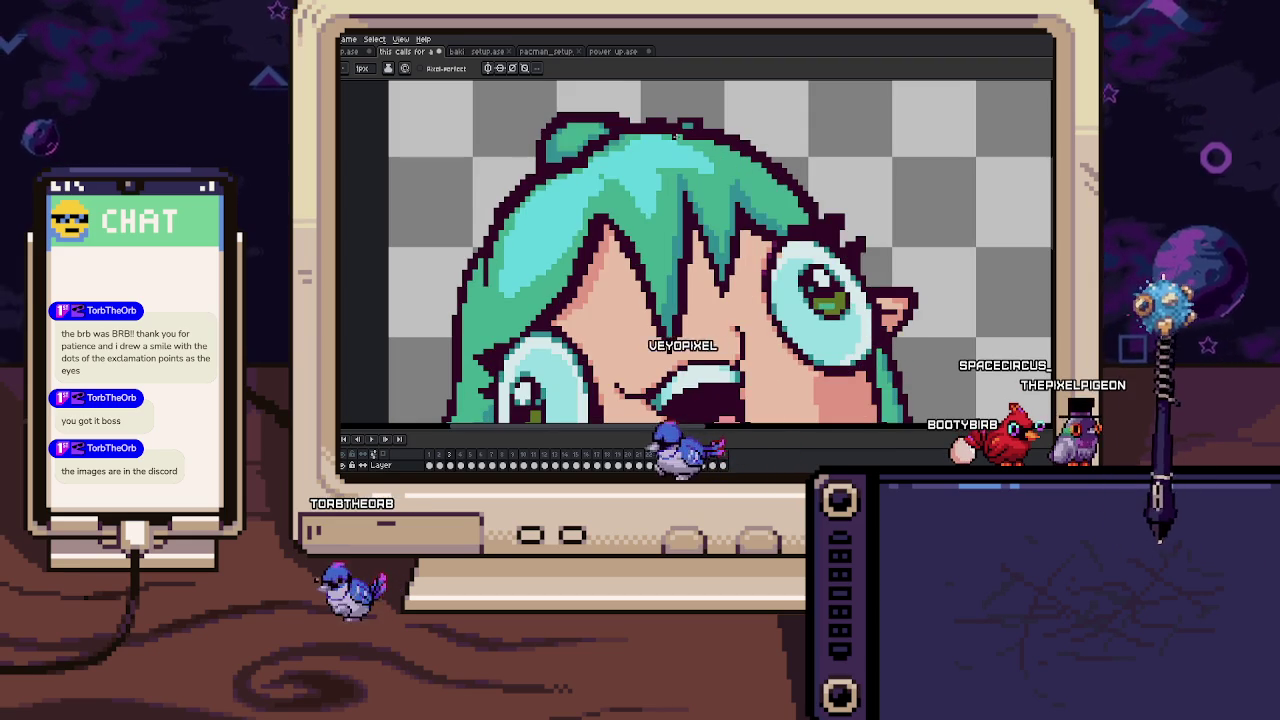
pyautogui.press('Right')
pyautogui.press('Left')
pyautogui.press('Right')
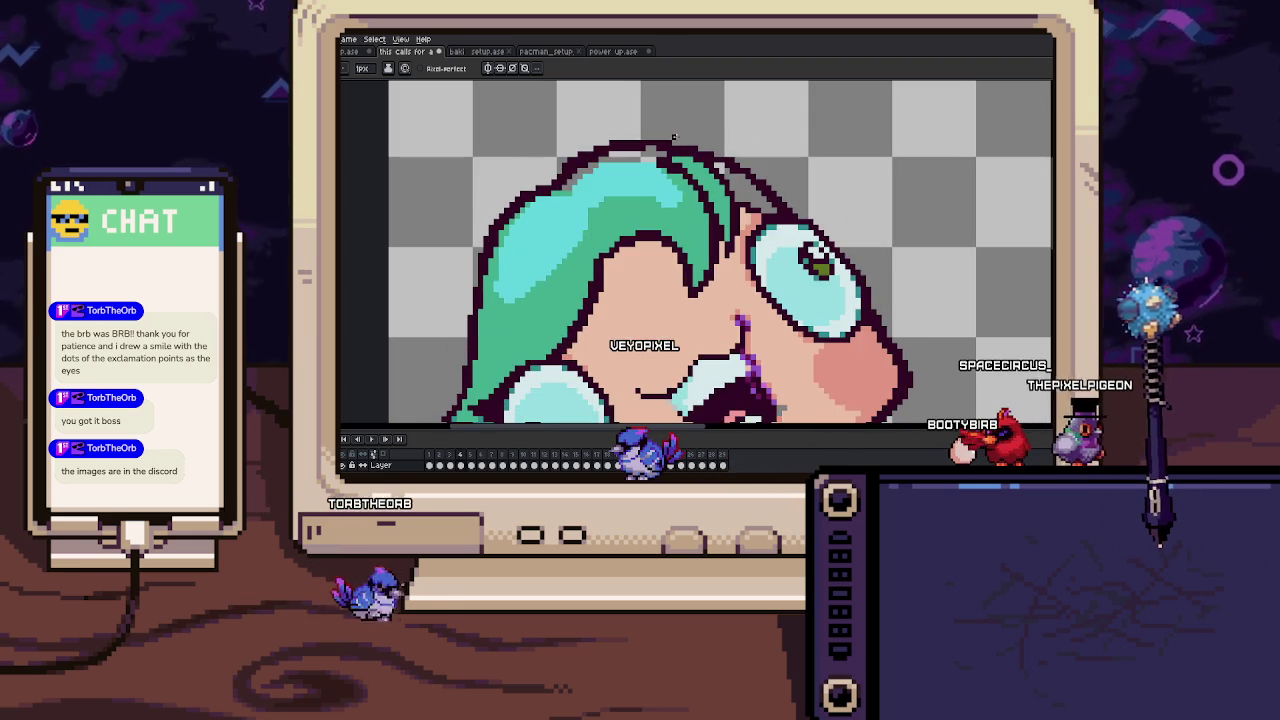
pyautogui.press('Left')
pyautogui.press('Right')
pyautogui.press('b')
pyautogui.scroll(3, 675, 290)
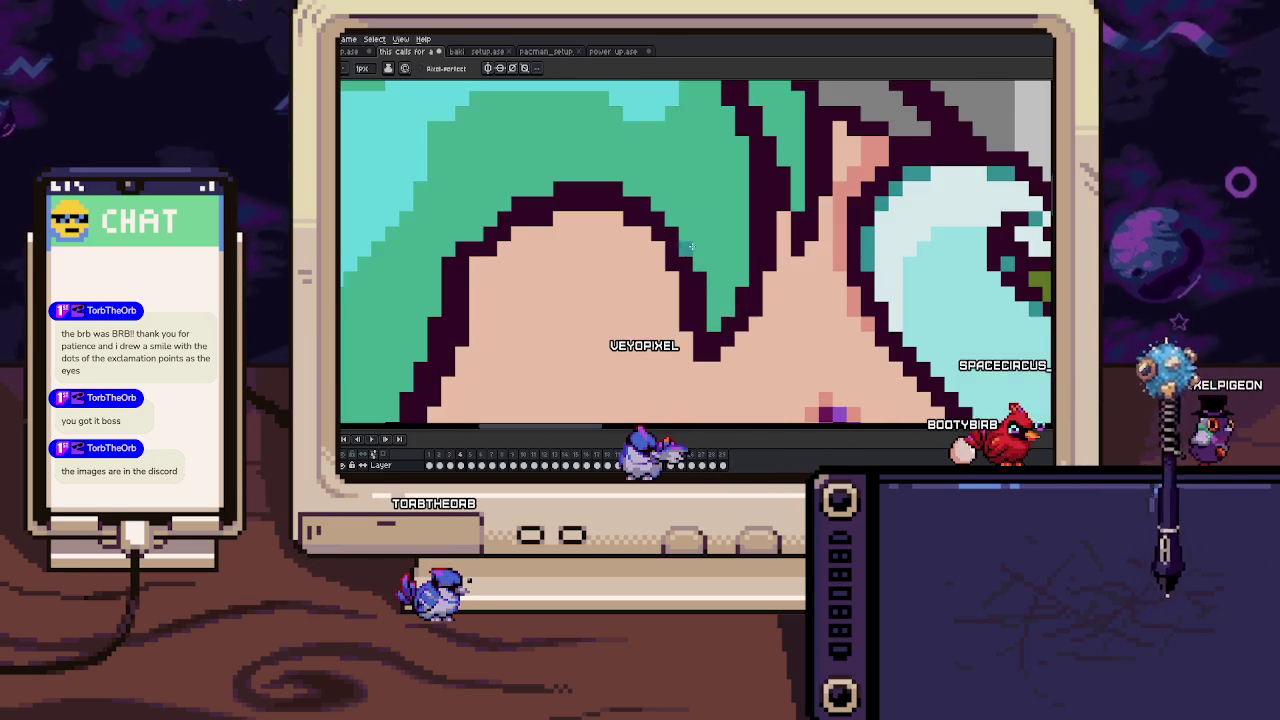
pyautogui.moveTo(738, 214); pyautogui.dragTo(715, 305)
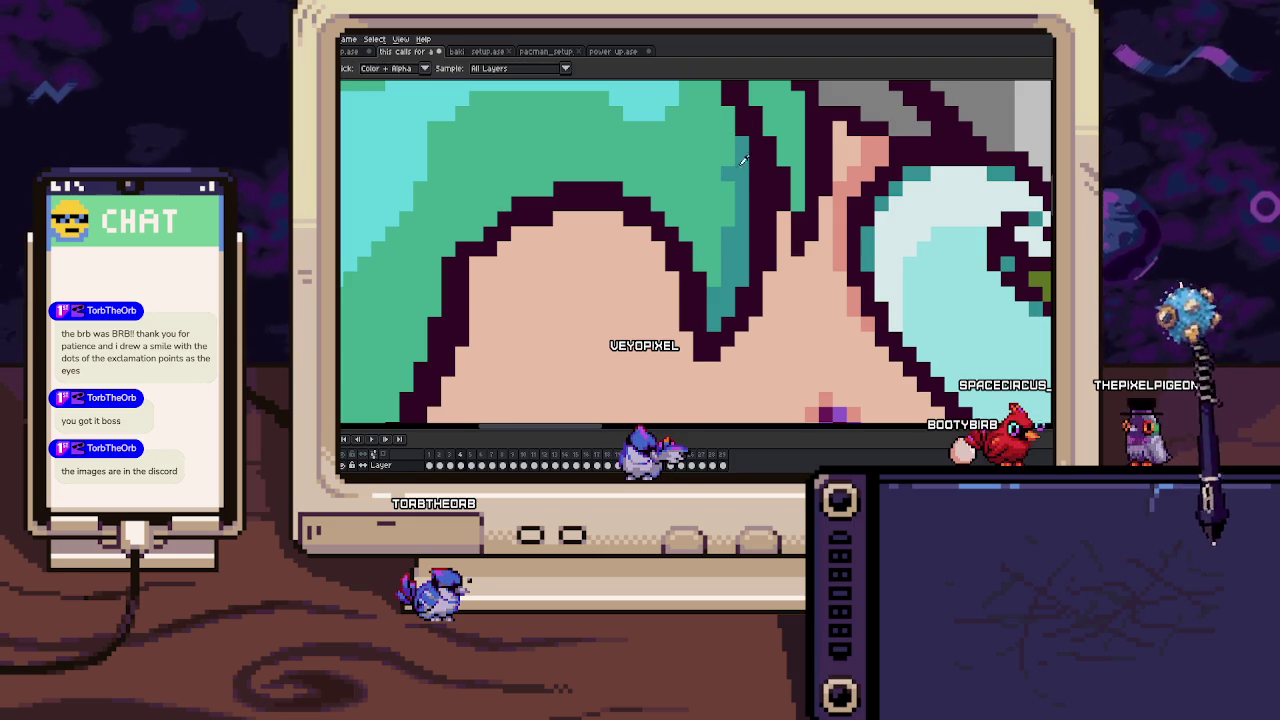
# Shade the hair above the outline darker teal, checking neighbouring frames.
pyautogui.press('Right')
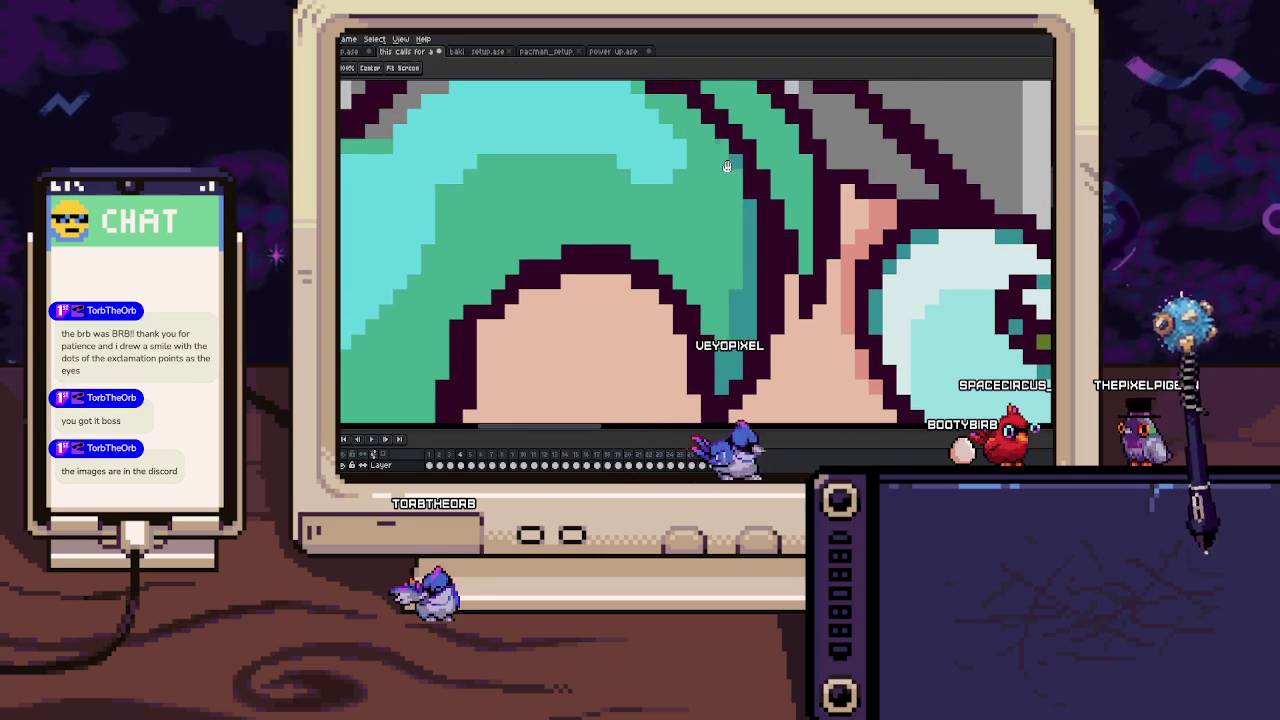
pyautogui.press('Right')
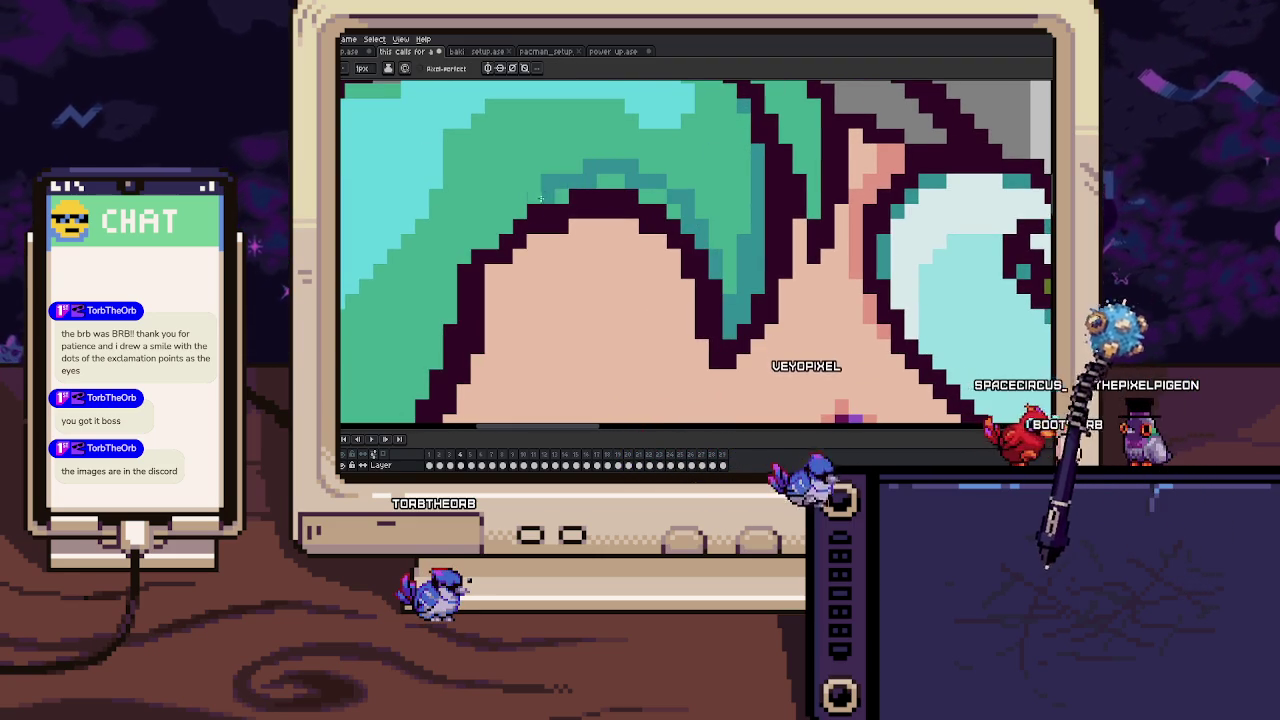
pyautogui.moveTo(647, 178); pyautogui.dragTo(568, 193)
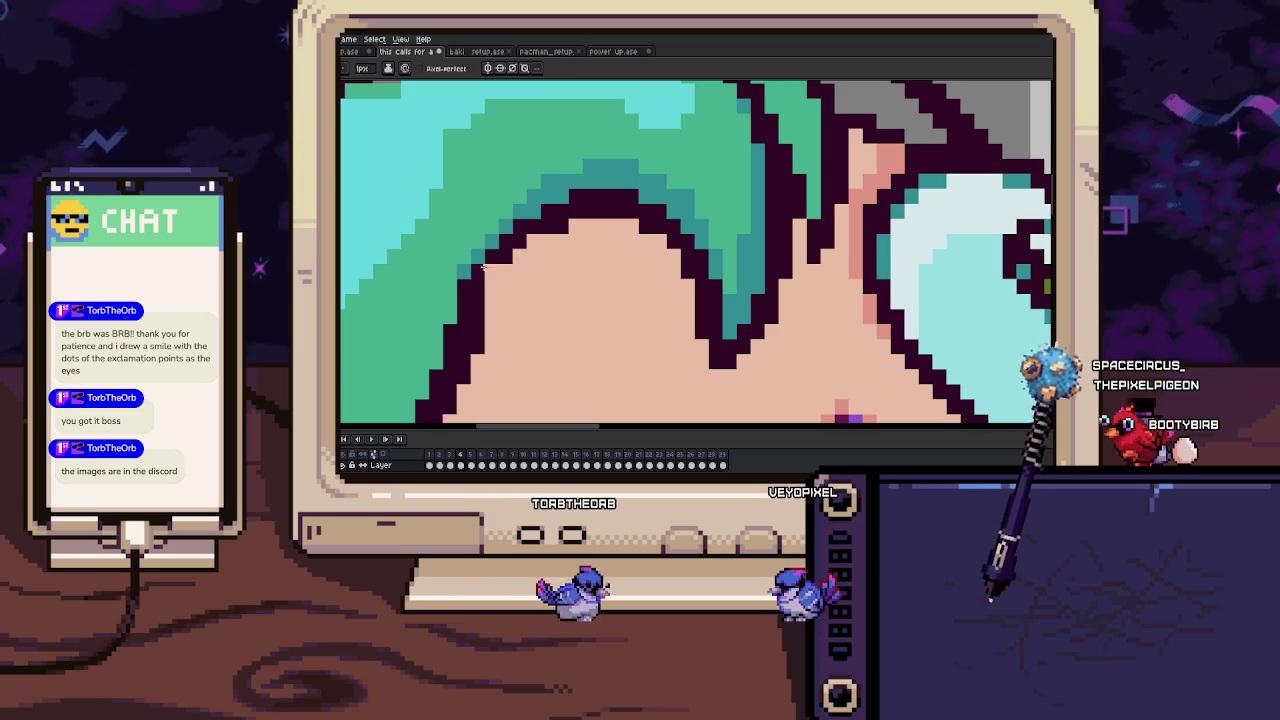
pyautogui.scroll(-2, 479, 263)
pyautogui.scroll(-2, 479, 263)
pyautogui.scroll(-1, 479, 263)
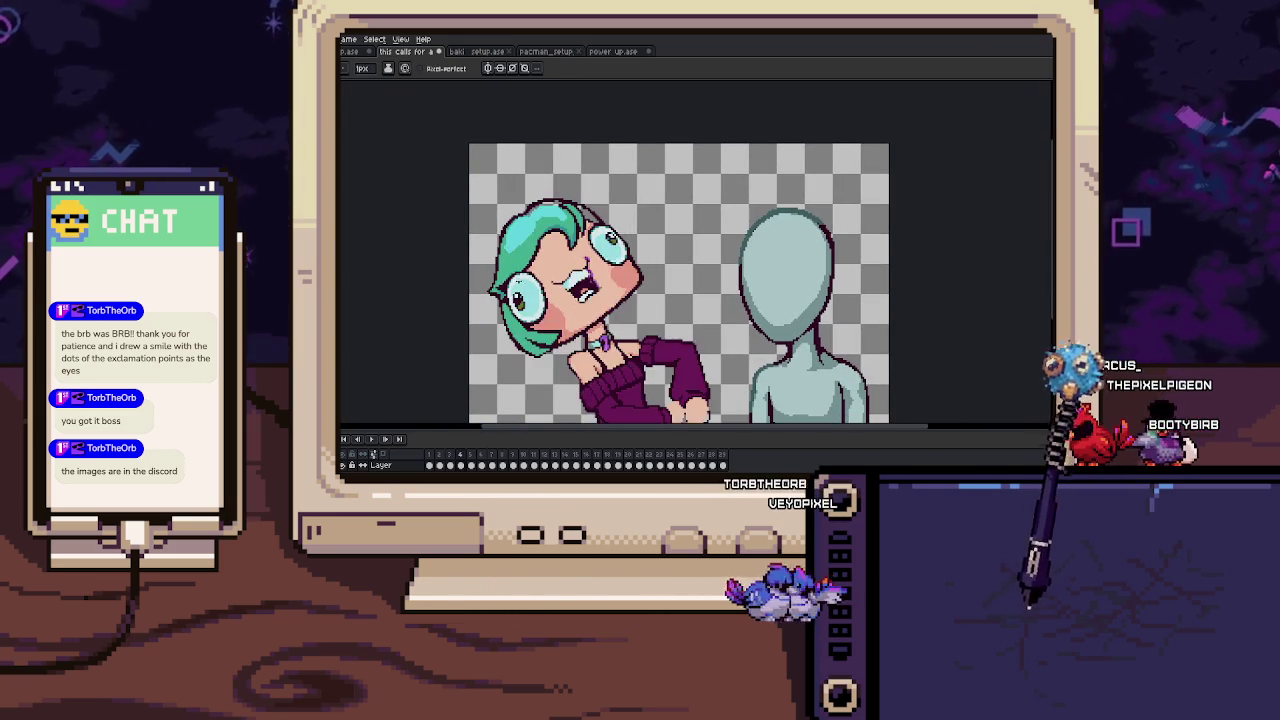
pyautogui.scroll(3, 554, 244)
# Recheck the previous frame's pose and zoom in on the hair strand beside the eye.
pyautogui.press('Left')
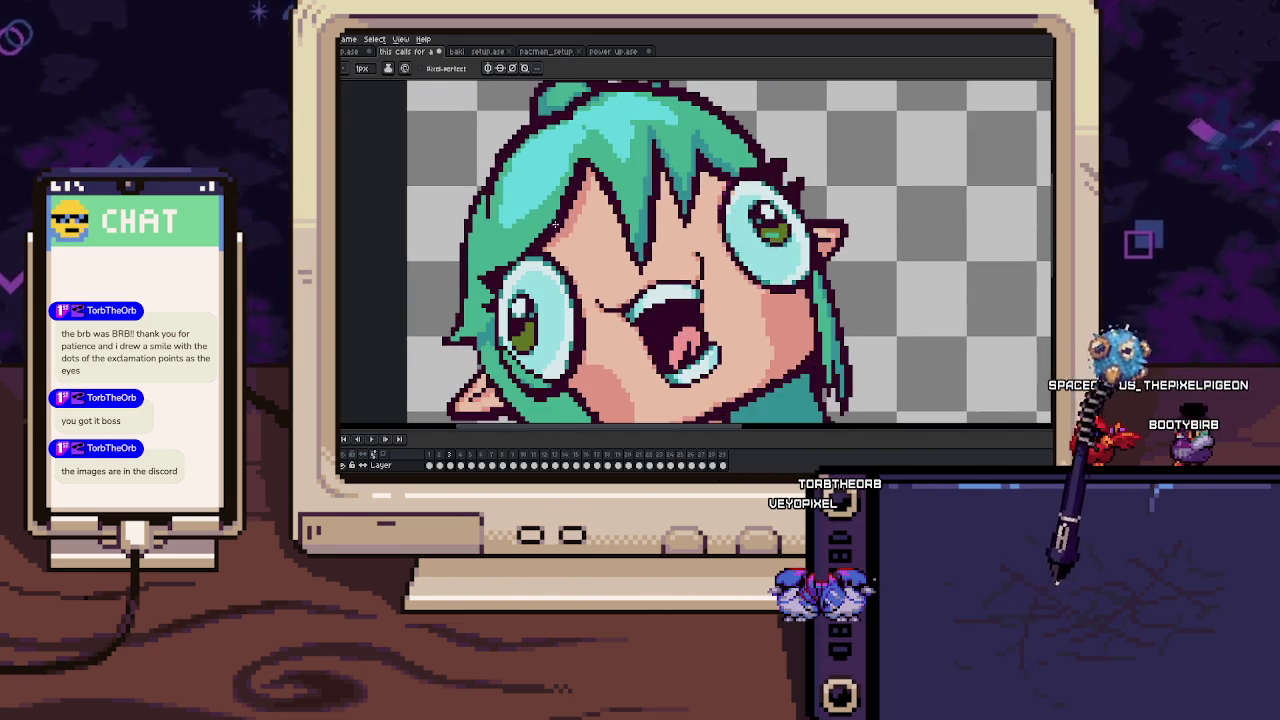
pyautogui.press('Right')
pyautogui.scroll(3, 488, 289)
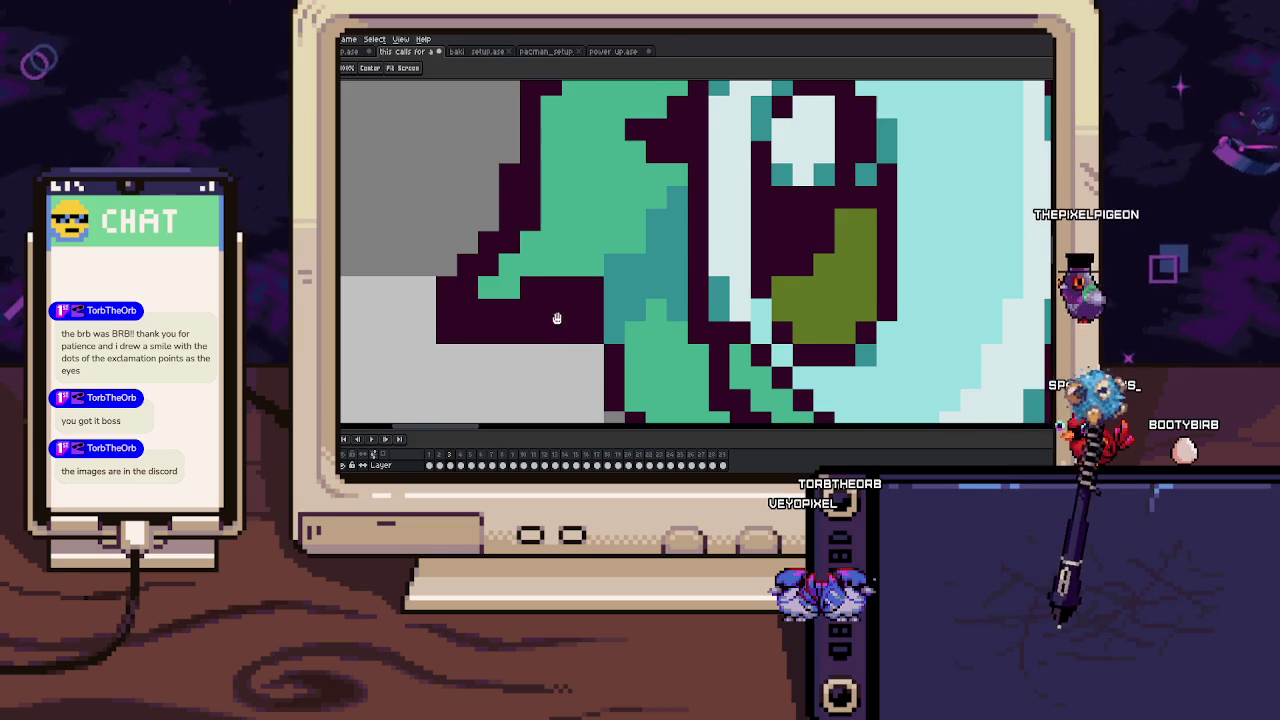
pyautogui.moveTo(560, 320); pyautogui.dragTo(567, 298)
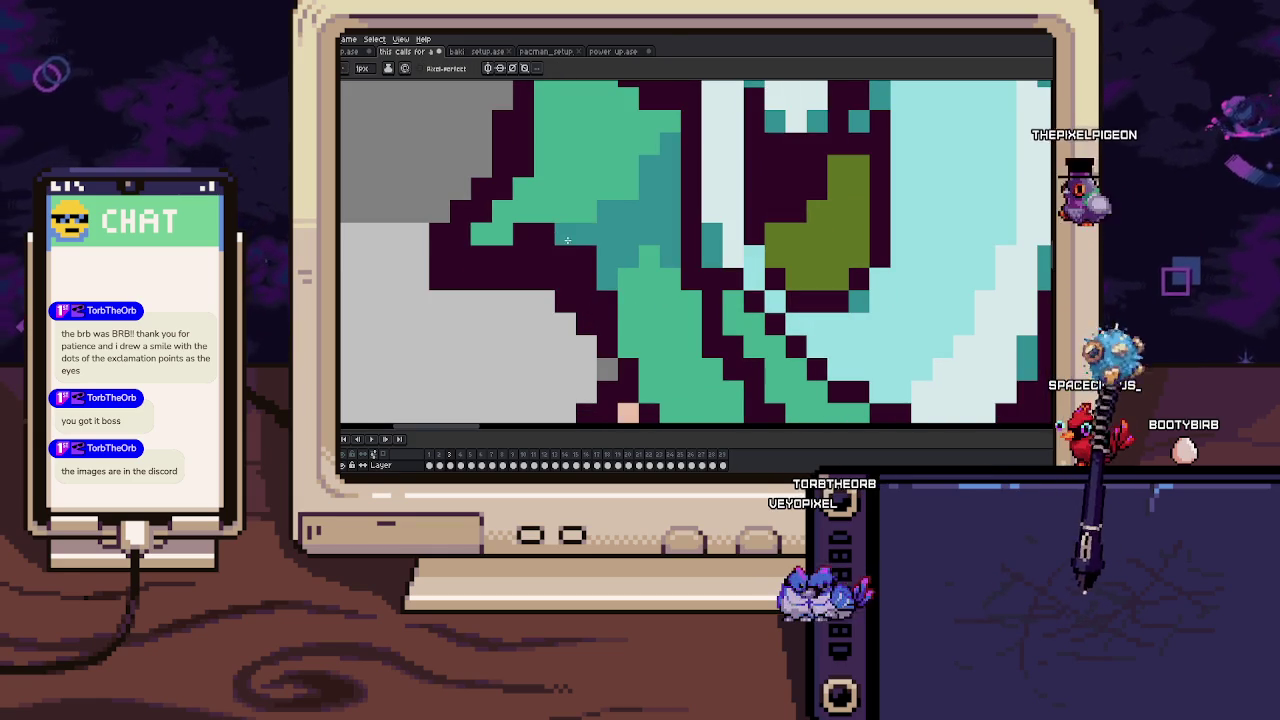
pyautogui.scroll(-2, 541, 205)
pyautogui.scroll(-1, 541, 205)
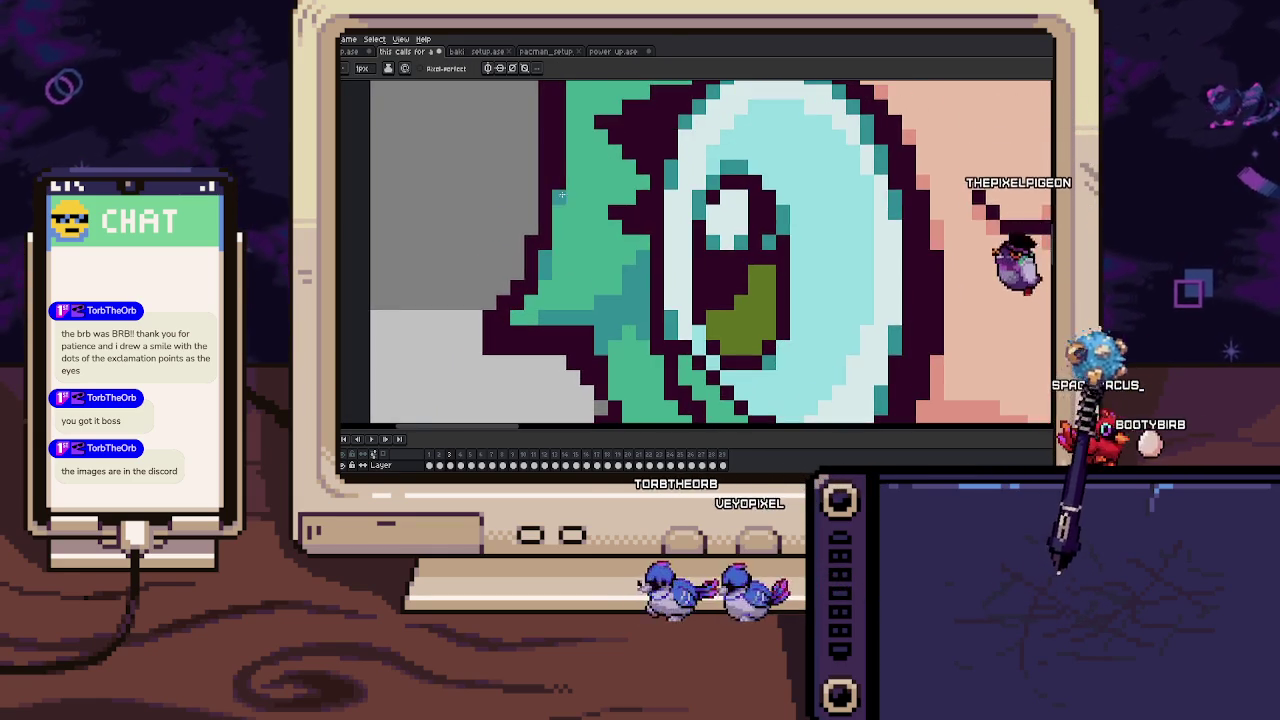
pyautogui.scroll(-2, 541, 205)
pyautogui.scroll(-1, 541, 205)
pyautogui.scroll(-1, 541, 205)
pyautogui.scroll(3, 518, 343)
pyautogui.scroll(2, 518, 343)
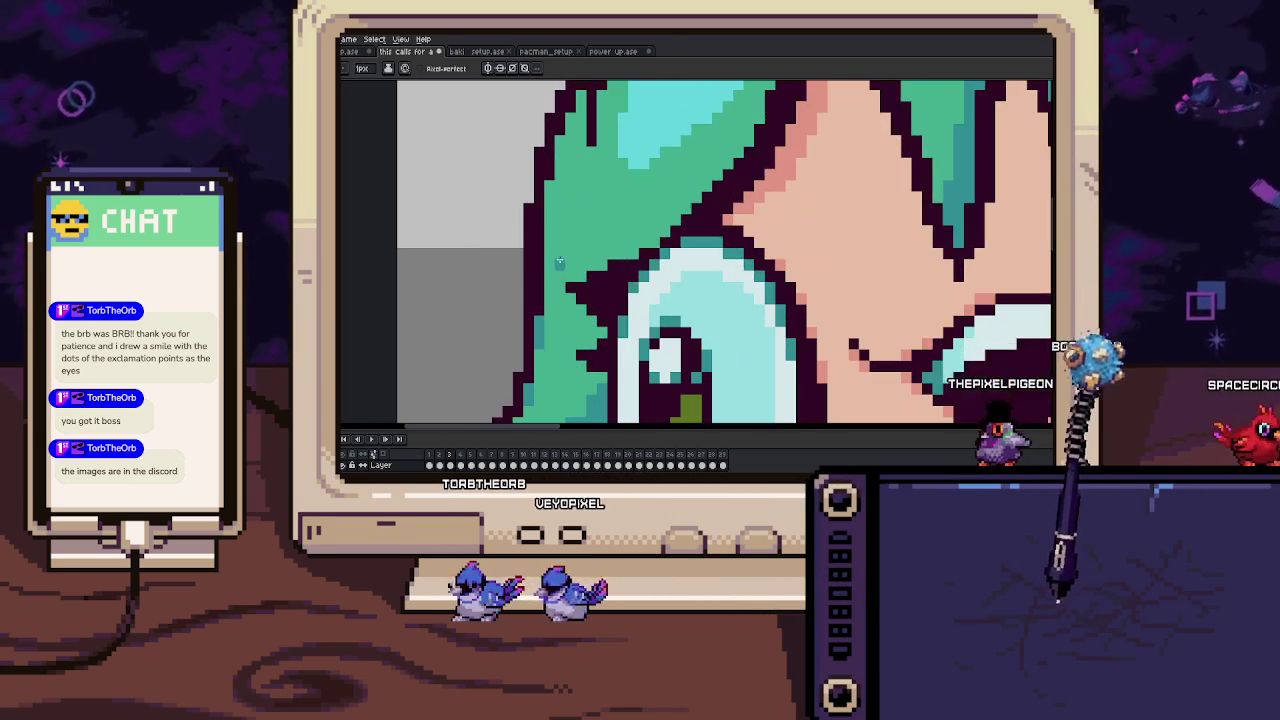
pyautogui.scroll(1, 518, 343)
pyautogui.scroll(-1, 518, 343)
pyautogui.scroll(-1, 518, 343)
pyautogui.scroll(-1, 518, 343)
pyautogui.scroll(-1, 518, 343)
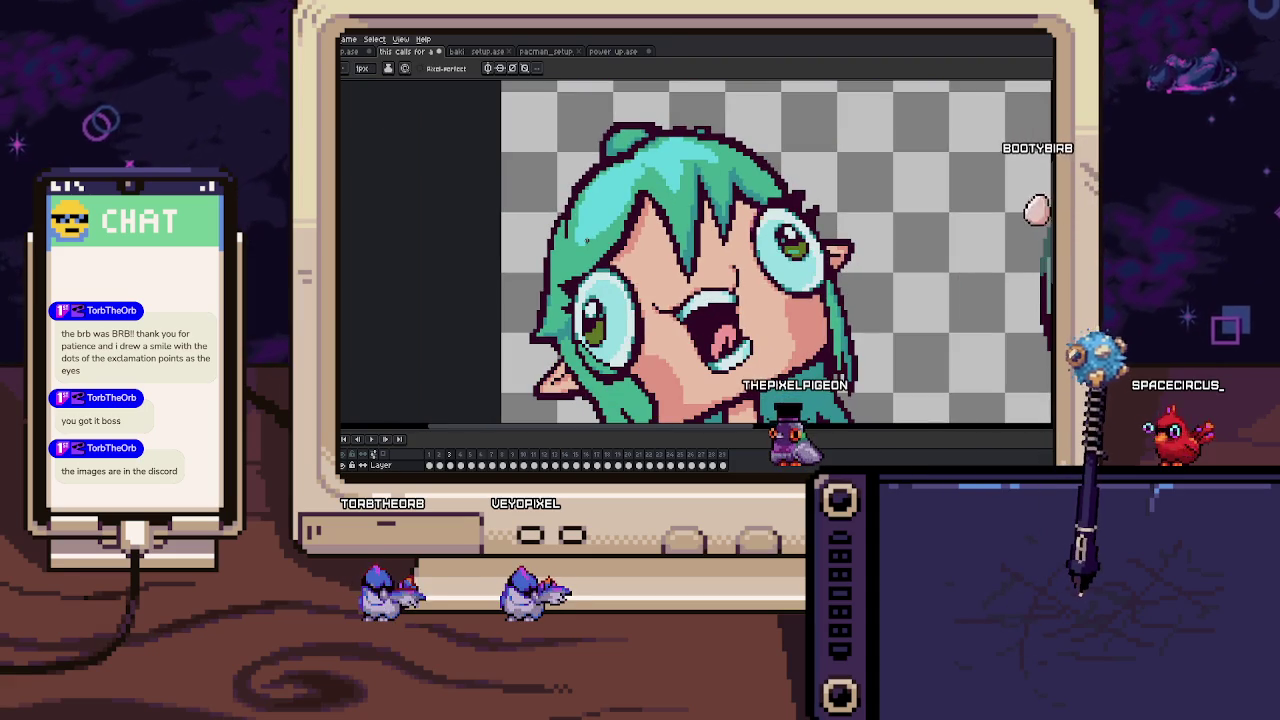
pyautogui.scroll(1, 636, 220)
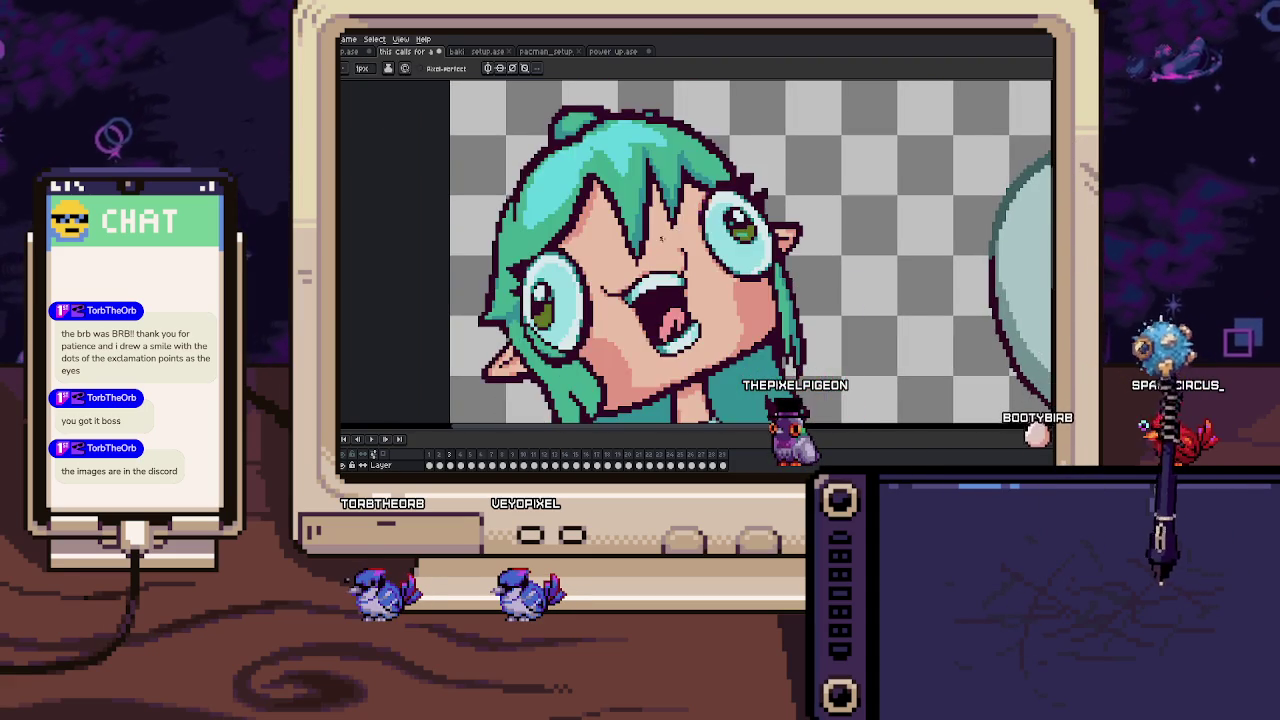
pyautogui.scroll(-1, 636, 220)
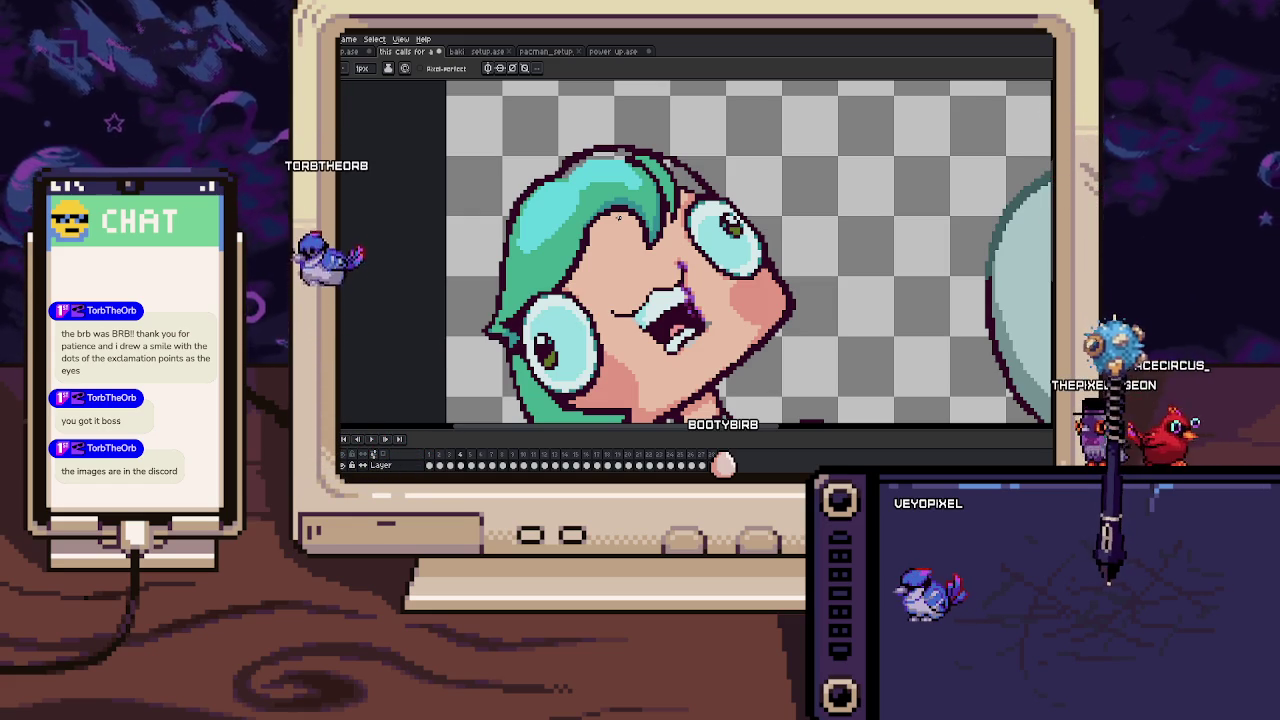
# Recolour the grey pixels in the top hair outline green.
pyautogui.scroll(3, 646, 162)
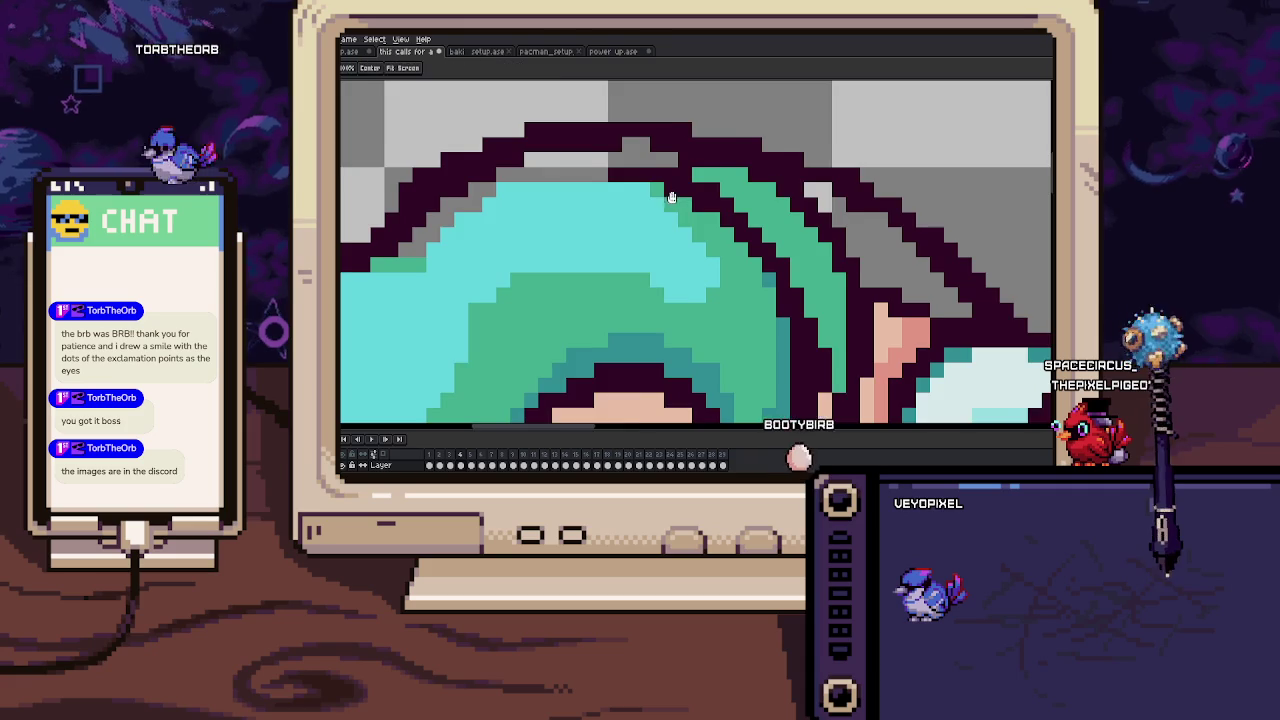
pyautogui.moveTo(681, 199); pyautogui.dragTo(729, 220)
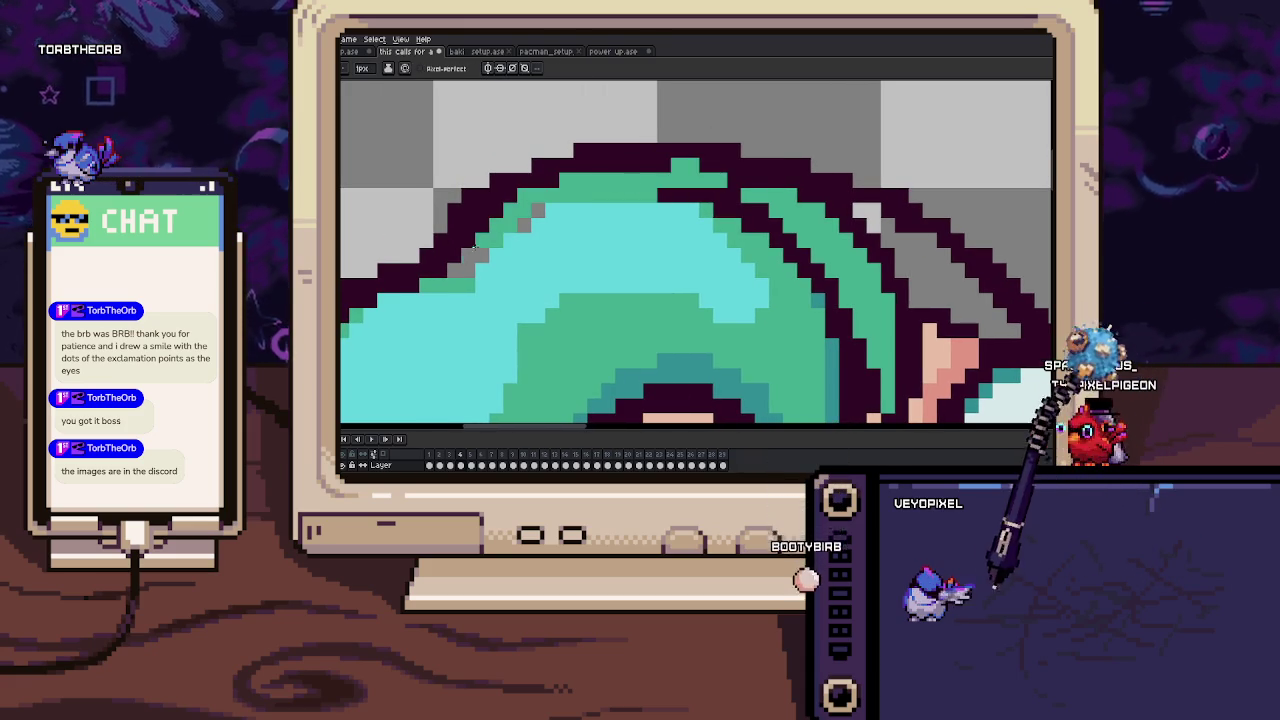
pyautogui.moveTo(458, 262)
pyautogui.mouseDown()
pyautogui.moveTo(482, 240)
pyautogui.moveTo(570, 222)
pyautogui.mouseUp()
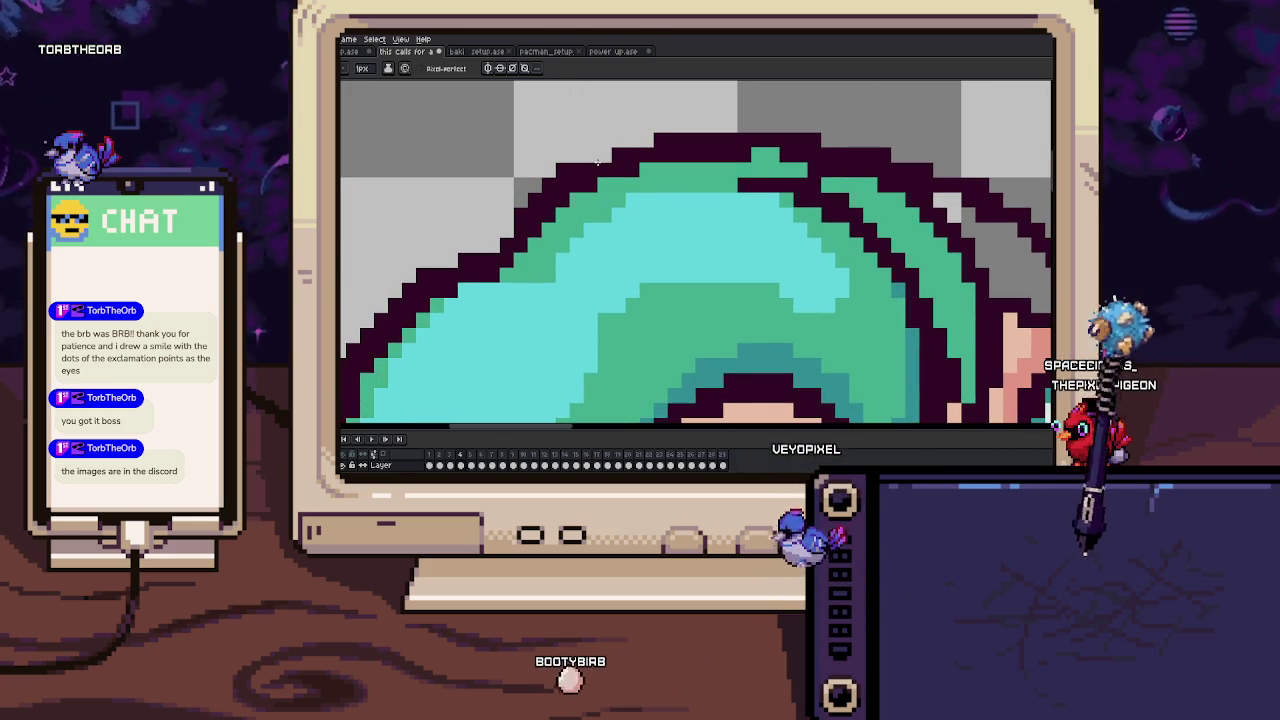
pyautogui.scroll(-2, 627, 151)
# Sample a hair colour from the canvas and touch up single hair pixels.
pyautogui.press('alt')
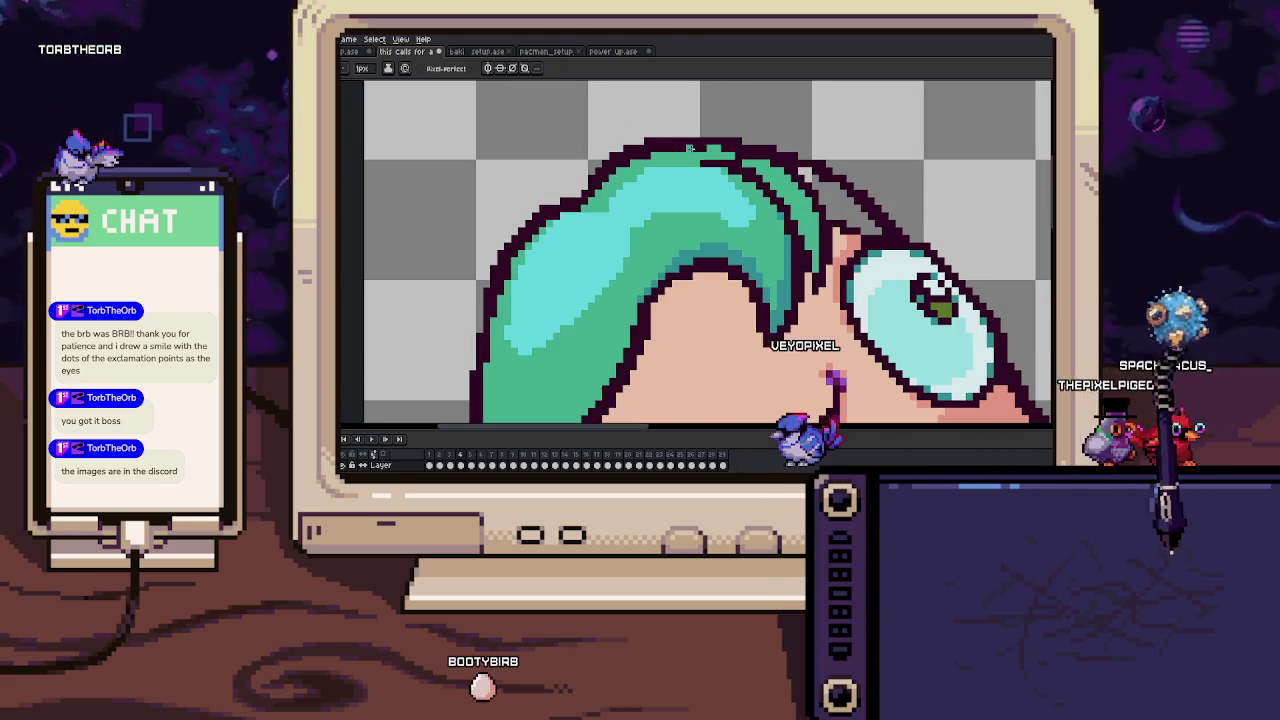
pyautogui.scroll(1, 688, 148)
pyautogui.scroll(1, 670, 145)
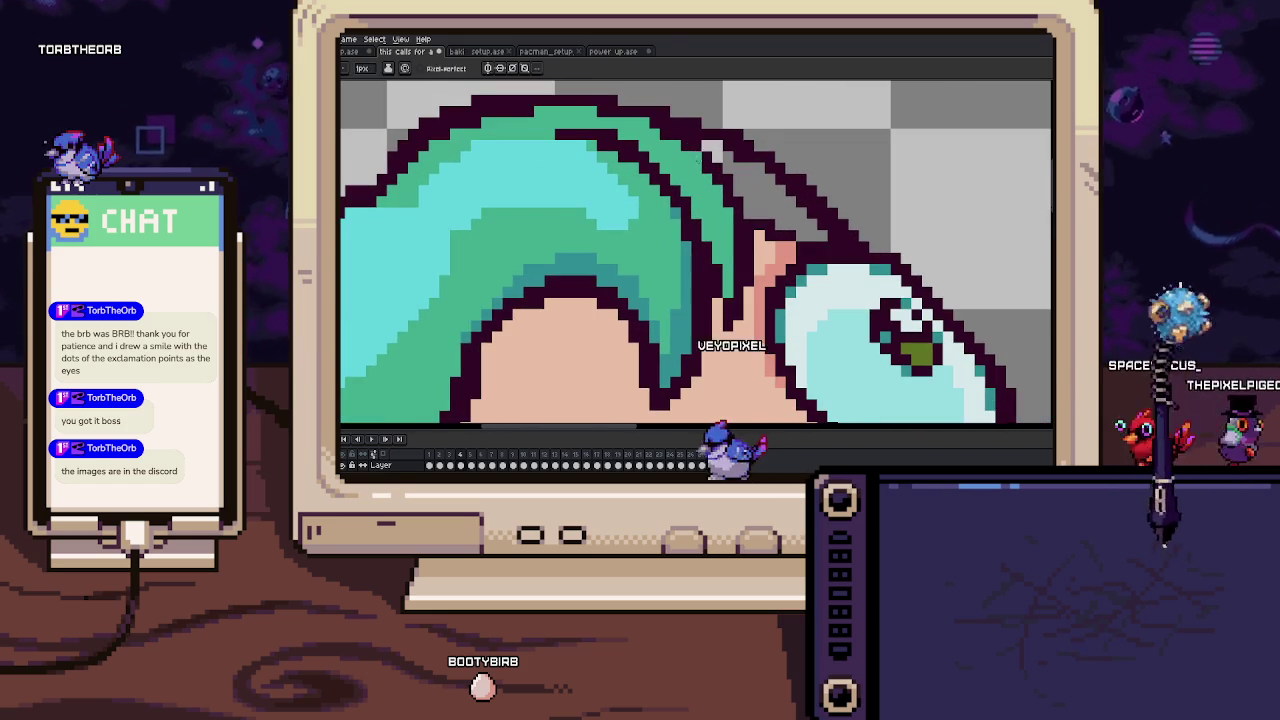
pyautogui.moveTo(823, 242); pyautogui.dragTo(768, 217)
pyautogui.press('alt')
pyautogui.keyDown('alt'); pyautogui.click(760, 215); pyautogui.keyUp('alt')
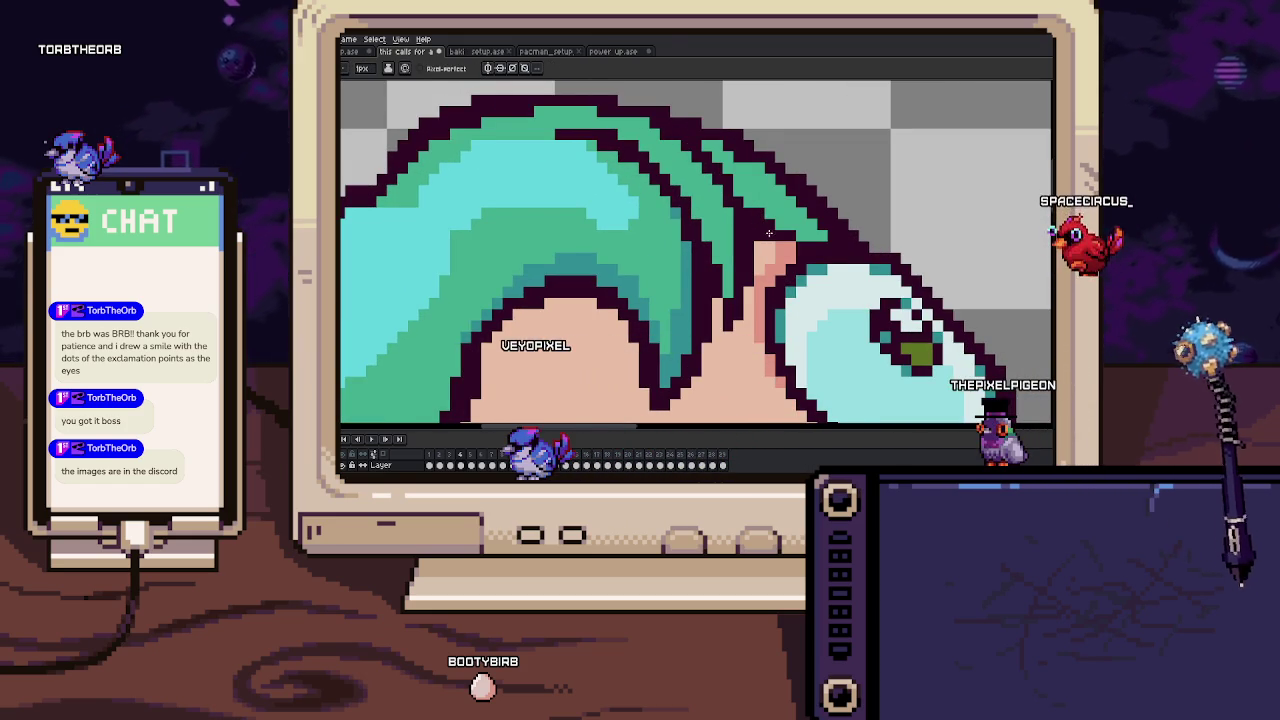
pyautogui.scroll(-1, 793, 245)
pyautogui.scroll(-3, 793, 240)
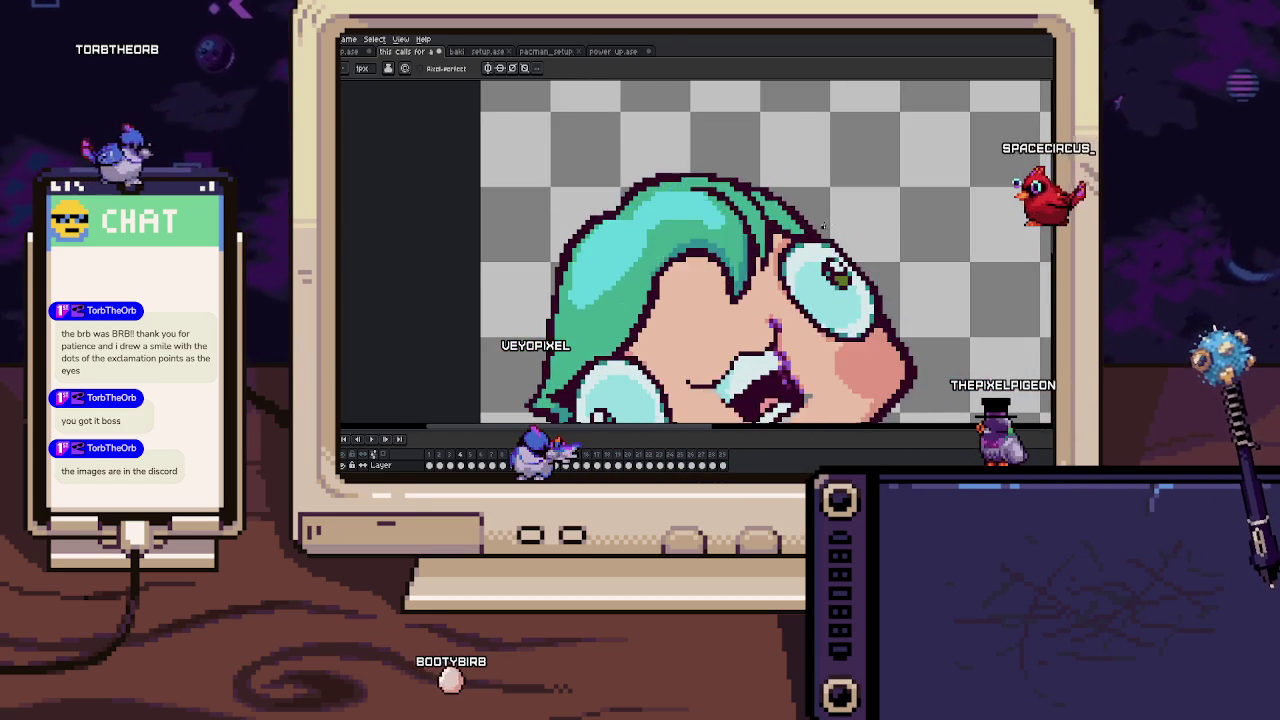
pyautogui.scroll(4, 789, 212)
pyautogui.scroll(-1, 789, 212)
pyautogui.scroll(1, 770, 213)
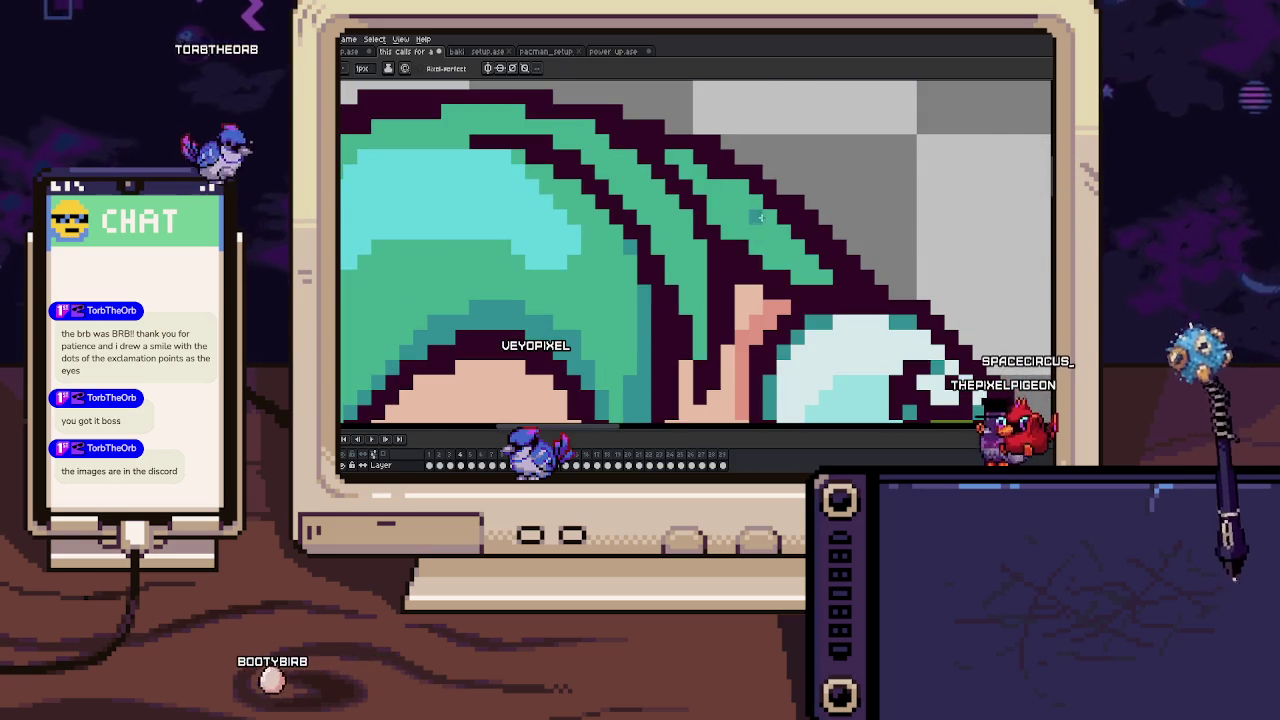
# Flood-fill the light-green hair stripe with darker teal.
pyautogui.press('g')
pyautogui.click(759, 213)
pyautogui.scroll(-1, 759, 213)
pyautogui.scroll(1, 700, 250)
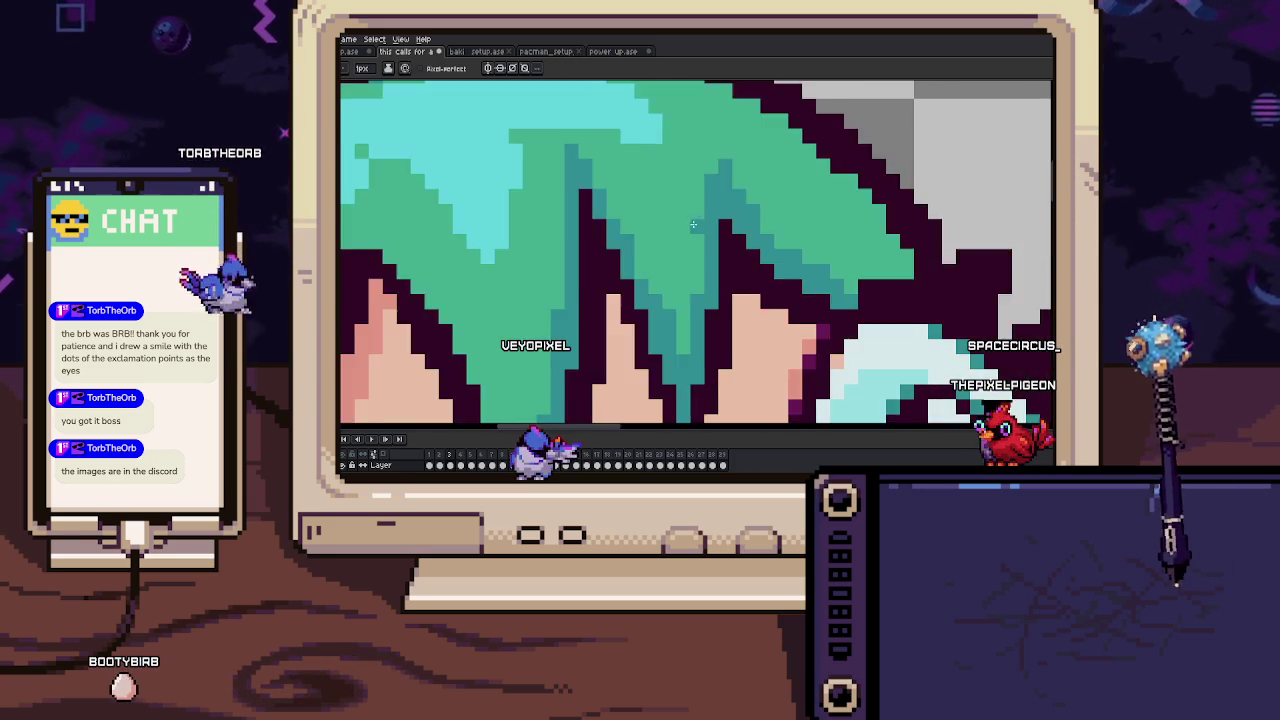
pyautogui.press('b')
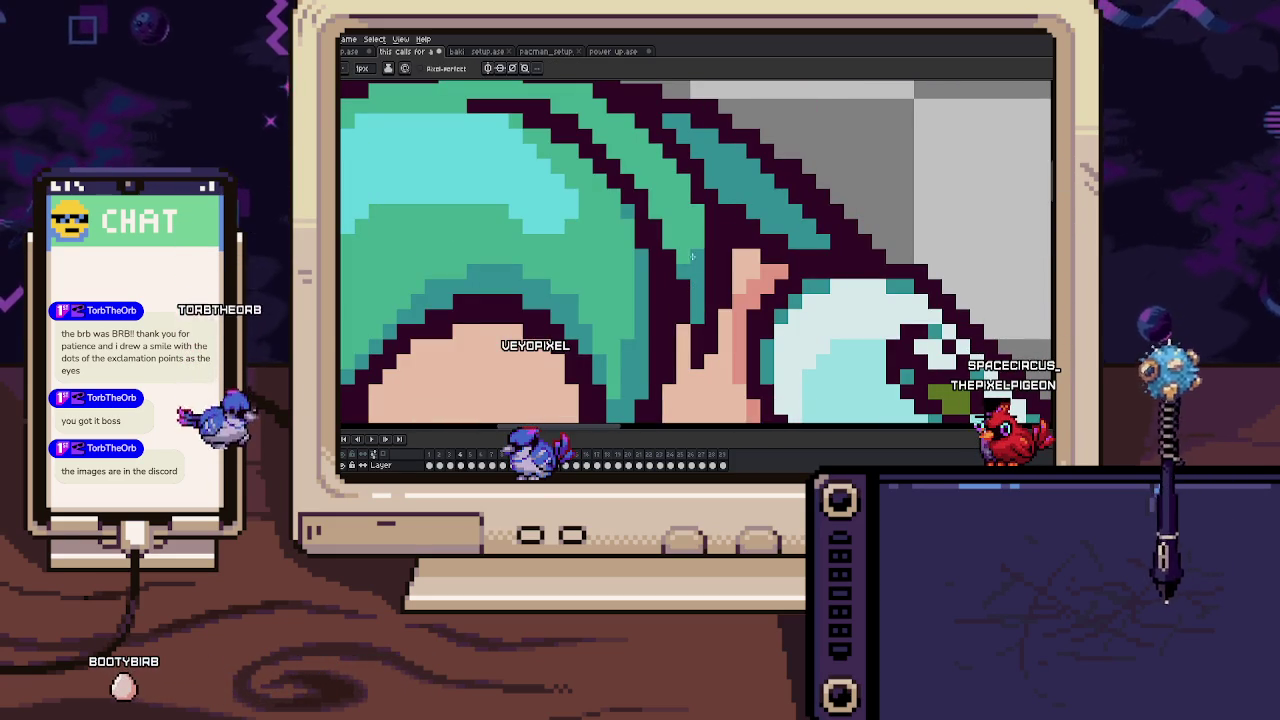
# Zoom out to the whole head and play the animation to preview the turn.
pyautogui.scroll(-1, 684, 240)
pyautogui.scroll(1, 672, 205)
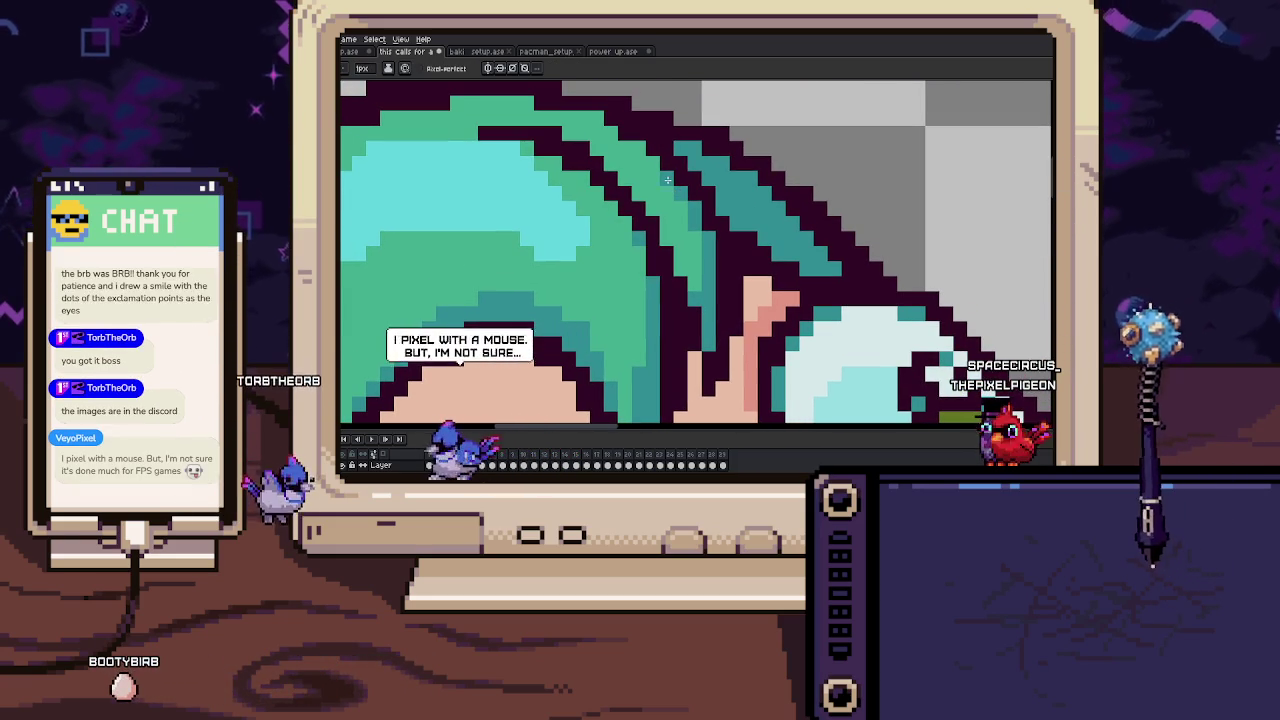
pyautogui.scroll(-1, 680, 200)
pyautogui.scroll(1, 693, 224)
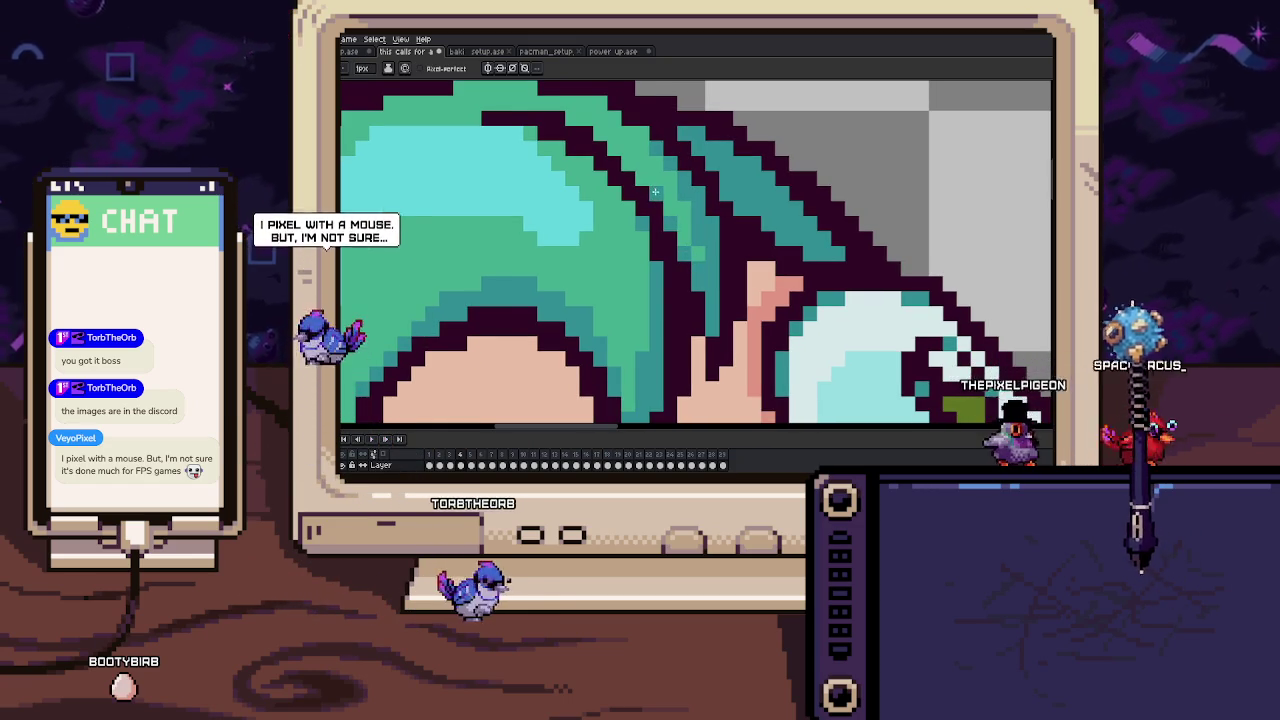
pyautogui.scroll(-3, 655, 191)
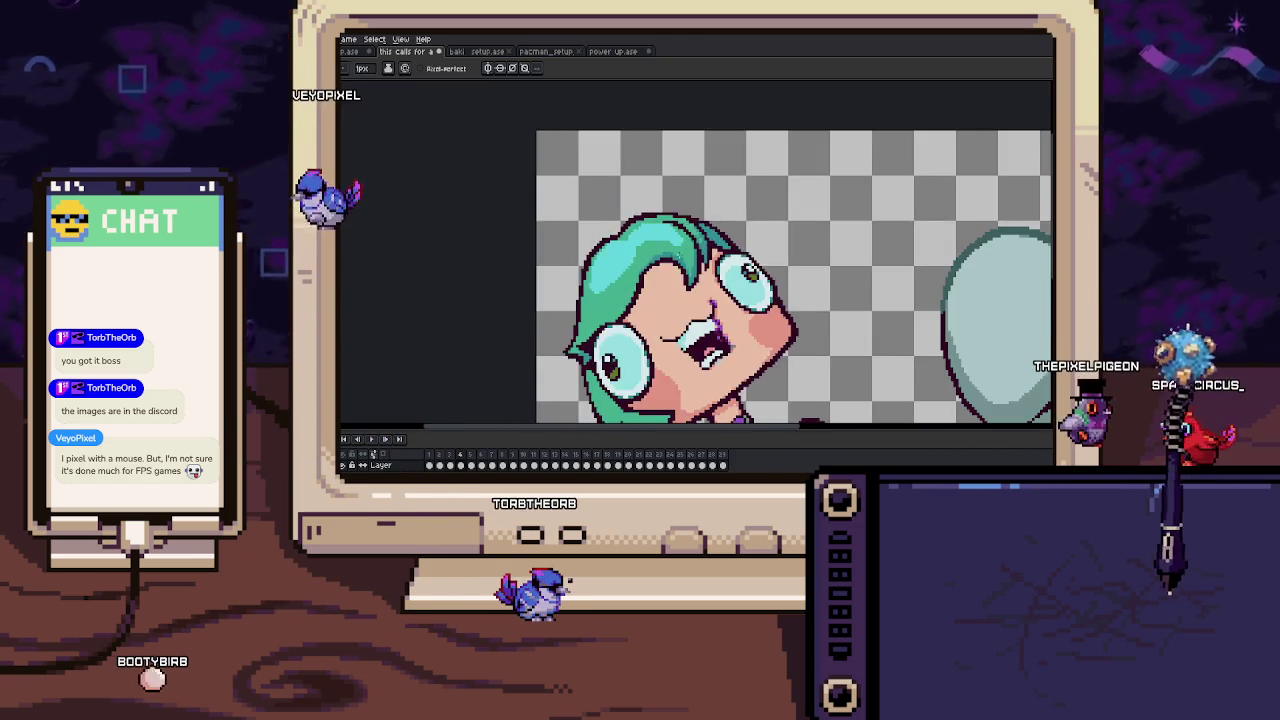
pyautogui.press('Return')
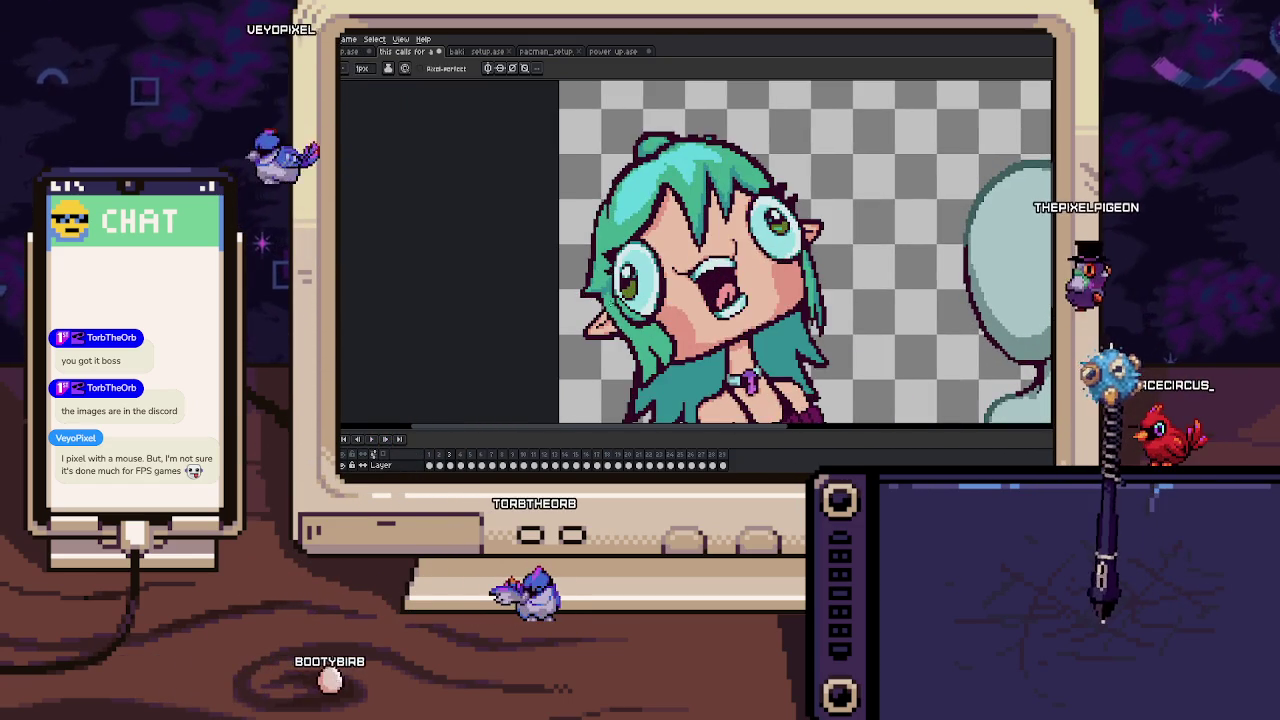
pyautogui.scroll(3, 585, 260)
pyautogui.scroll(2, 580, 250)
pyautogui.press('m')
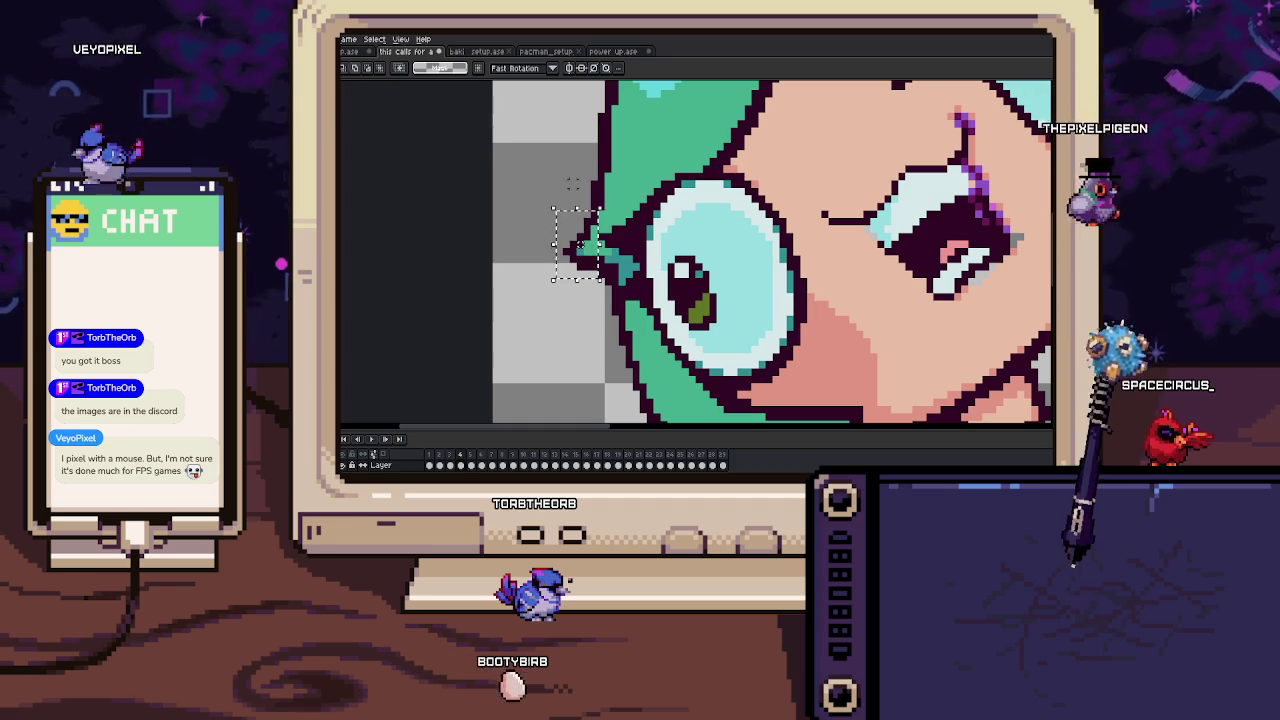
# Move the hair tip beside the girl's eye down and left and drop it in place.
pyautogui.moveTo(580, 228); pyautogui.dragTo(589, 234)
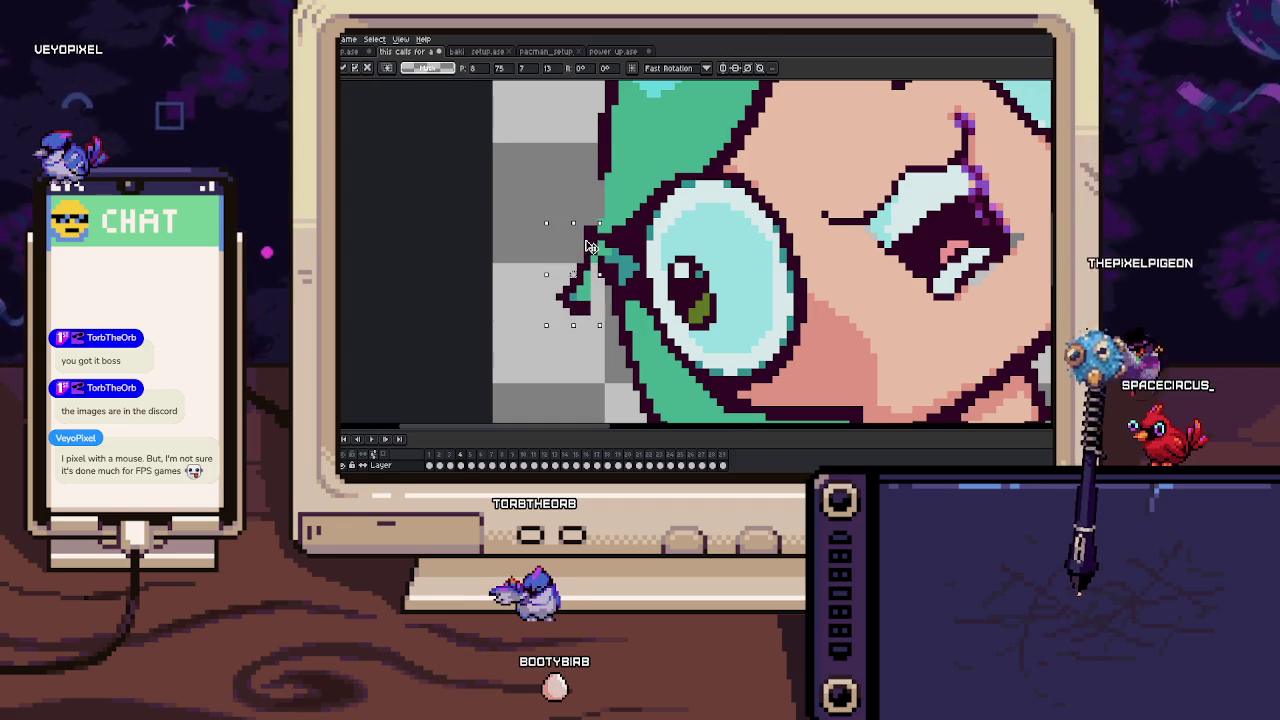
pyautogui.press('Return')
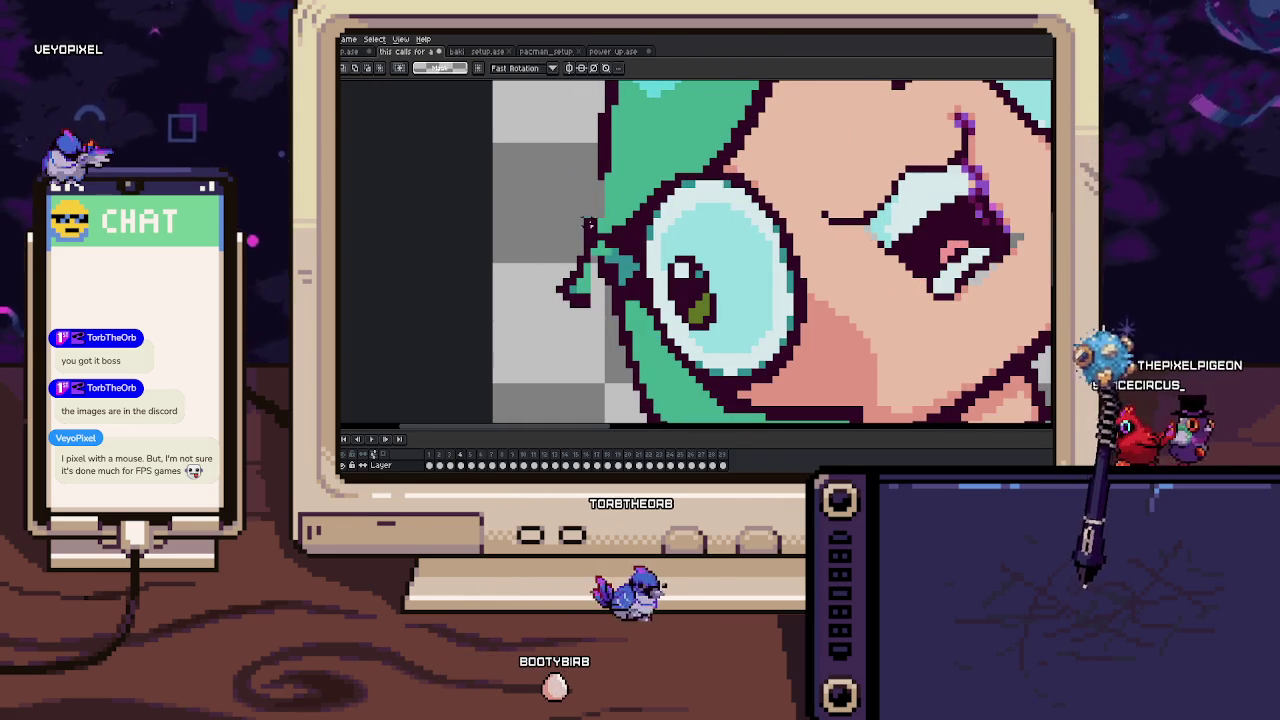
pyautogui.press('b')
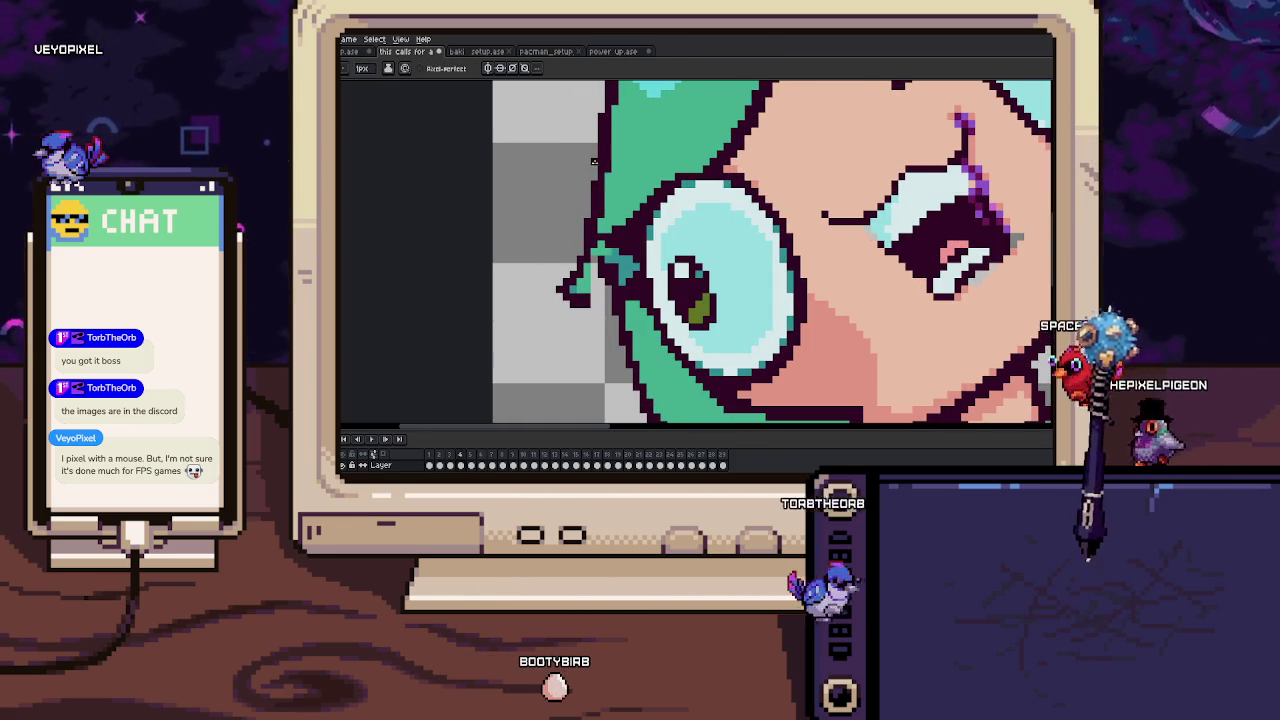
# Paint the grey gap in the moved hair tip teal with the Pencil.
pyautogui.scroll(3, 594, 240)
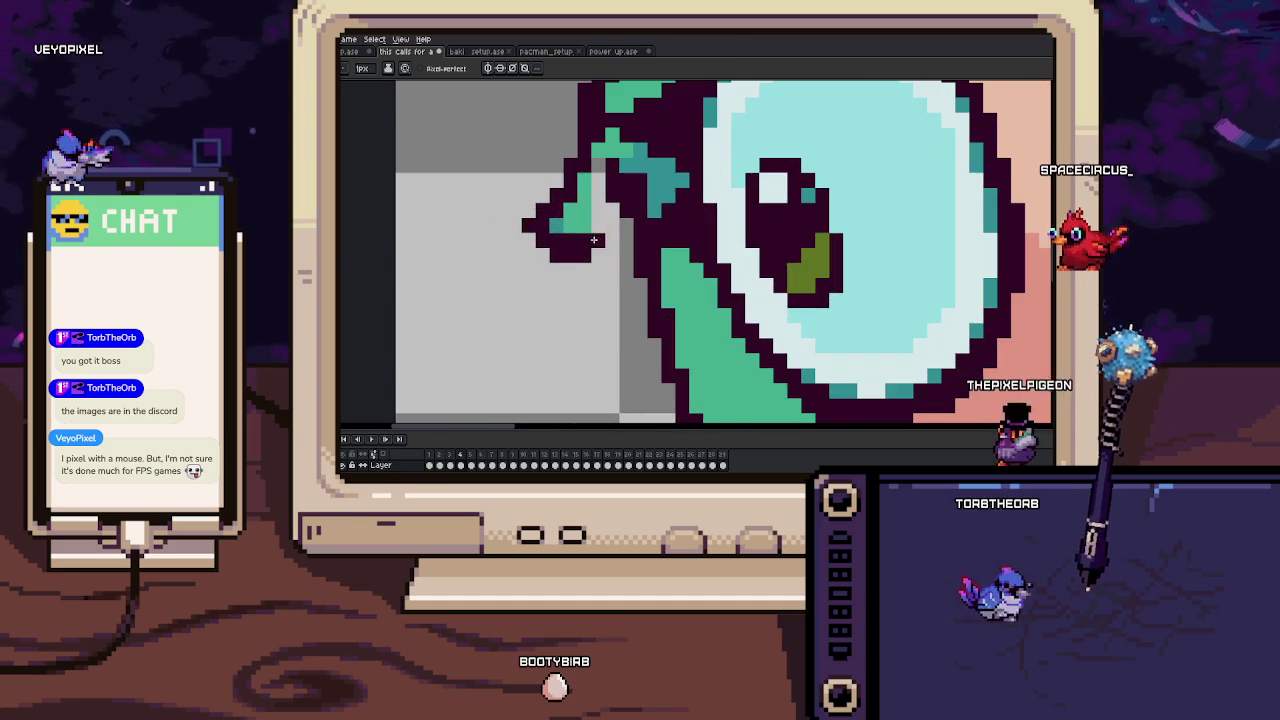
pyautogui.scroll(1, 645, 296)
pyautogui.scroll(-1, 635, 280)
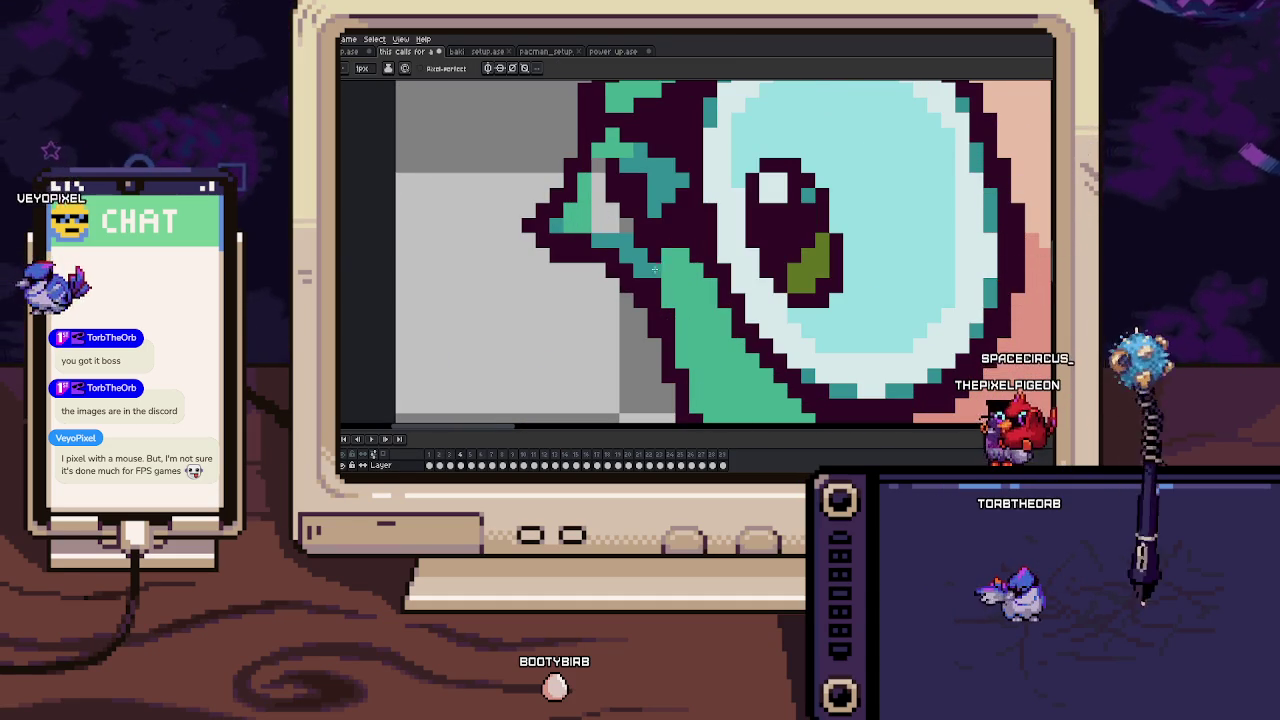
pyautogui.scroll(1, 631, 222)
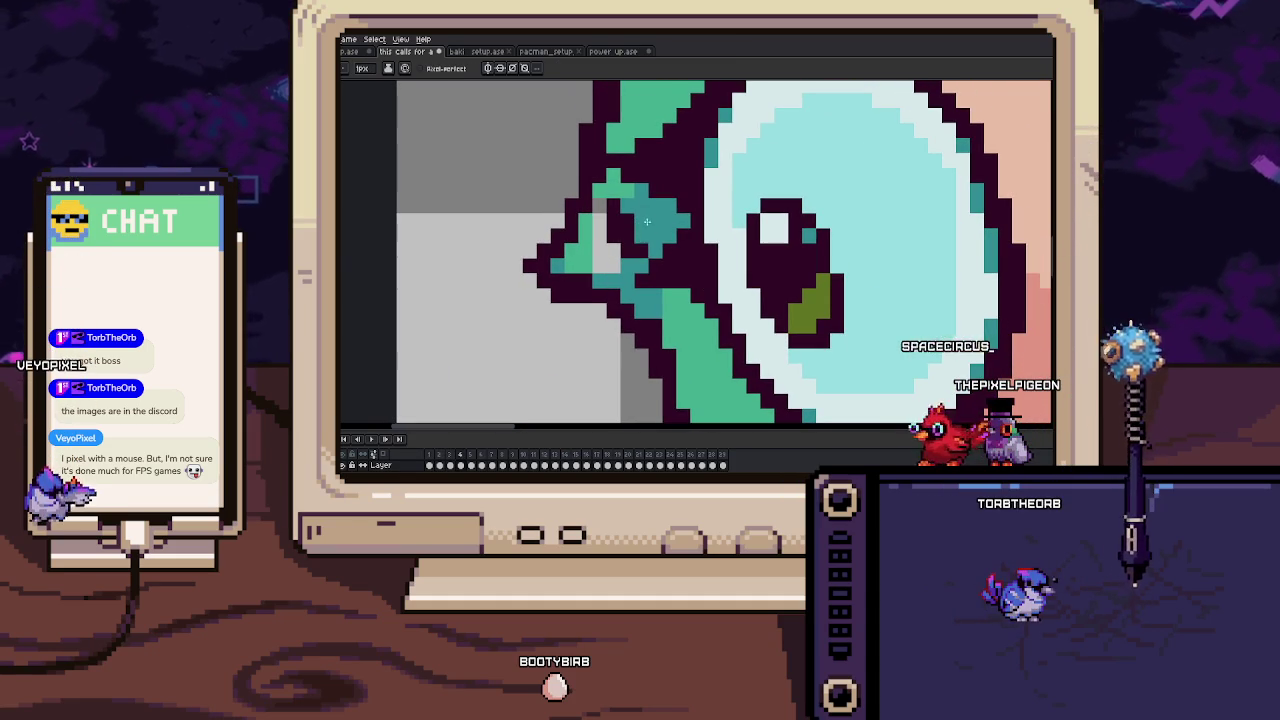
pyautogui.moveTo(607, 185); pyautogui.dragTo(616, 256)
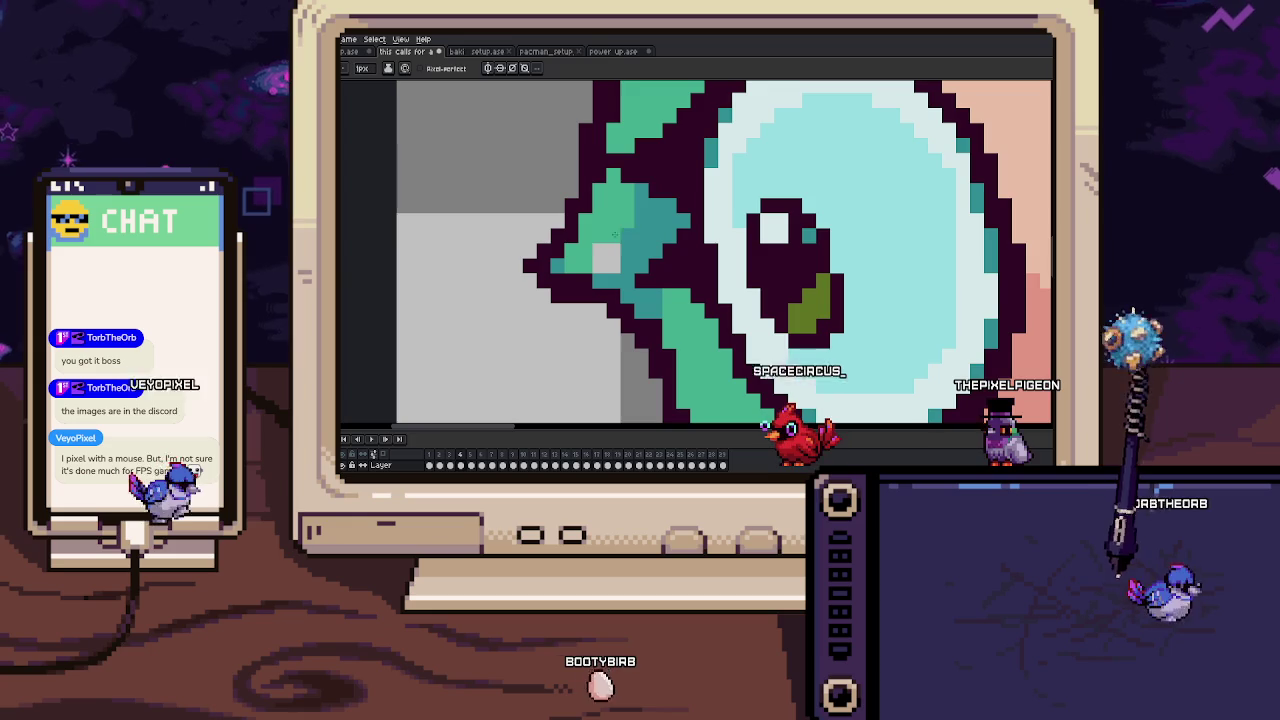
pyautogui.scroll(-3, 616, 256)
pyautogui.scroll(-2, 616, 256)
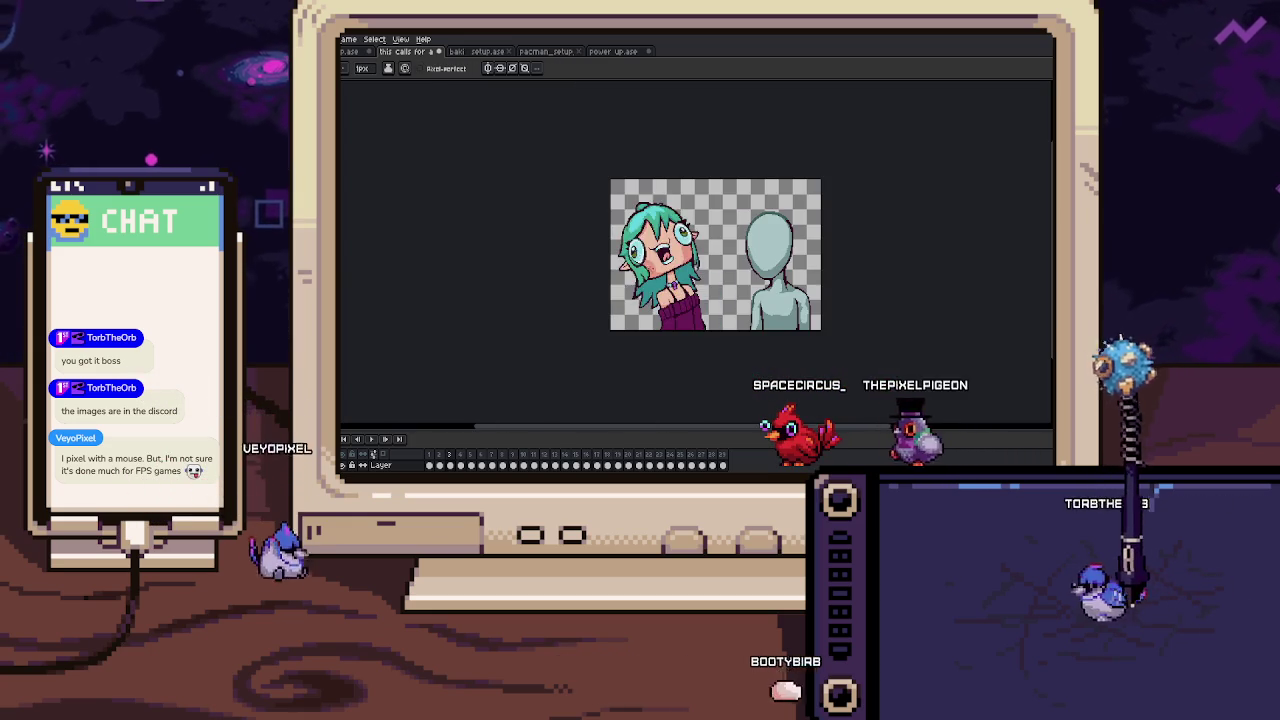
# Zoom in on the girl's next pose with the previous pose onion-skinned behind.
pyautogui.scroll(4, 616, 256)
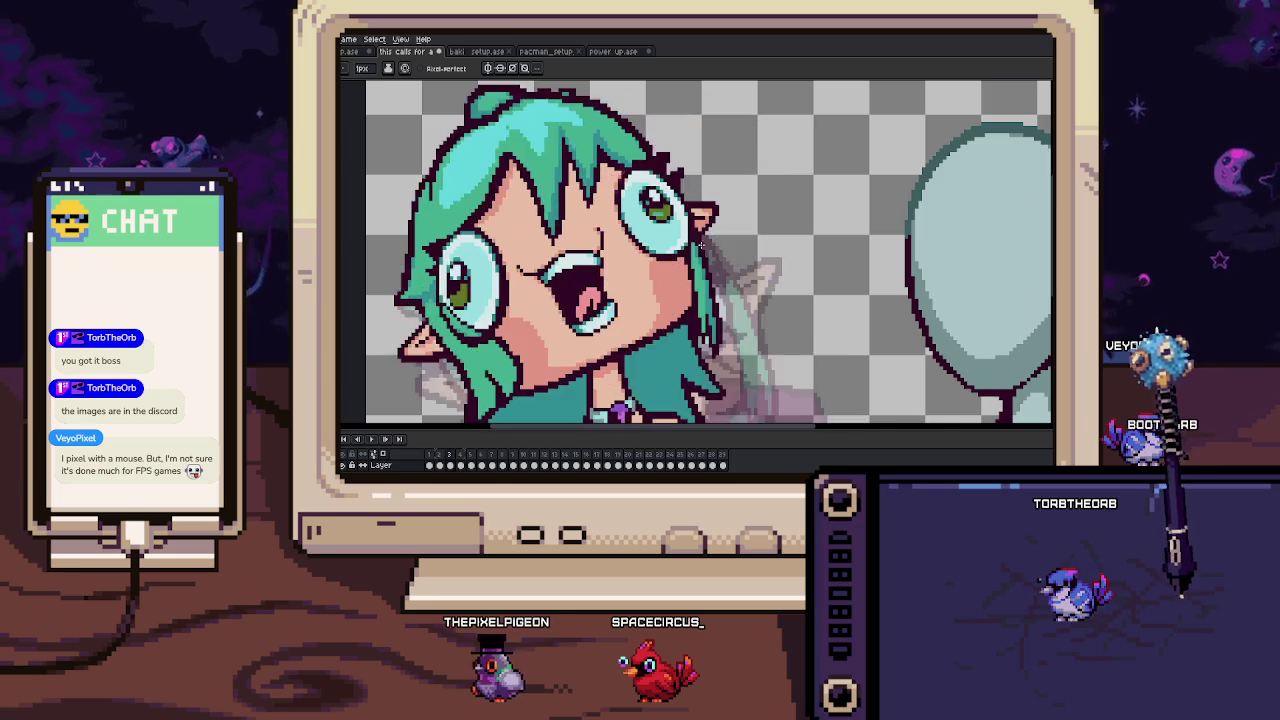
pyautogui.scroll(3, 701, 242)
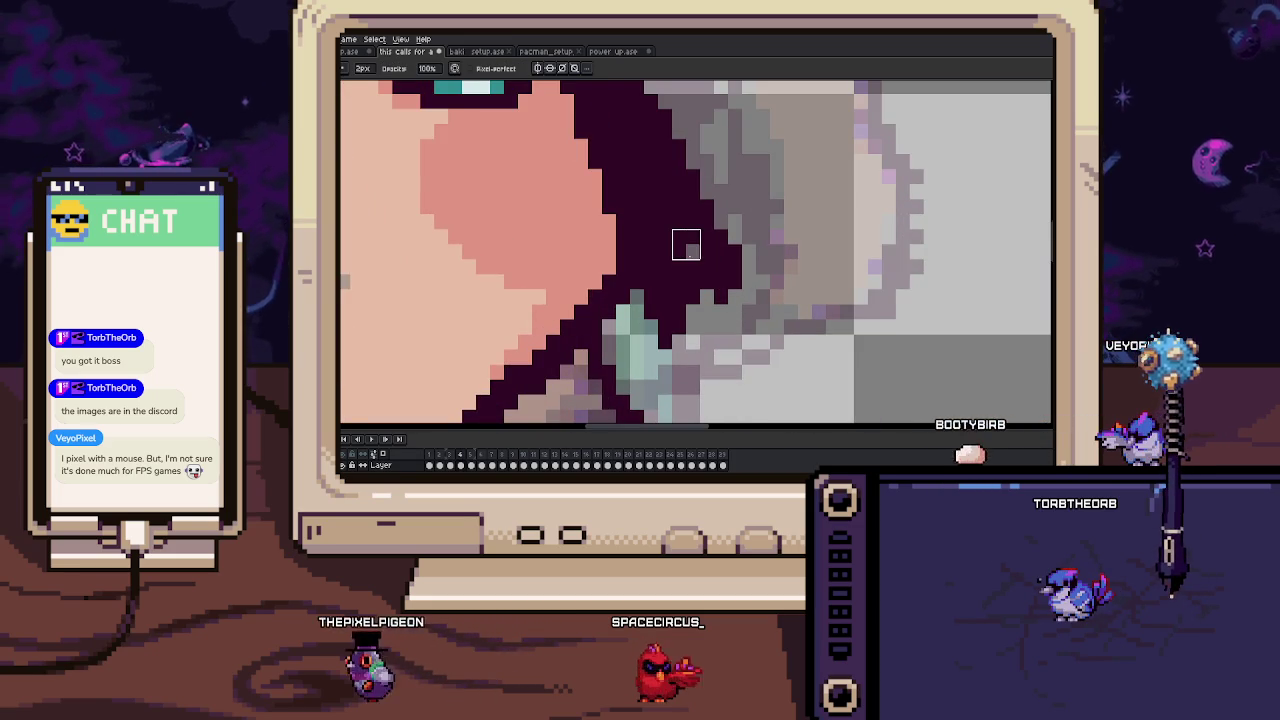
pyautogui.moveTo(686, 258); pyautogui.dragTo(701, 240)
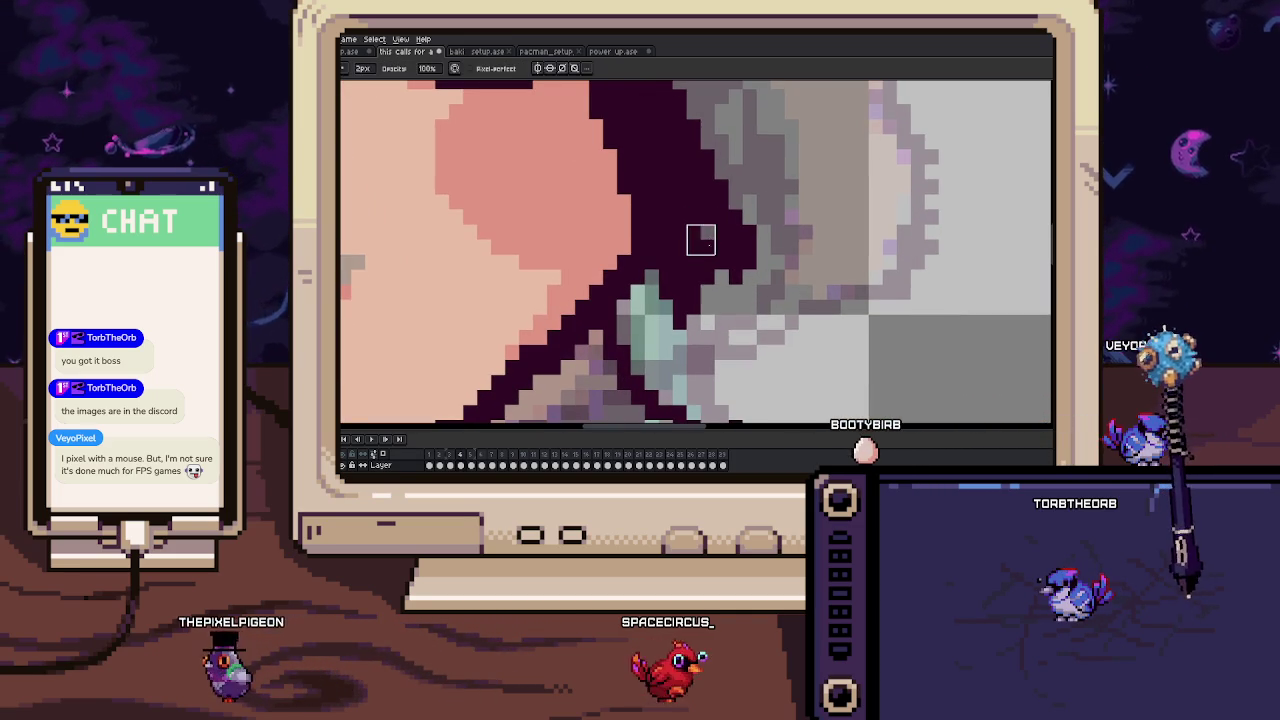
pyautogui.scroll(-3, 707, 277)
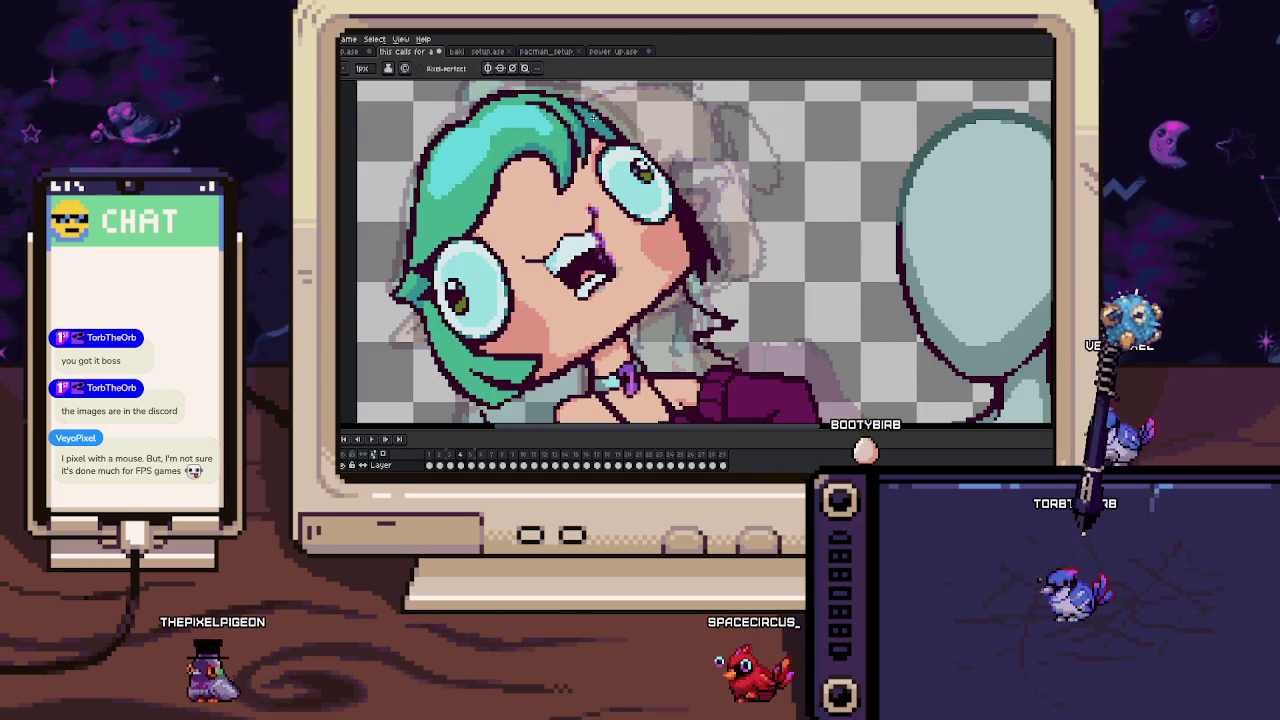
pyautogui.scroll(1, 602, 120)
pyautogui.press('i')
pyautogui.press('b')
pyautogui.scroll(1, 690, 243)
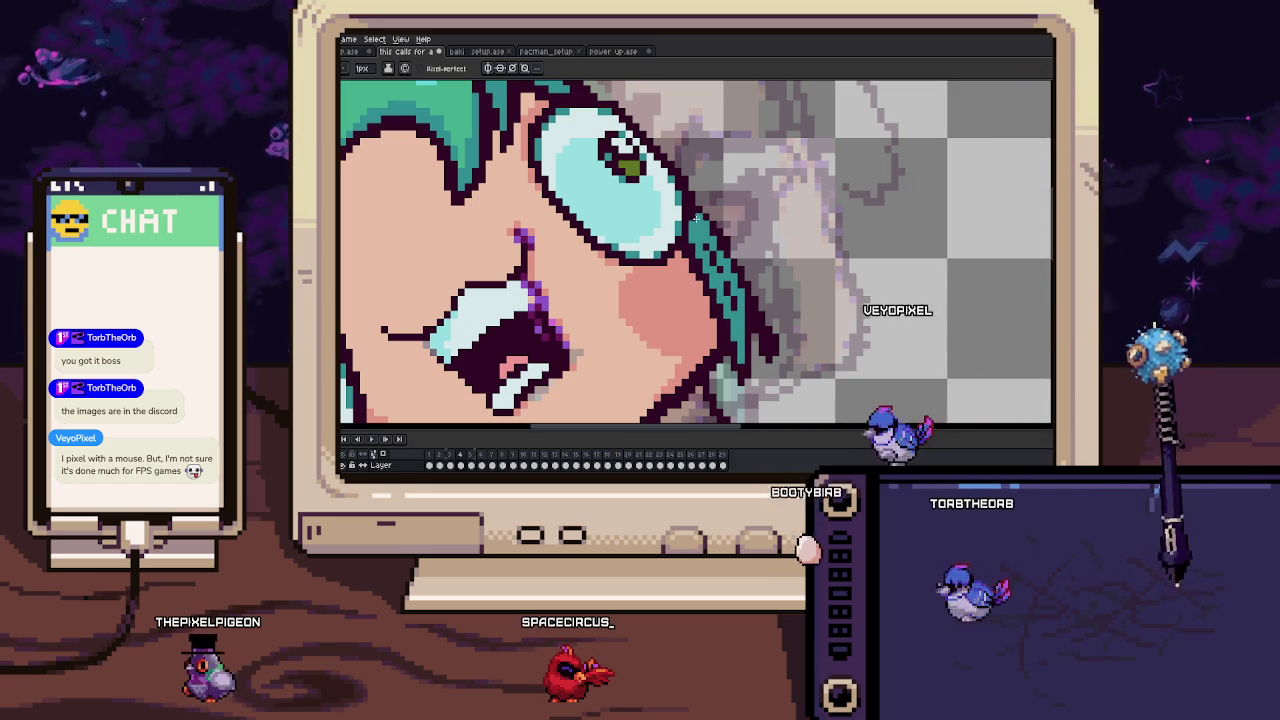
pyautogui.scroll(1, 700, 250)
pyautogui.scroll(1, 737, 300)
pyautogui.scroll(1, 770, 380)
pyautogui.scroll(-1, 775, 370)
pyautogui.scroll(-1, 778, 340)
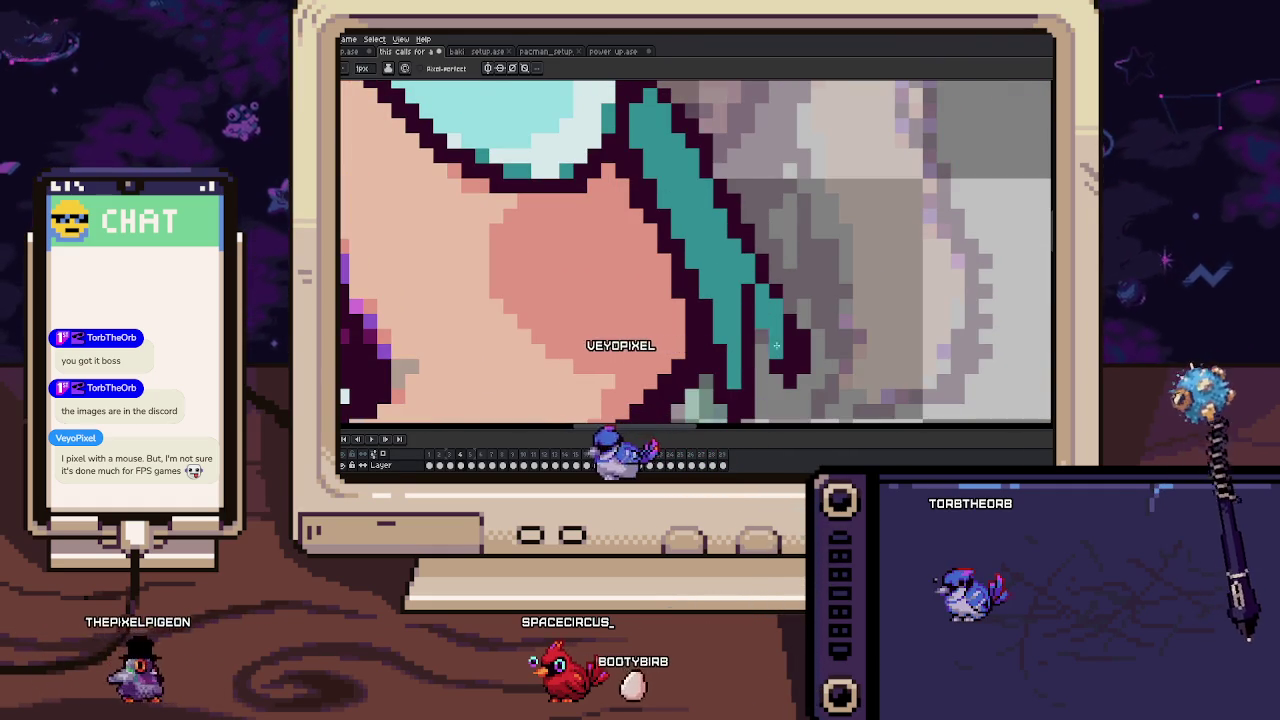
pyautogui.scroll(-1, 784, 280)
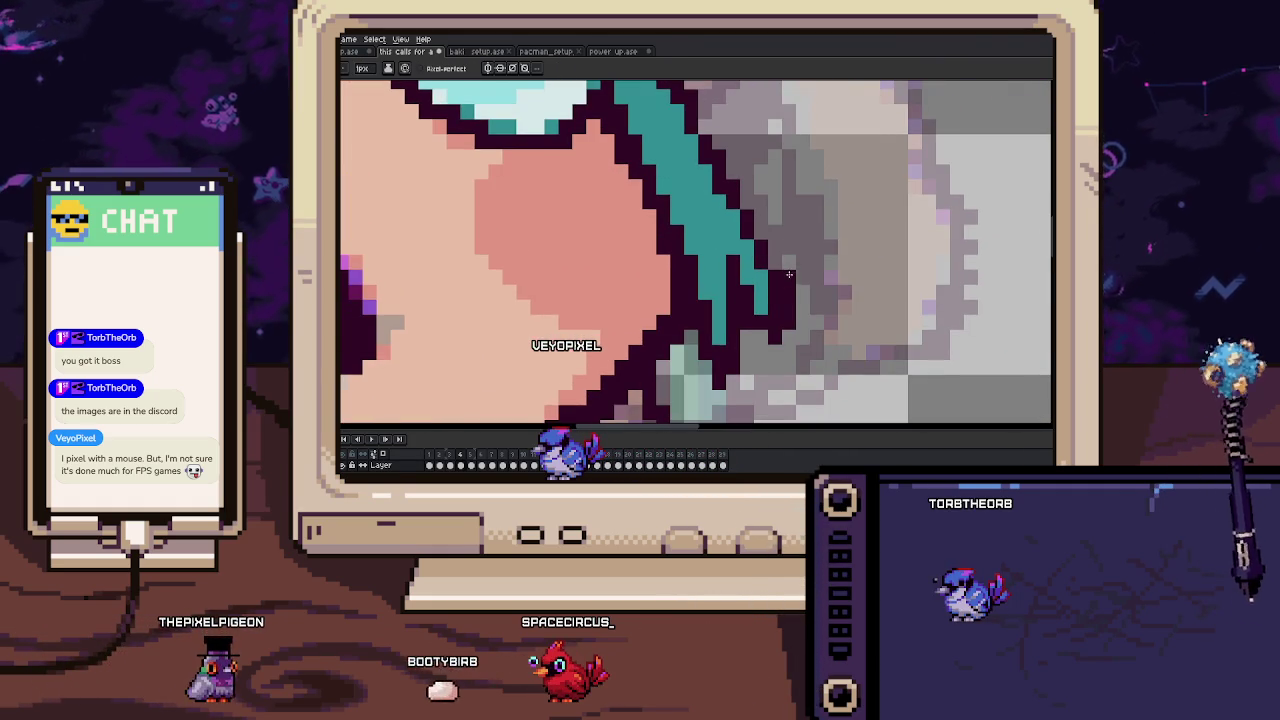
pyautogui.scroll(-1, 760, 290)
pyautogui.scroll(-2, 720, 285)
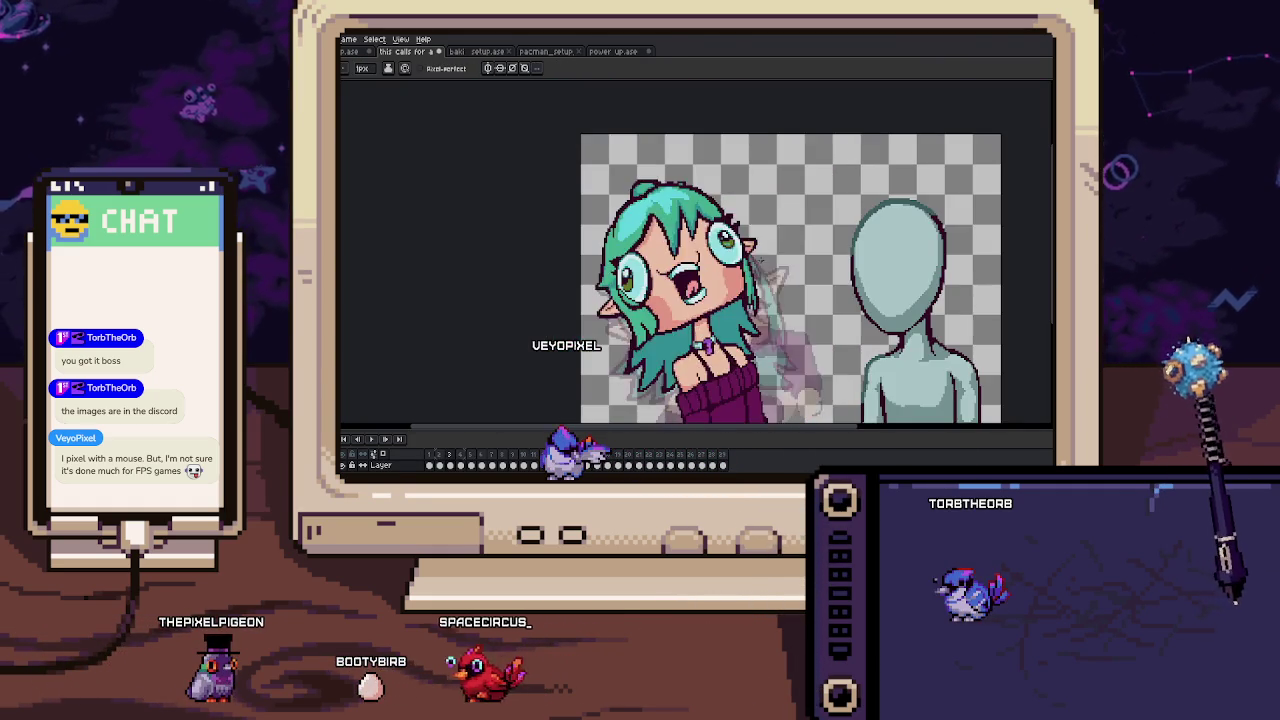
# Zoom into the hand and sleeve area and add dark outline pixels there.
pyautogui.scroll(3, 690, 275)
pyautogui.scroll(1, 652, 265)
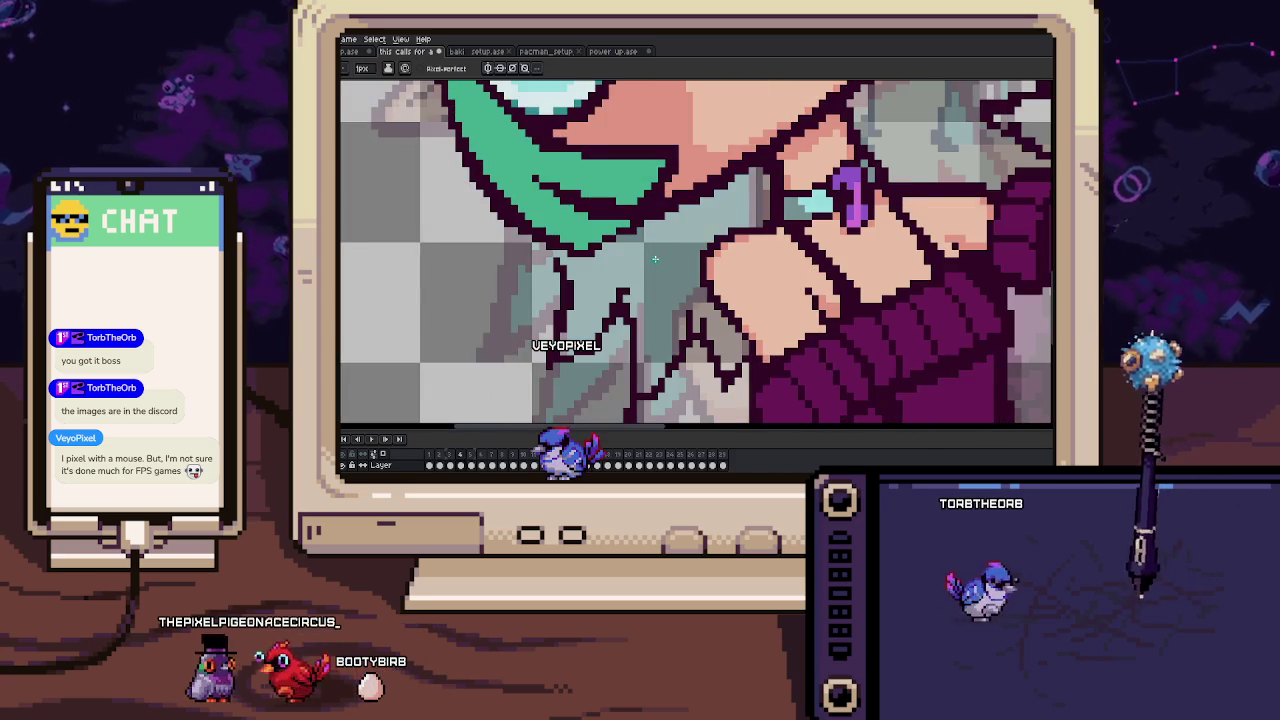
pyautogui.press('space')
pyautogui.moveTo(568, 288); pyautogui.dragTo(568, 258)
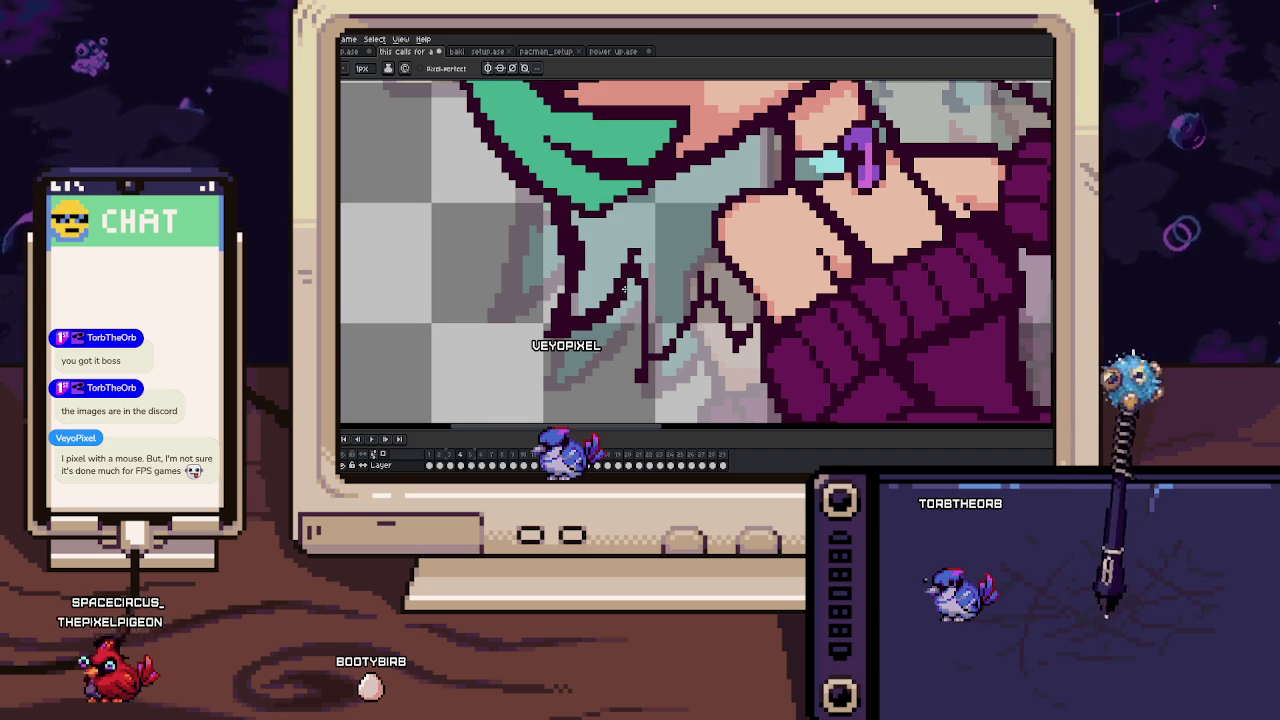
pyautogui.scroll(1, 631, 270)
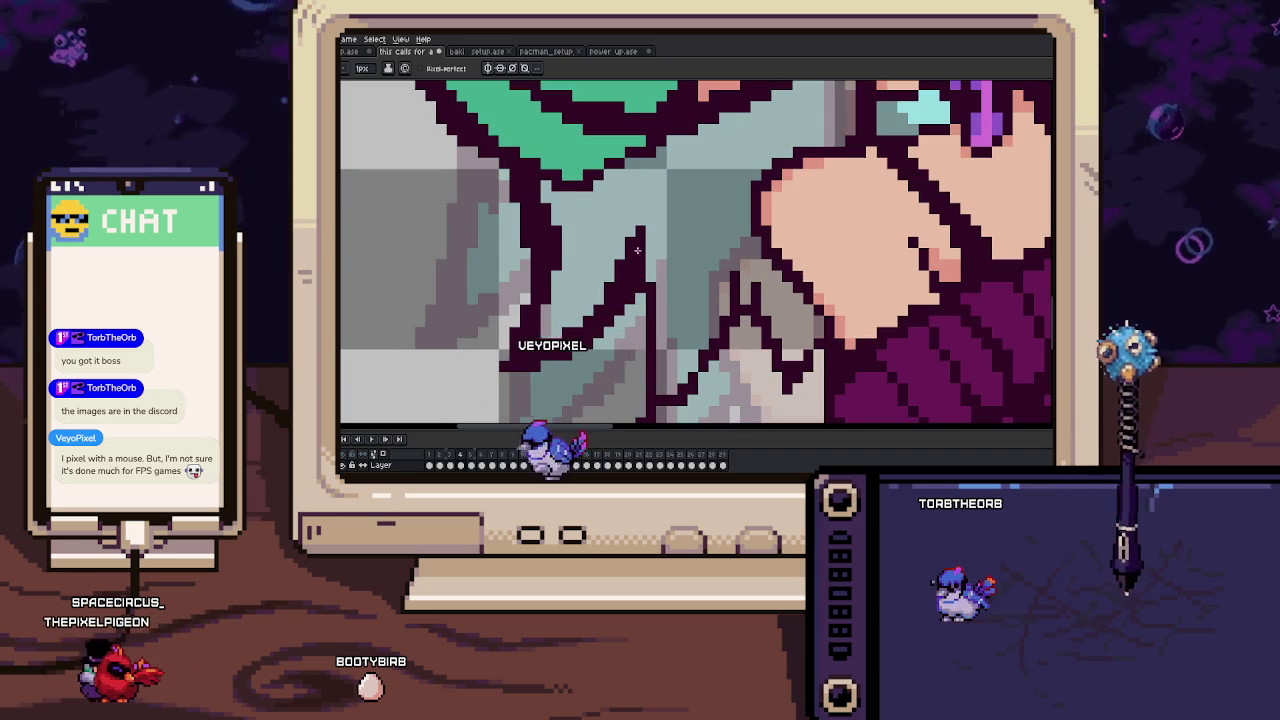
pyautogui.scroll(-1, 652, 300)
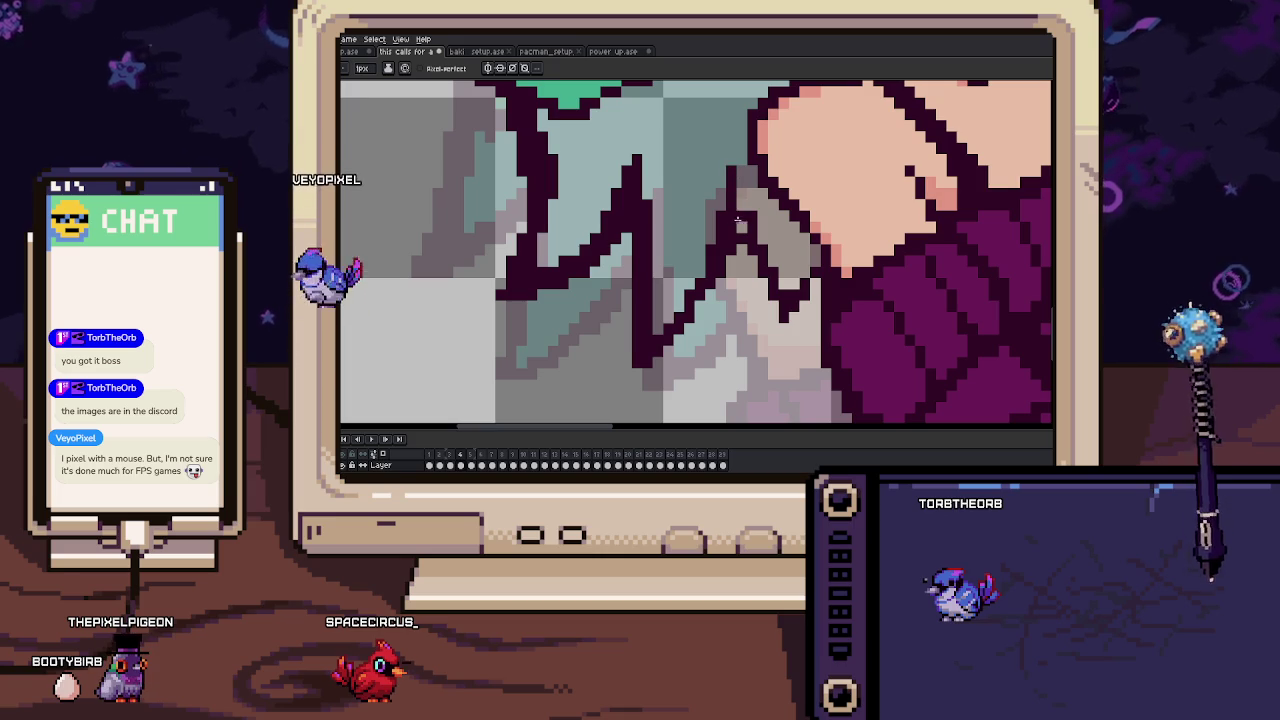
pyautogui.moveTo(782, 300); pyautogui.dragTo(795, 315)
pyautogui.press('e')
pyautogui.press('b')
pyautogui.scroll(-3, 815, 252)
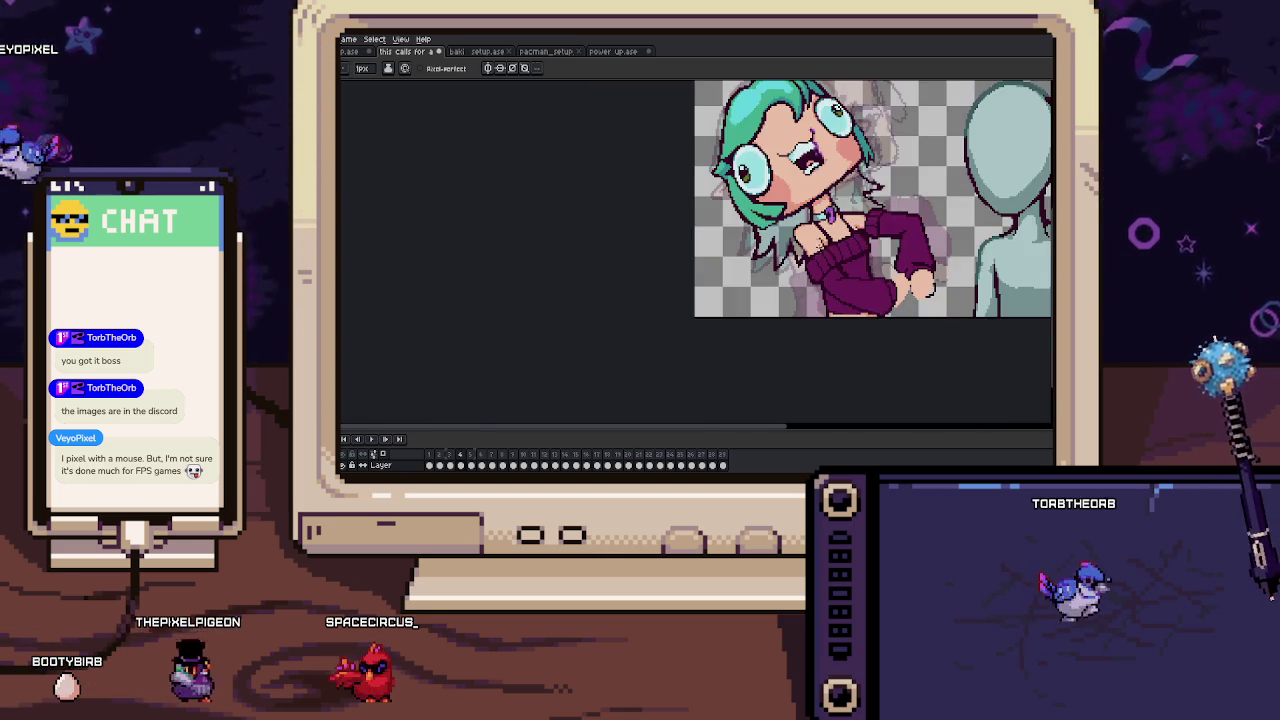
pyautogui.scroll(2, 843, 197)
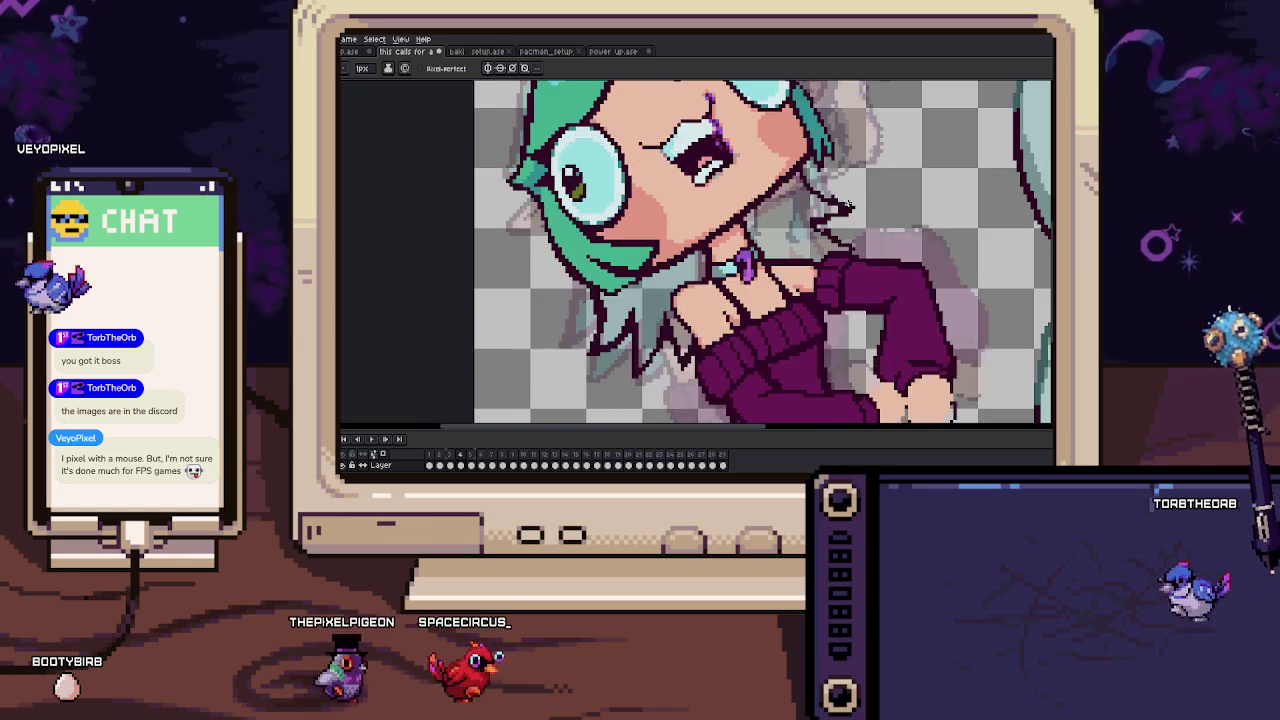
# Pan across the girl's face and sample a colour from the artwork for the Pencil.
pyautogui.press('m')
pyautogui.scroll(1, 805, 210)
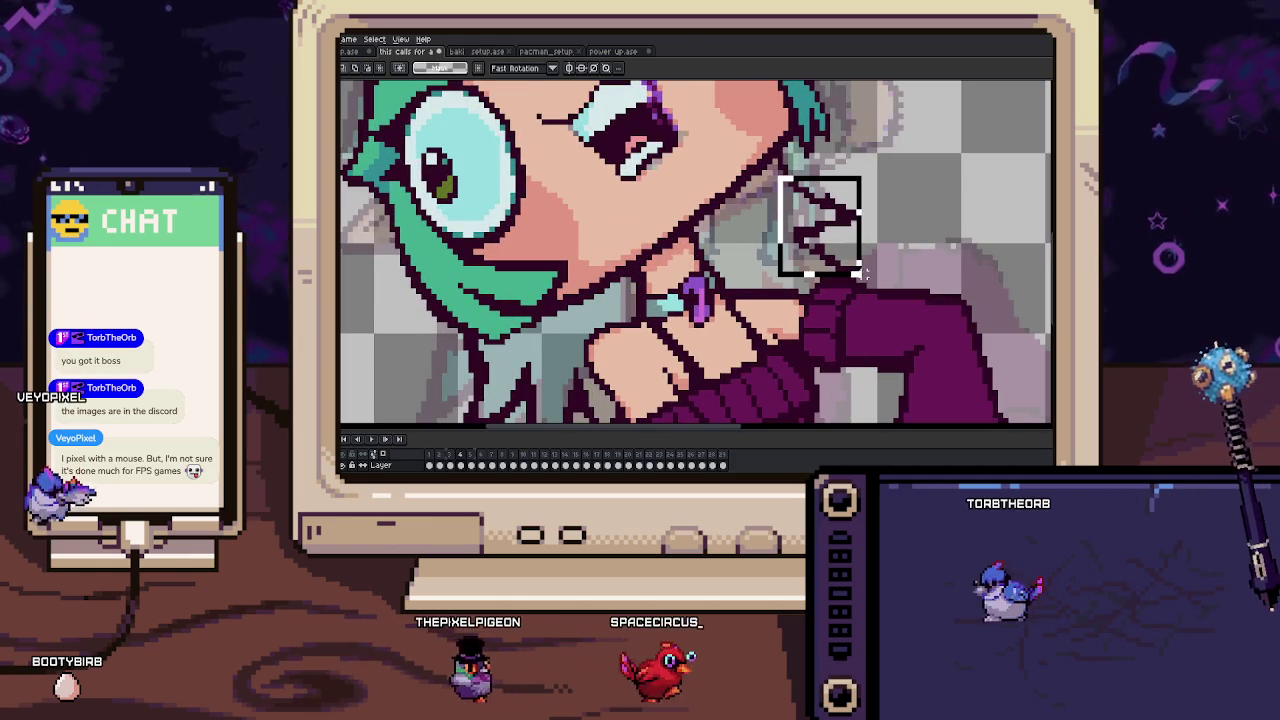
pyautogui.scroll(2, 805, 212)
pyautogui.moveTo(743, 200); pyautogui.dragTo(743, 276)
pyautogui.scroll(-3, 743, 276)
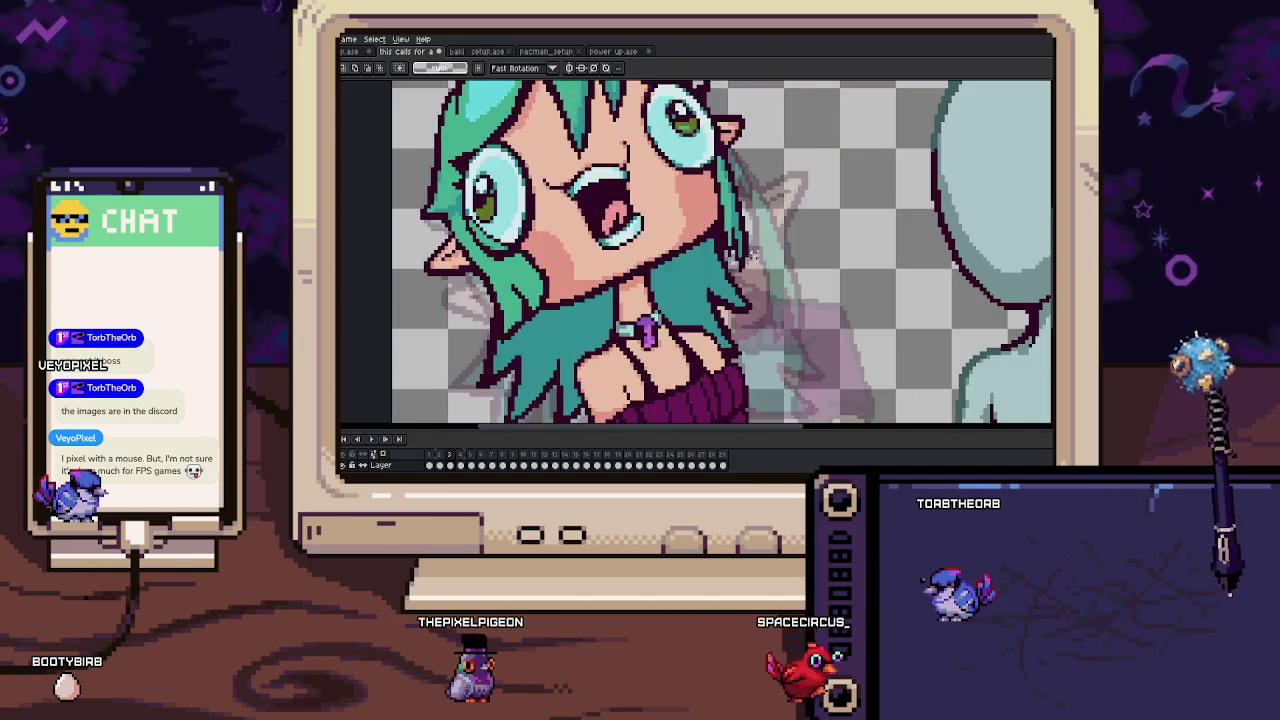
pyautogui.scroll(2, 713, 192)
pyautogui.press('b')
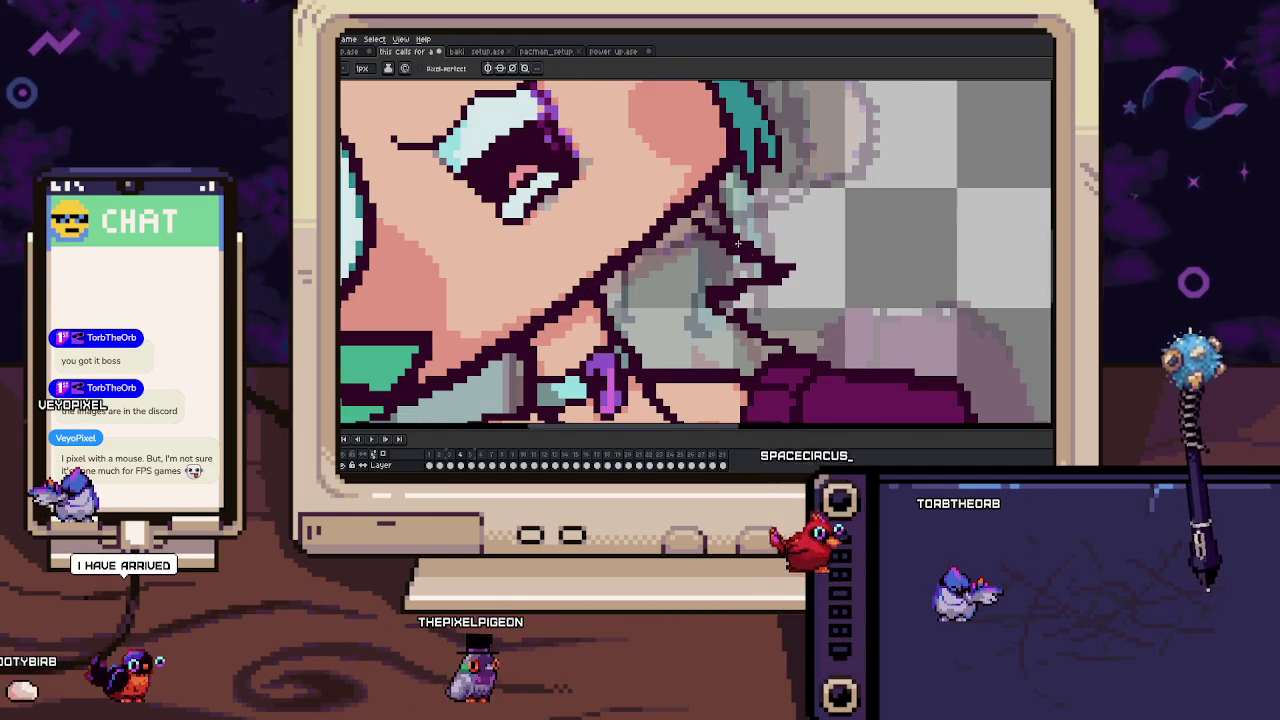
pyautogui.scroll(1, 737, 252)
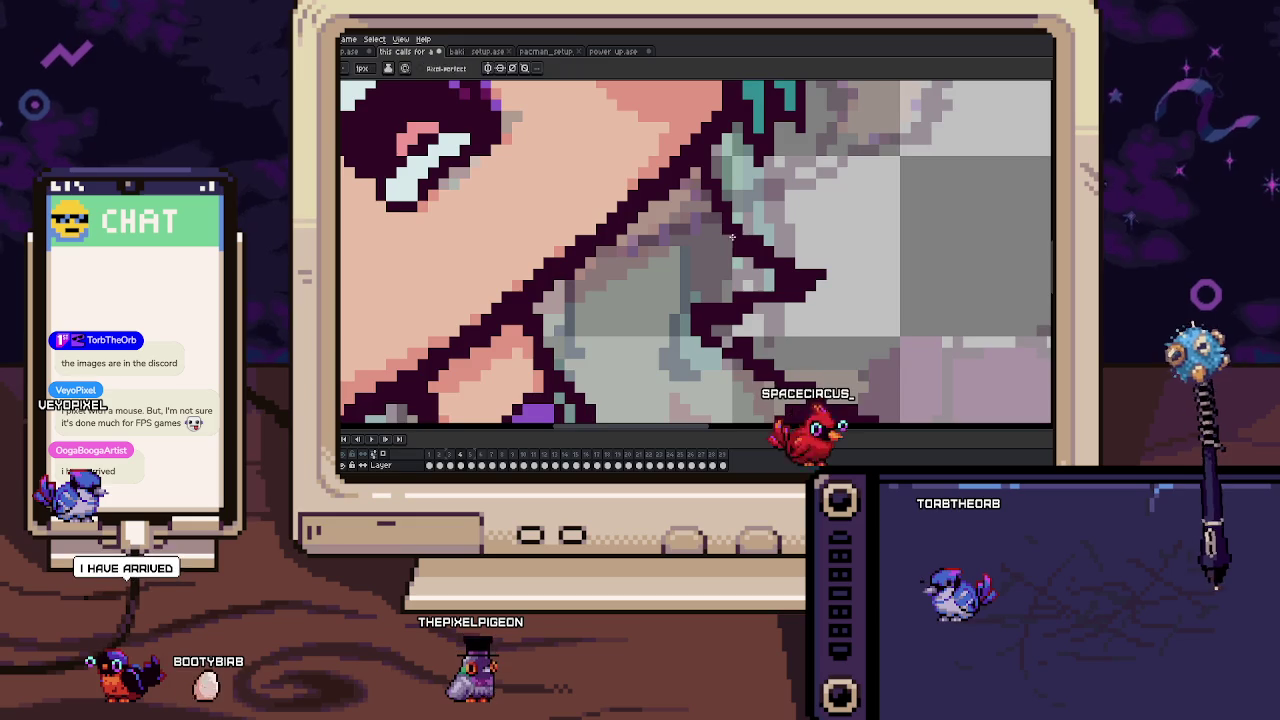
pyautogui.keyDown('alt'); pyautogui.click(741, 233); pyautogui.keyUp('alt')
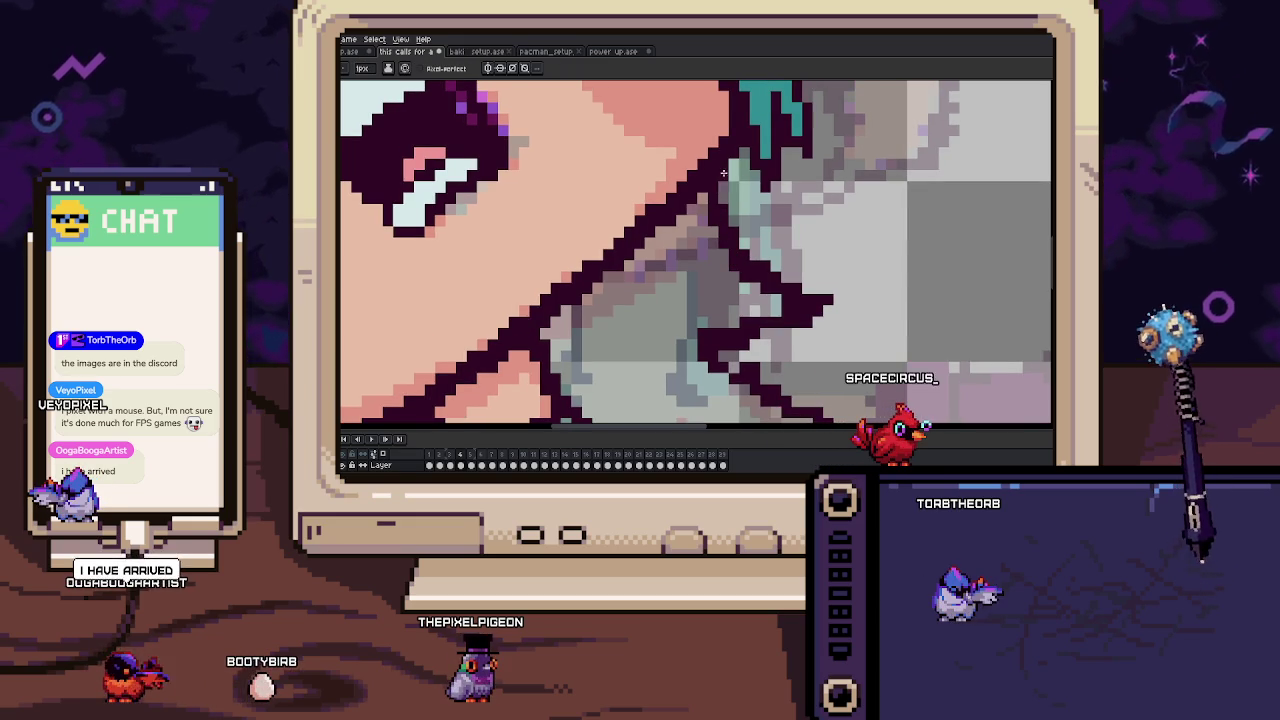
pyautogui.scroll(-1, 724, 171)
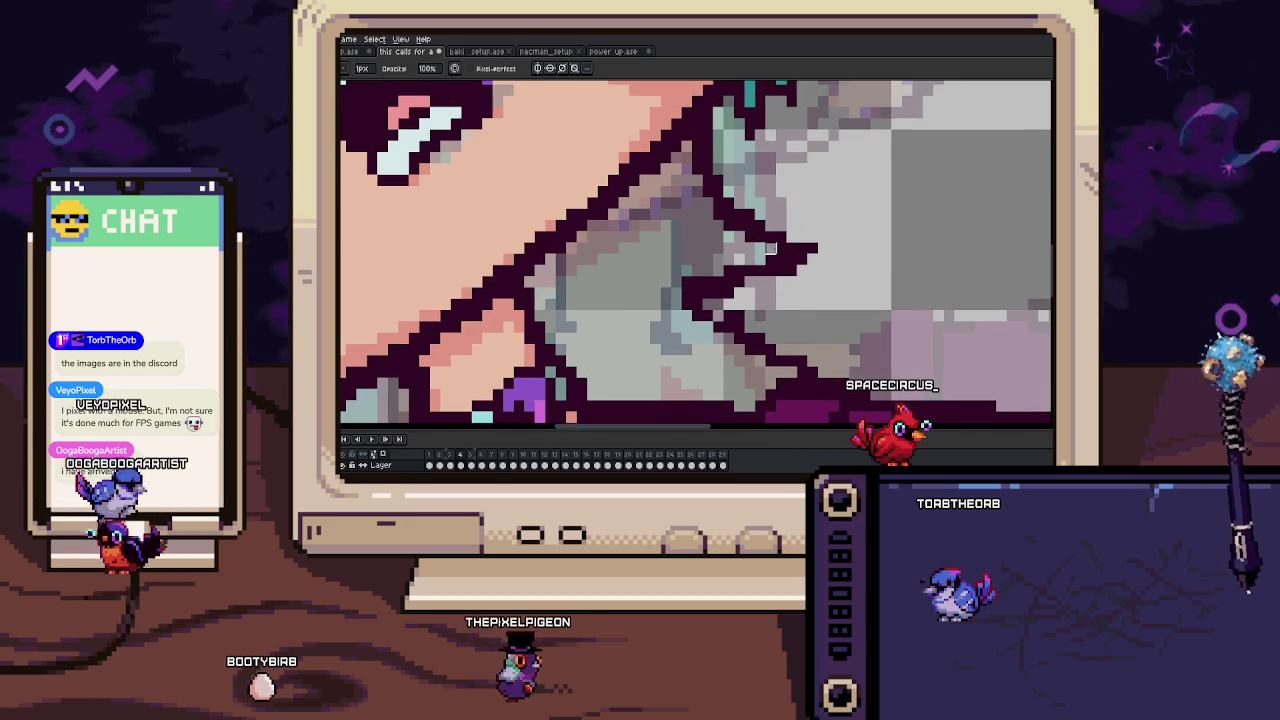
pyautogui.scroll(-1, 760, 245)
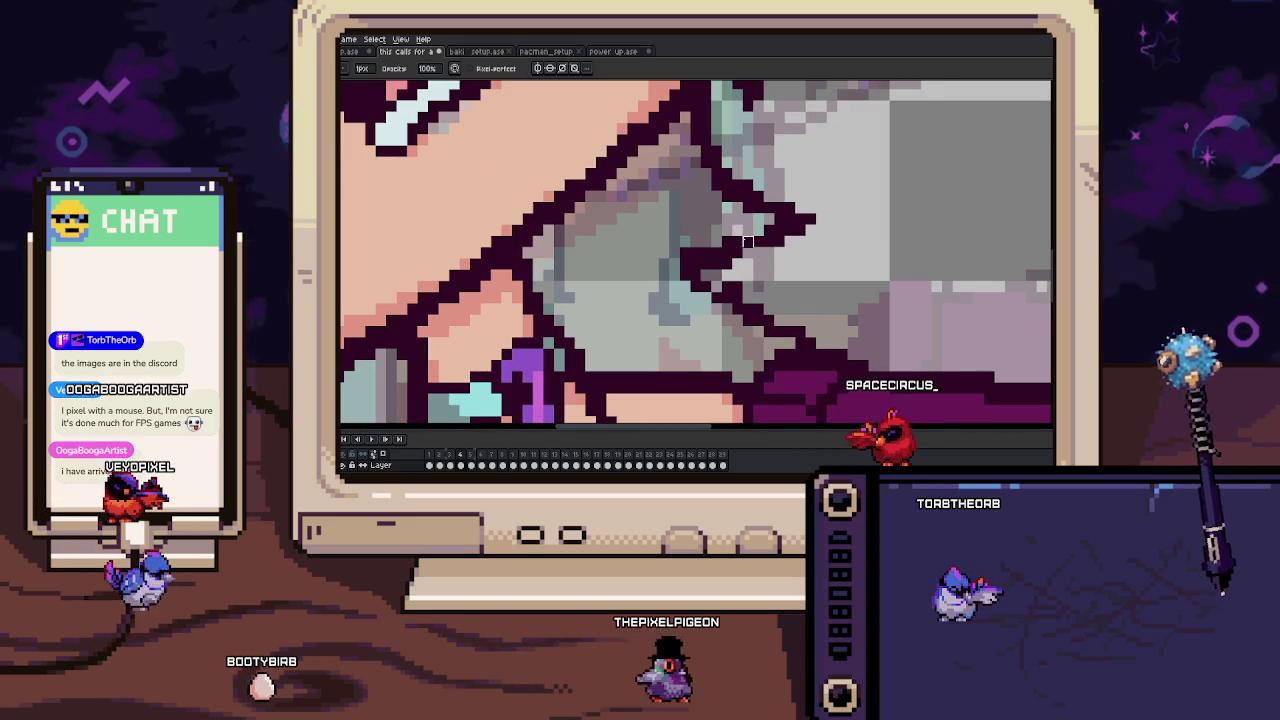
# Zoom out to check the whole sprite beside the grey figure.
pyautogui.press('e')
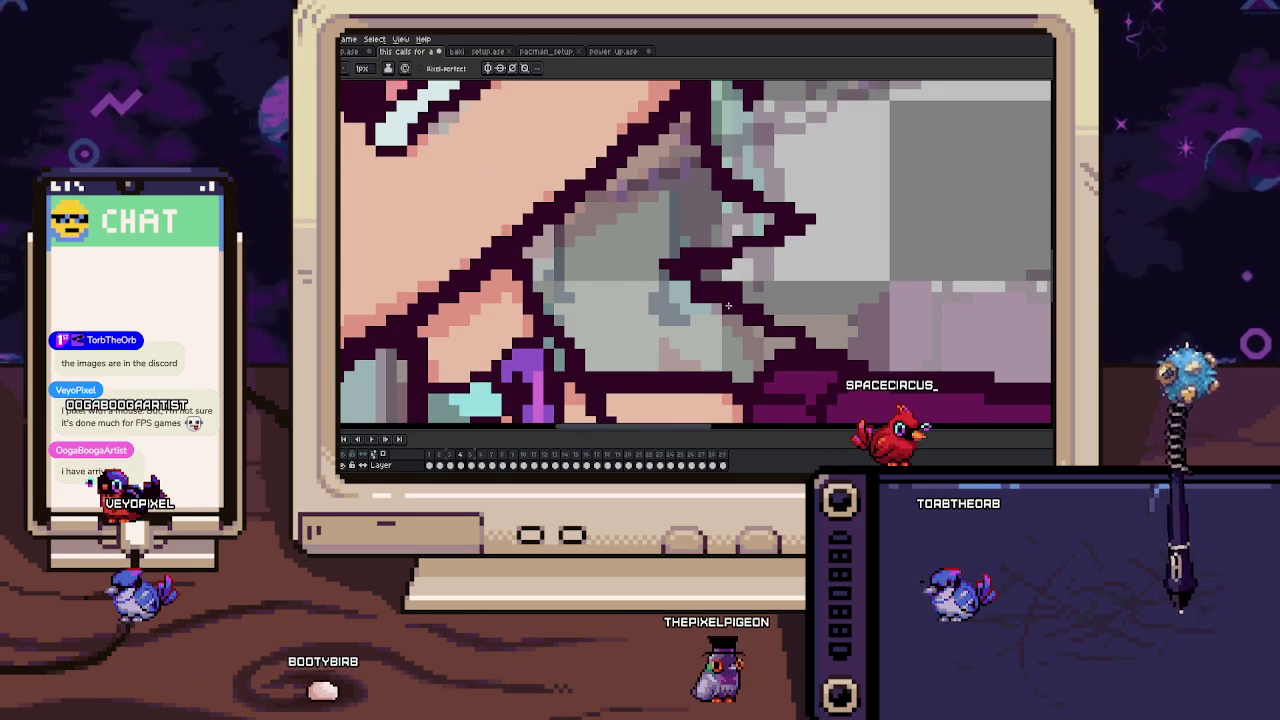
pyautogui.scroll(-1, 715, 300)
pyautogui.press('b')
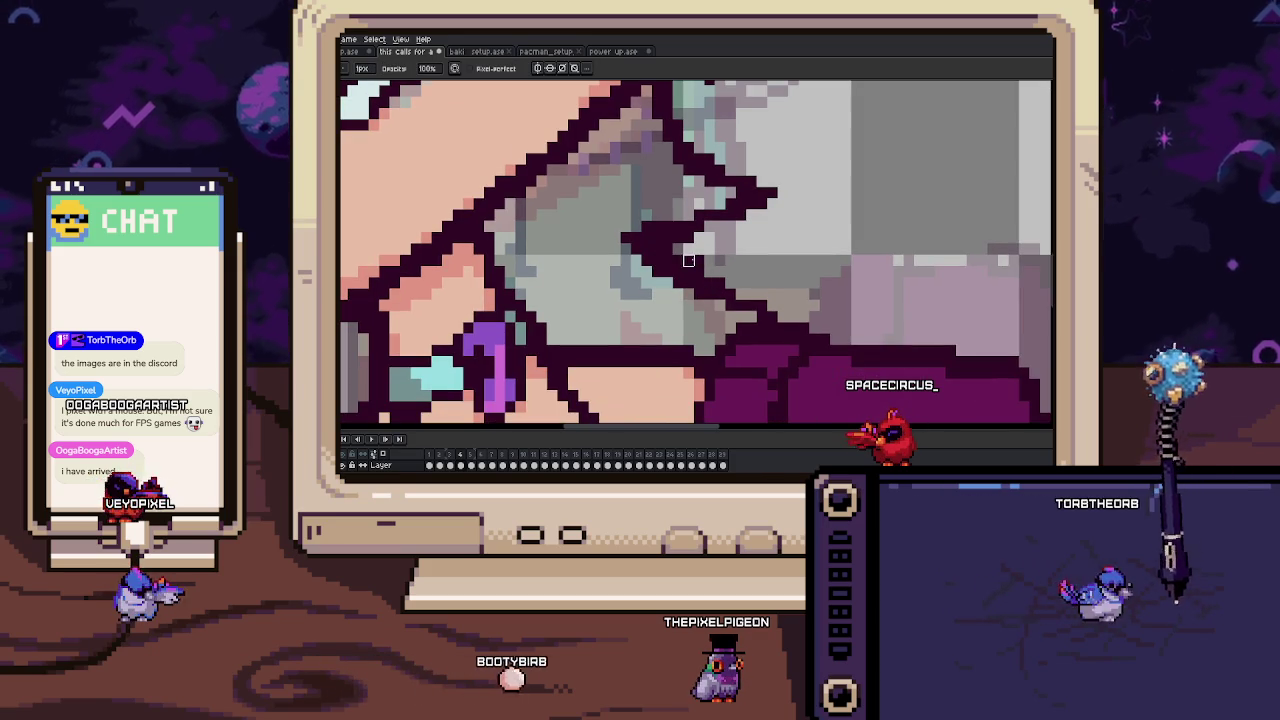
pyautogui.scroll(-1, 715, 260)
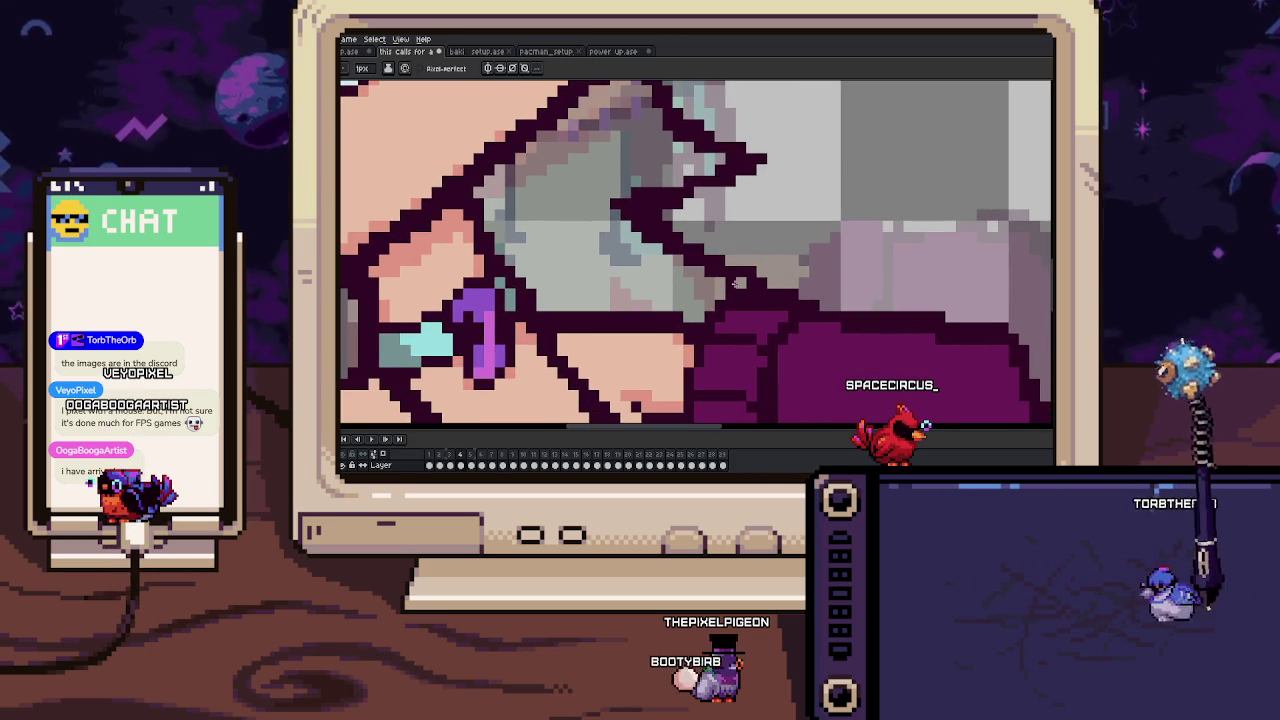
pyautogui.scroll(-5, 730, 294)
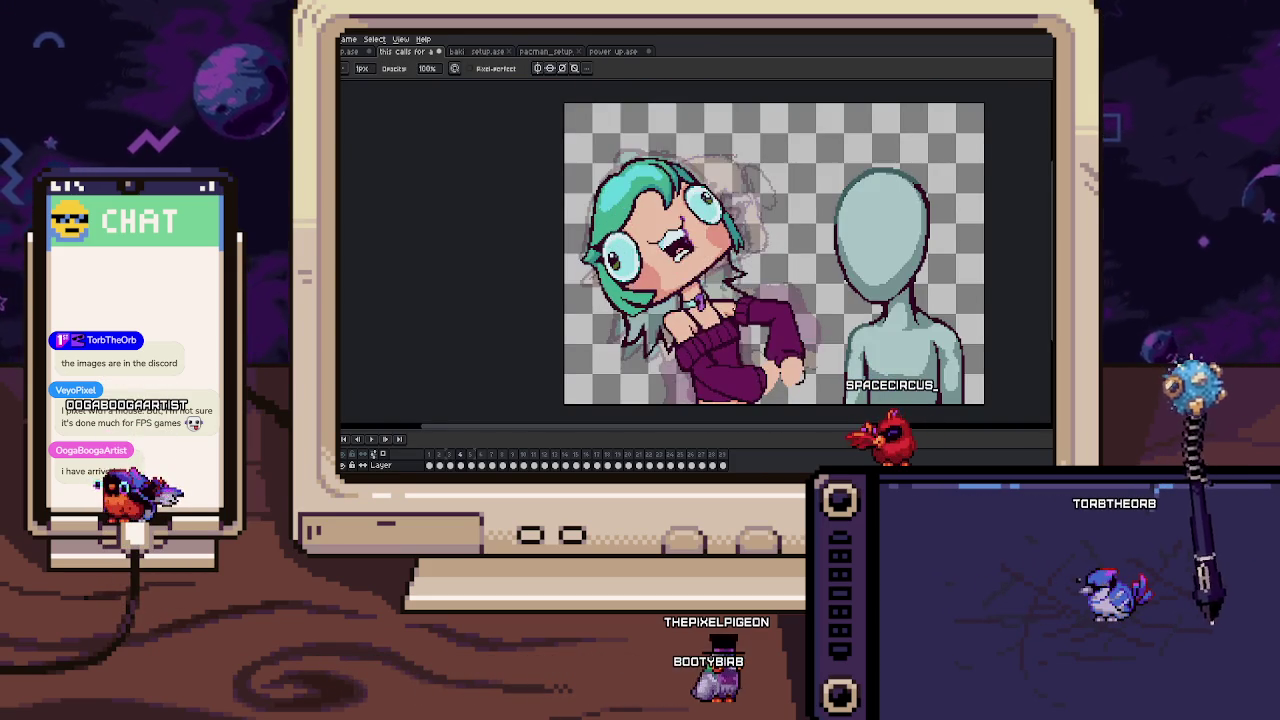
pyautogui.scroll(2, 646, 298)
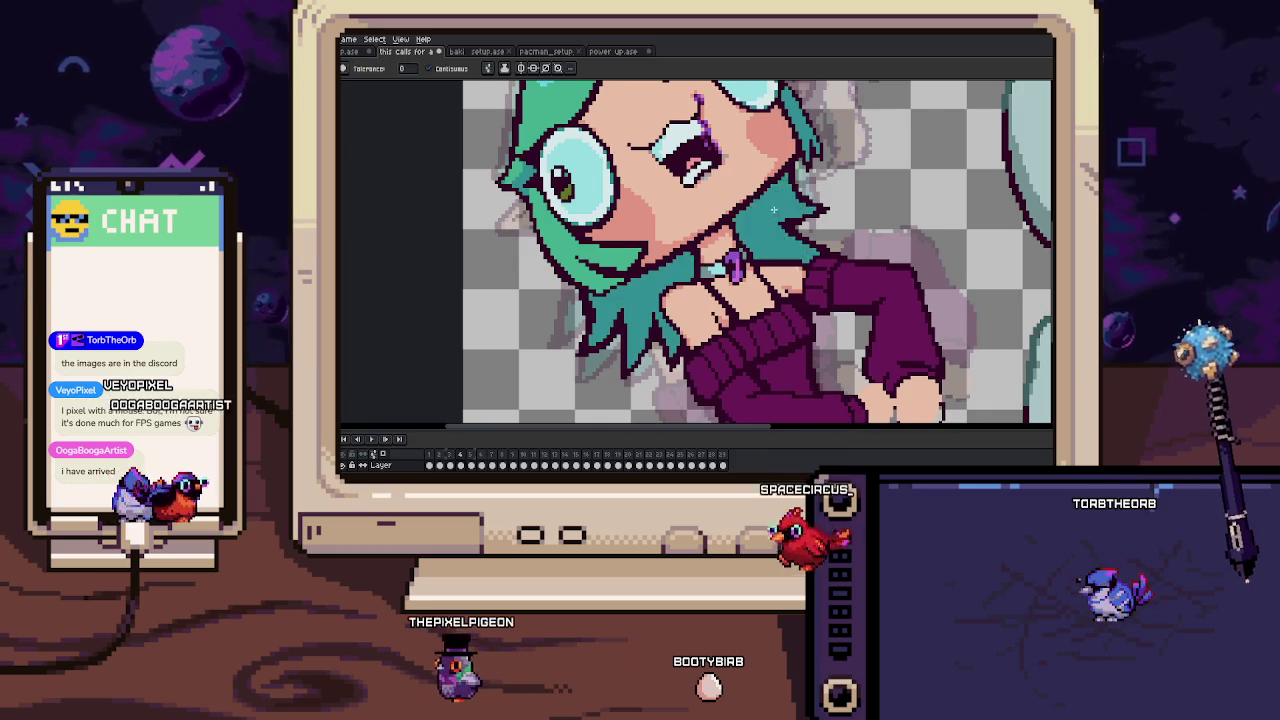
pyautogui.press('g')
pyautogui.scroll(-3, 646, 298)
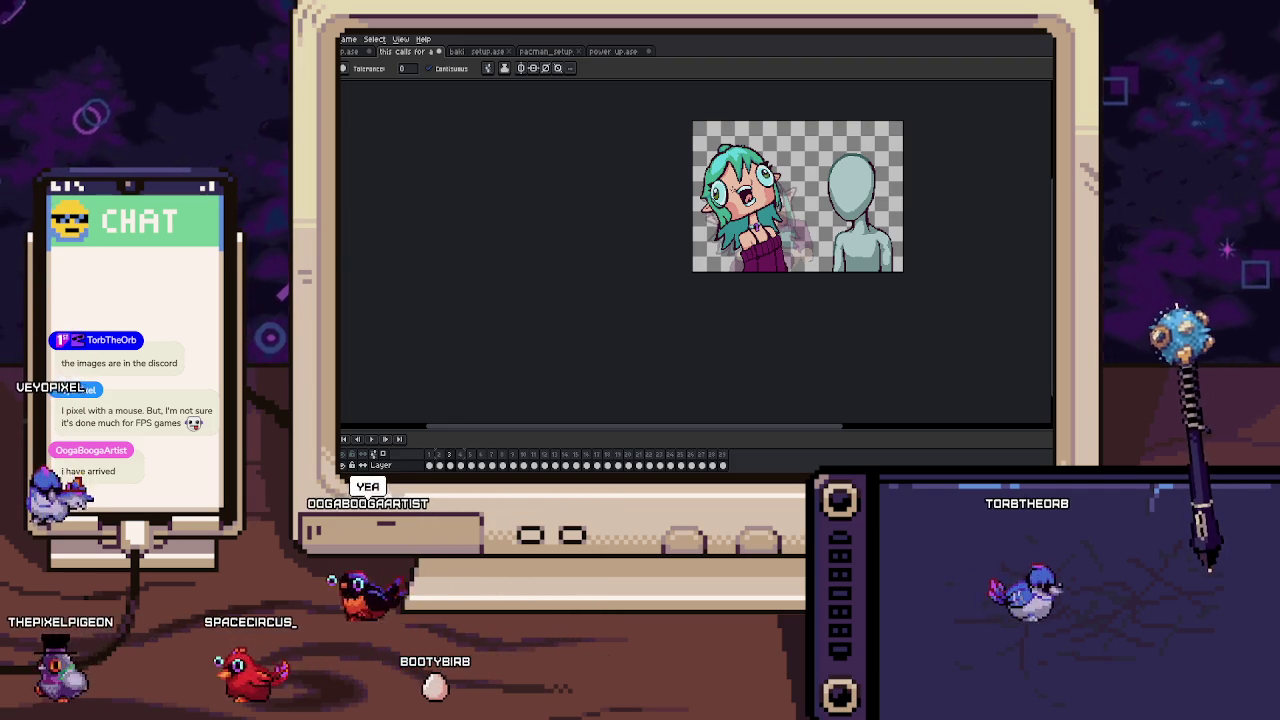
# Play the animation to review the turn, then zoom in on the ear's hair edge.
pyautogui.press('Return')
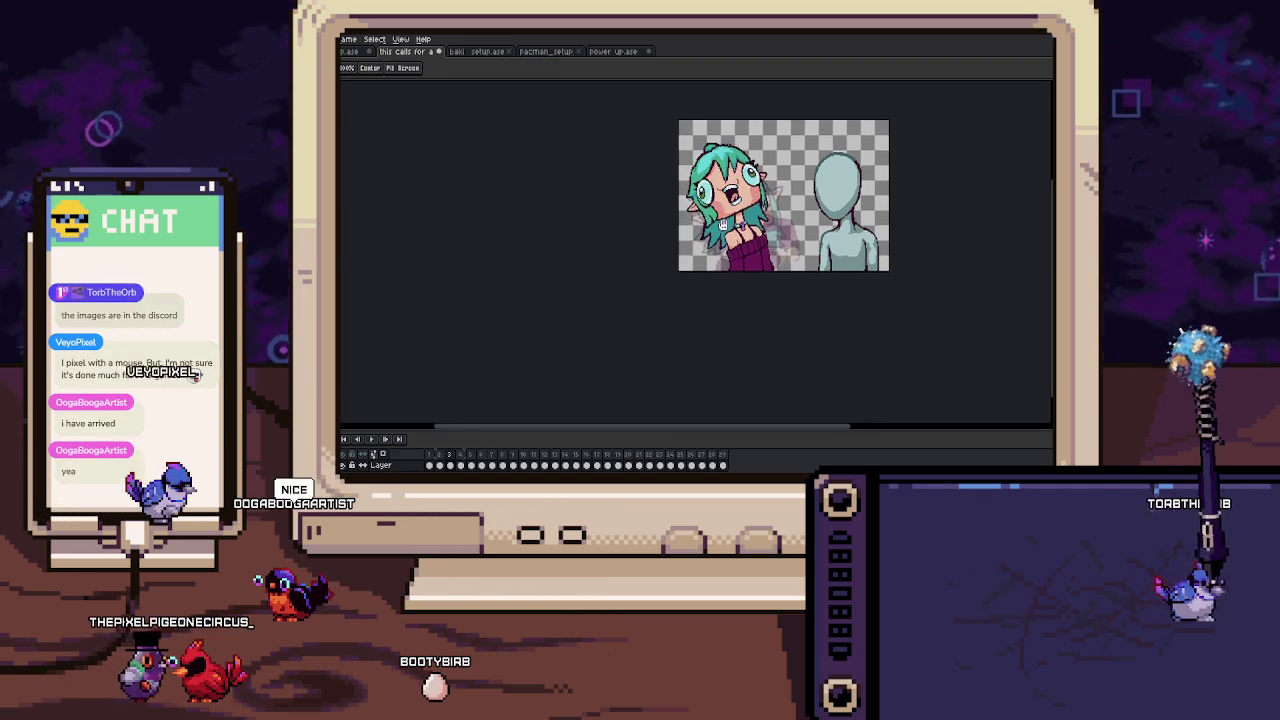
pyautogui.scroll(3, 775, 205)
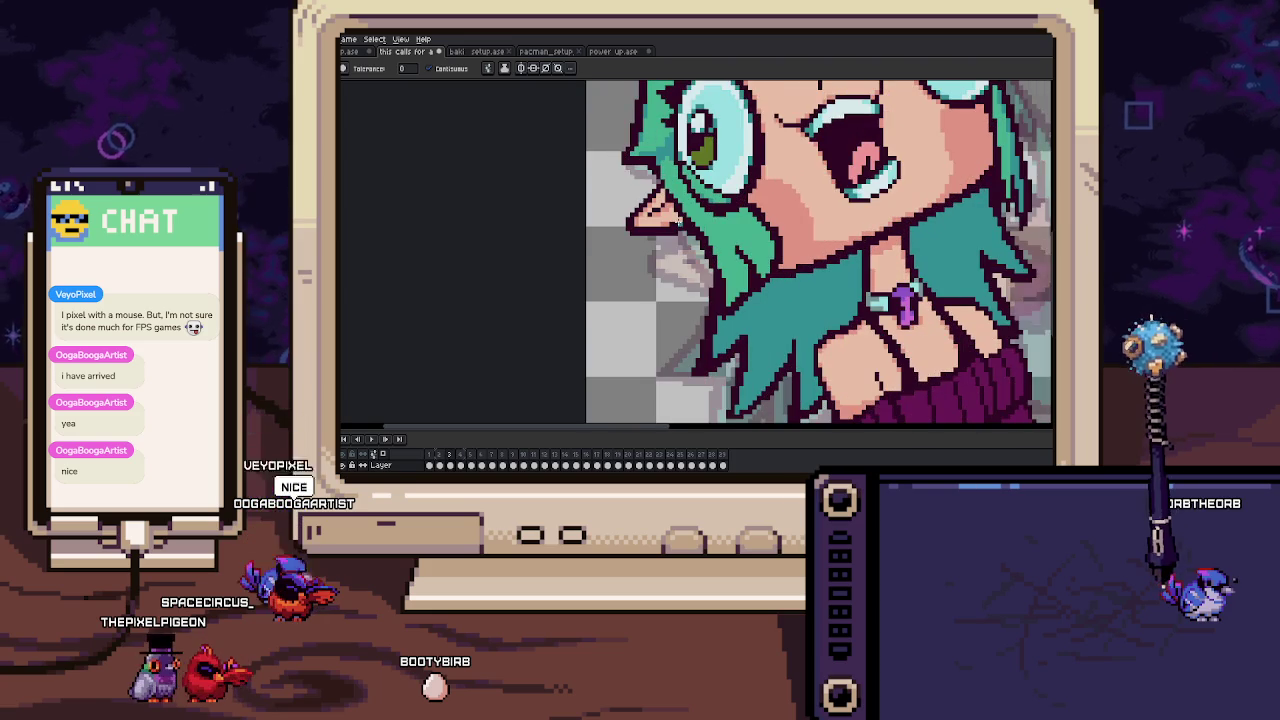
pyautogui.press('b')
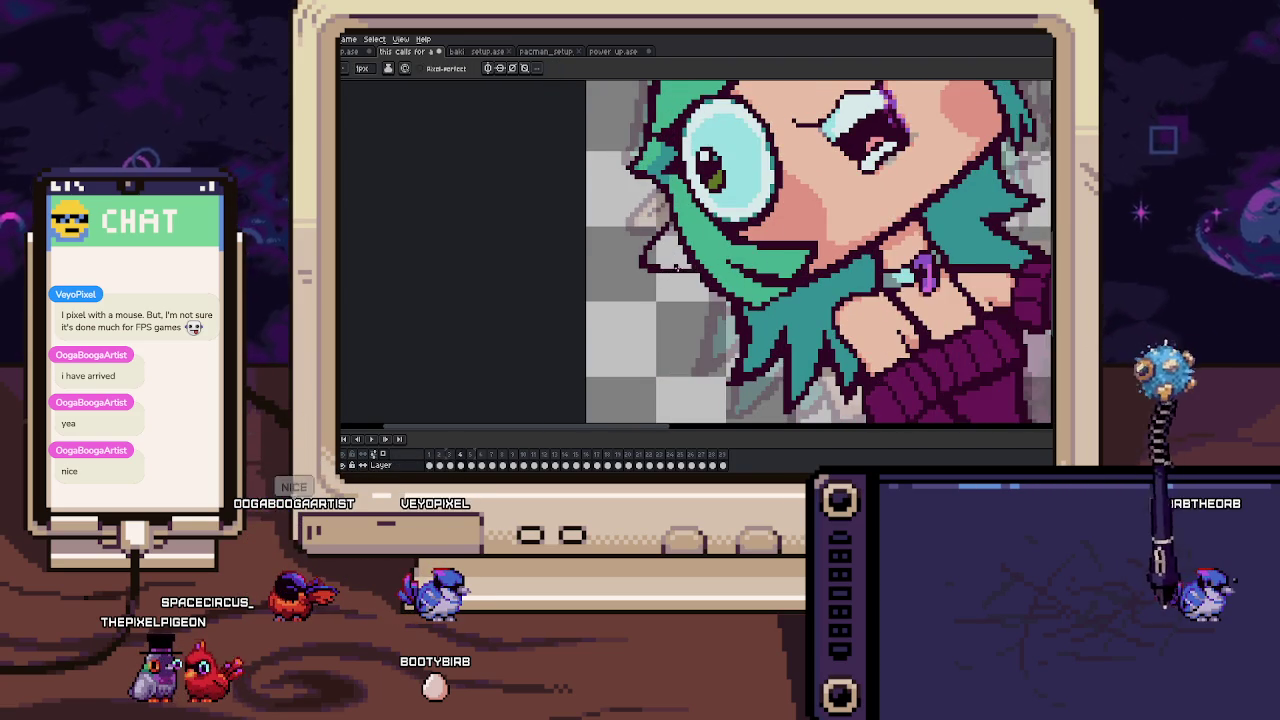
pyautogui.scroll(3, 651, 267)
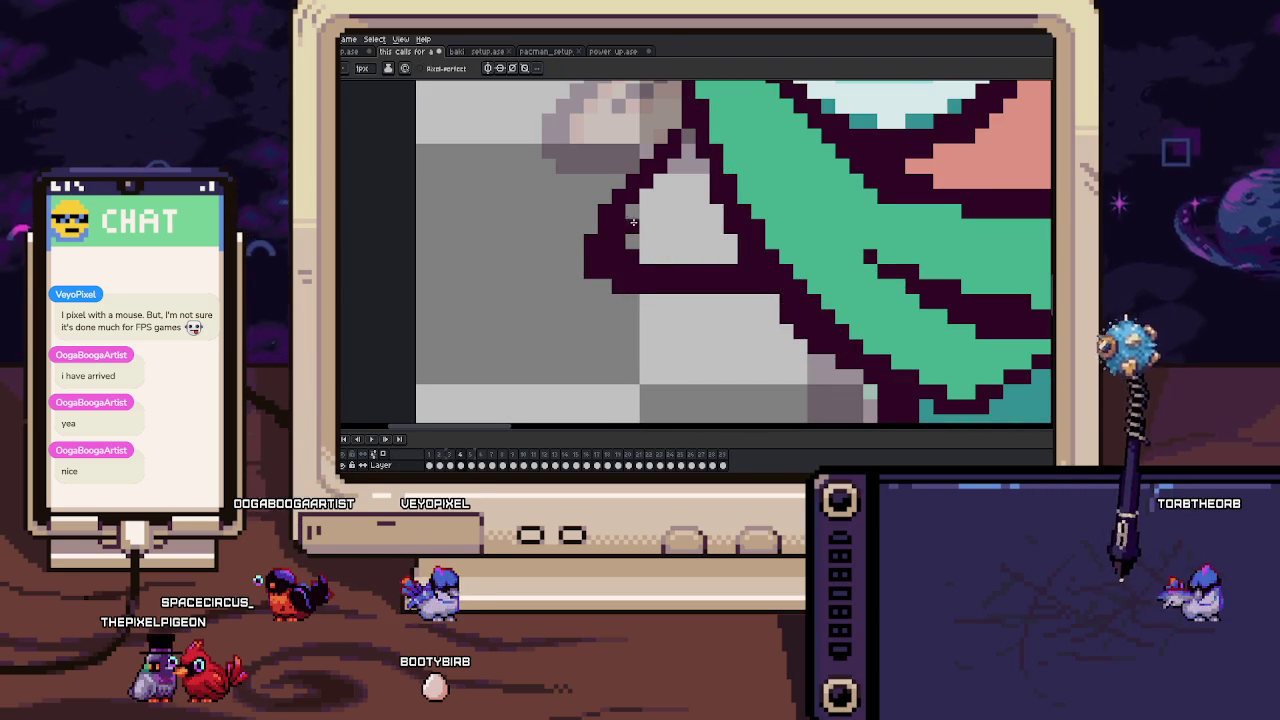
pyautogui.moveTo(632, 221); pyautogui.dragTo(647, 260)
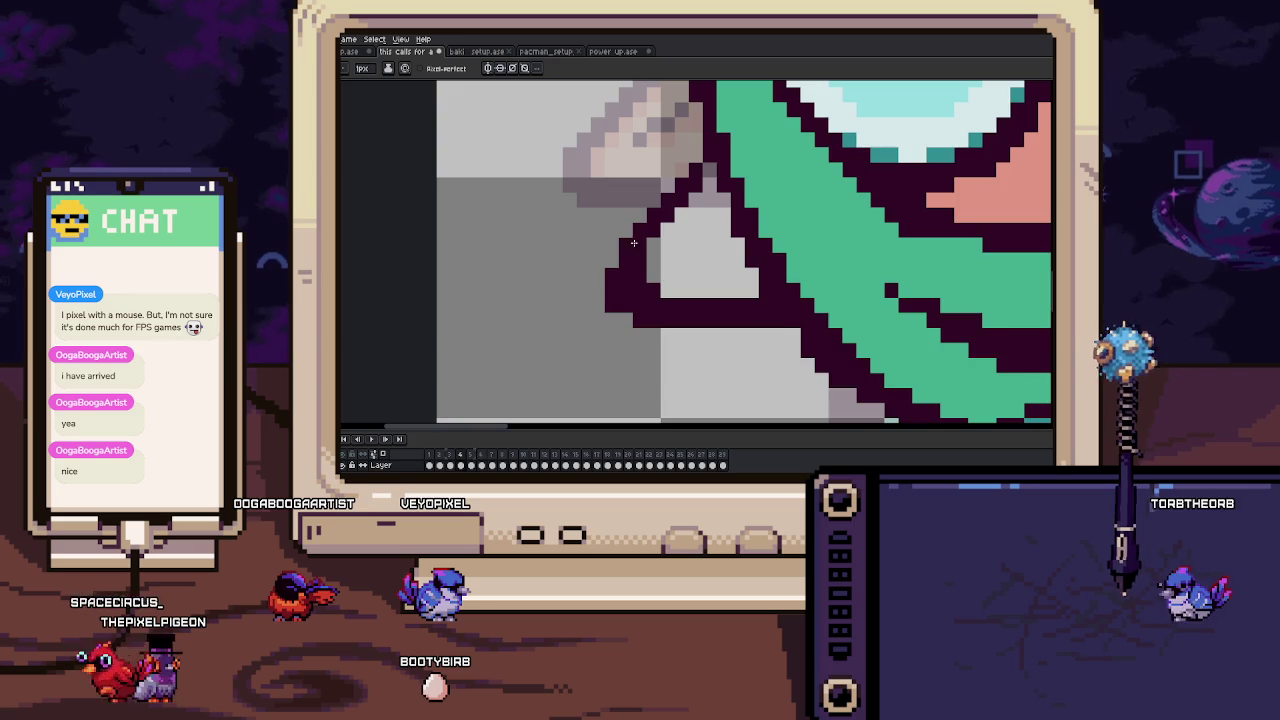
pyautogui.scroll(-3, 634, 242)
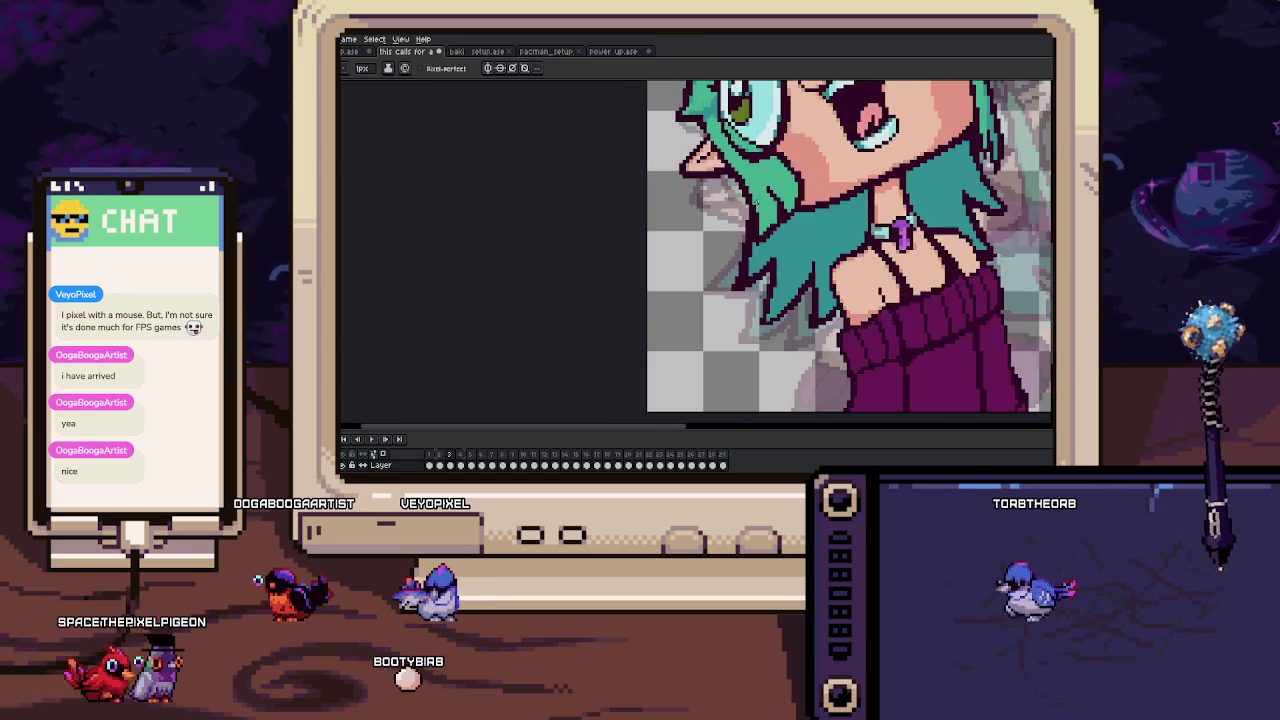
pyautogui.scroll(1, 728, 198)
pyautogui.scroll(1, 728, 198)
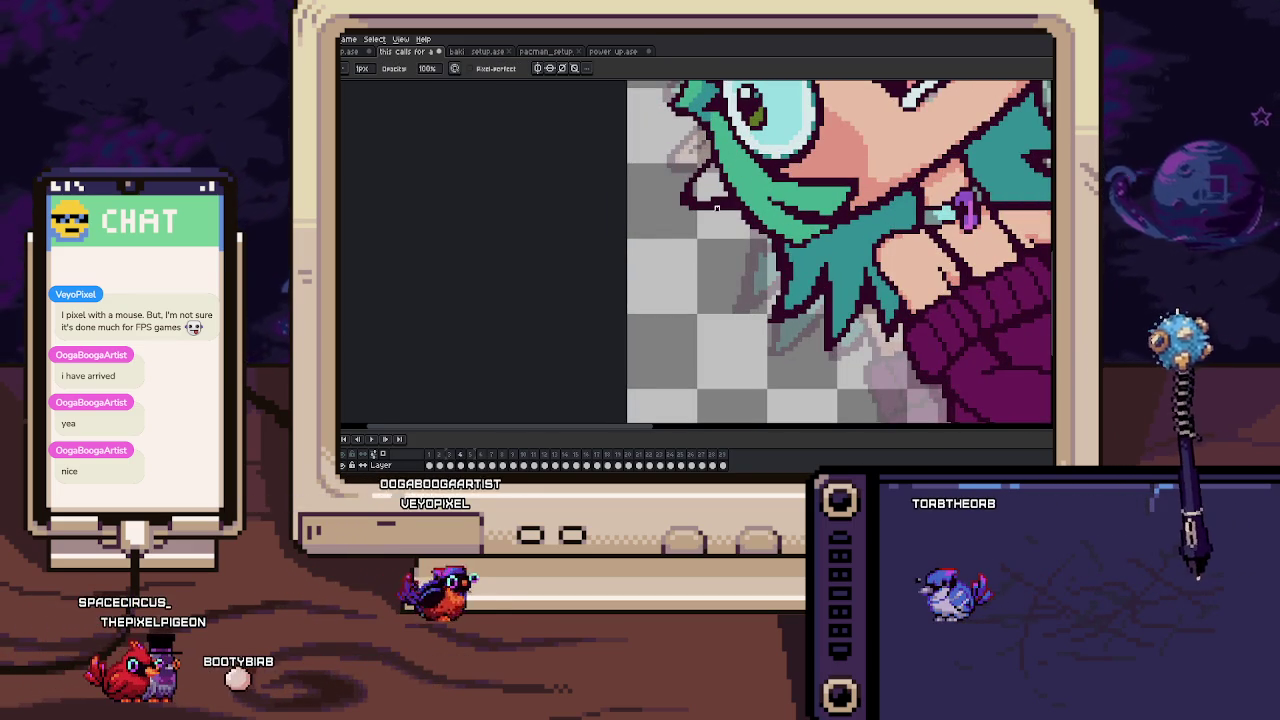
pyautogui.scroll(2, 740, 234)
pyautogui.scroll(1, 740, 234)
pyautogui.scroll(1, 740, 234)
pyautogui.scroll(1, 740, 234)
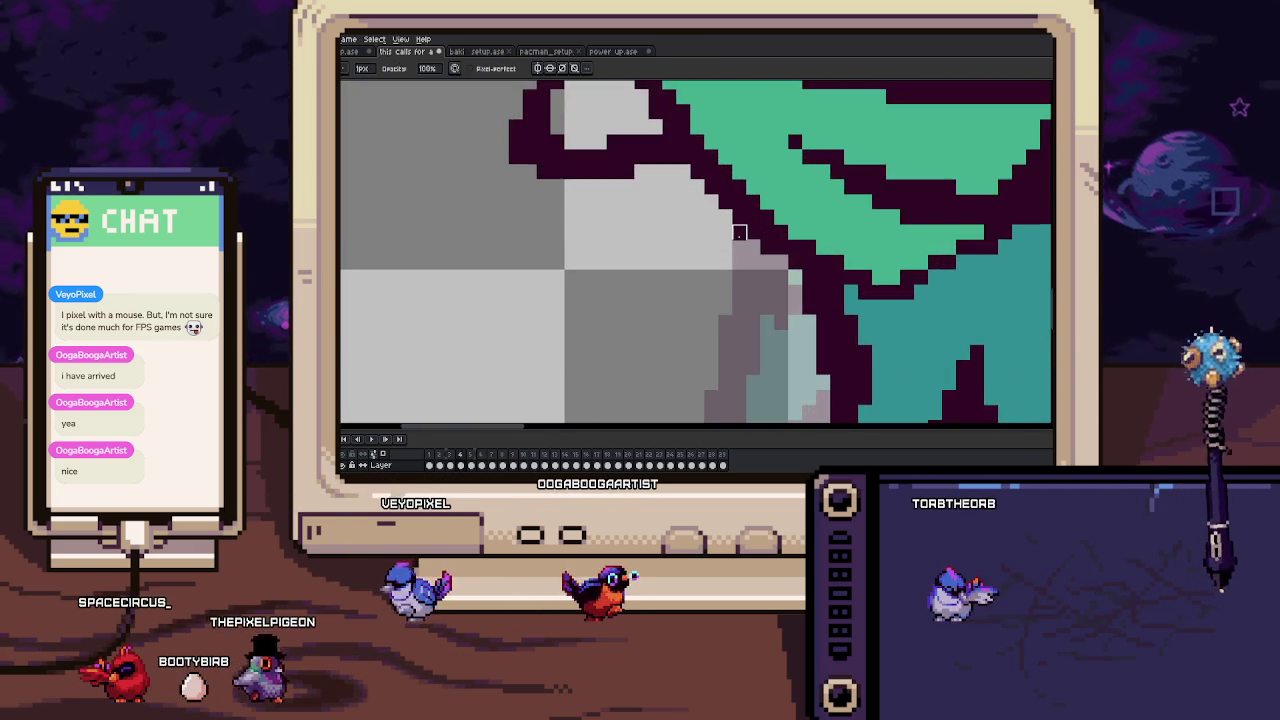
pyautogui.scroll(-2, 740, 234)
pyautogui.scroll(-1, 700, 210)
pyautogui.scroll(-1, 660, 190)
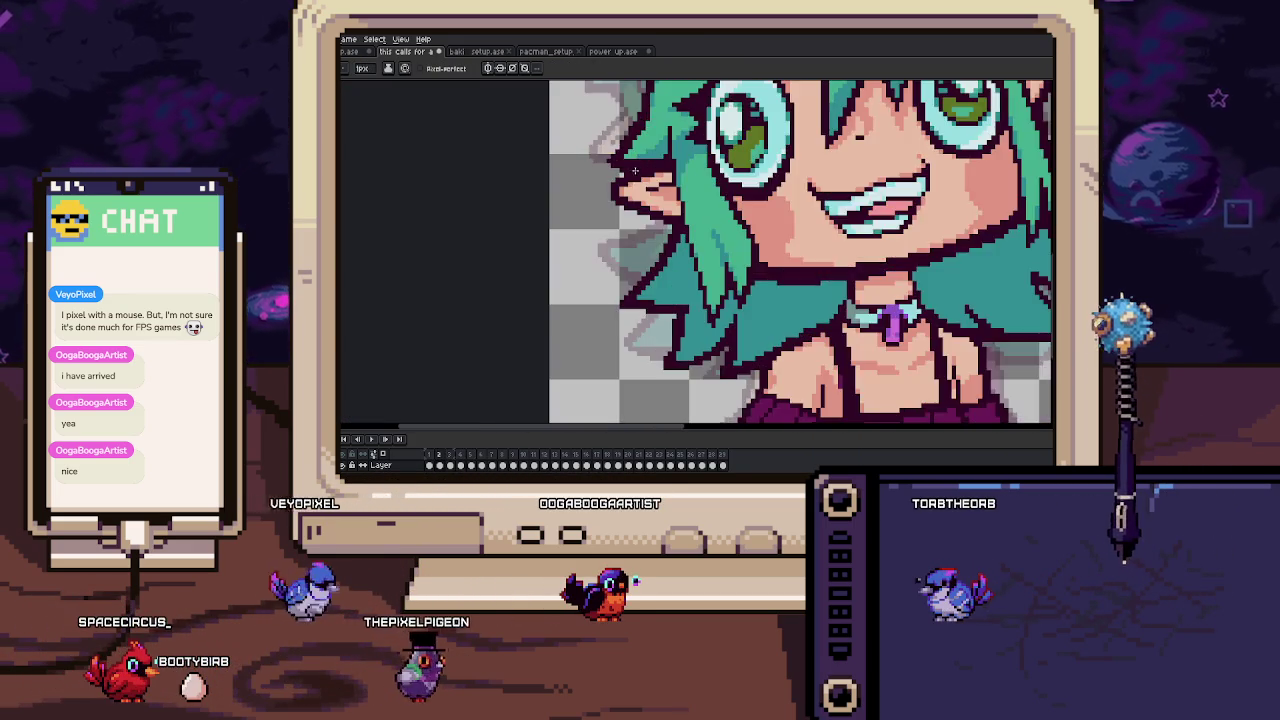
pyautogui.scroll(1, 626, 173)
pyautogui.scroll(1, 615, 157)
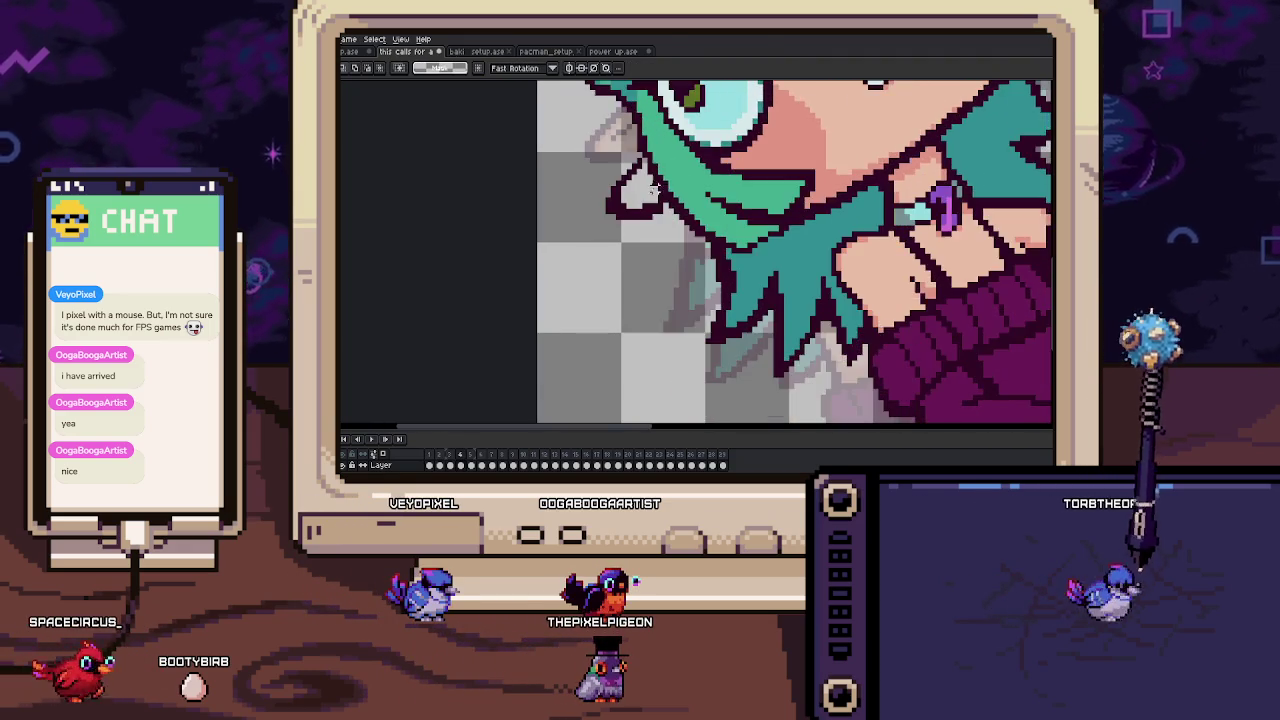
pyautogui.scroll(2, 650, 180)
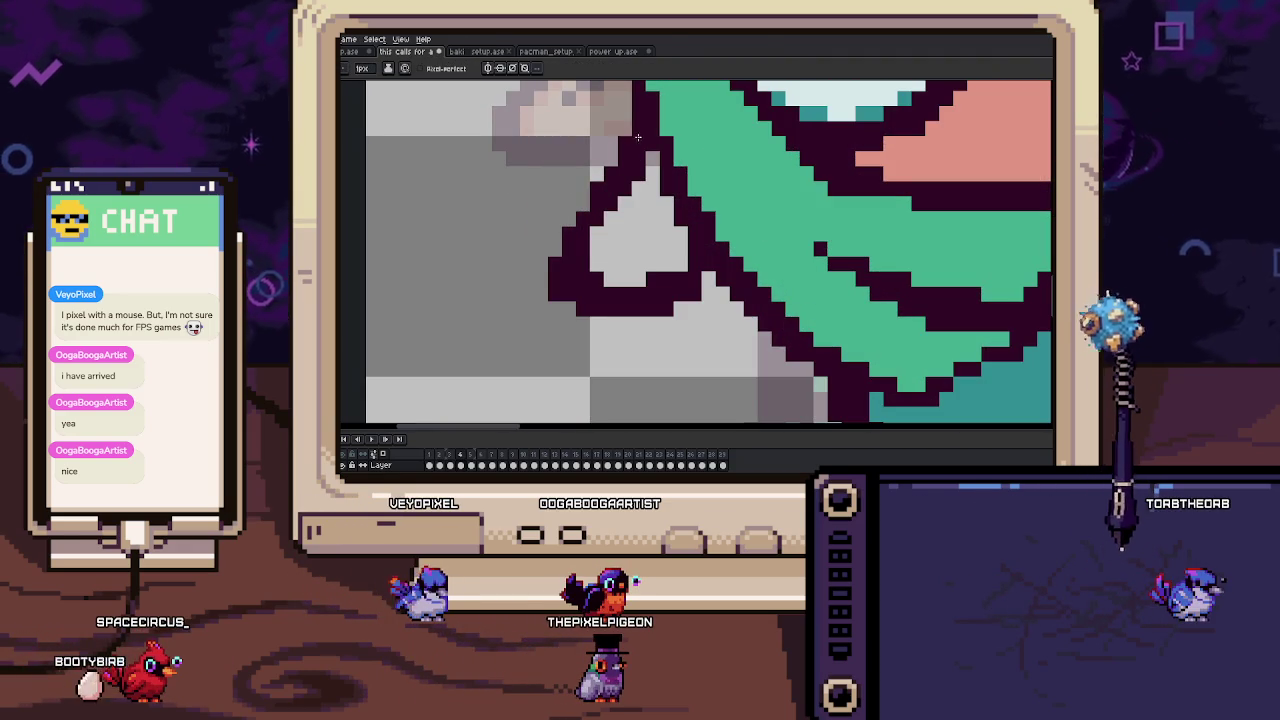
pyautogui.moveTo(610, 204); pyautogui.dragTo(610, 183)
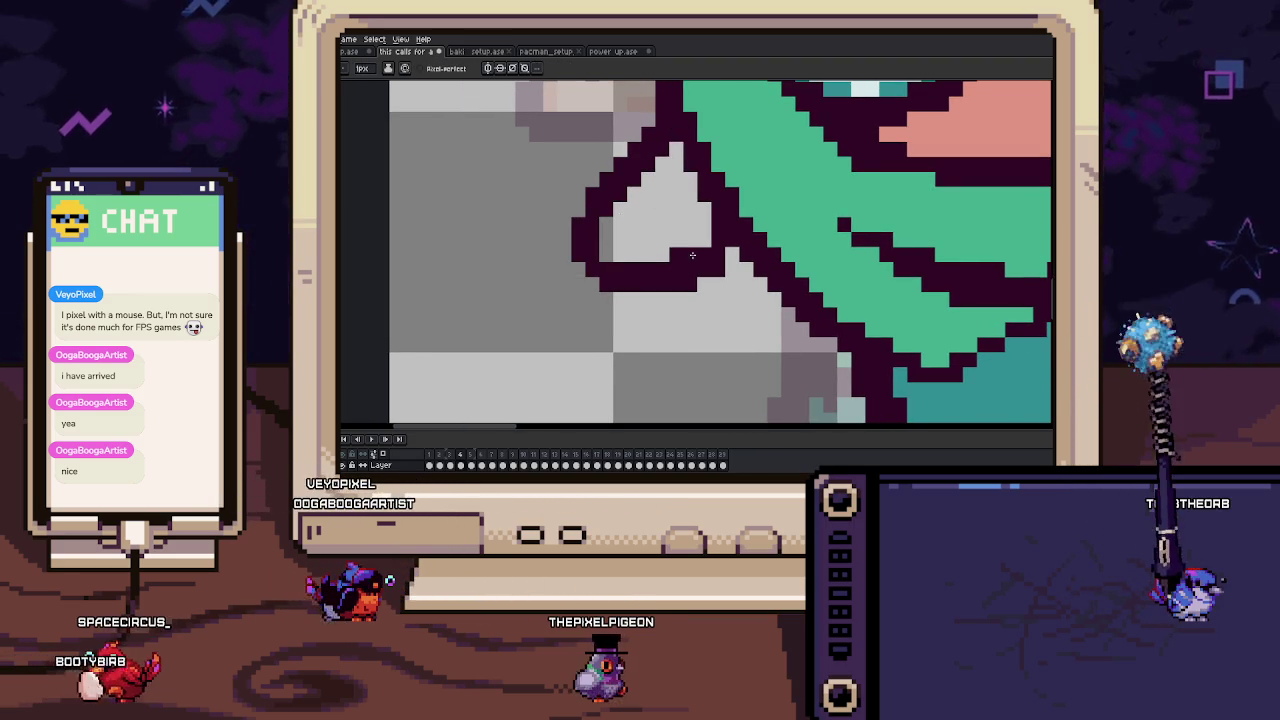
# Paint over stray outline pixels beside the hair and add a salmon shading pixel to the ear.
pyautogui.moveTo(690, 251); pyautogui.dragTo(748, 261)
pyautogui.press('Return')
pyautogui.press('i')
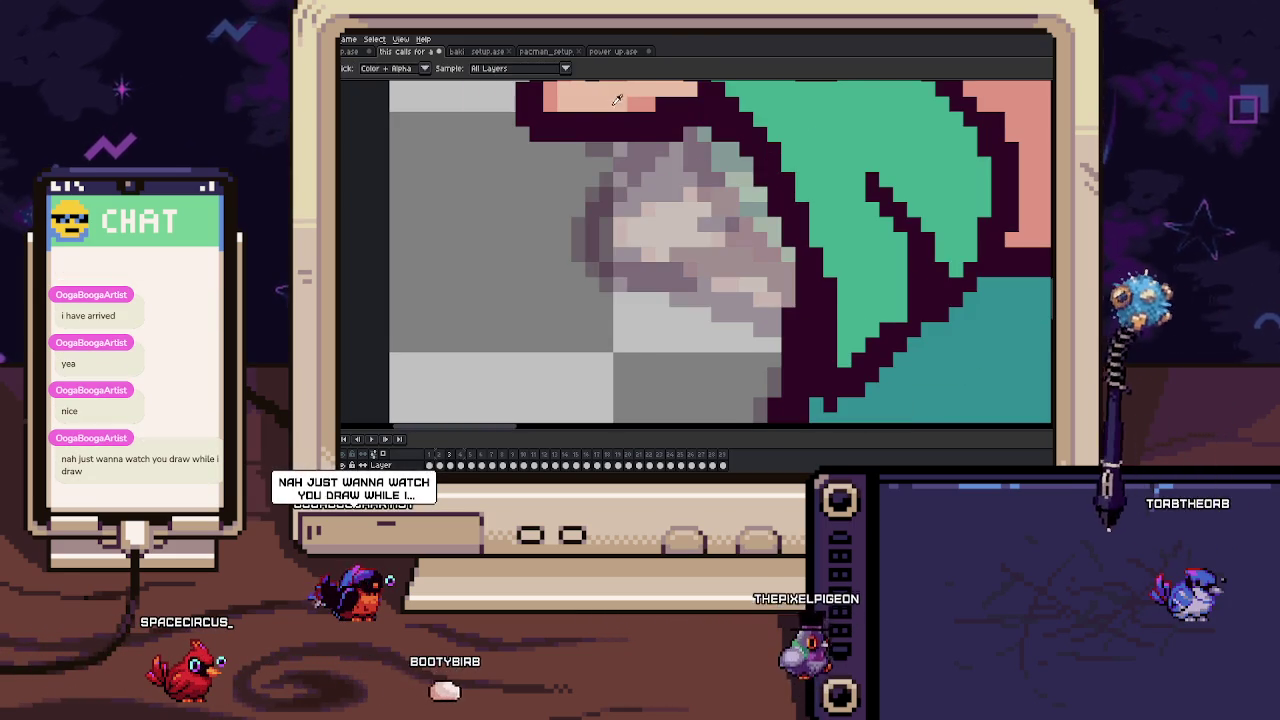
pyautogui.press('b')
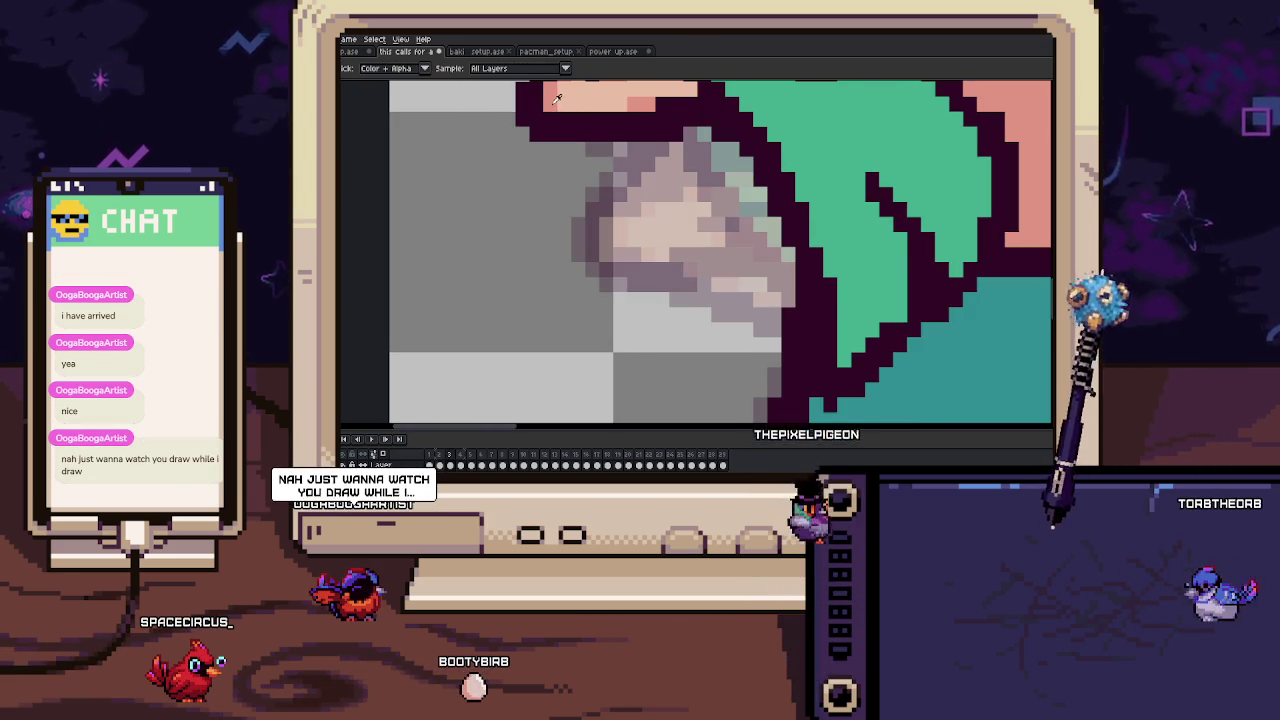
pyautogui.press('b')
pyautogui.click(604, 240)
# Step to the next frame and zoom out slightly around the ear.
pyautogui.press('Right')
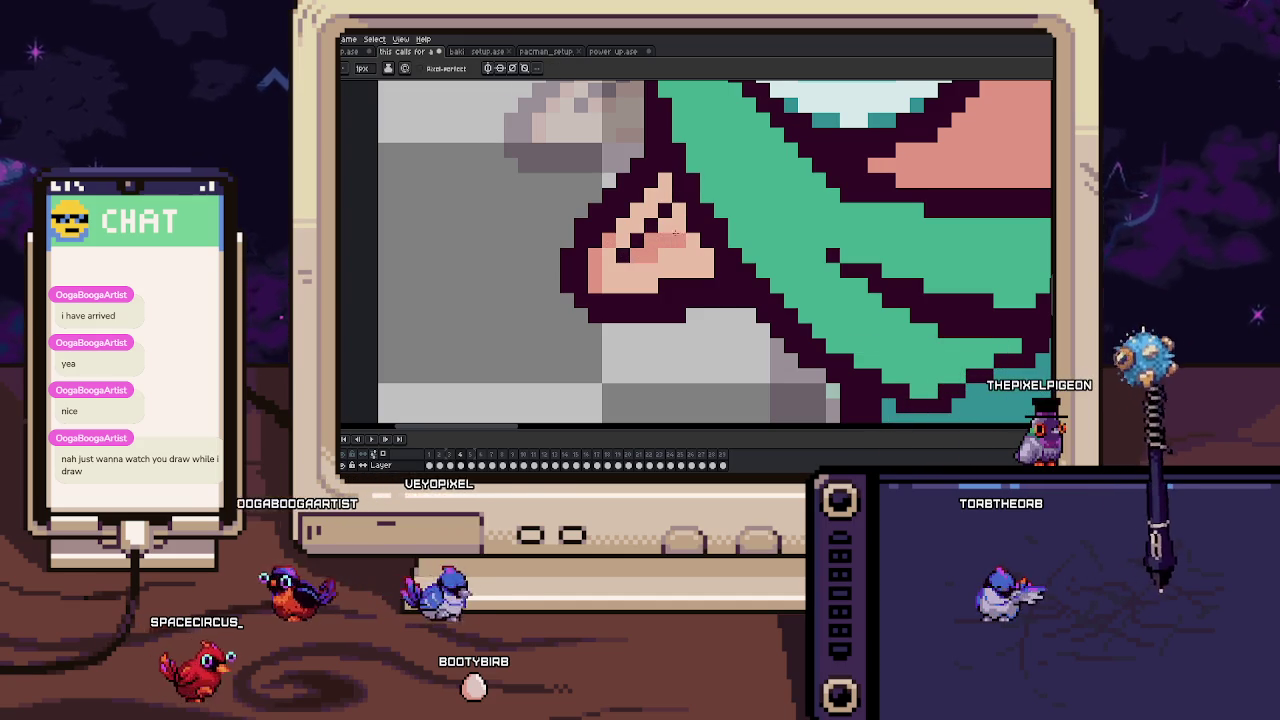
pyautogui.scroll(-2, 675, 236)
pyautogui.moveTo(669, 237); pyautogui.dragTo(666, 236)
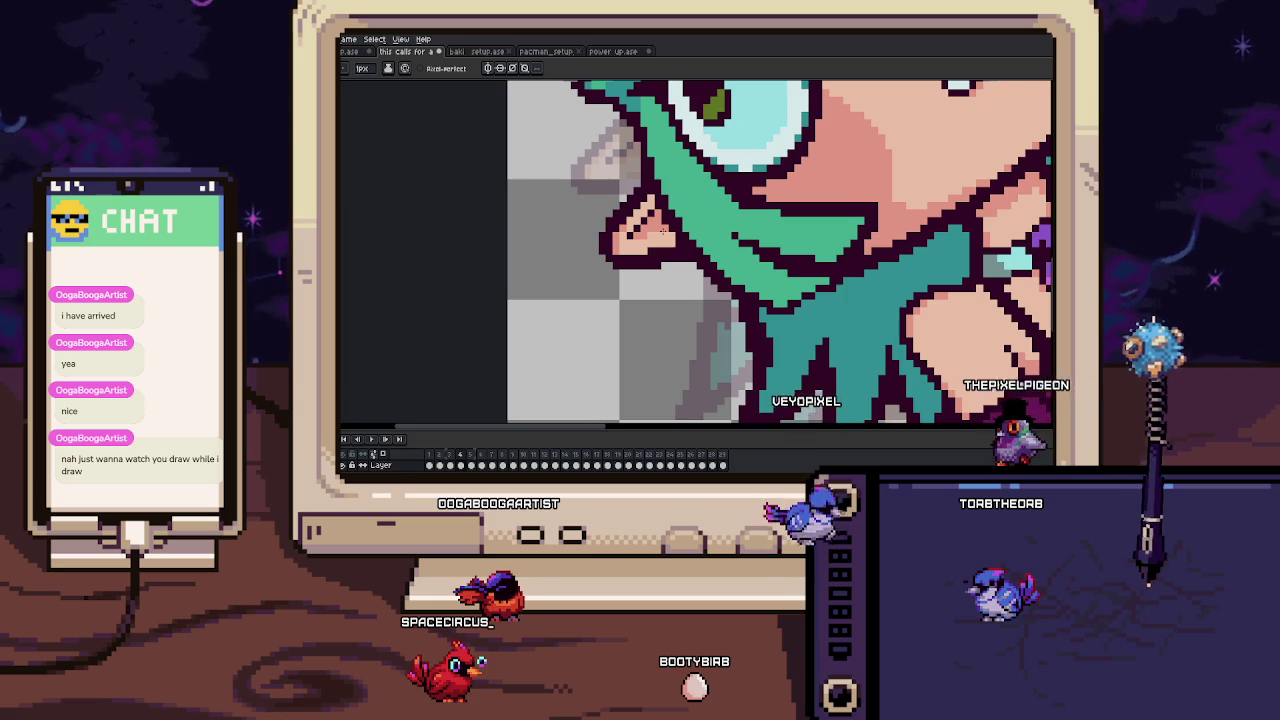
pyautogui.scroll(-2, 662, 229)
pyautogui.scroll(-2, 660, 230)
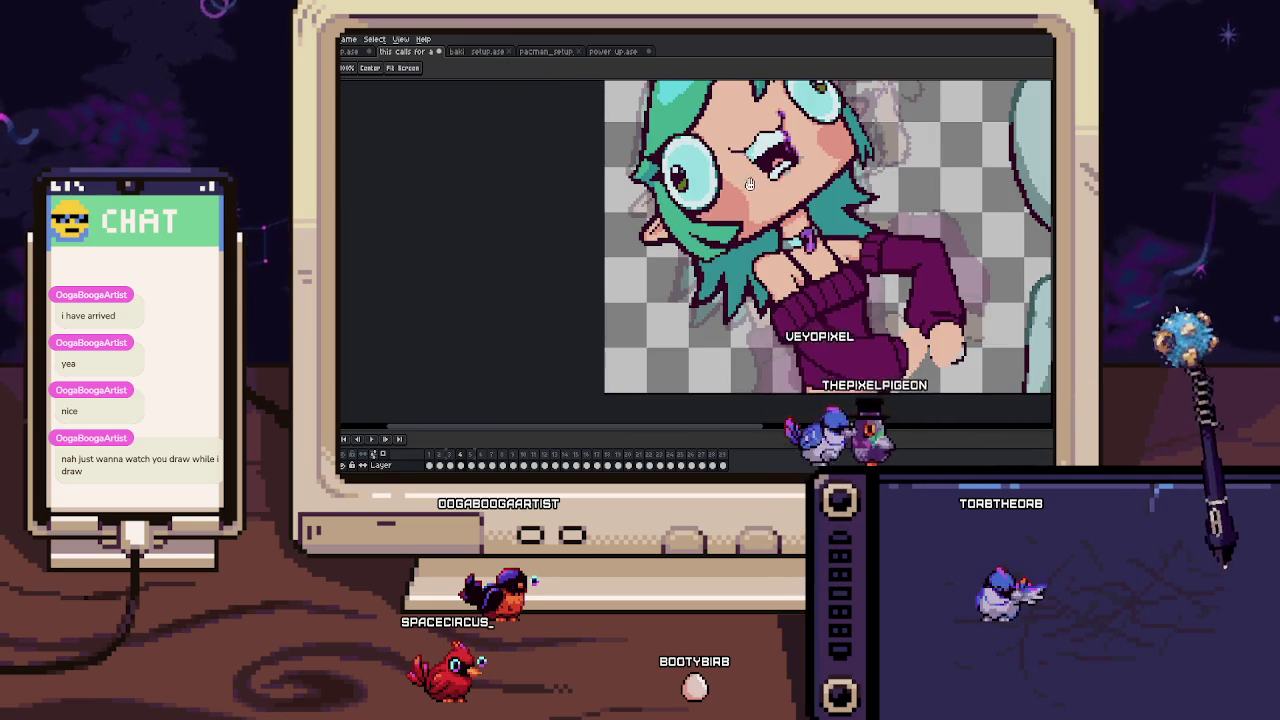
# Extend the dark mouth outline over the purple pixels and bring the mouth corner into view.
pyautogui.scroll(1, 745, 183)
pyautogui.scroll(1, 690, 200)
pyautogui.scroll(2, 650, 208)
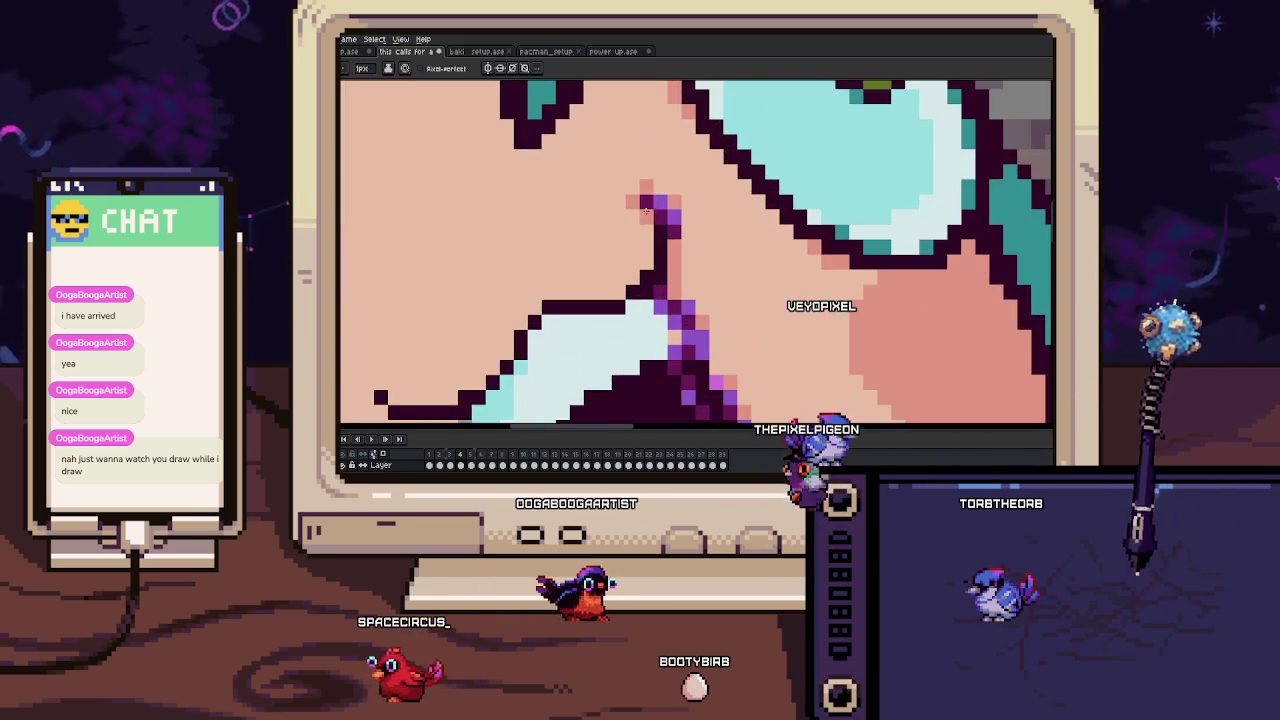
pyautogui.moveTo(647, 201); pyautogui.dragTo(662, 218)
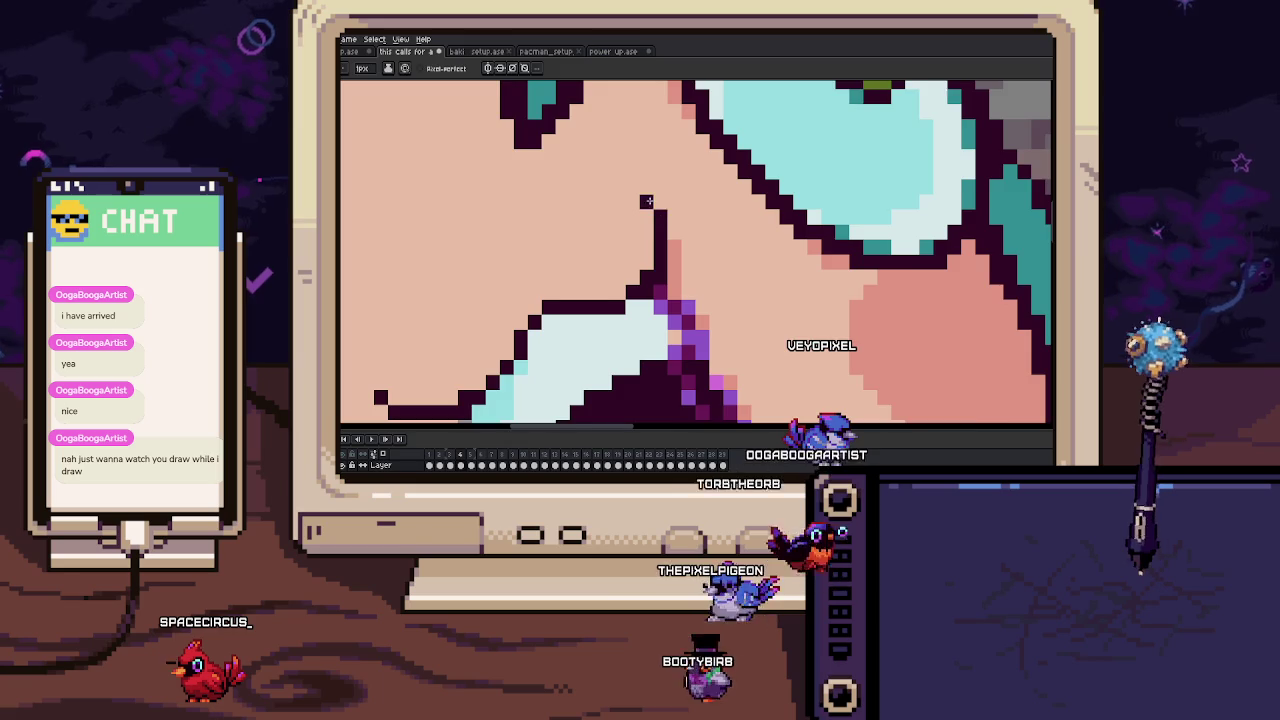
pyautogui.moveTo(673, 244); pyautogui.dragTo(683, 243)
pyautogui.press('b')
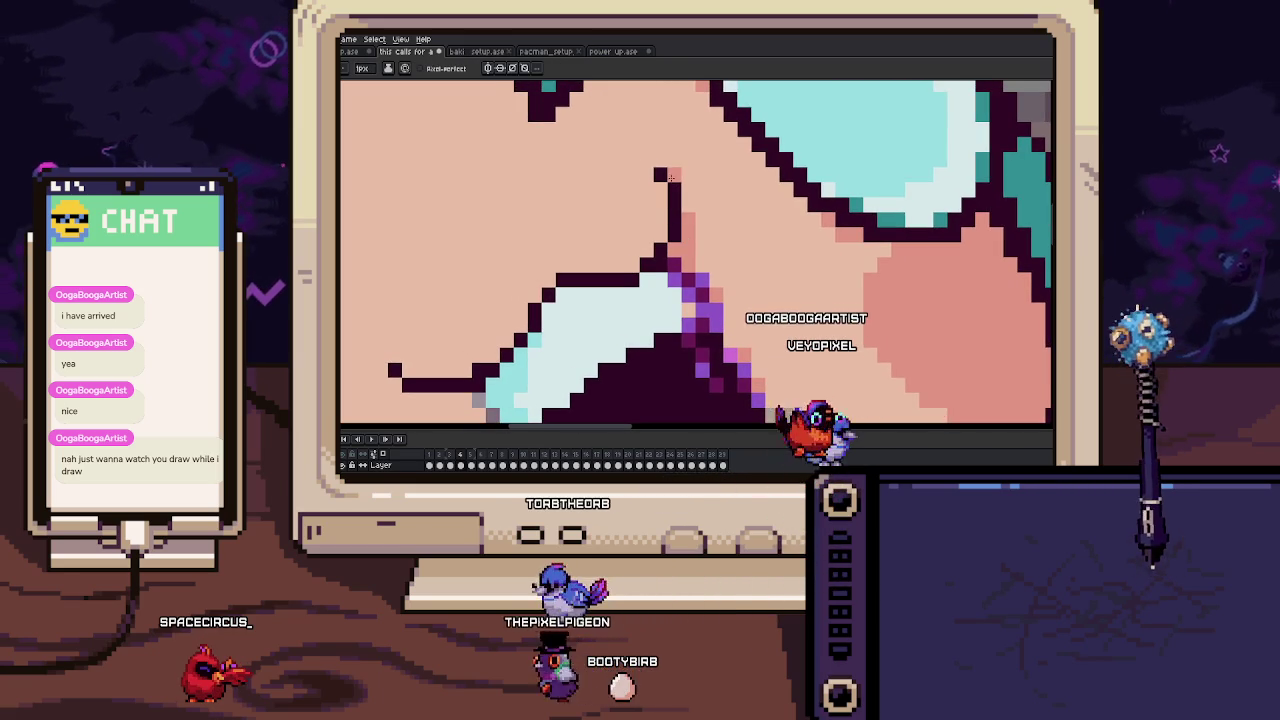
pyautogui.moveTo(650, 183); pyautogui.dragTo(703, 136)
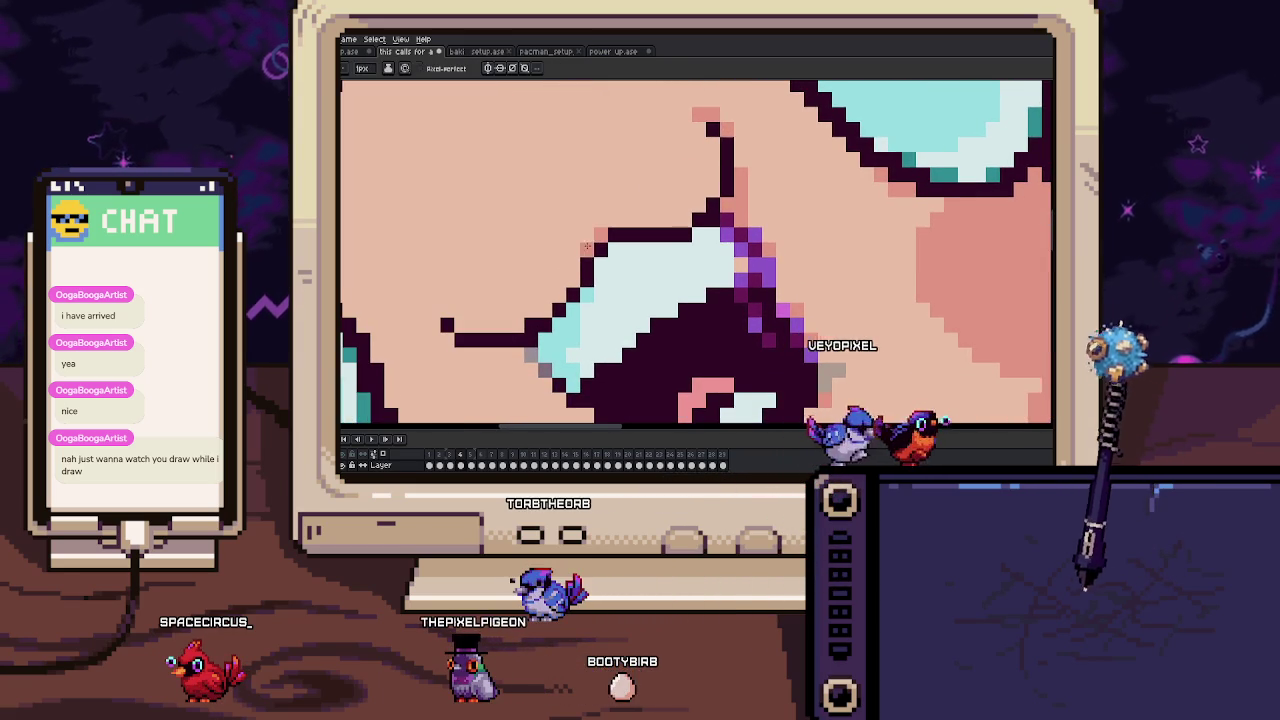
pyautogui.moveTo(588, 246); pyautogui.dragTo(623, 224)
pyautogui.moveTo(564, 300)
pyautogui.mouseDown()
pyautogui.moveTo(590, 245)
pyautogui.moveTo(566, 260)
pyautogui.mouseUp()
pyautogui.press('alt')
pyautogui.scroll(-3, 609, 275)
pyautogui.scroll(3, 666, 282)
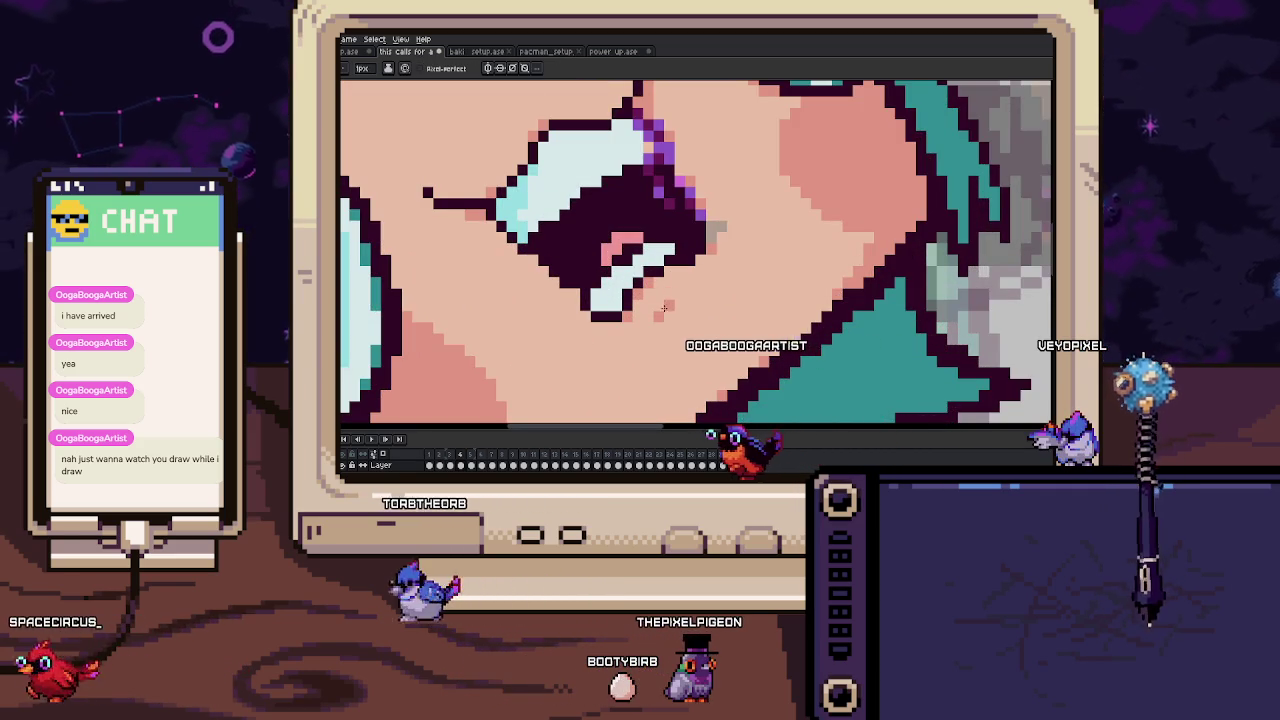
# Add a short darker skin-tone shading line on the cheek beside the mouth.
pyautogui.moveTo(663, 307); pyautogui.dragTo(692, 292)
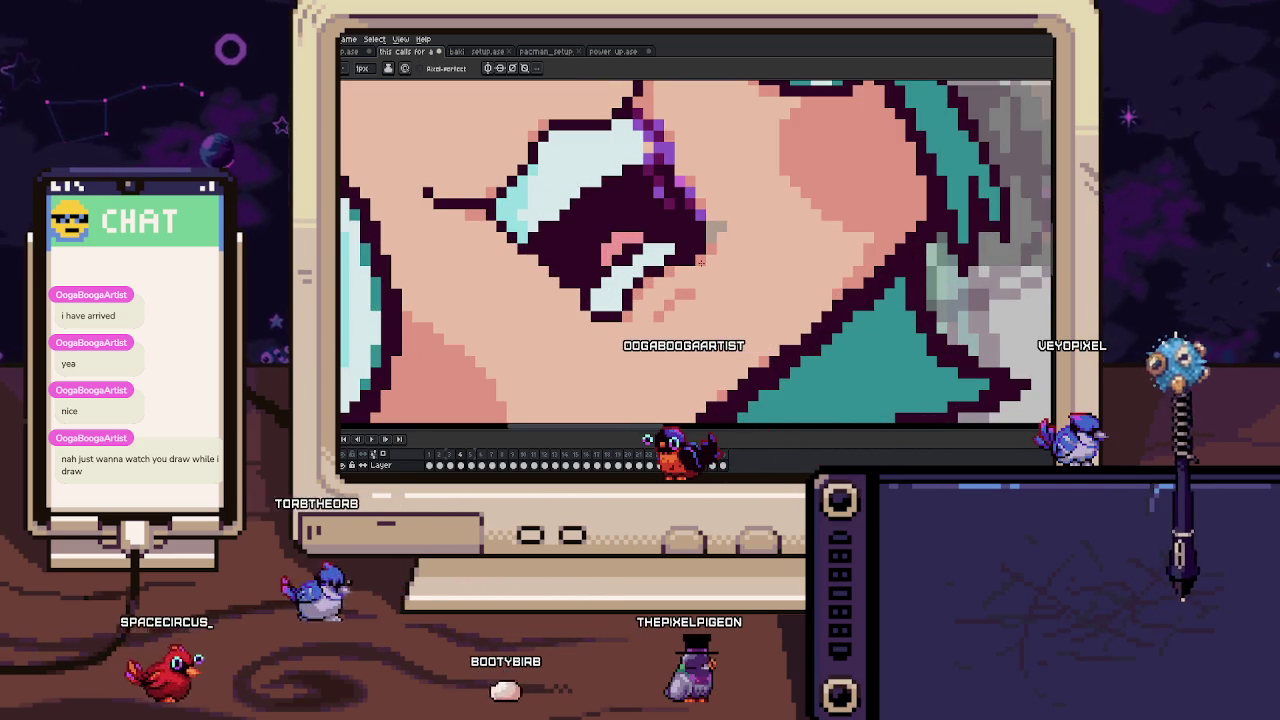
pyautogui.press('alt')
pyautogui.moveTo(715, 233); pyautogui.dragTo(708, 247)
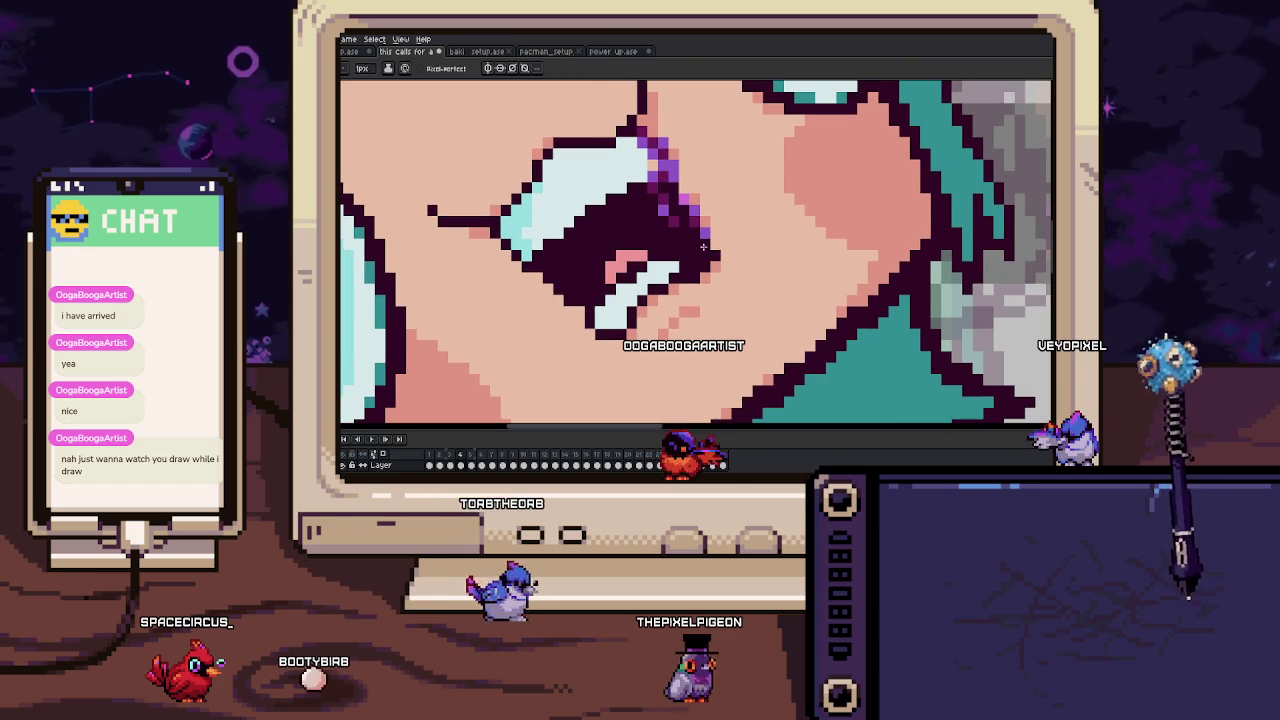
pyautogui.scroll(2, 683, 273)
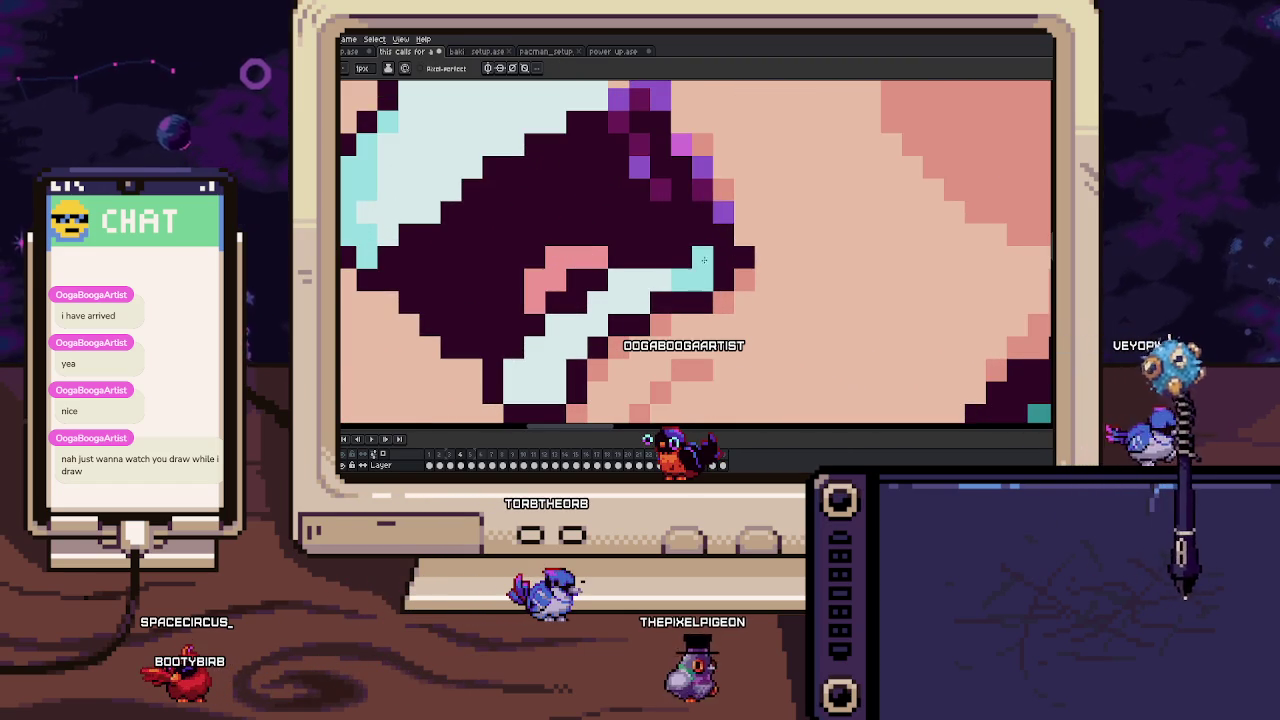
pyautogui.moveTo(664, 259); pyautogui.dragTo(691, 226)
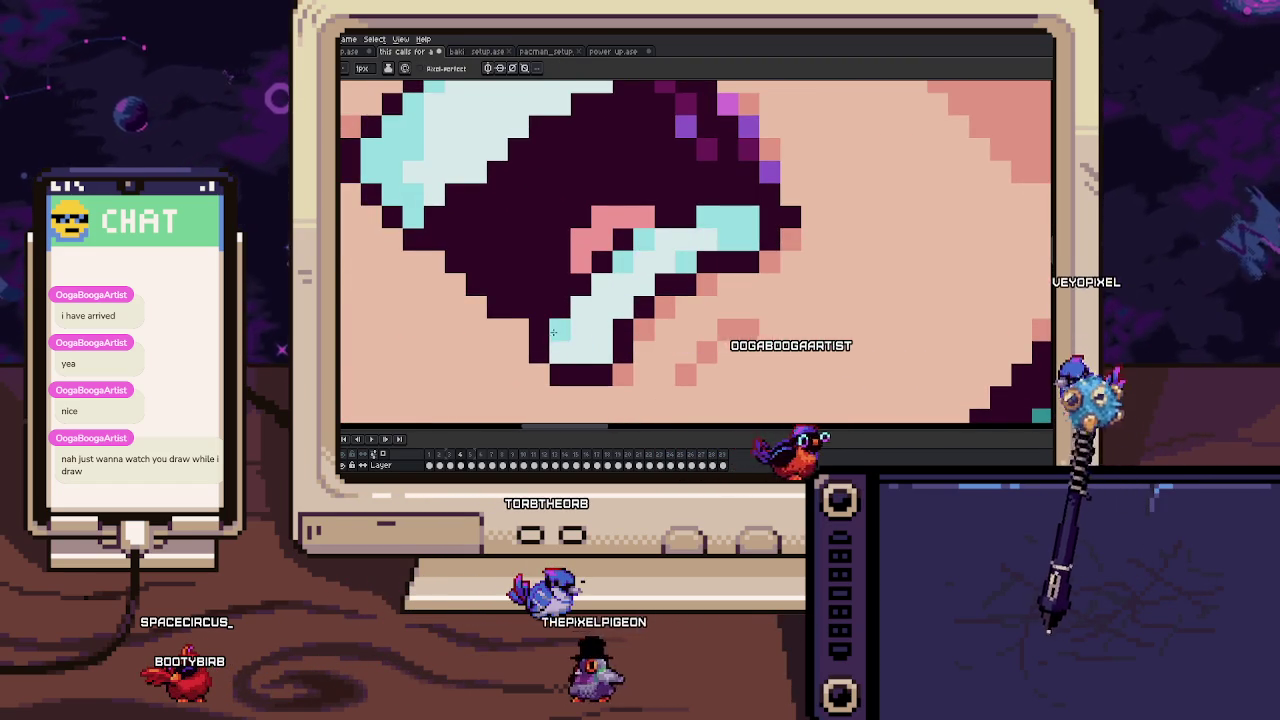
pyautogui.scroll(-3, 598, 344)
pyautogui.scroll(1, 582, 209)
pyautogui.scroll(1, 582, 209)
pyautogui.scroll(-2, 582, 209)
pyautogui.scroll(3, 582, 209)
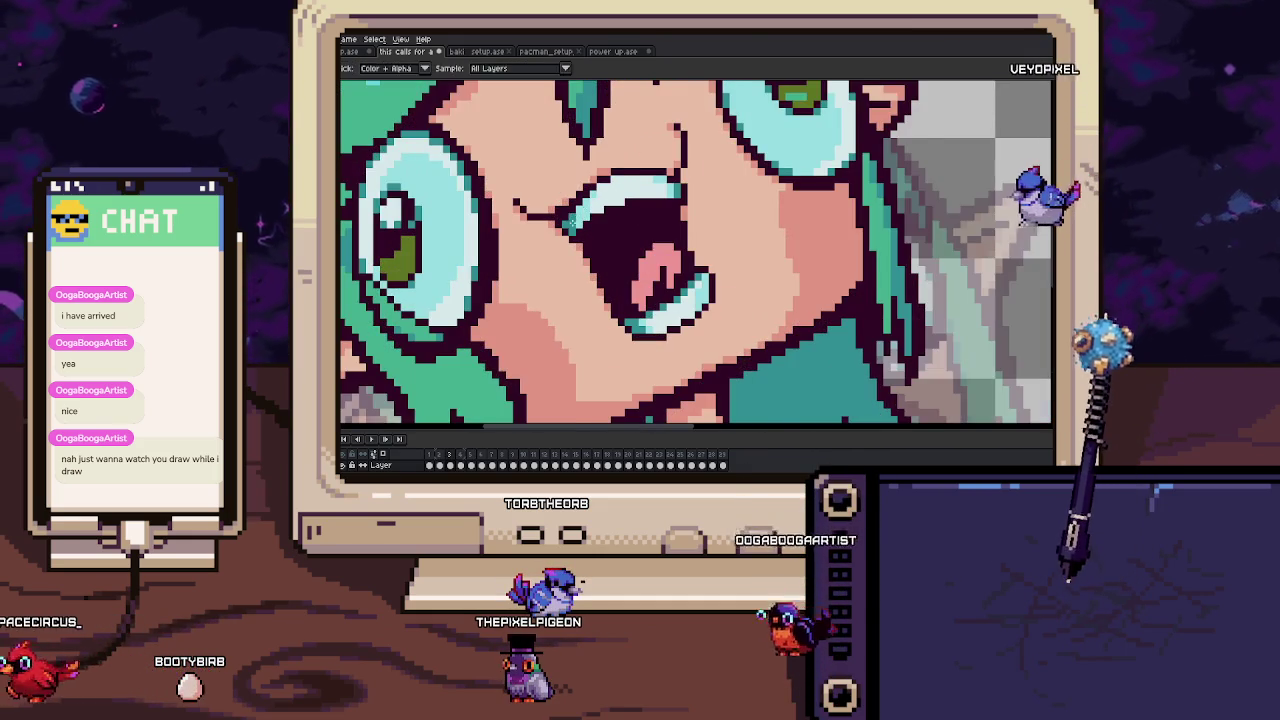
pyautogui.scroll(1, 575, 210)
pyautogui.scroll(1, 560, 215)
# Add dark-teal pixels along the teeth edge, covering the purple pixels beside the cyan.
pyautogui.moveTo(547, 219)
pyautogui.mouseDown()
pyautogui.moveTo(588, 266)
pyautogui.moveTo(607, 238)
pyautogui.moveTo(597, 283)
pyautogui.mouseUp()
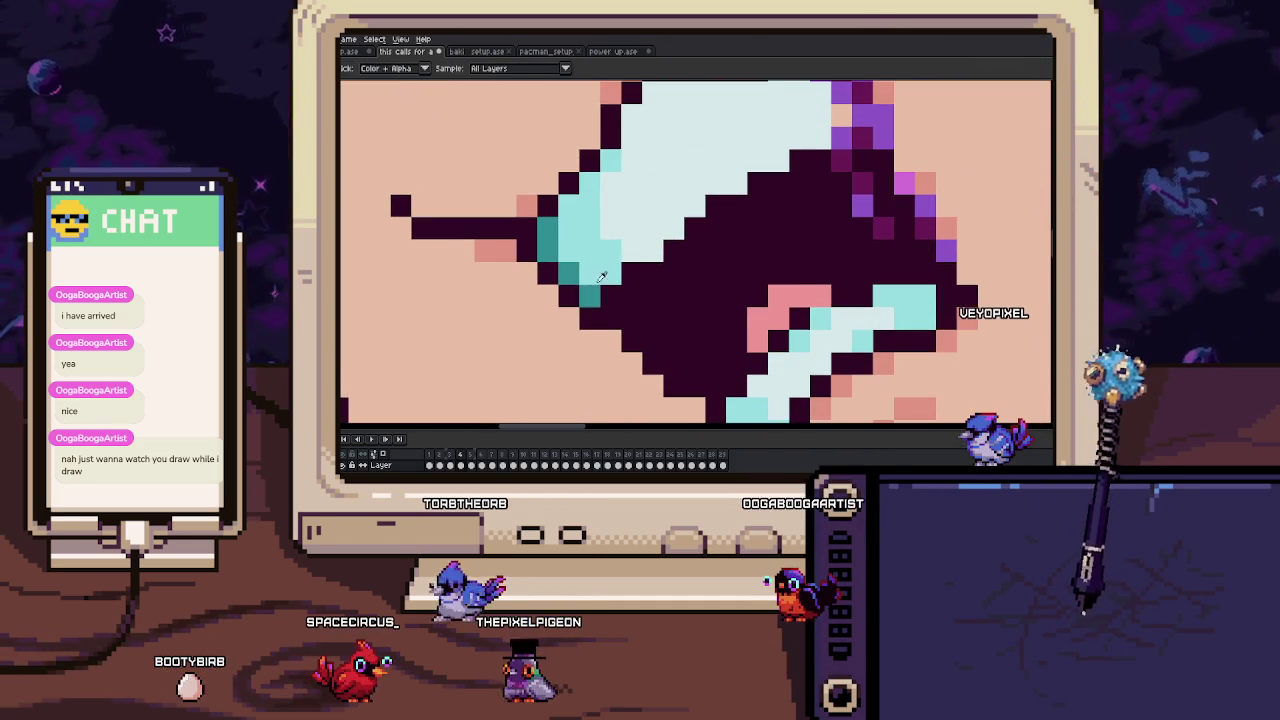
pyautogui.moveTo(655, 254)
pyautogui.mouseDown()
pyautogui.moveTo(624, 281)
pyautogui.moveTo(689, 203)
pyautogui.mouseUp()
pyautogui.moveTo(706, 189)
pyautogui.mouseDown()
pyautogui.moveTo(702, 211)
pyautogui.moveTo(596, 236)
pyautogui.mouseUp()
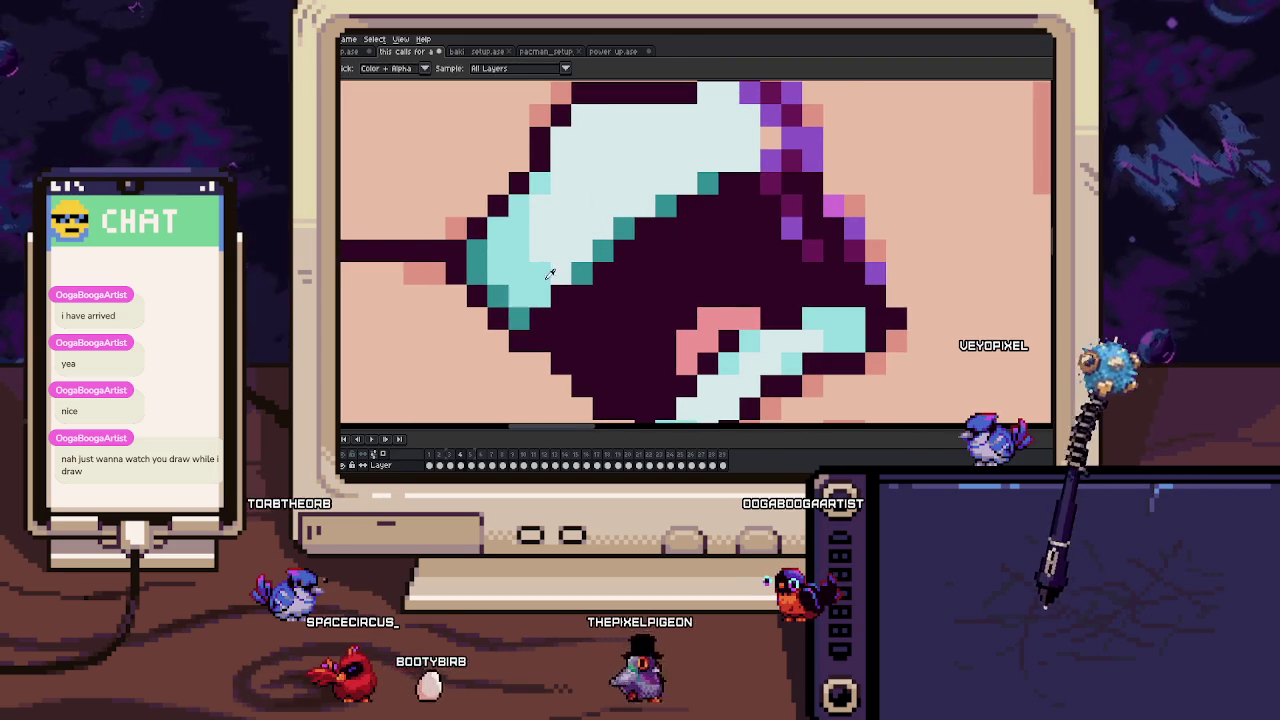
pyautogui.moveTo(673, 184); pyautogui.dragTo(643, 287)
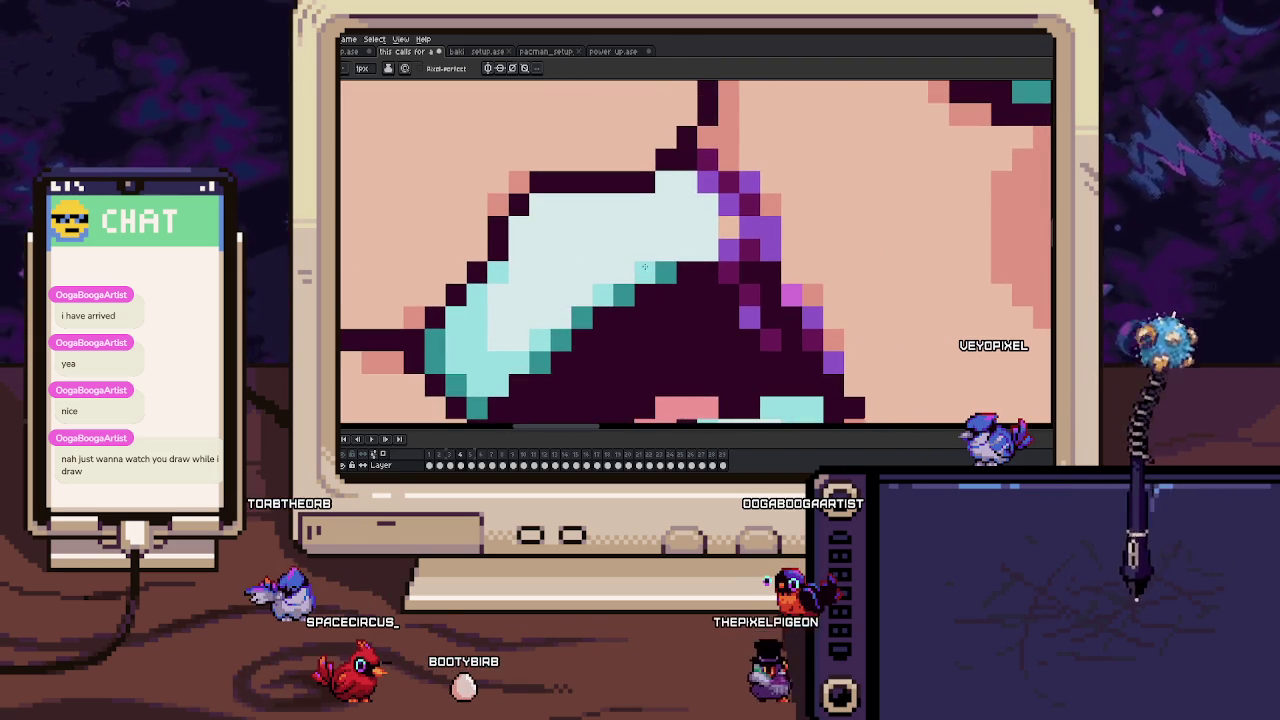
pyautogui.press('i')
pyautogui.moveTo(707, 182); pyautogui.dragTo(750, 240)
pyautogui.press('b')
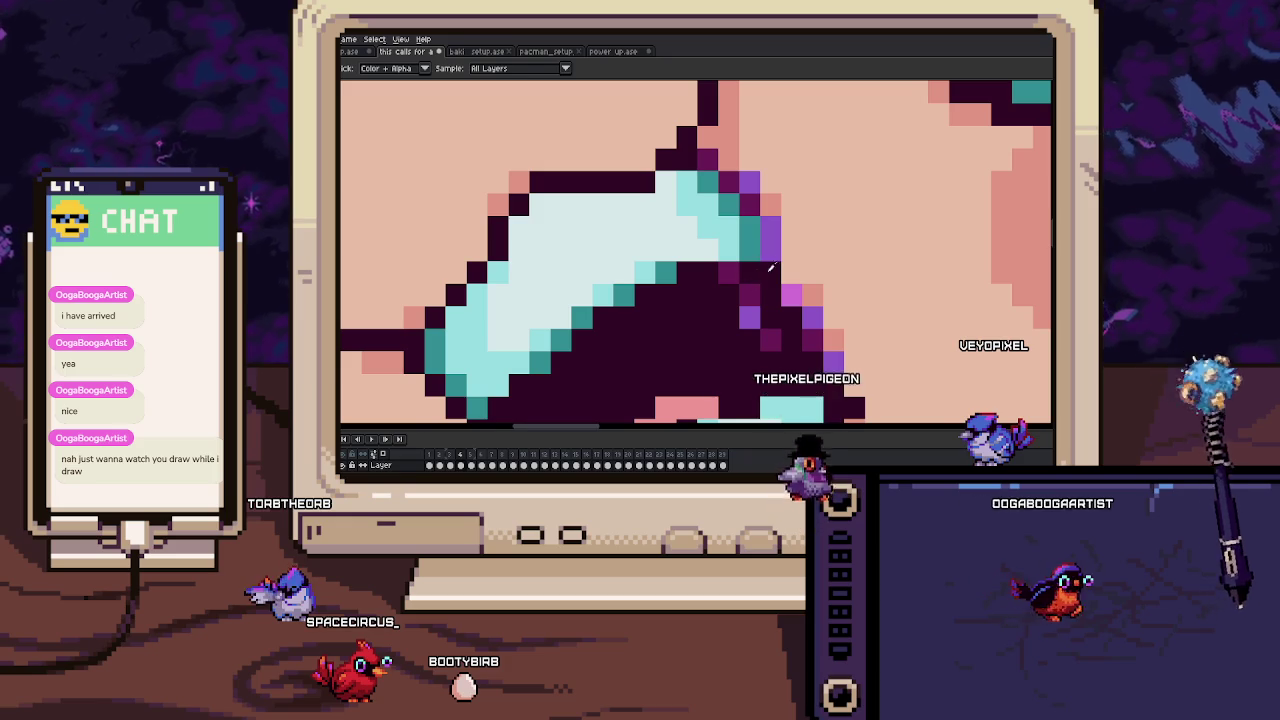
# Recolour the dark pixels beside the tooth to teal using sampled artwork colours.
pyautogui.scroll(-3, 705, 159)
pyautogui.scroll(1, 740, 220)
pyautogui.scroll(1, 740, 220)
pyautogui.scroll(1, 760, 232)
pyautogui.scroll(1, 760, 232)
pyautogui.moveTo(755, 265); pyautogui.dragTo(717, 200)
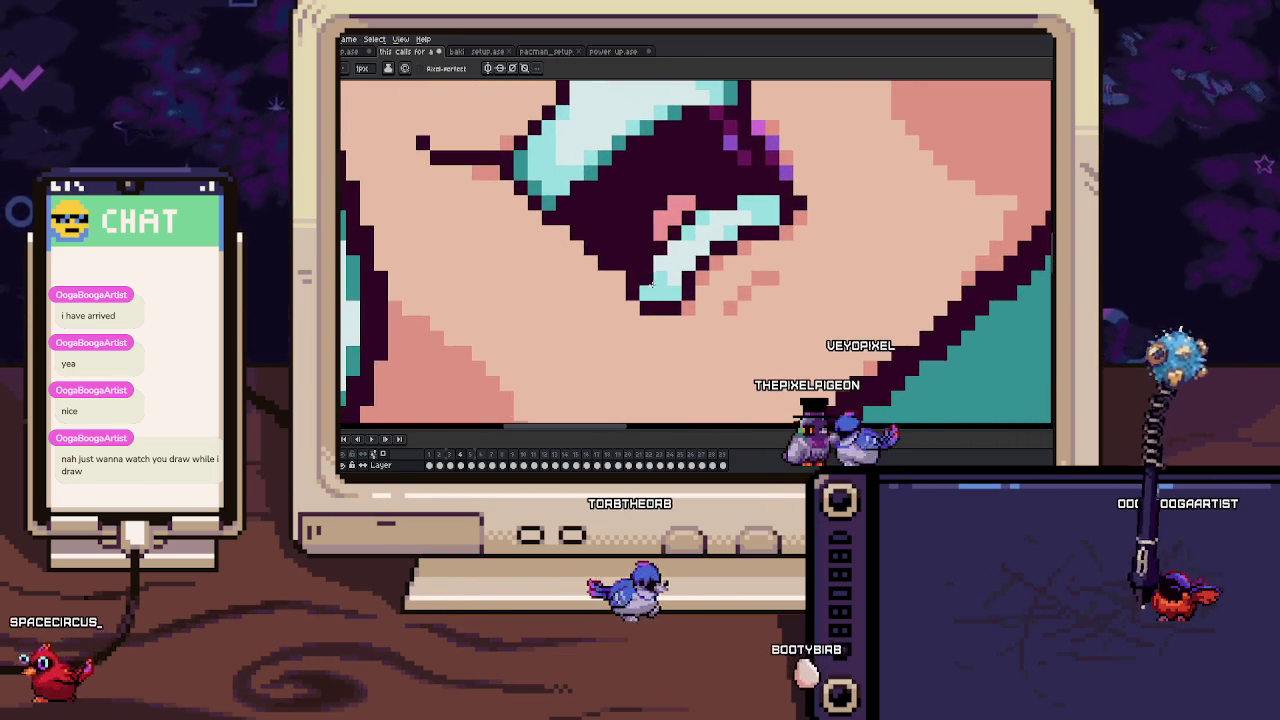
pyautogui.press('i')
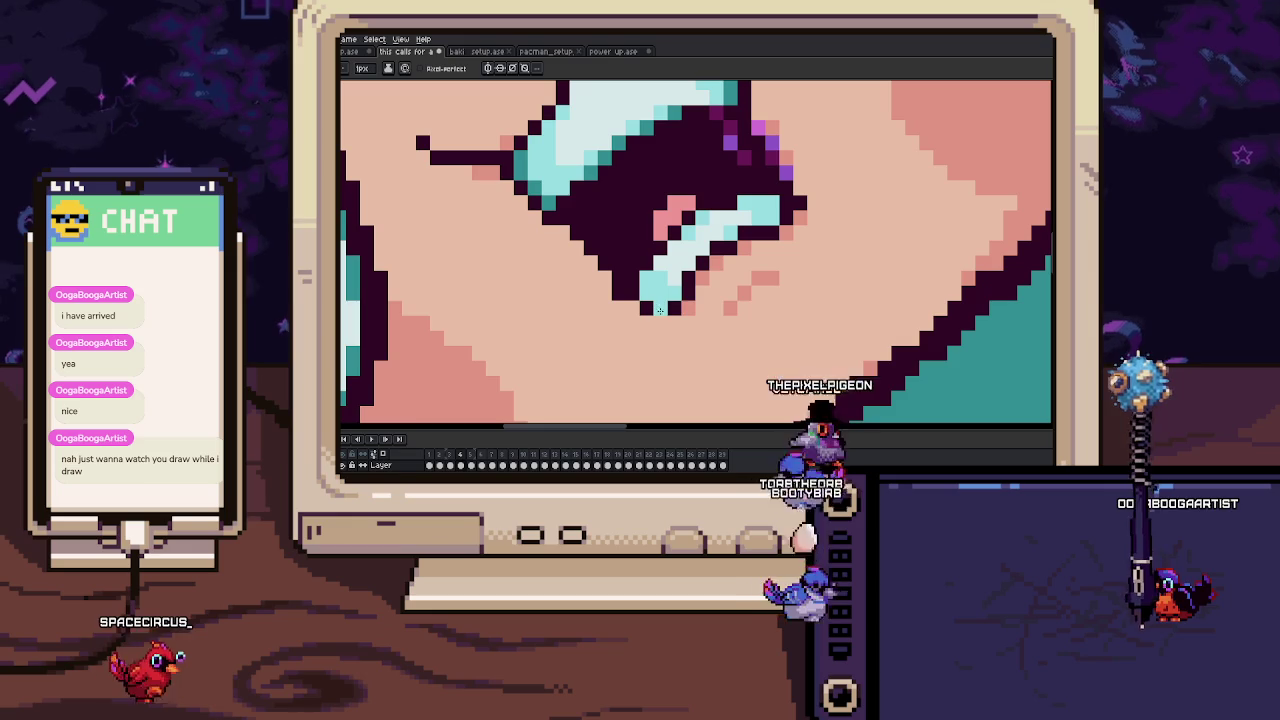
pyautogui.click(648, 316)
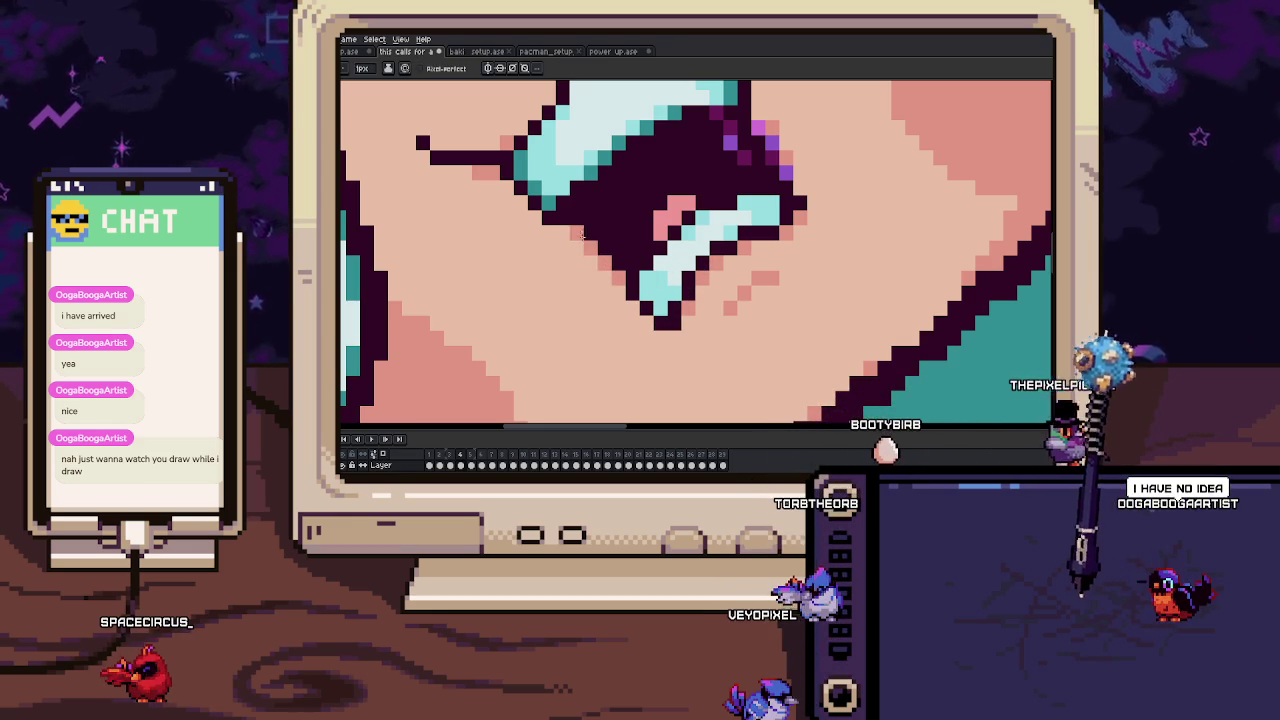
pyautogui.scroll(-5, 585, 240)
pyautogui.scroll(5, 587, 201)
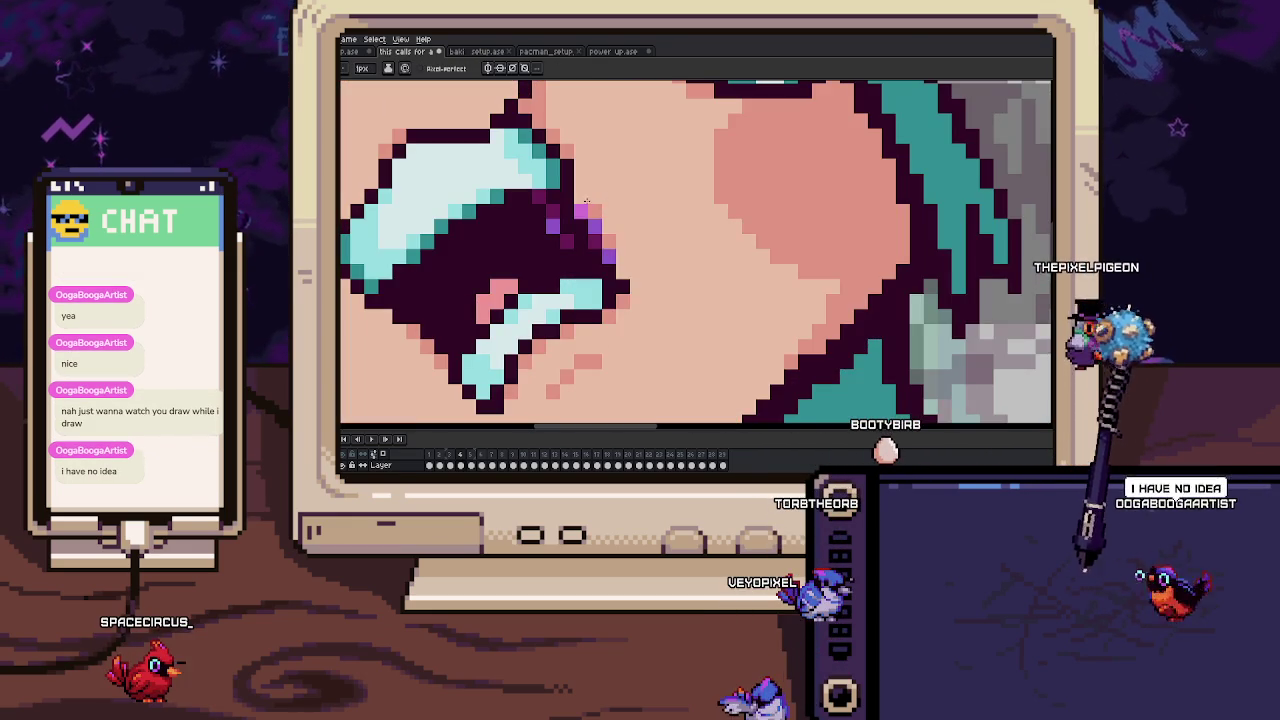
pyautogui.press('i')
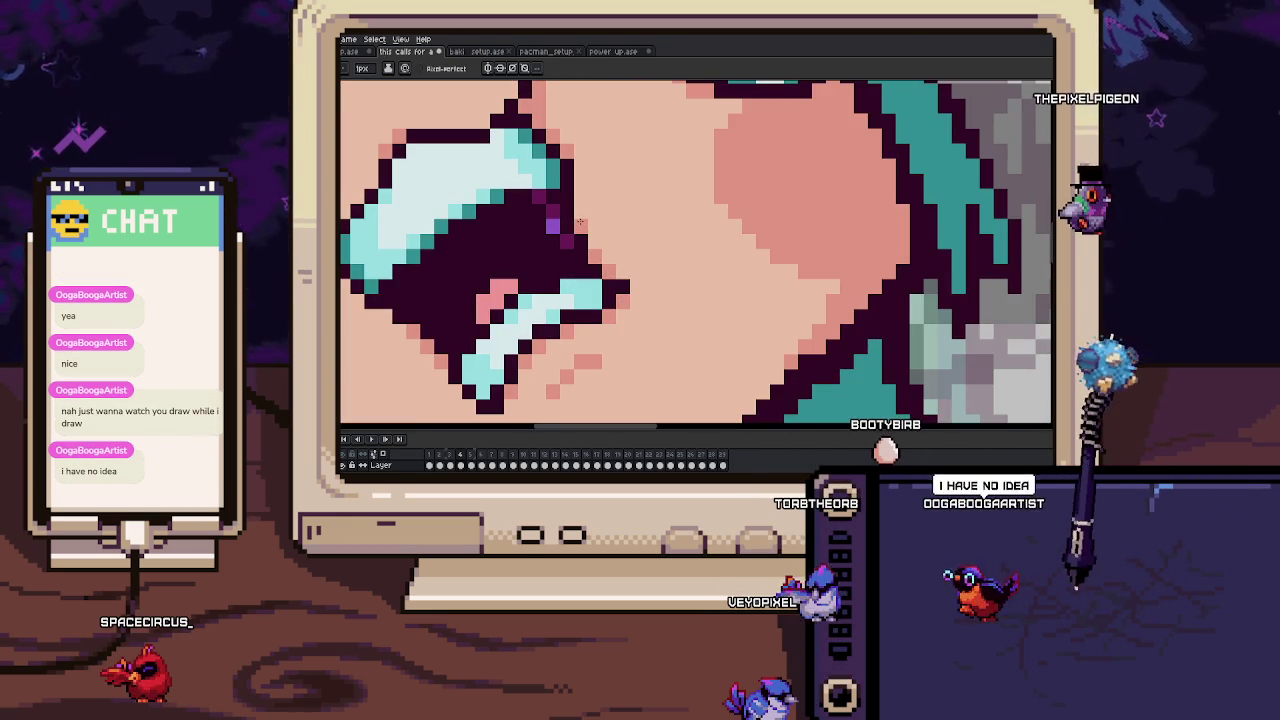
pyautogui.keyDown('alt'); pyautogui.click(578, 248); pyautogui.keyUp('alt')
# Step through frames 2, 3 and 4 to compare the mouth, ending on frame 4.
pyautogui.scroll(-4, 600, 230)
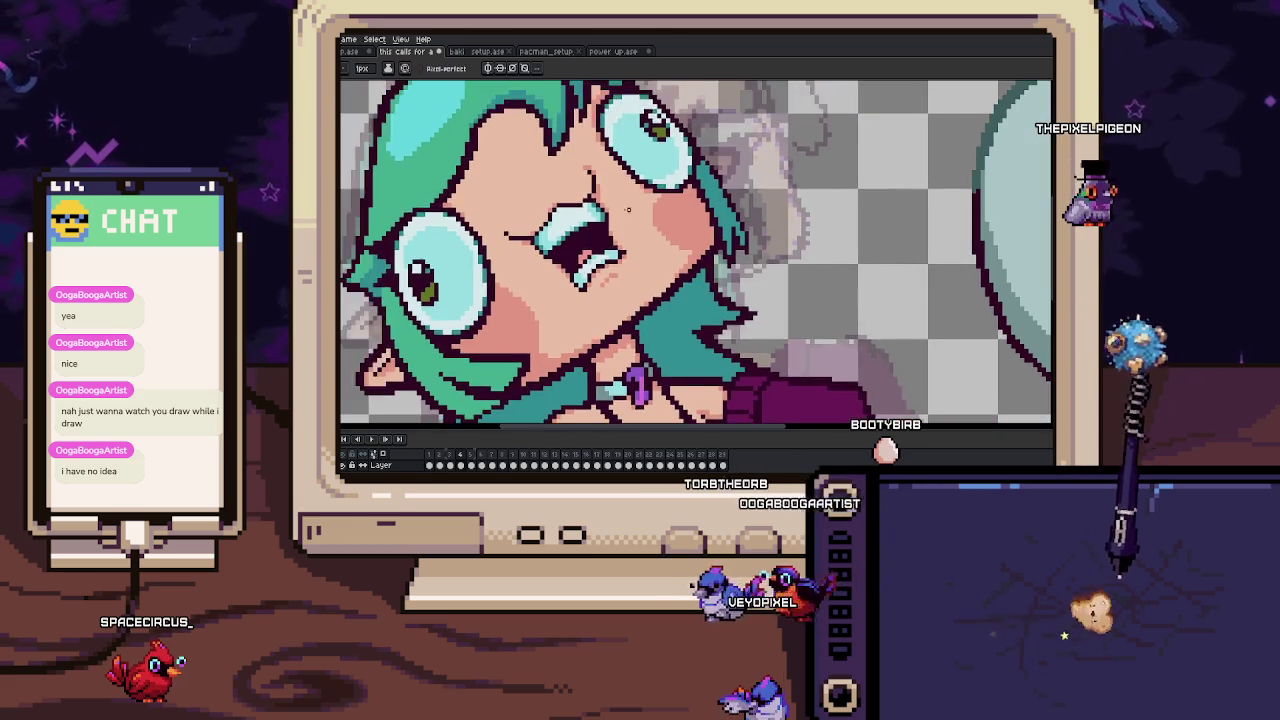
pyautogui.press('Left')
pyautogui.press('Left')
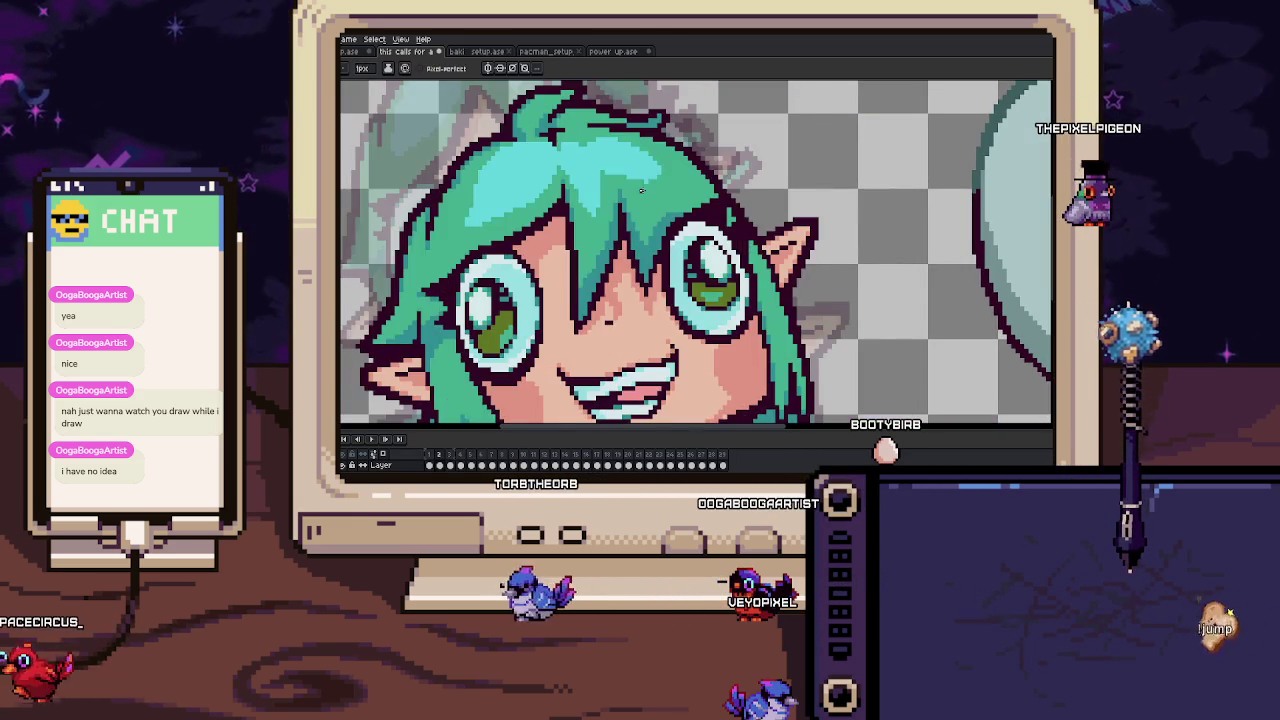
pyautogui.press('Right')
pyautogui.scroll(2, 548, 214)
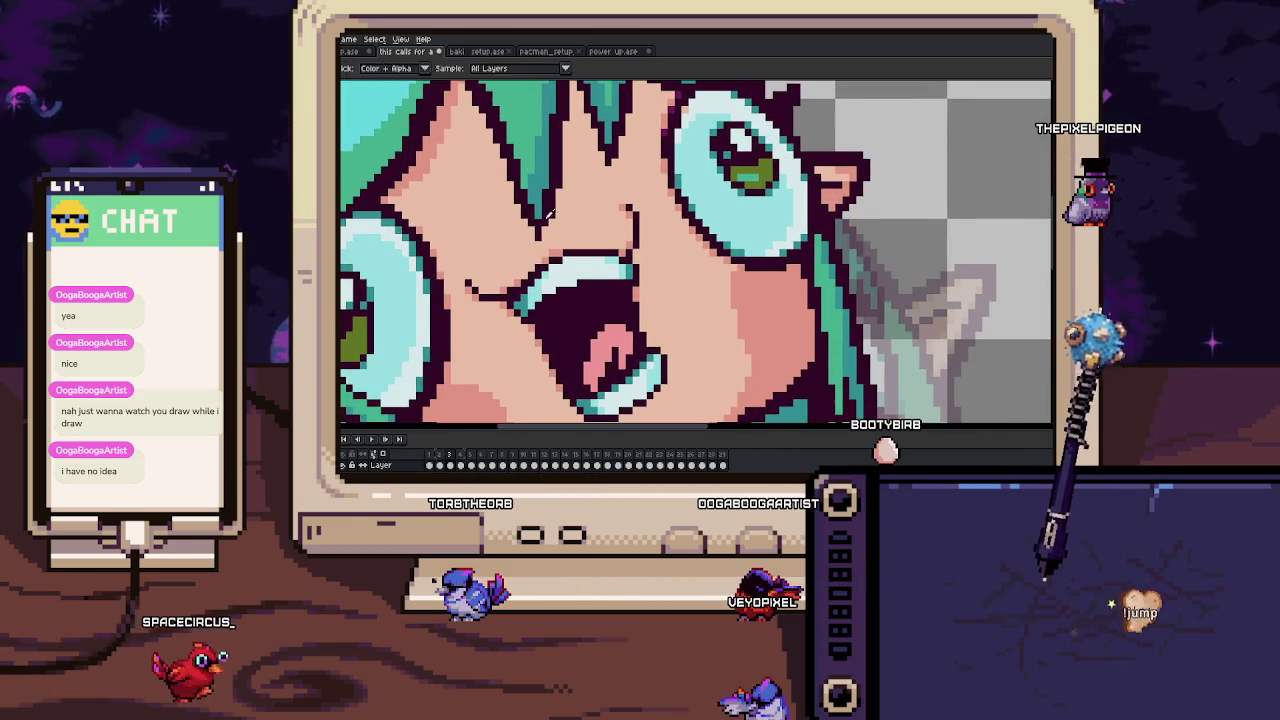
pyautogui.press('Right')
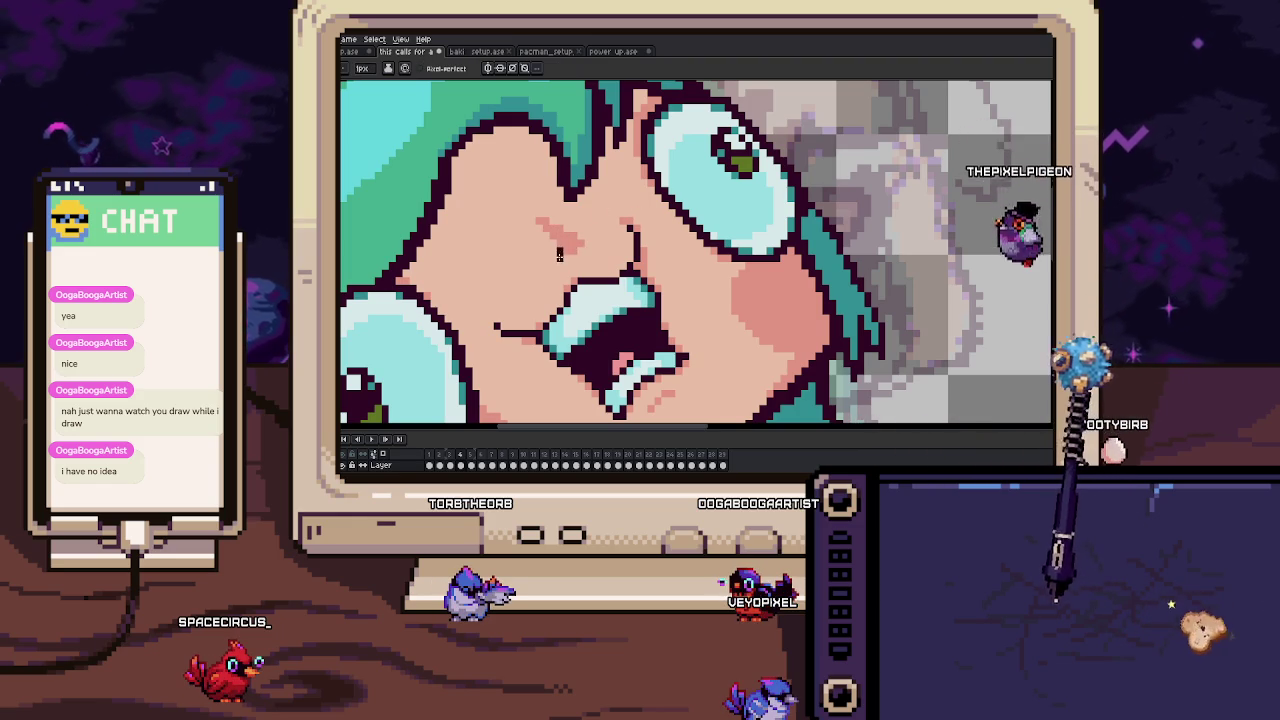
pyautogui.scroll(-5, 559, 255)
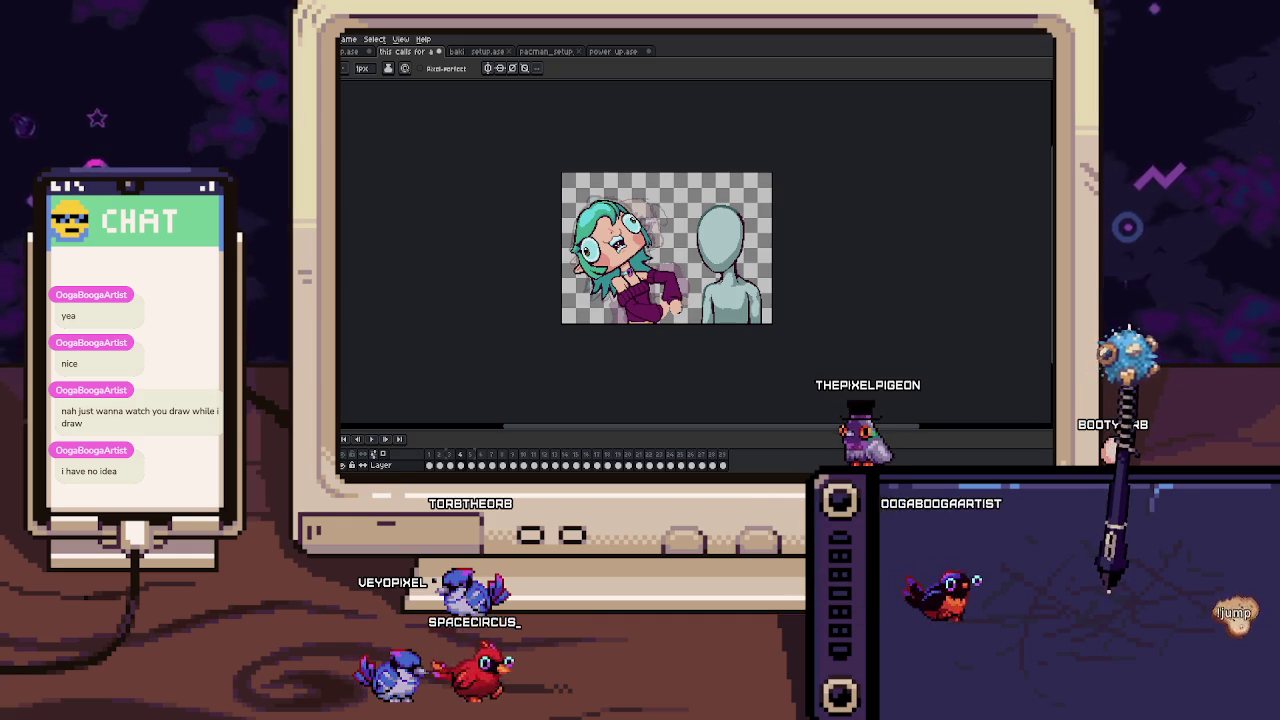
pyautogui.press('b')
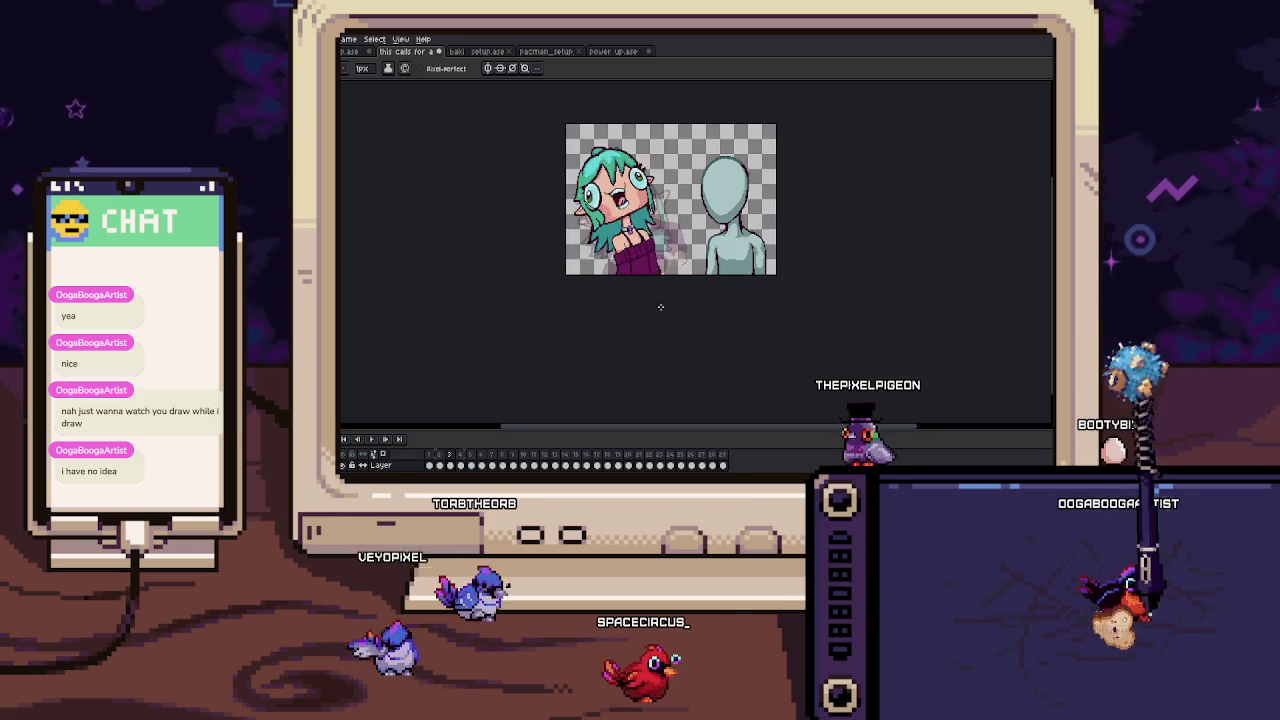
pyautogui.scroll(2, 574, 281)
pyautogui.scroll(2, 574, 281)
# Zoom in and repaint the pixels along the hand's edge by the purple sleeve.
pyautogui.scroll(1, 574, 281)
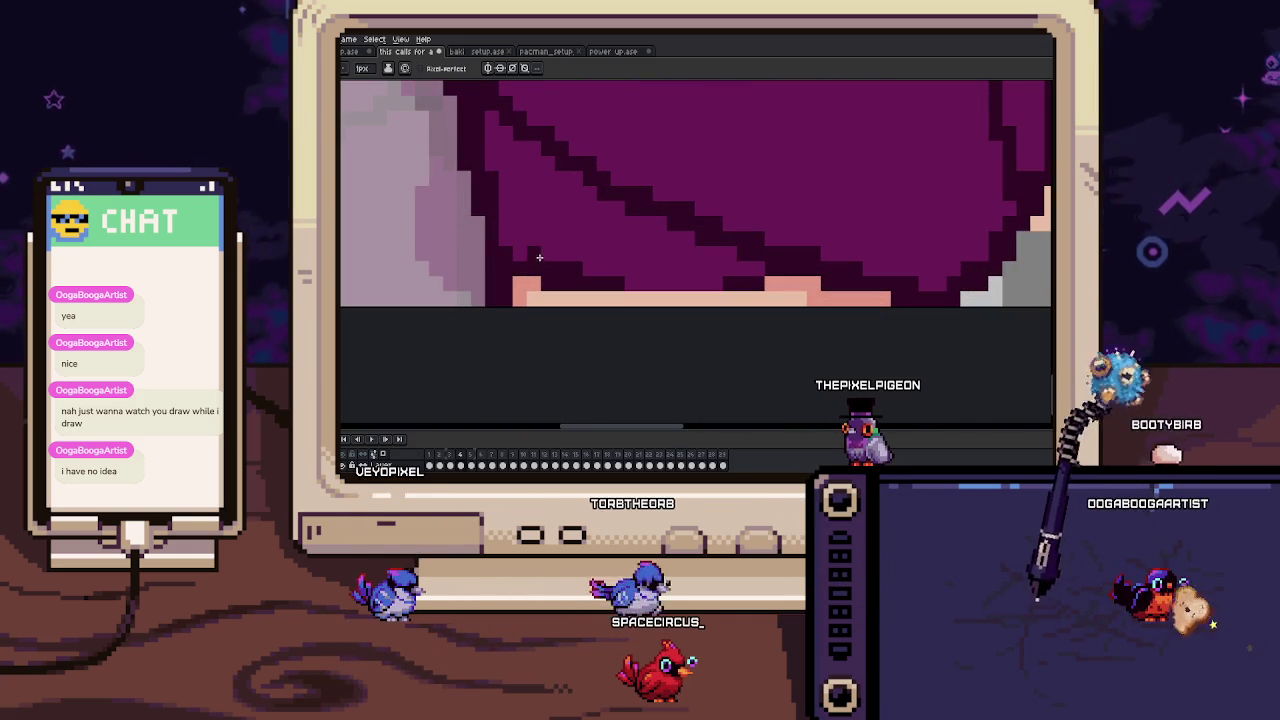
pyautogui.scroll(-2, 504, 244)
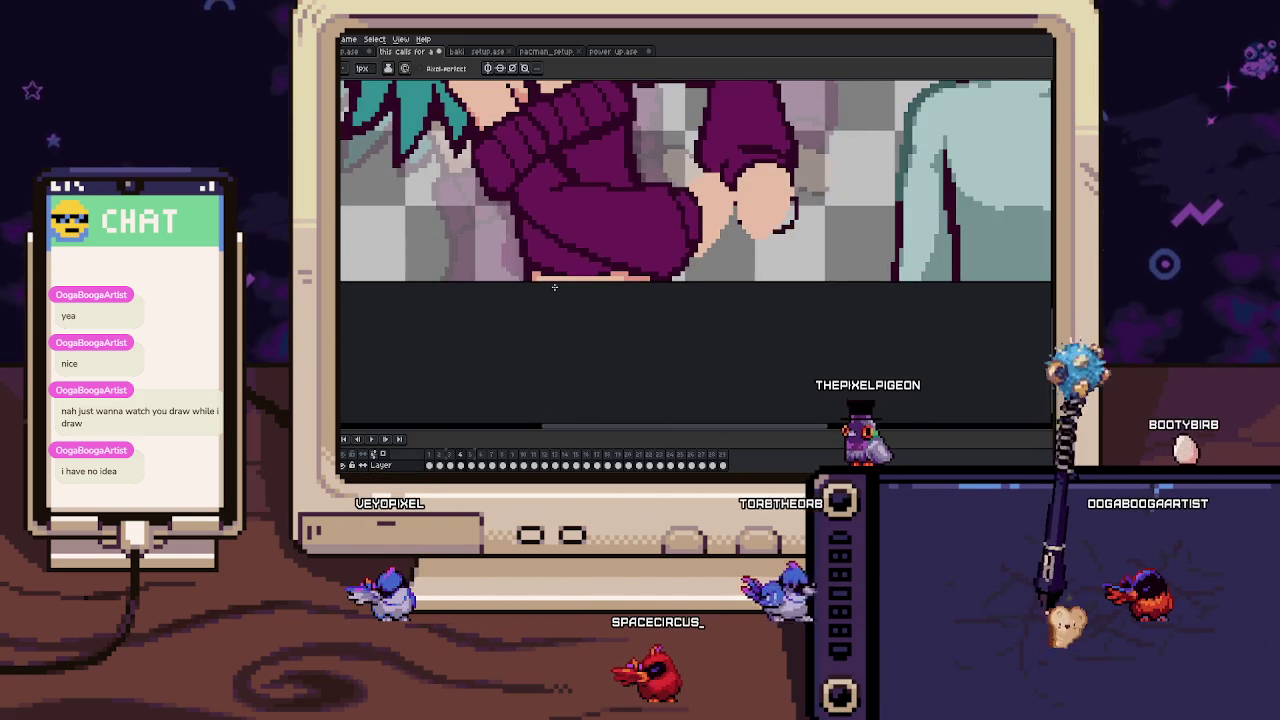
pyautogui.scroll(2, 600, 276)
pyautogui.scroll(-1, 607, 273)
pyautogui.scroll(-2, 630, 290)
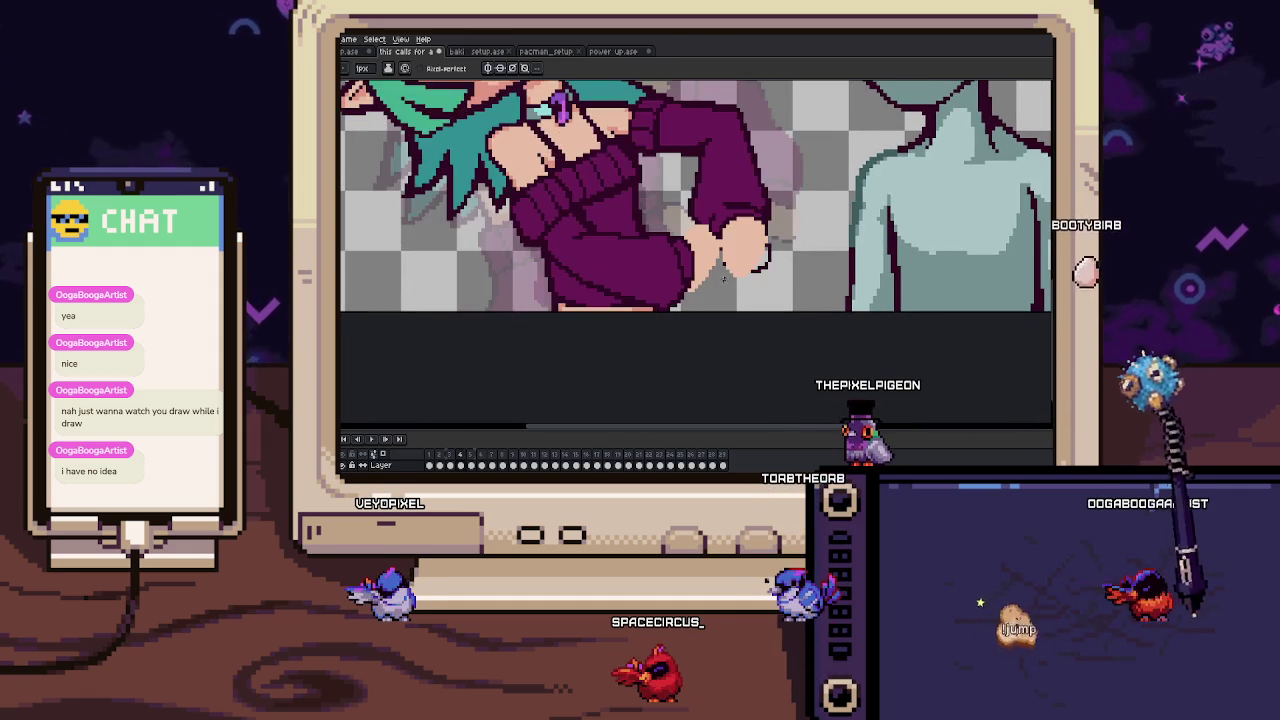
pyautogui.scroll(1, 660, 240)
pyautogui.scroll(1, 654, 219)
pyautogui.scroll(1, 660, 218)
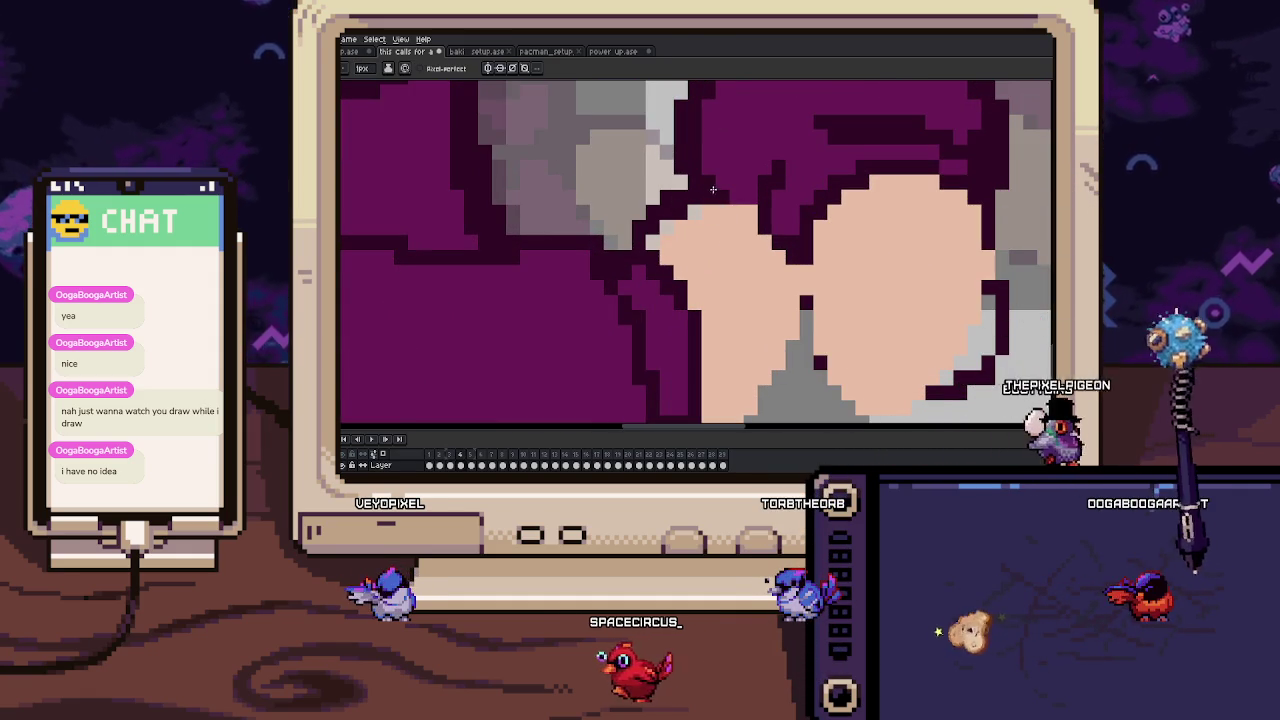
pyautogui.moveTo(711, 191); pyautogui.dragTo(665, 233)
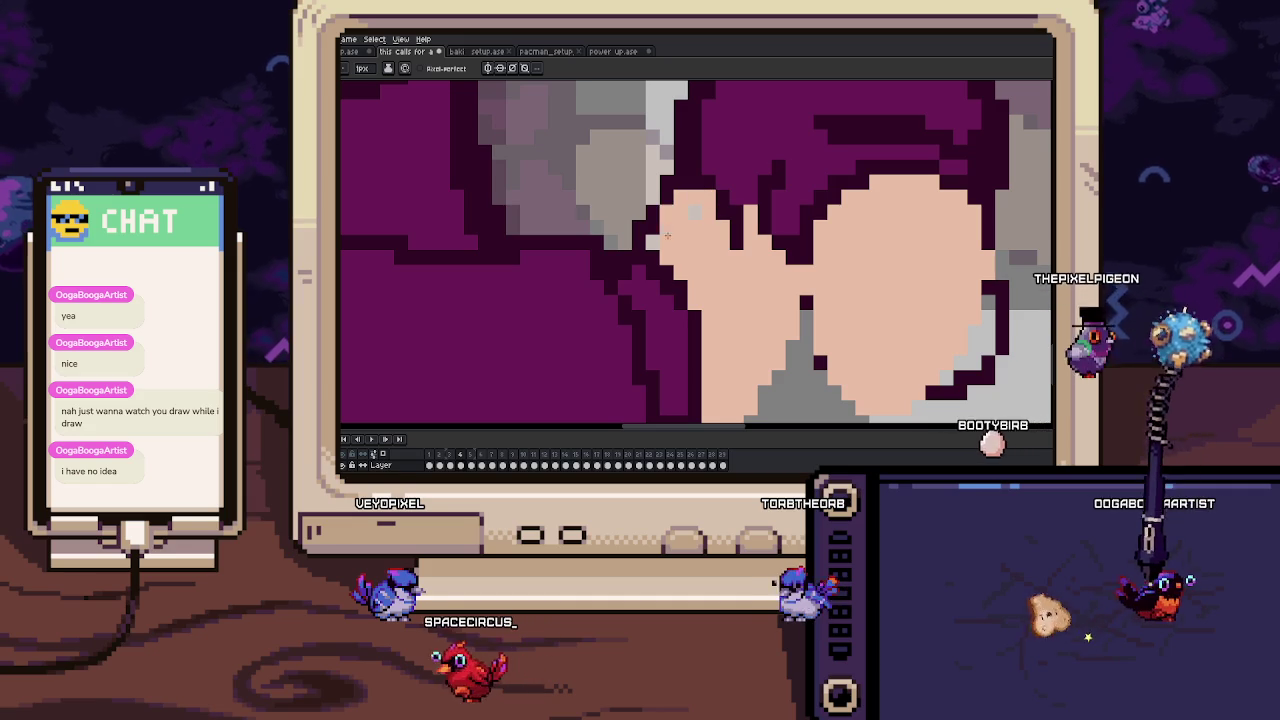
pyautogui.press('alt')
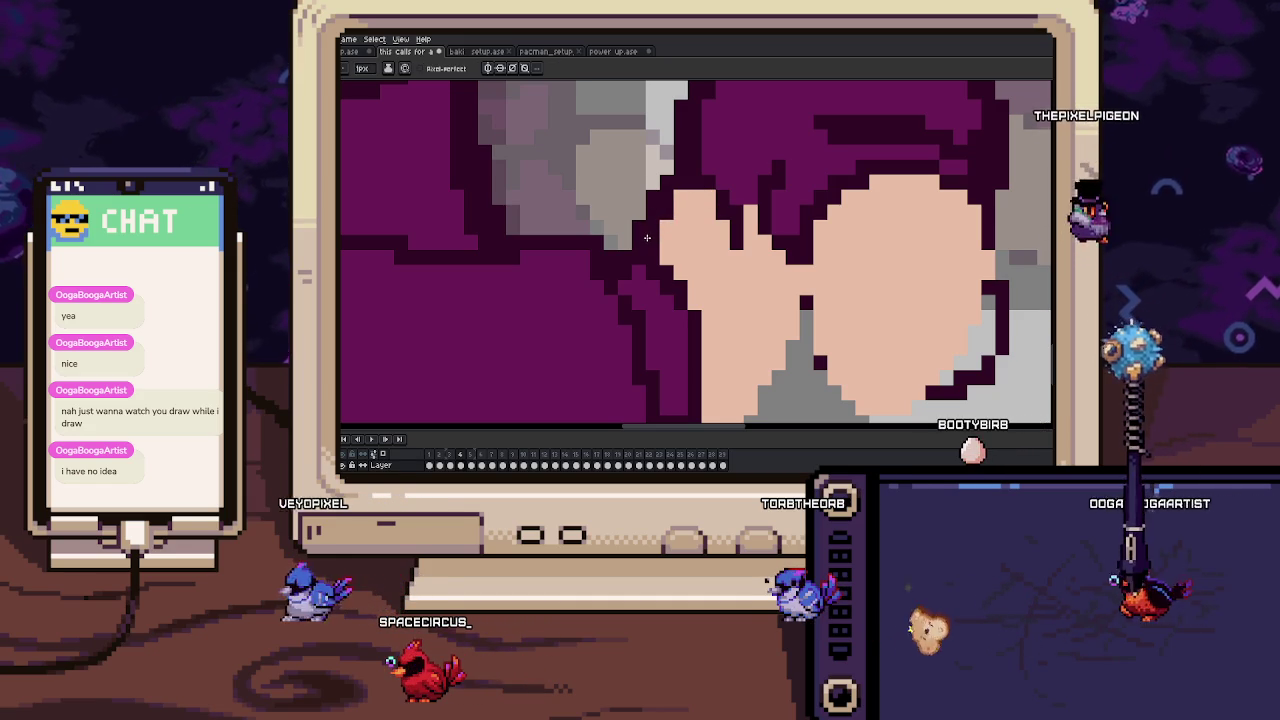
# Zoom and pan the close-up to inspect more of the clasped hands.
pyautogui.scroll(-2, 657, 228)
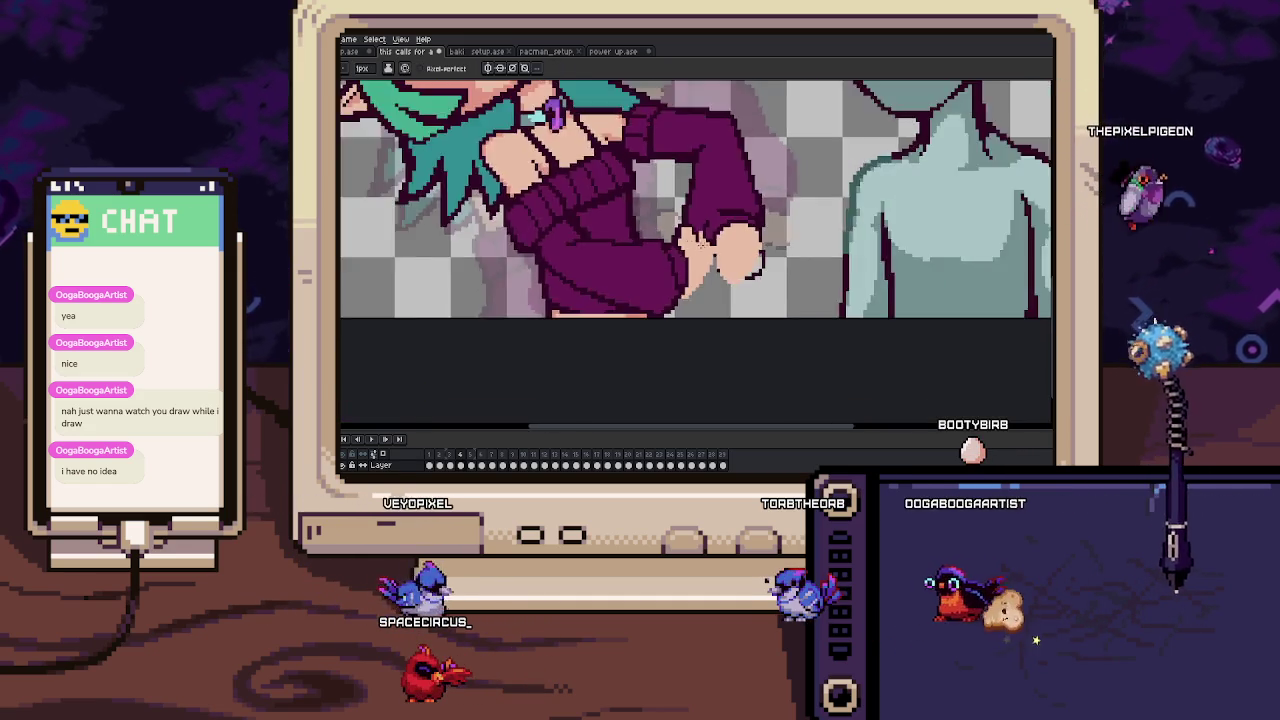
pyautogui.scroll(2, 694, 249)
pyautogui.scroll(1, 705, 235)
pyautogui.scroll(-1, 720, 214)
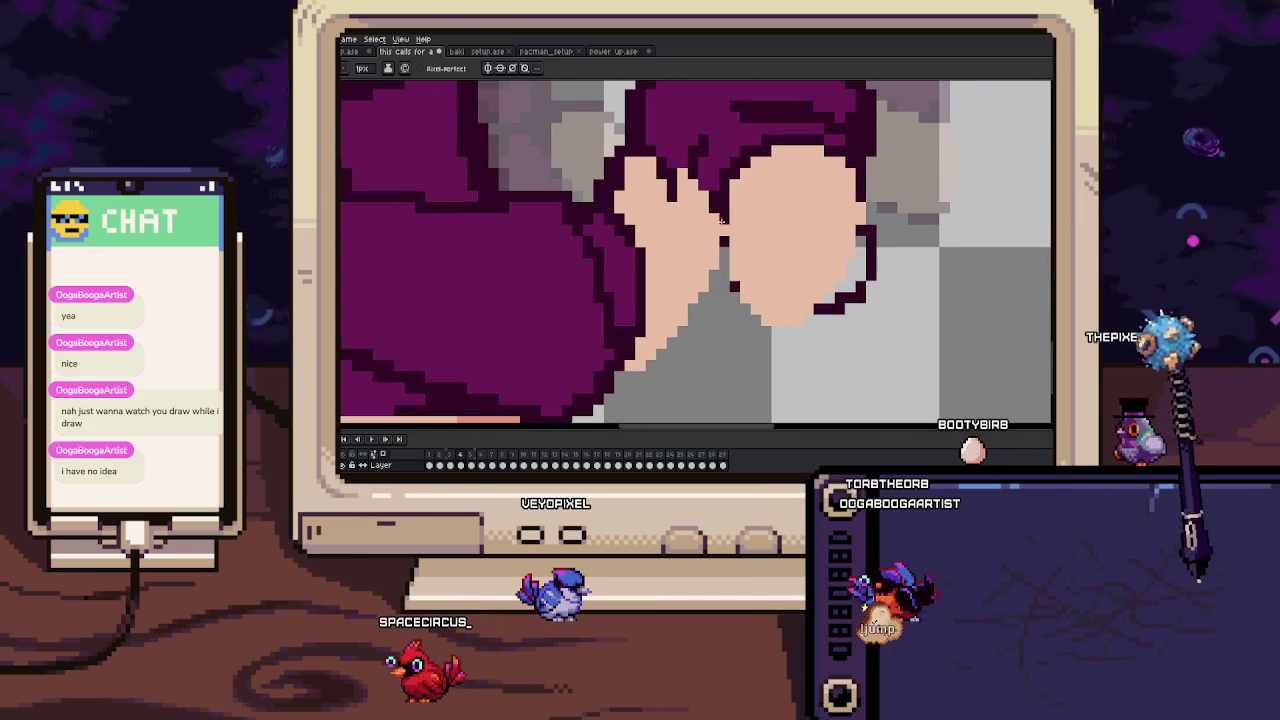
pyautogui.scroll(1, 647, 355)
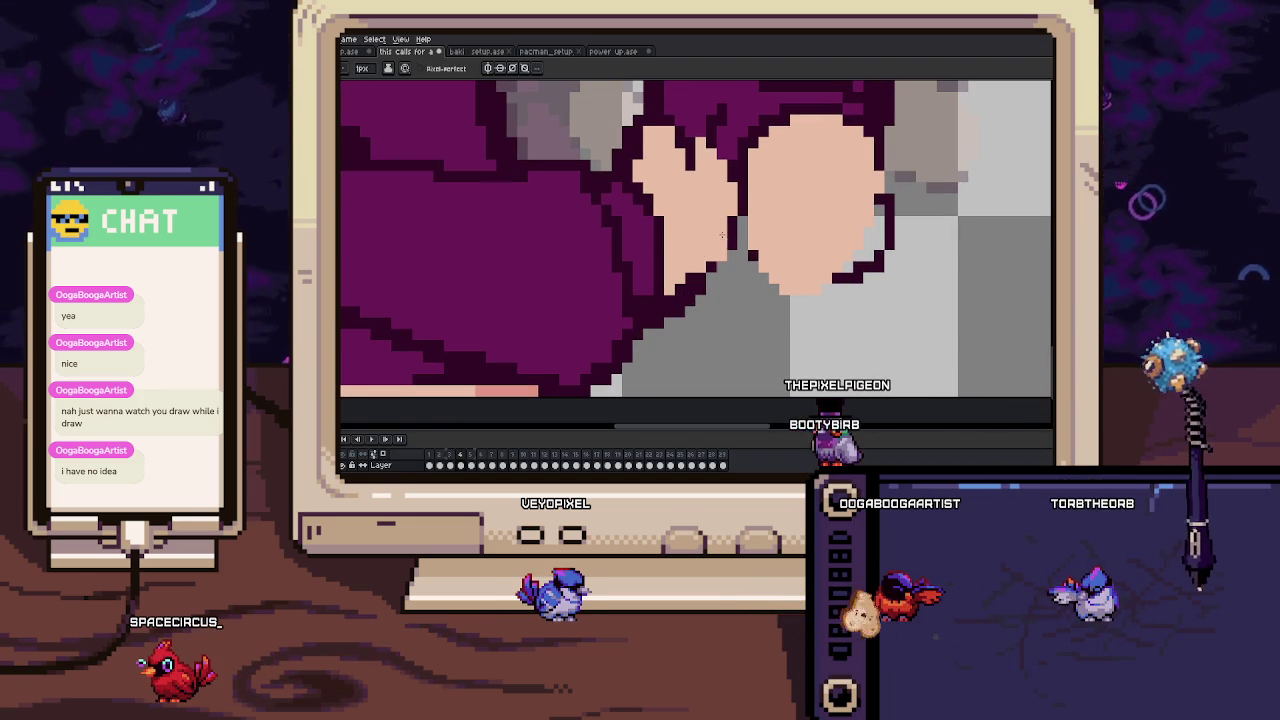
pyautogui.scroll(-3, 709, 254)
pyautogui.scroll(3, 692, 262)
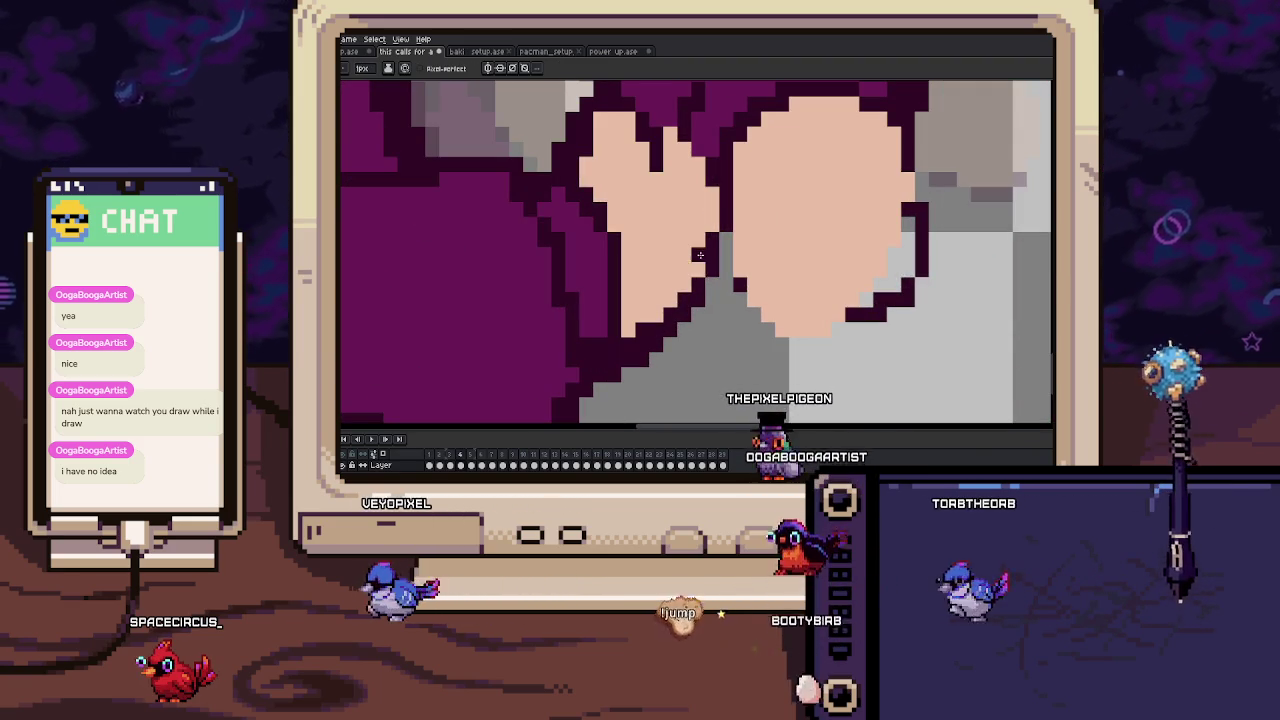
pyautogui.moveTo(719, 184); pyautogui.dragTo(719, 229)
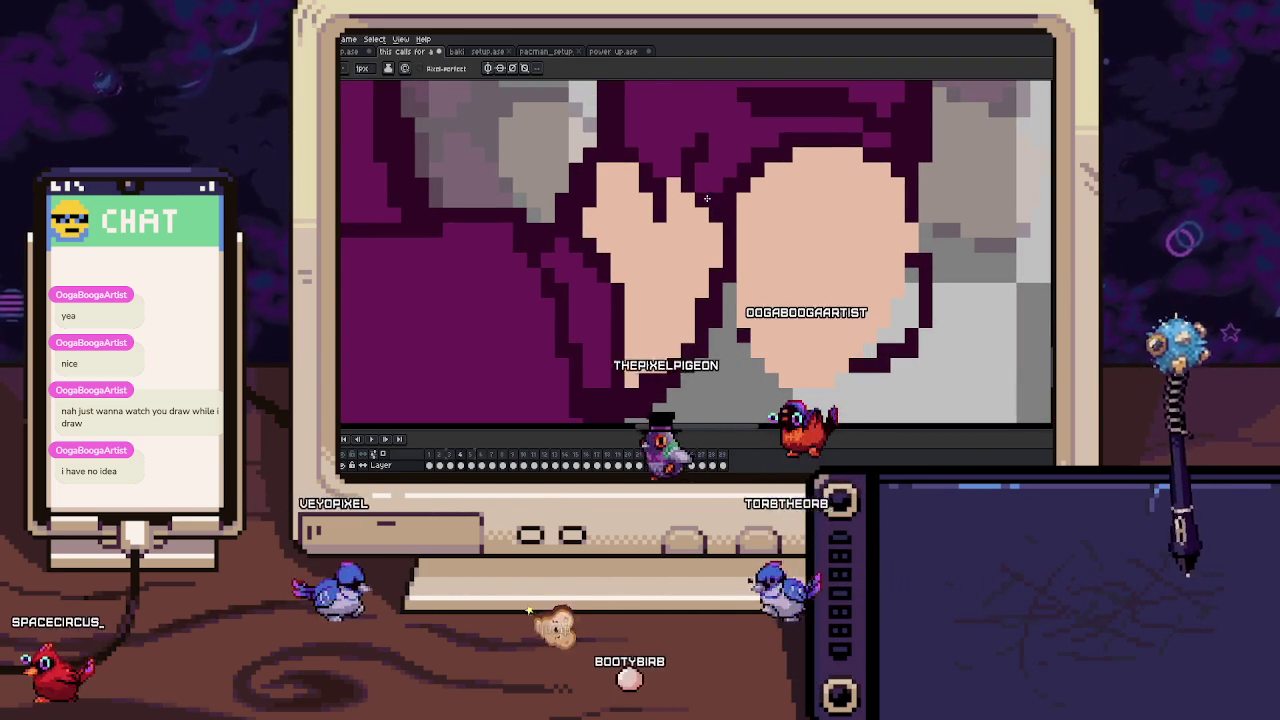
pyautogui.scroll(-2, 655, 210)
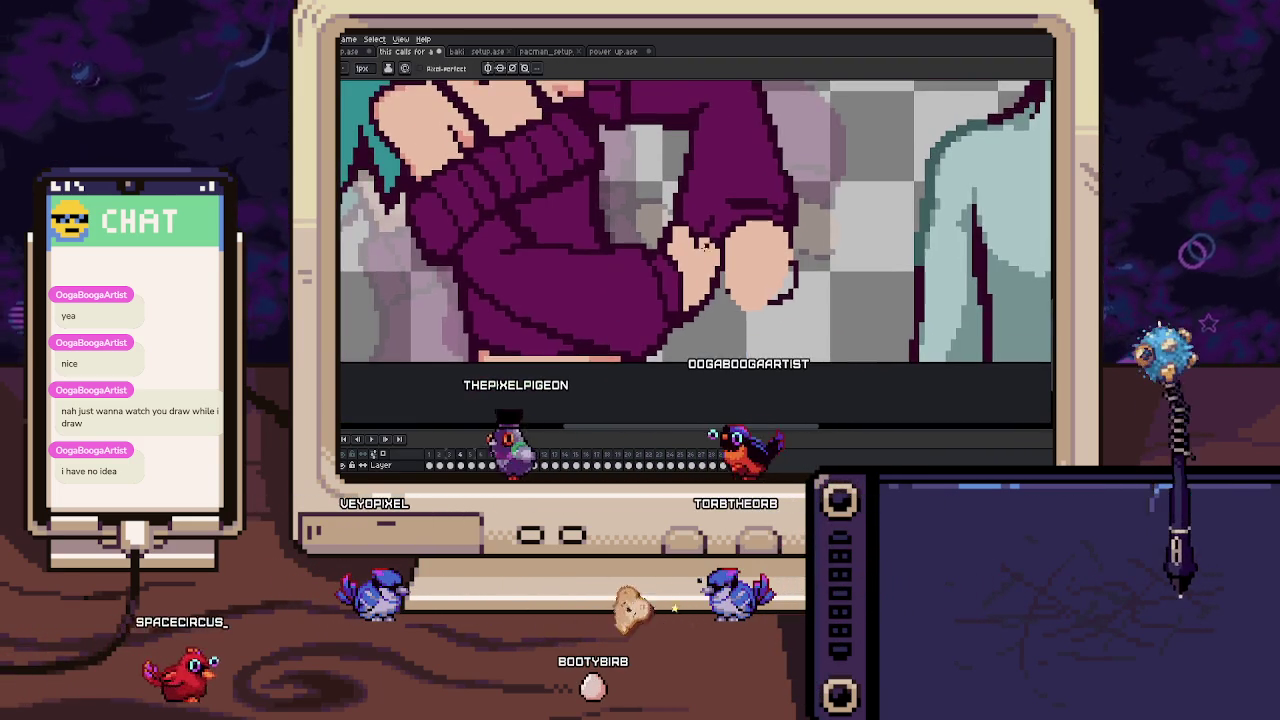
pyautogui.scroll(-2, 654, 210)
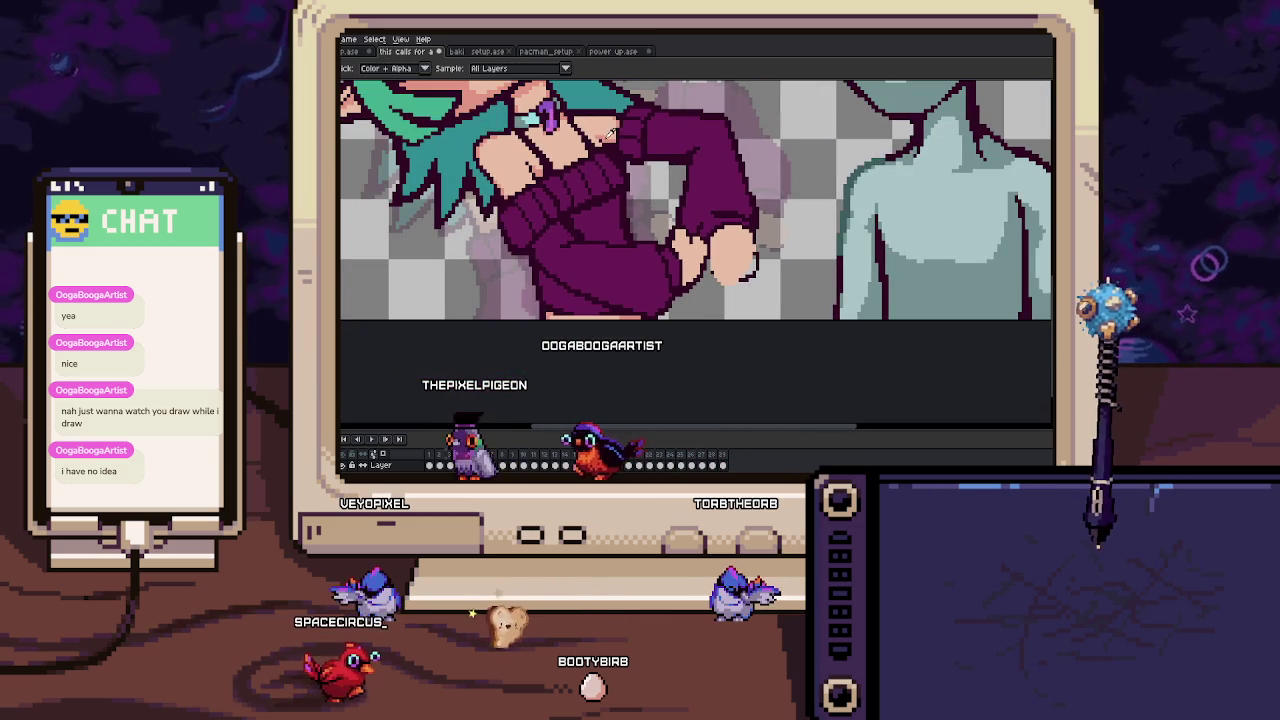
# Paint salmon shading pixels, including one darker pixel, along the fist's edge.
pyautogui.press('alt')
pyautogui.scroll(1, 707, 232)
pyautogui.scroll(3, 720, 260)
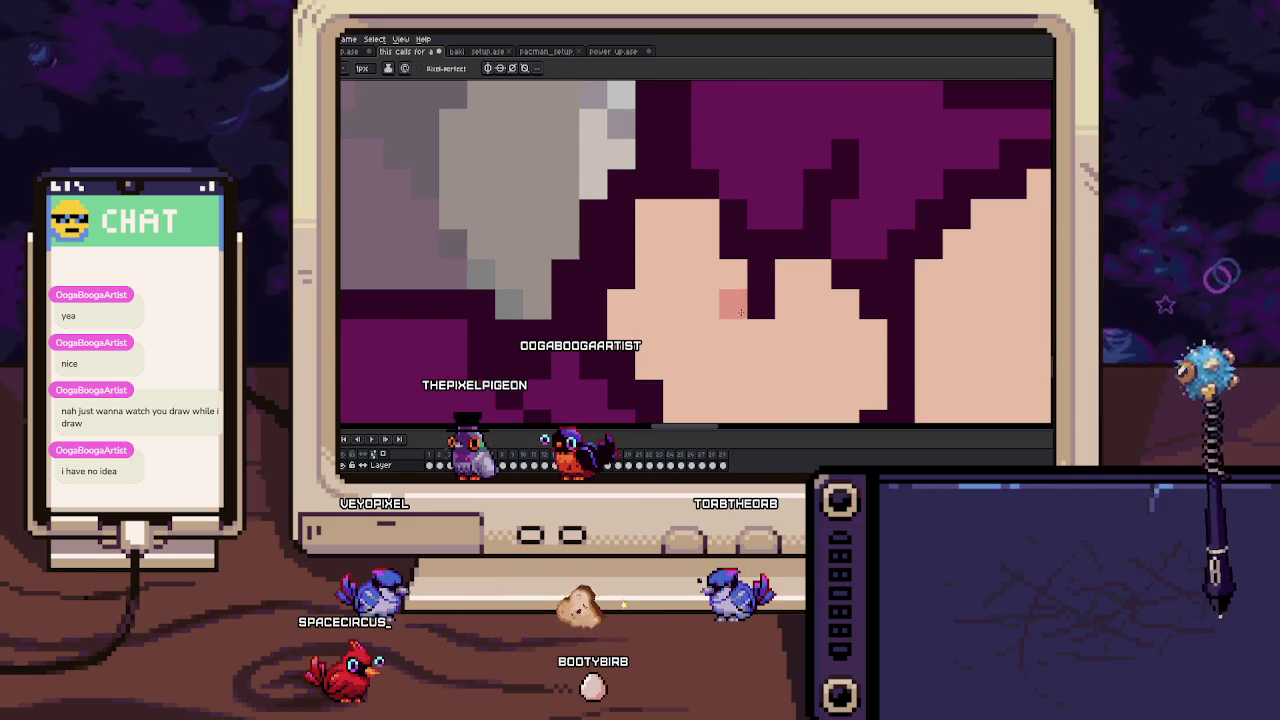
pyautogui.moveTo(675, 280); pyautogui.dragTo(653, 267)
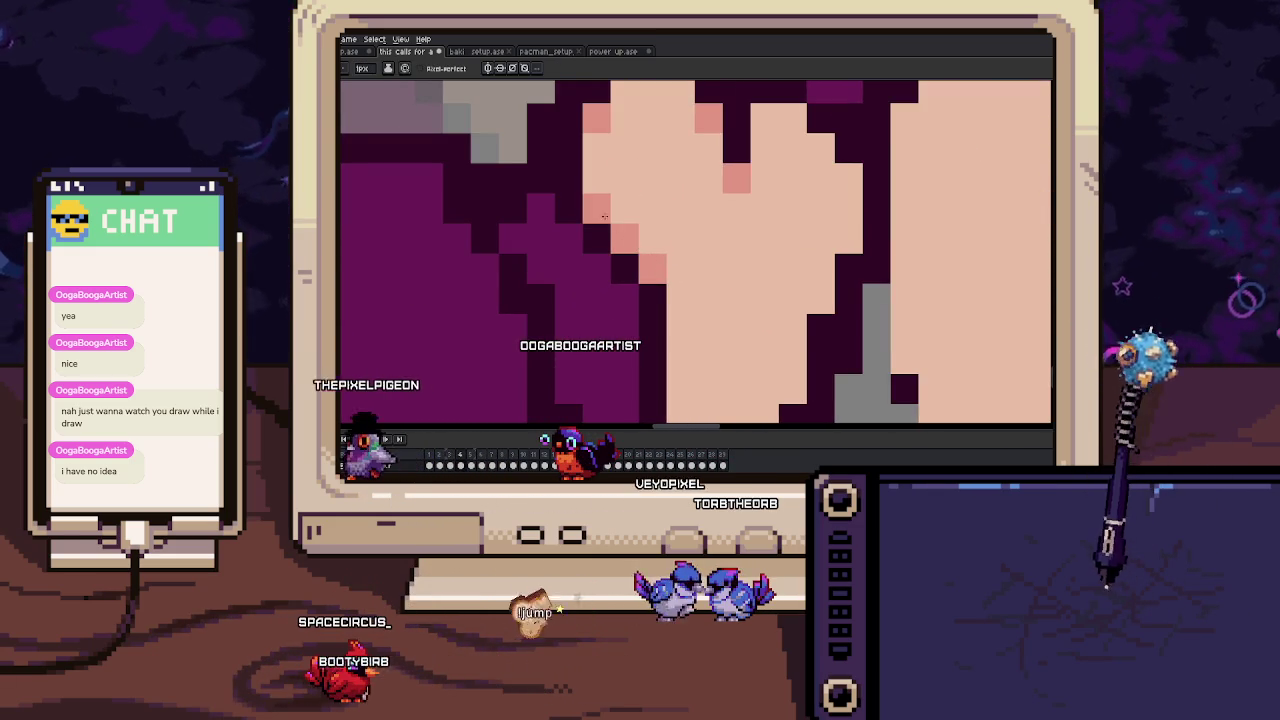
pyautogui.scroll(-3, 652, 290)
pyautogui.moveTo(684, 293); pyautogui.dragTo(770, 240)
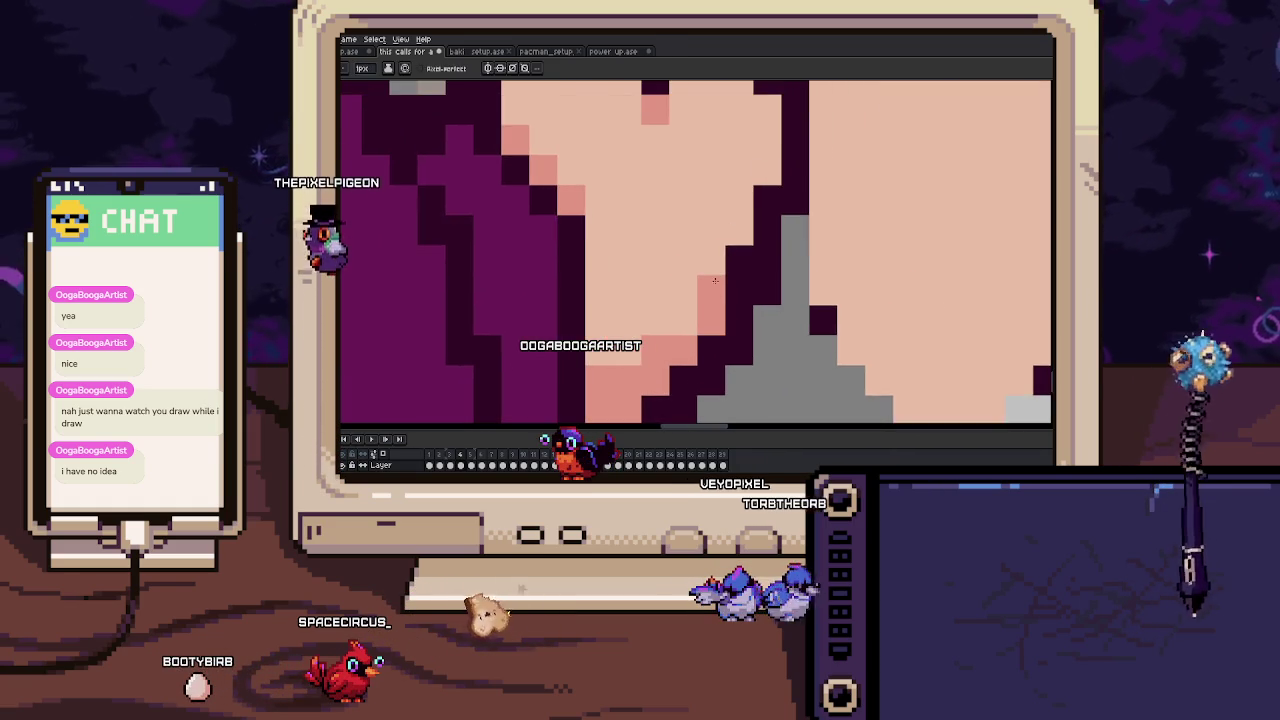
pyautogui.scroll(-1, 768, 240)
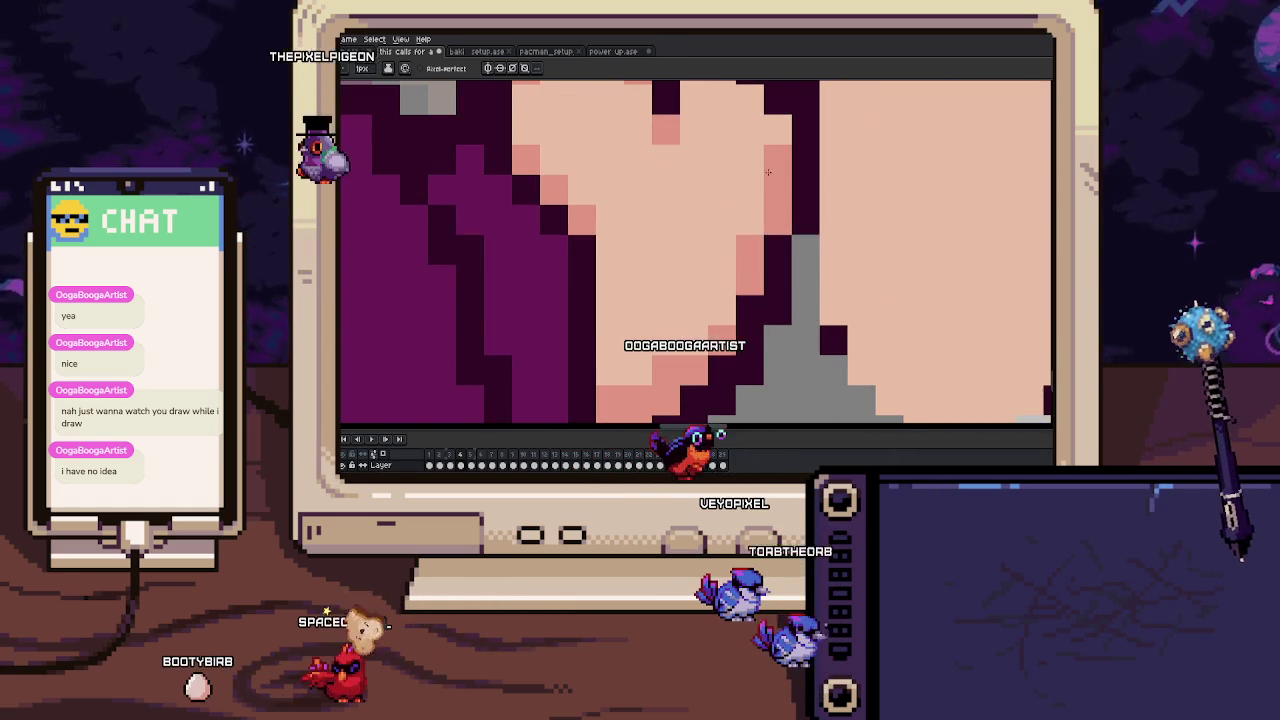
pyautogui.click(694, 287)
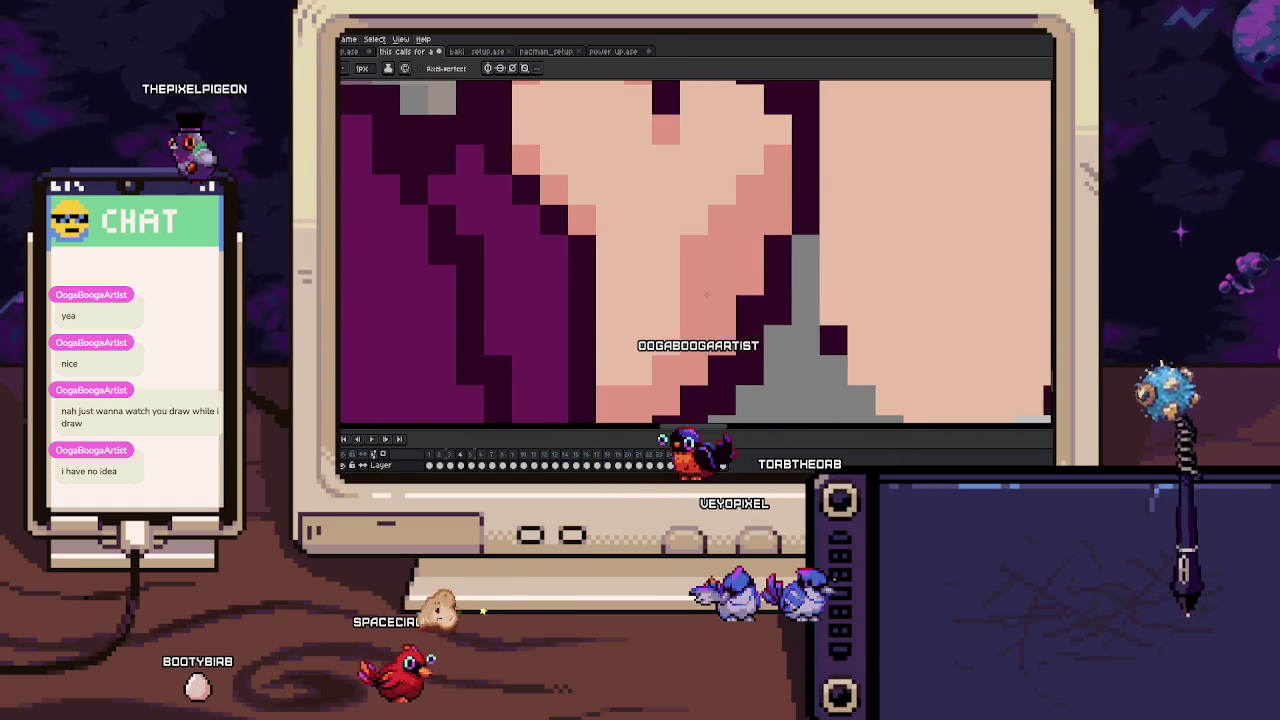
pyautogui.scroll(-2, 713, 243)
pyautogui.scroll(1, 702, 220)
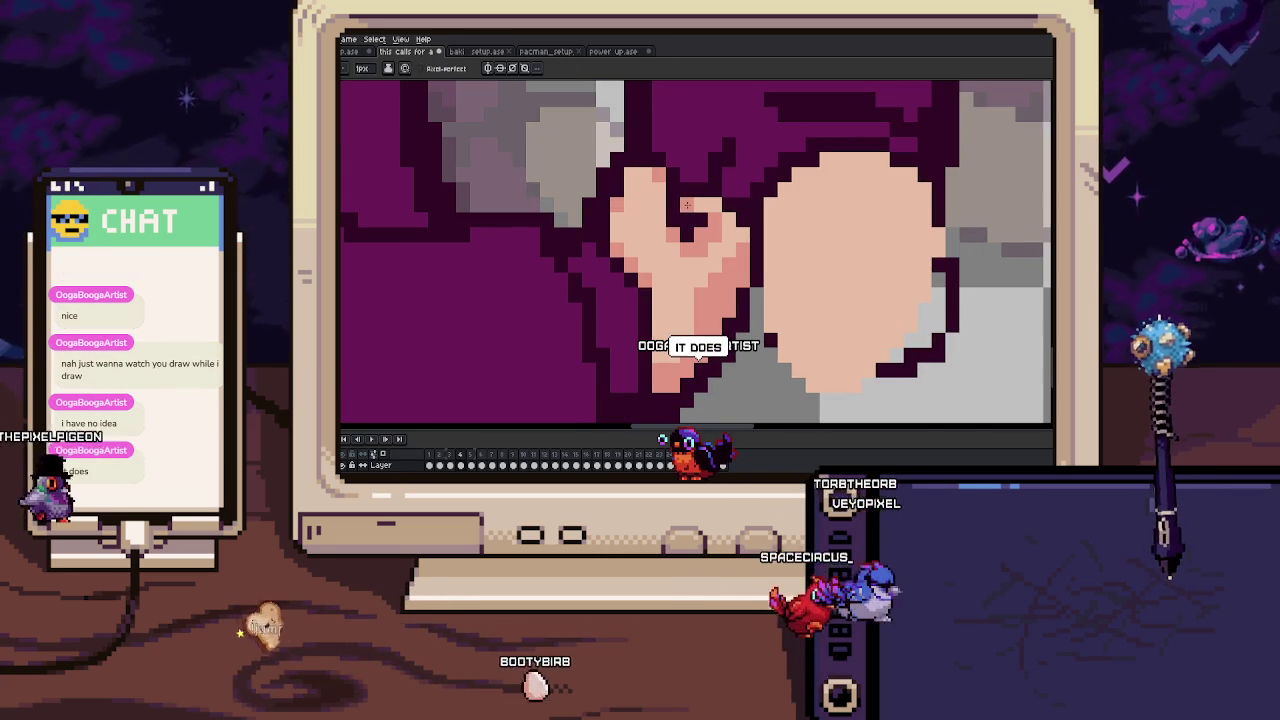
# Pan across the hands and widen the fist shape with skin-coloured pixels.
pyautogui.moveTo(686, 205)
pyautogui.mouseDown()
pyautogui.moveTo(670, 302)
pyautogui.moveTo(646, 258)
pyautogui.mouseUp()
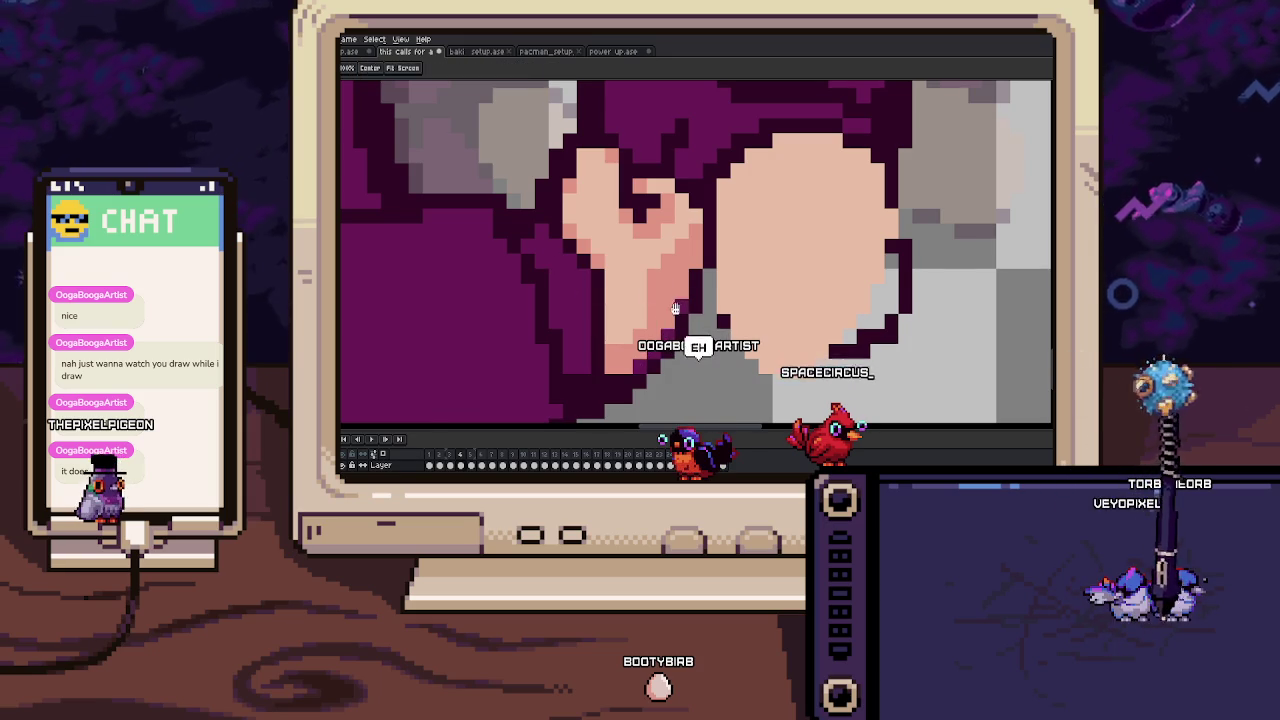
pyautogui.scroll(-3, 677, 303)
pyautogui.moveTo(625, 322); pyautogui.dragTo(625, 288)
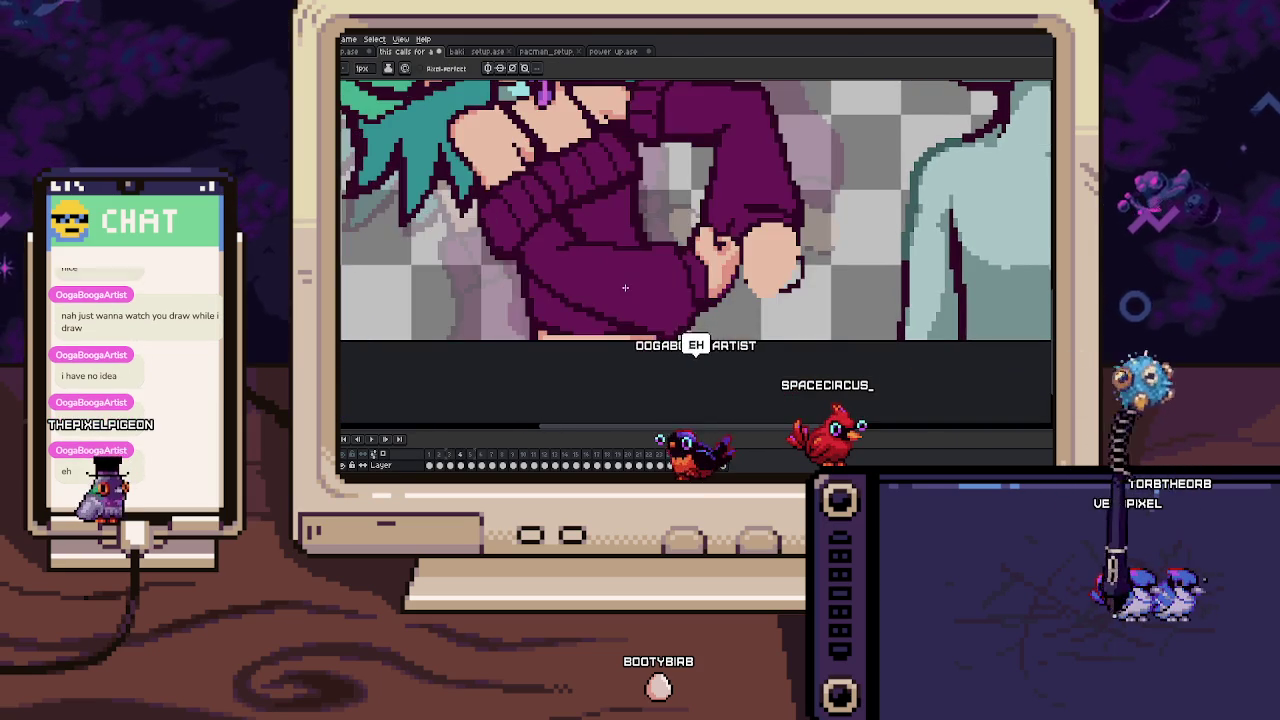
pyautogui.scroll(2, 600, 300)
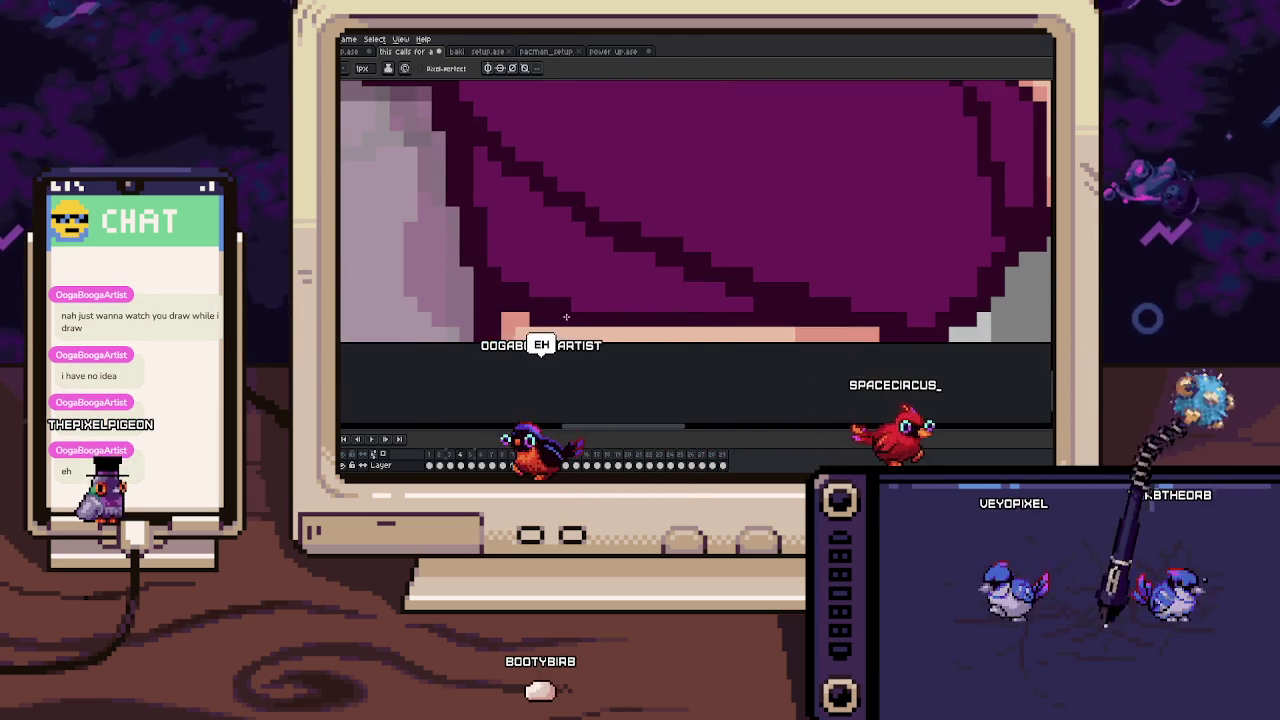
pyautogui.moveTo(512, 307); pyautogui.dragTo(532, 272)
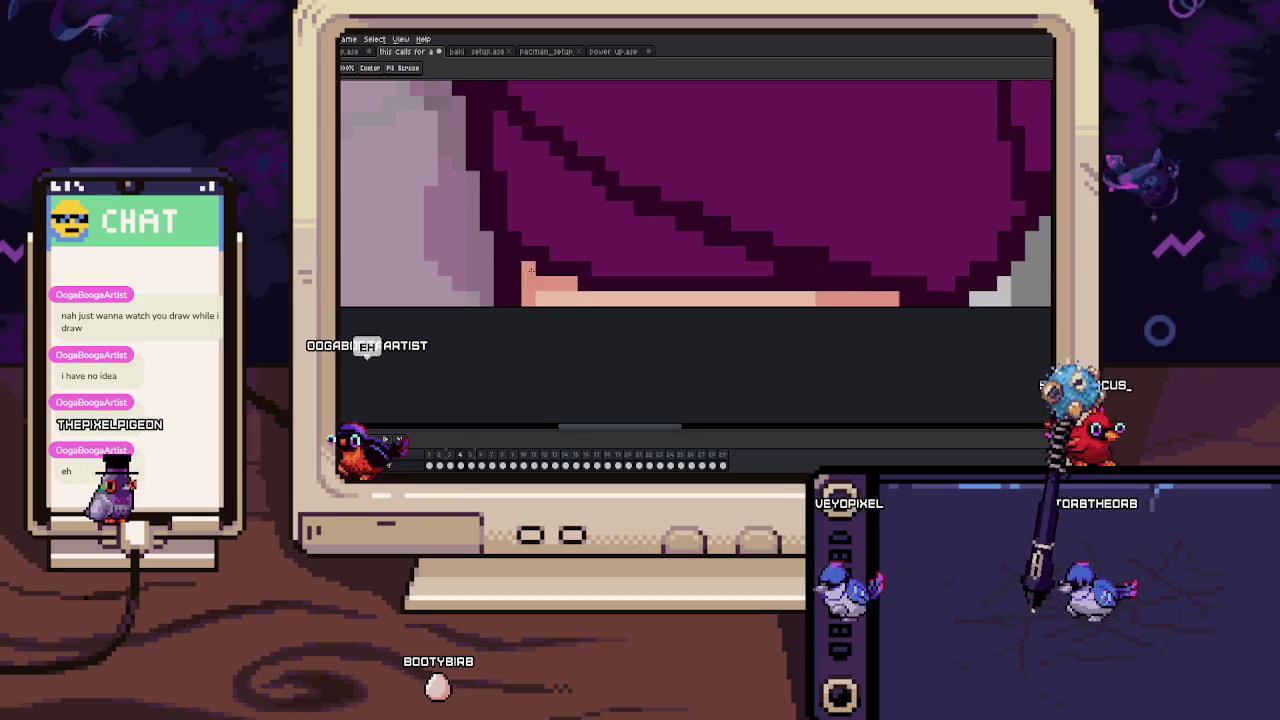
pyautogui.scroll(-2, 615, 283)
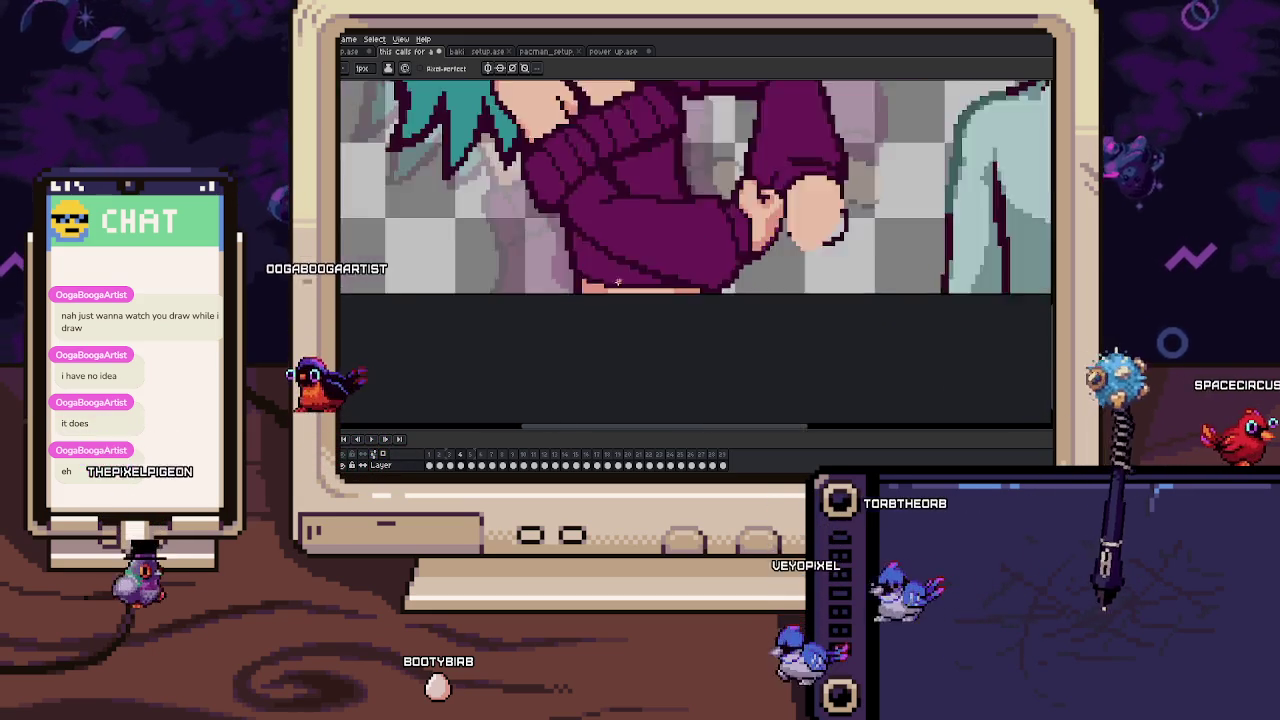
pyautogui.scroll(-2, 614, 283)
pyautogui.scroll(3, 627, 226)
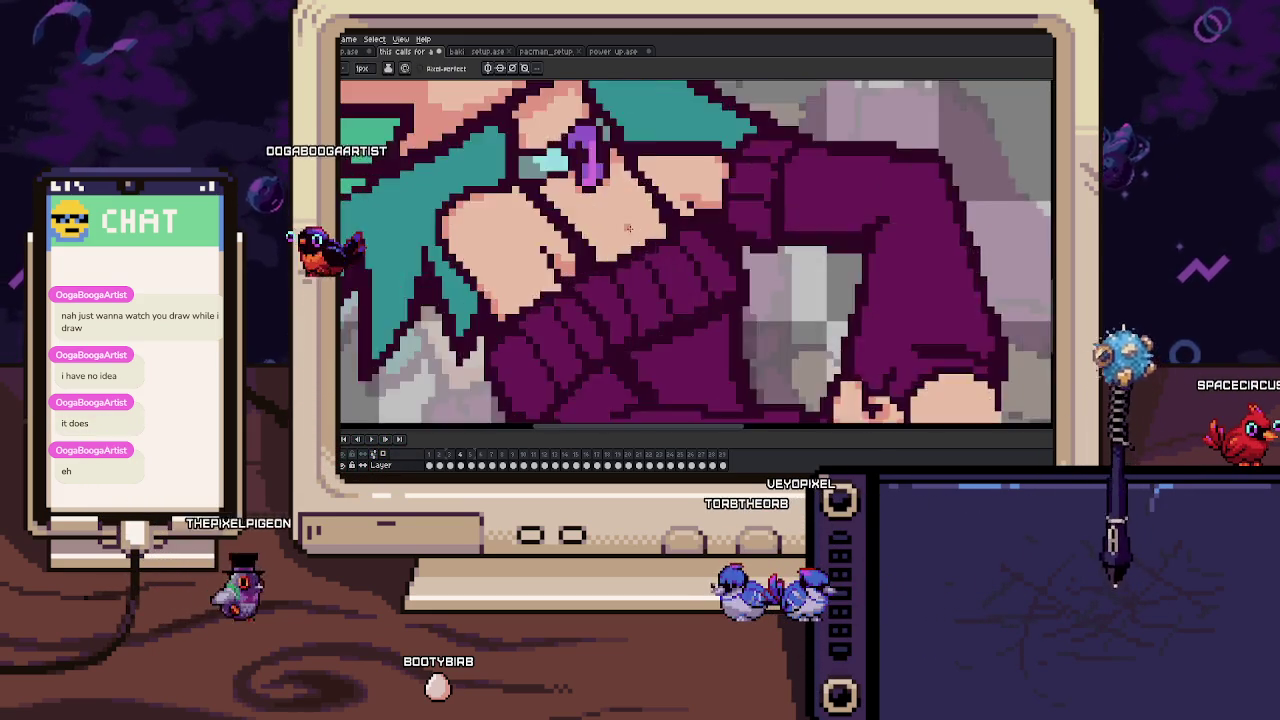
pyautogui.scroll(2, 627, 226)
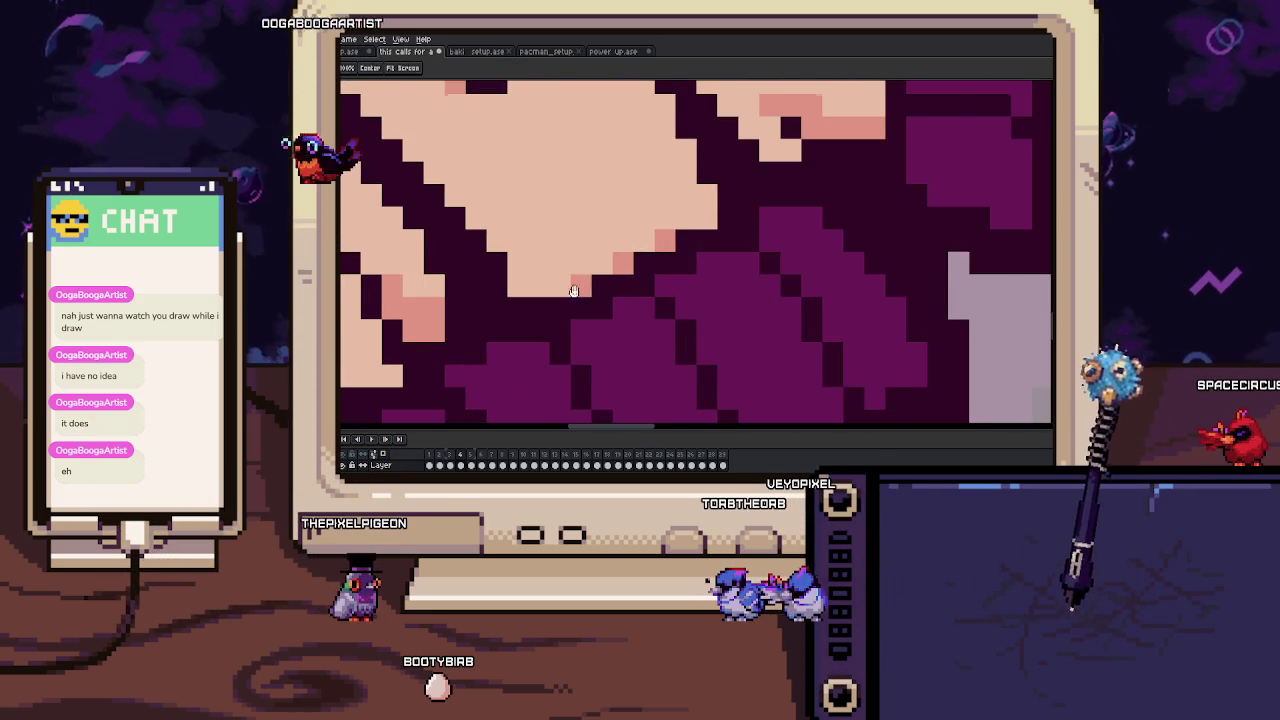
pyautogui.moveTo(573, 286); pyautogui.dragTo(604, 263)
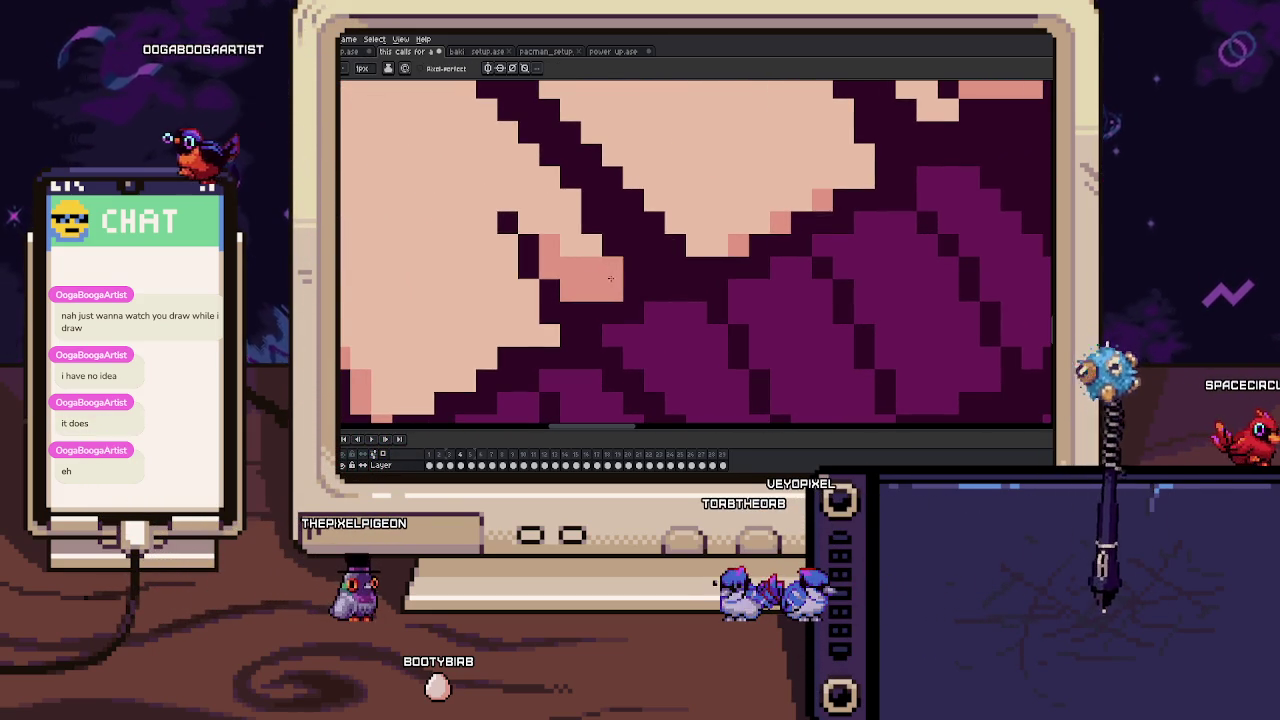
pyautogui.scroll(-1, 593, 221)
pyautogui.scroll(-2, 677, 270)
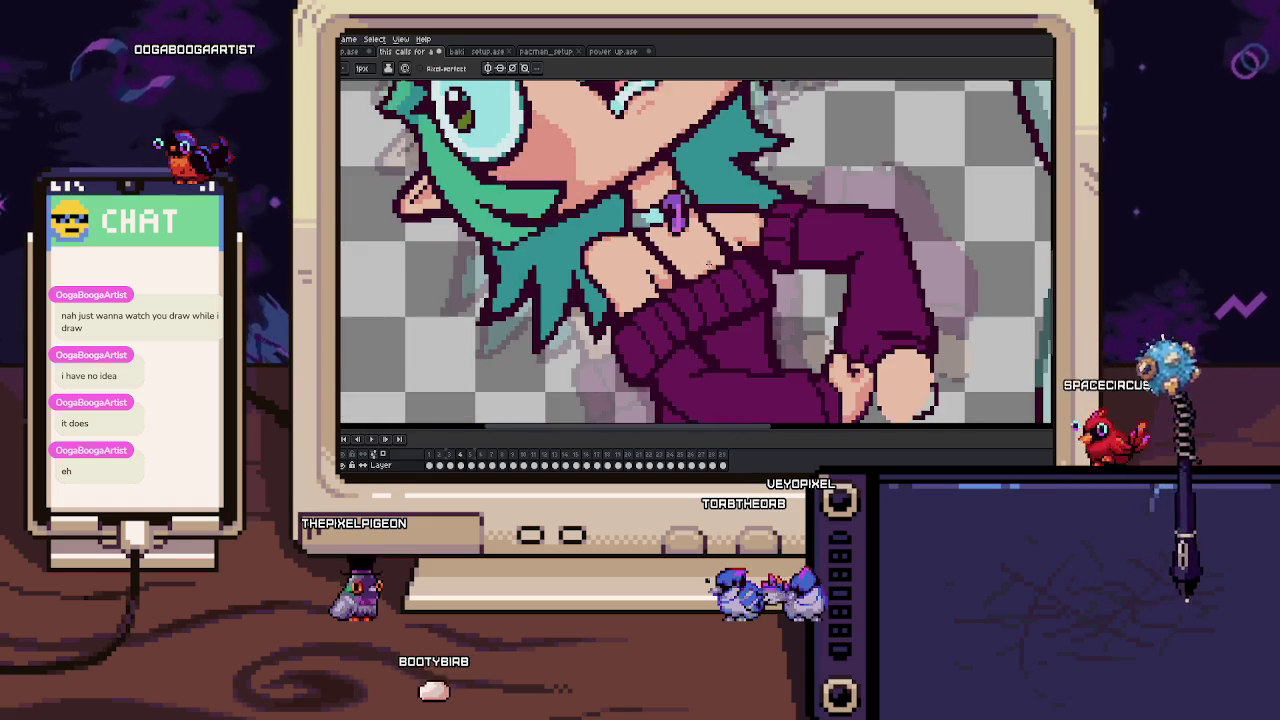
pyautogui.scroll(1, 709, 265)
pyautogui.scroll(-1, 706, 240)
pyautogui.scroll(1, 704, 207)
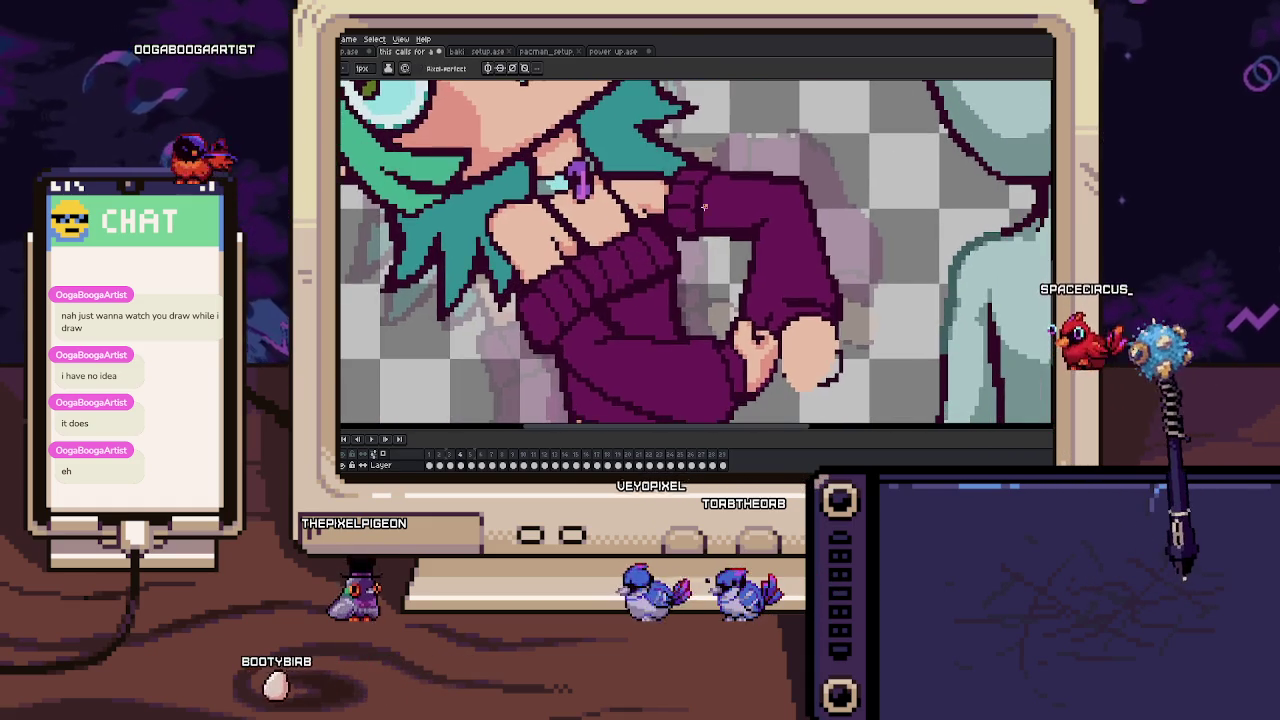
pyautogui.scroll(1, 704, 207)
pyautogui.scroll(1, 691, 246)
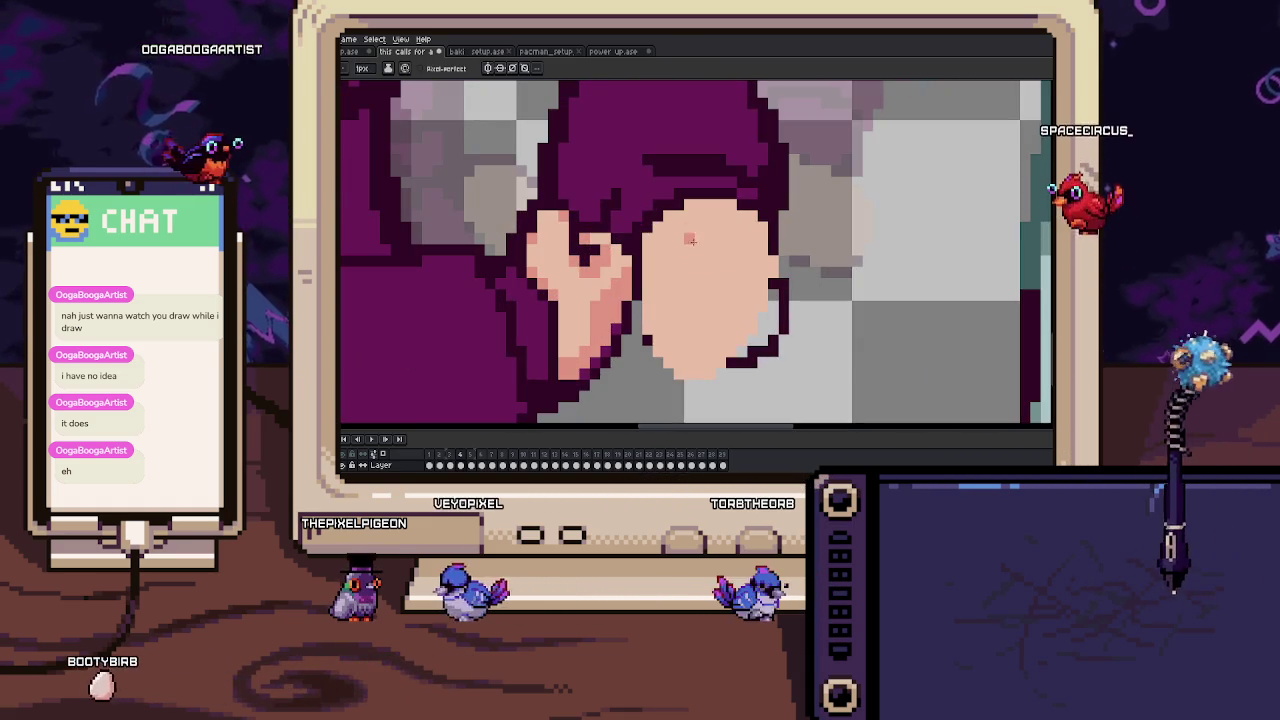
pyautogui.moveTo(690, 246); pyautogui.dragTo(651, 255)
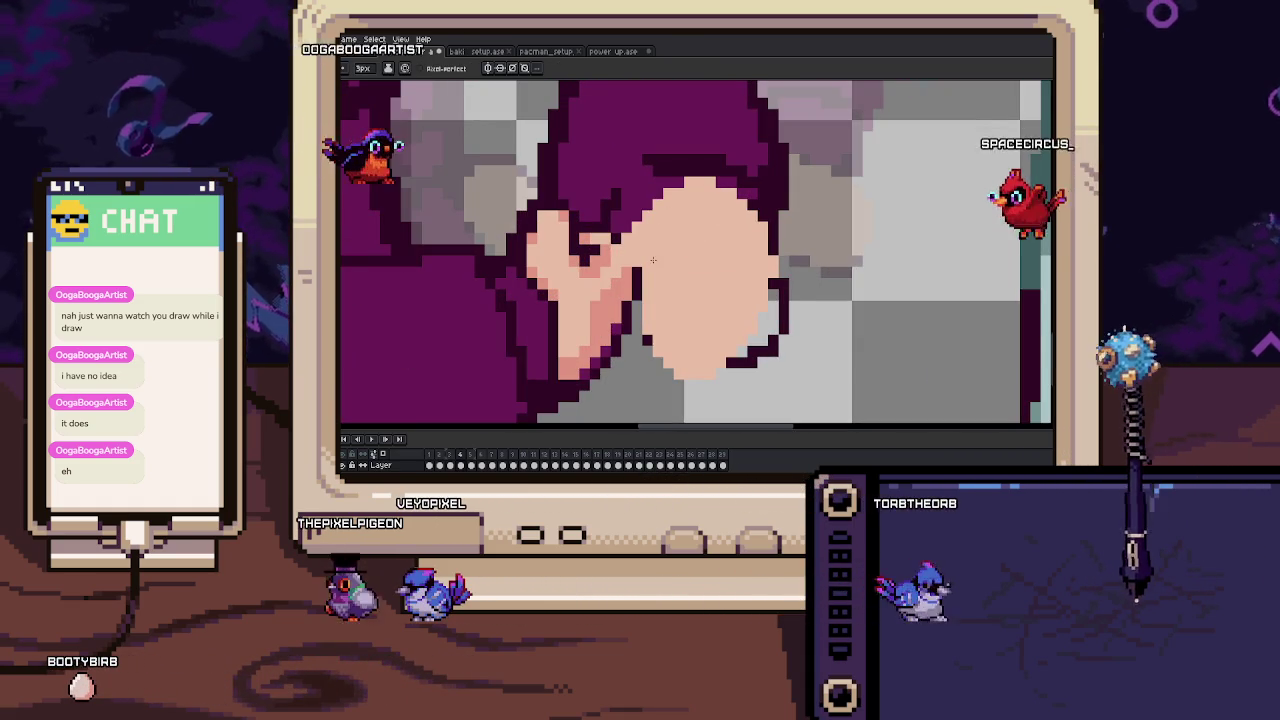
# Extend the dark outline along the hand and add a pink shading block.
pyautogui.scroll(1, 638, 238)
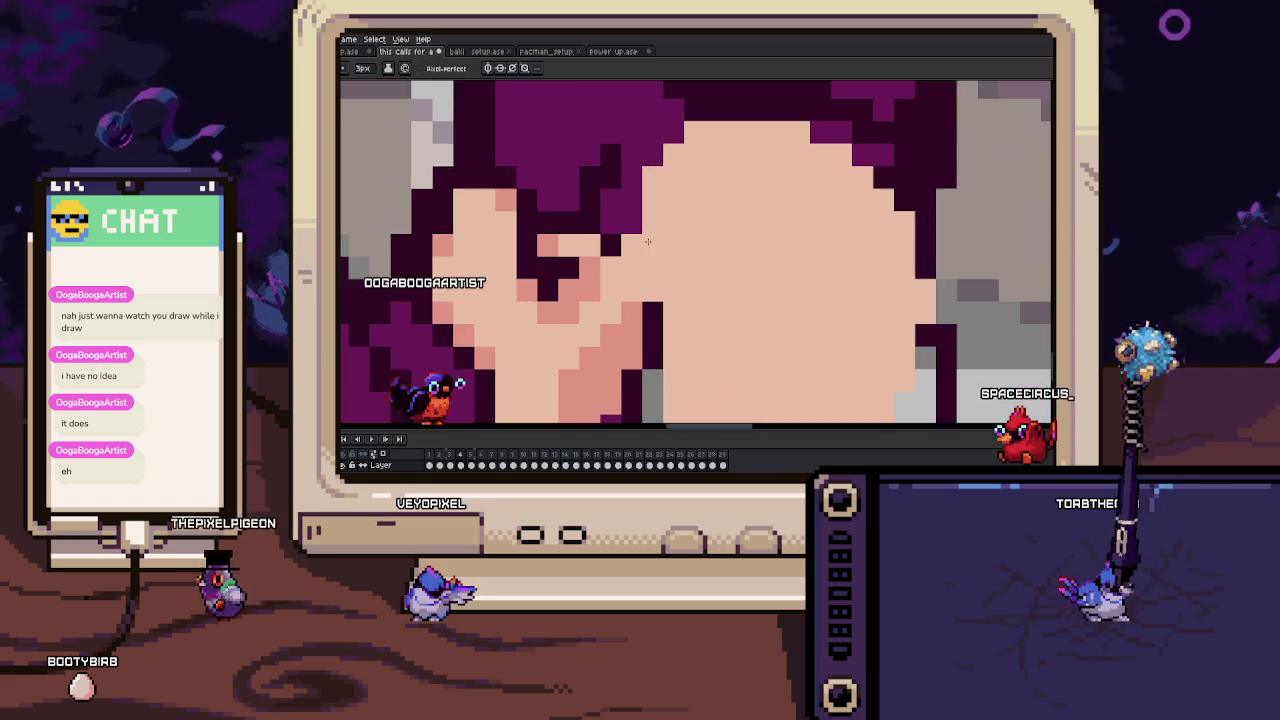
pyautogui.scroll(-1, 638, 238)
pyautogui.scroll(1, 623, 309)
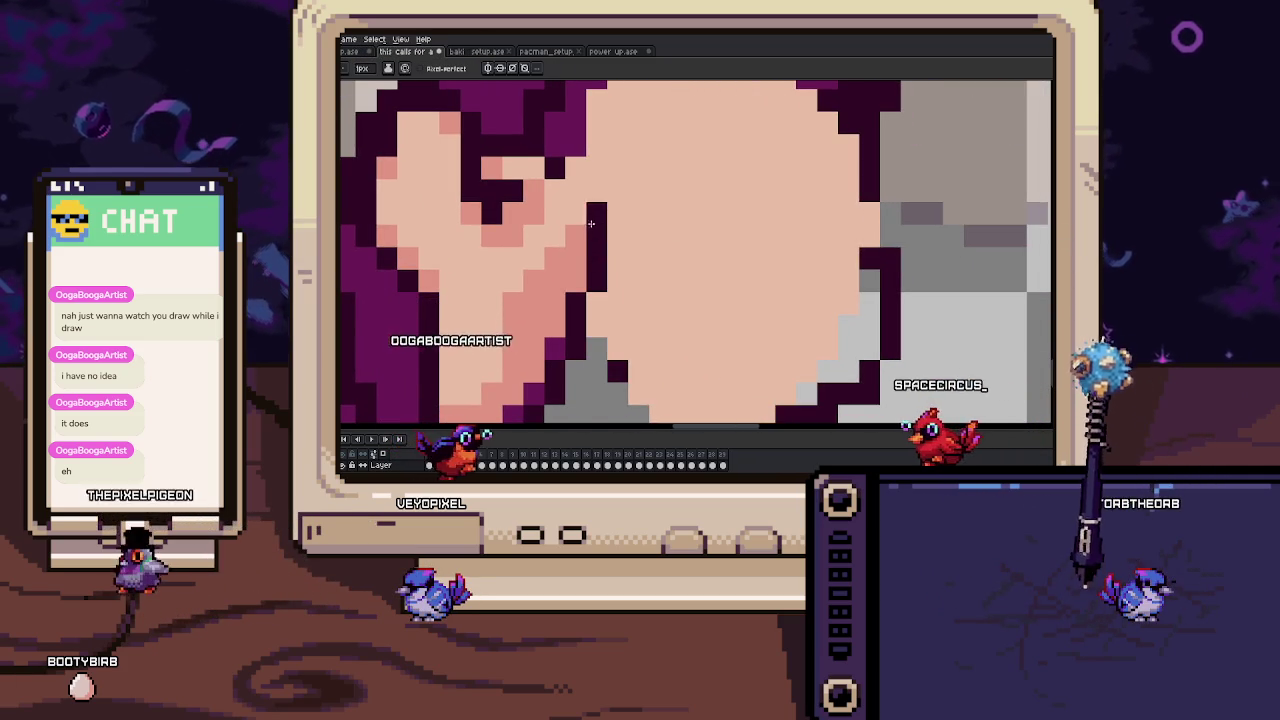
pyautogui.moveTo(597, 220); pyautogui.dragTo(578, 198)
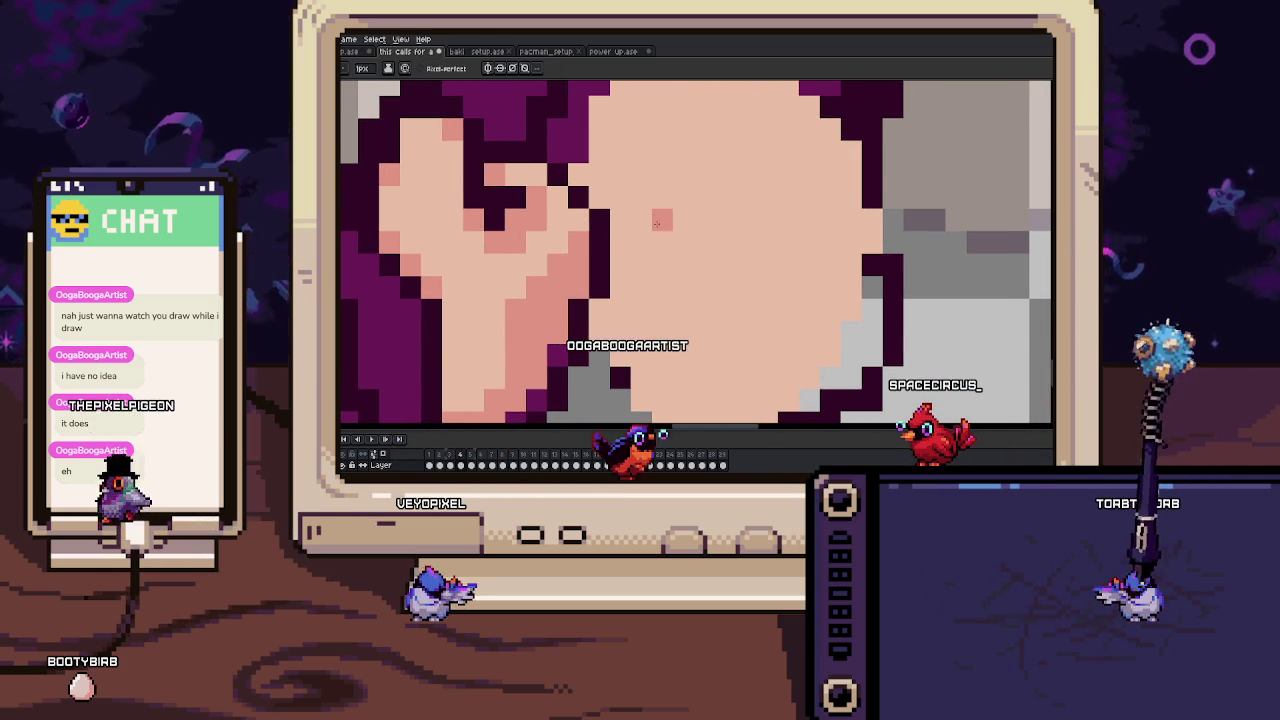
pyautogui.moveTo(652, 280); pyautogui.dragTo(710, 215)
# Sample colours from the hand with the eyedropper, then return to the Pencil.
pyautogui.press('i')
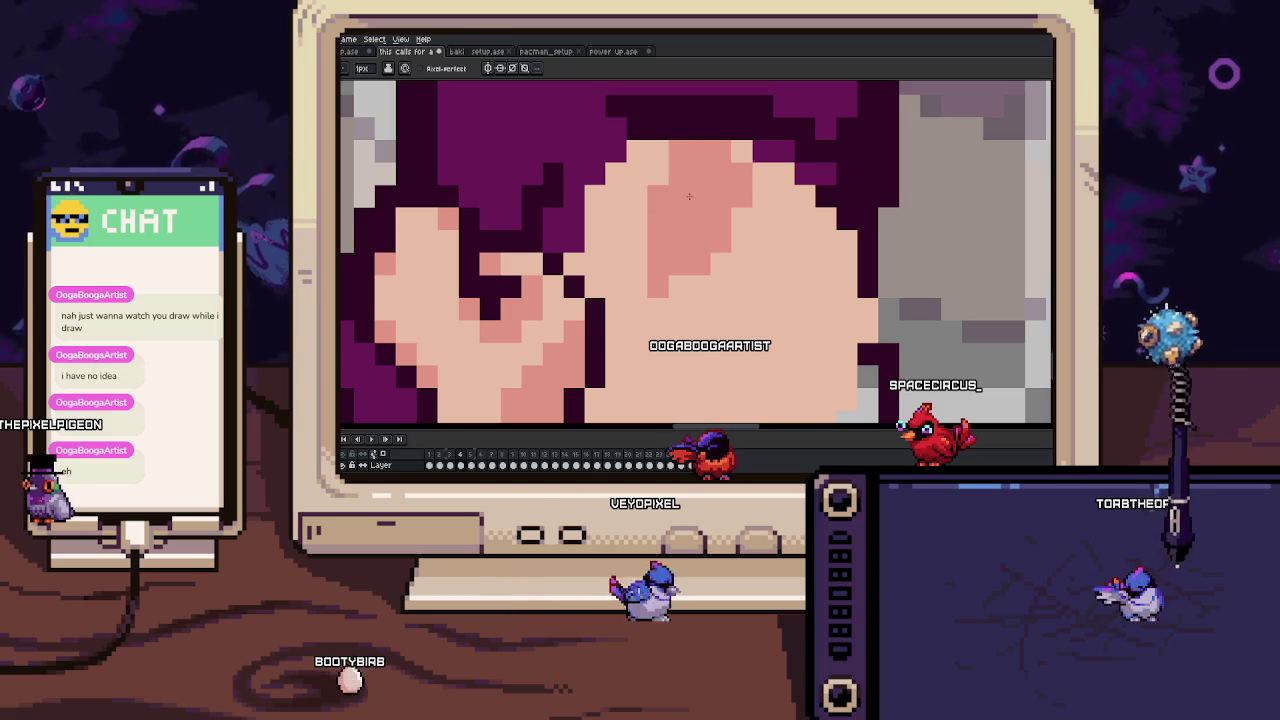
pyautogui.press('i')
pyautogui.scroll(-1, 640, 260)
pyautogui.scroll(1, 618, 298)
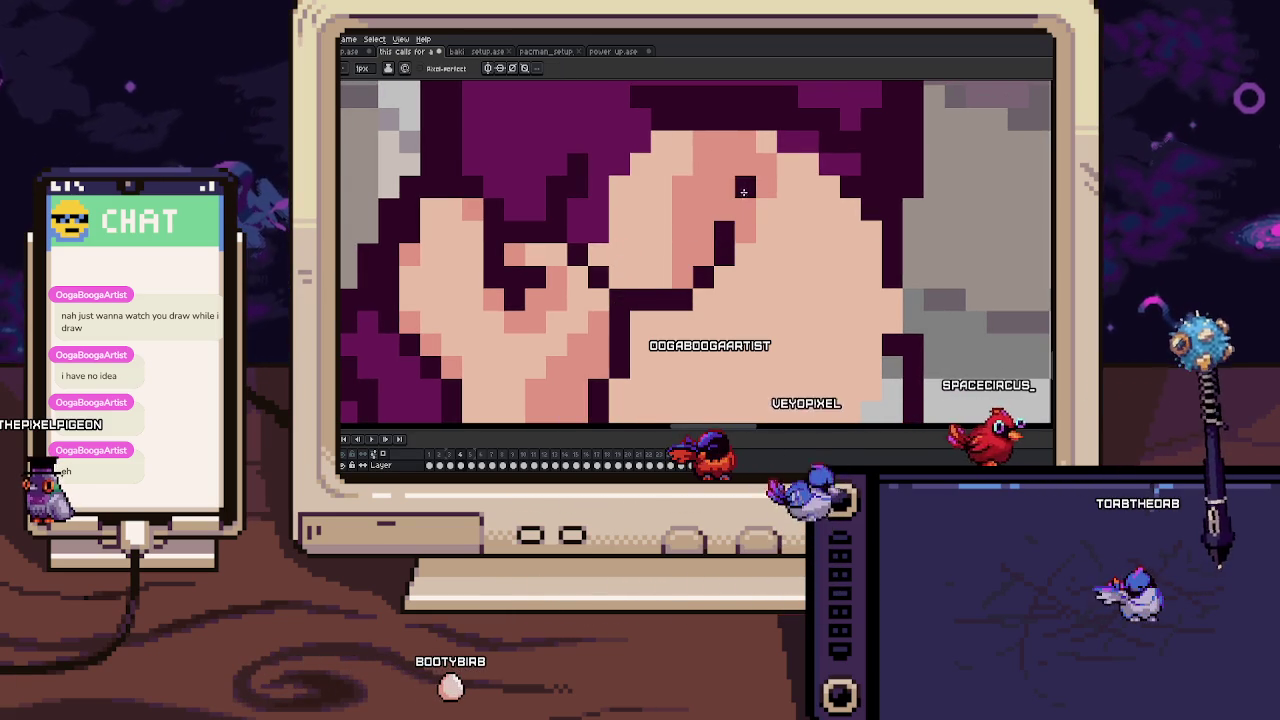
pyautogui.scroll(-1, 726, 207)
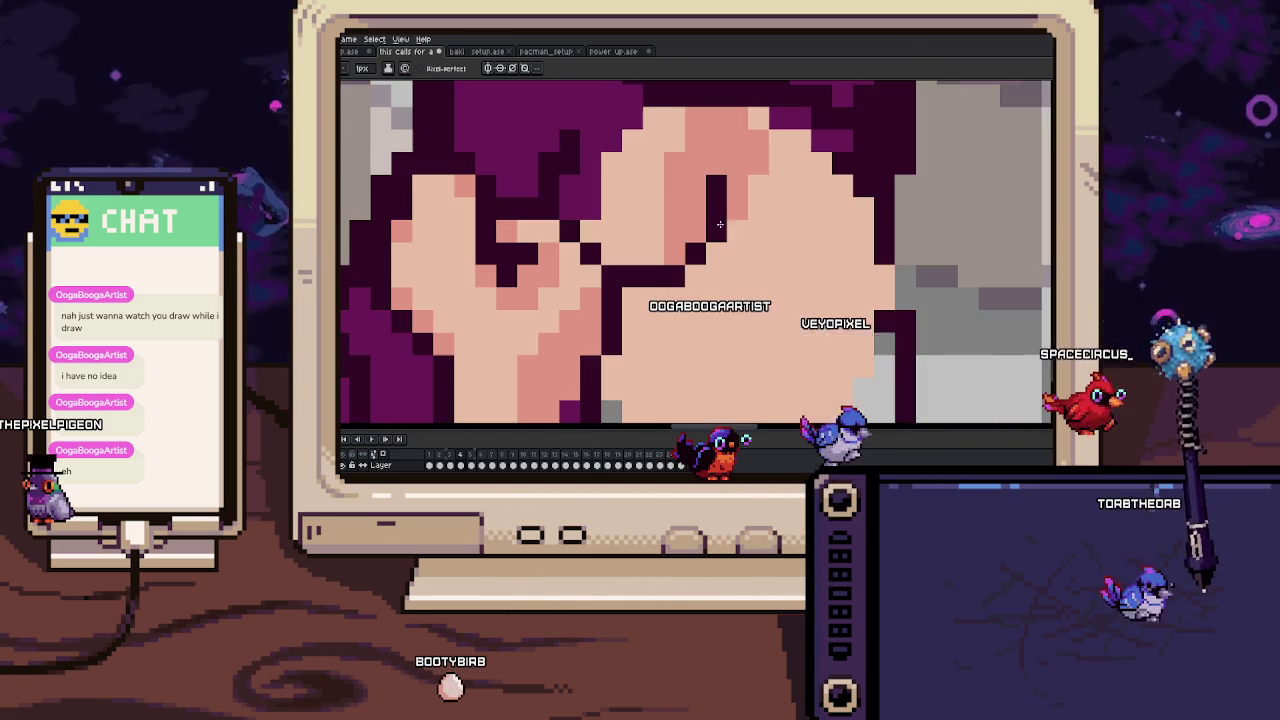
pyautogui.scroll(1, 705, 235)
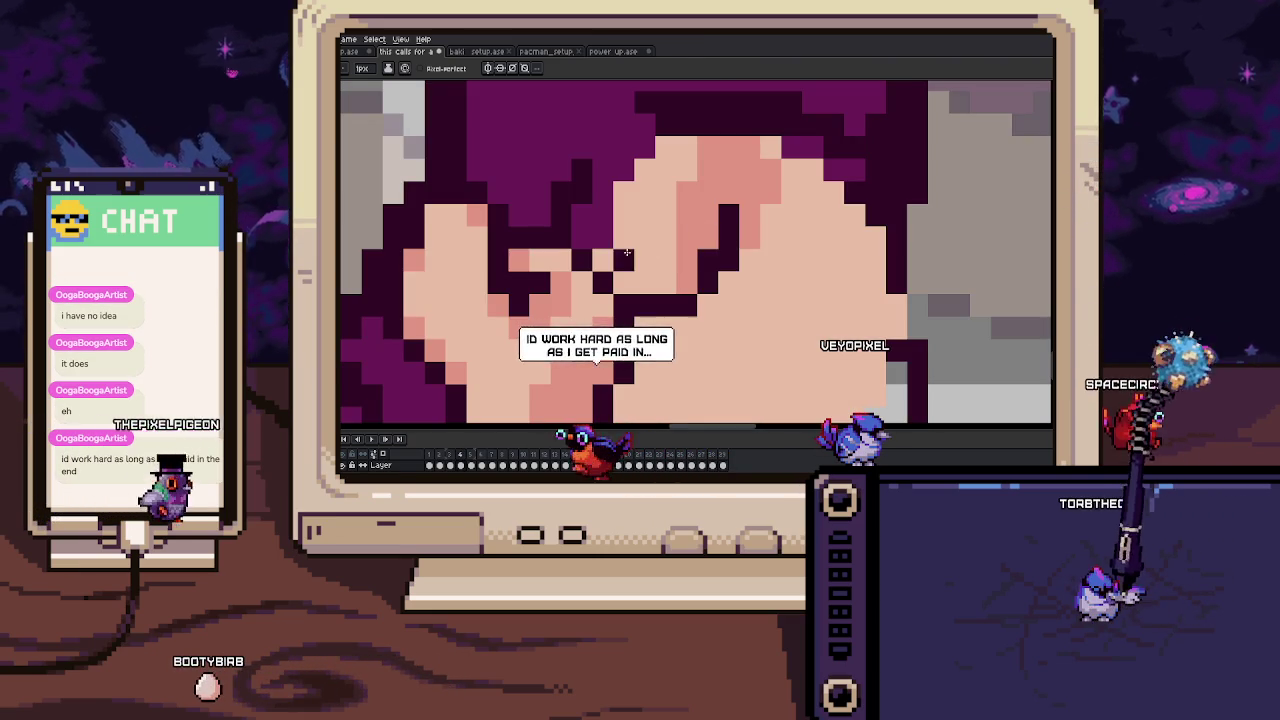
pyautogui.scroll(1, 715, 266)
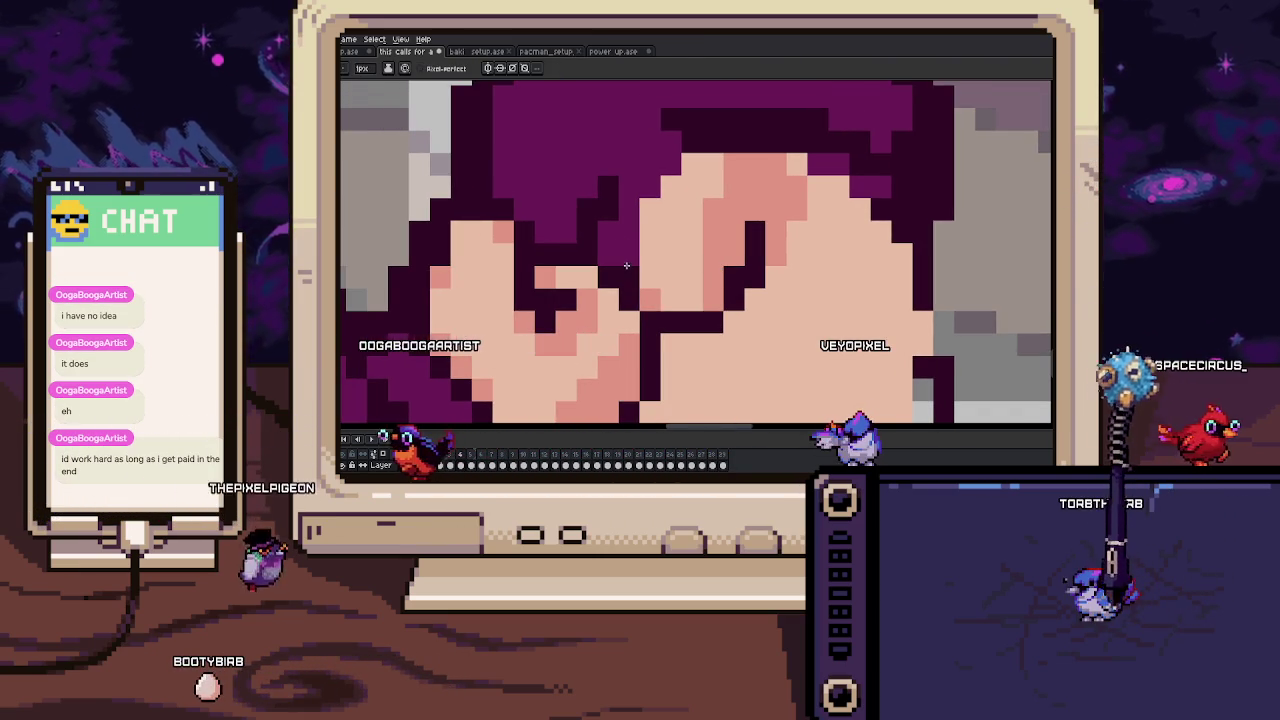
pyautogui.scroll(1, 634, 241)
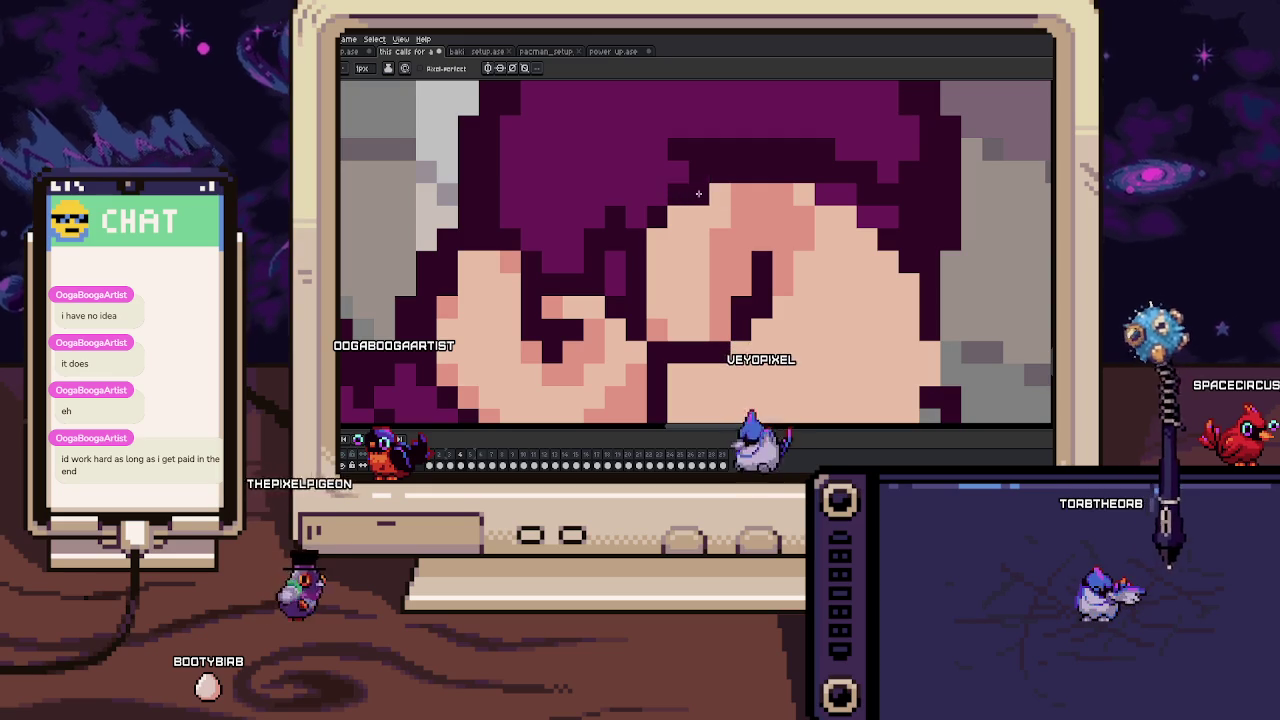
pyautogui.scroll(-2, 704, 229)
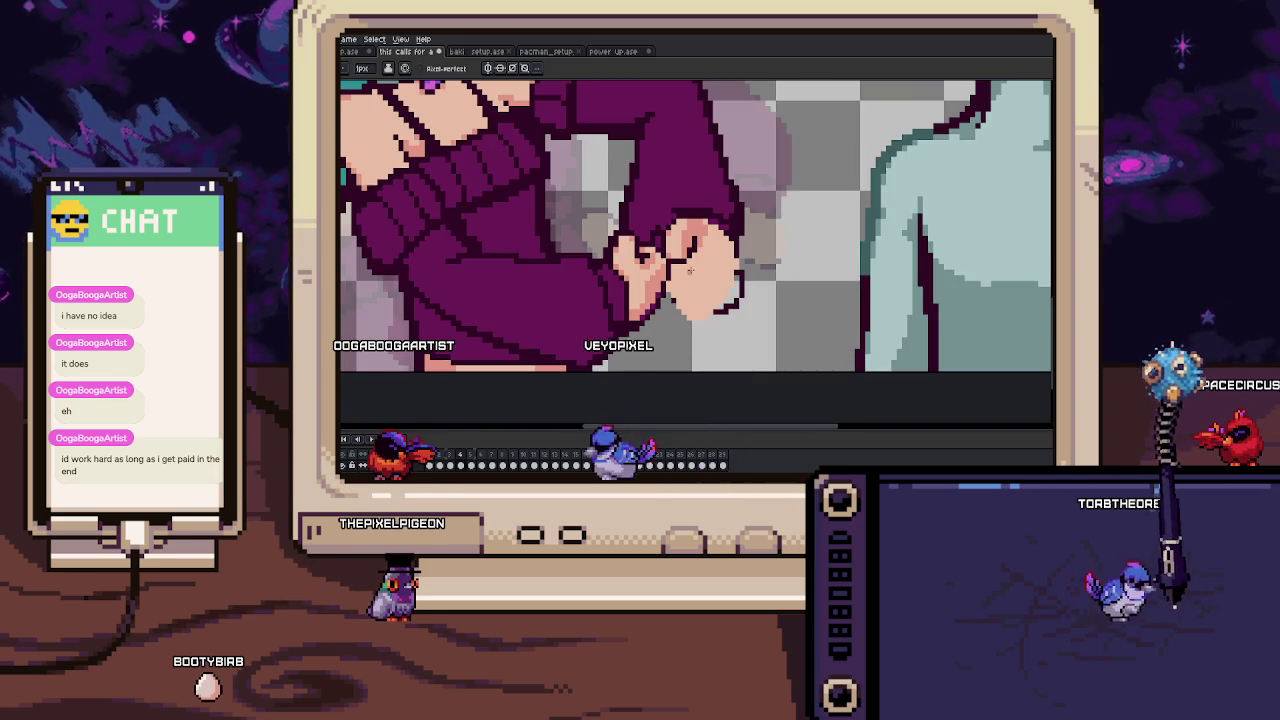
pyautogui.scroll(2, 689, 283)
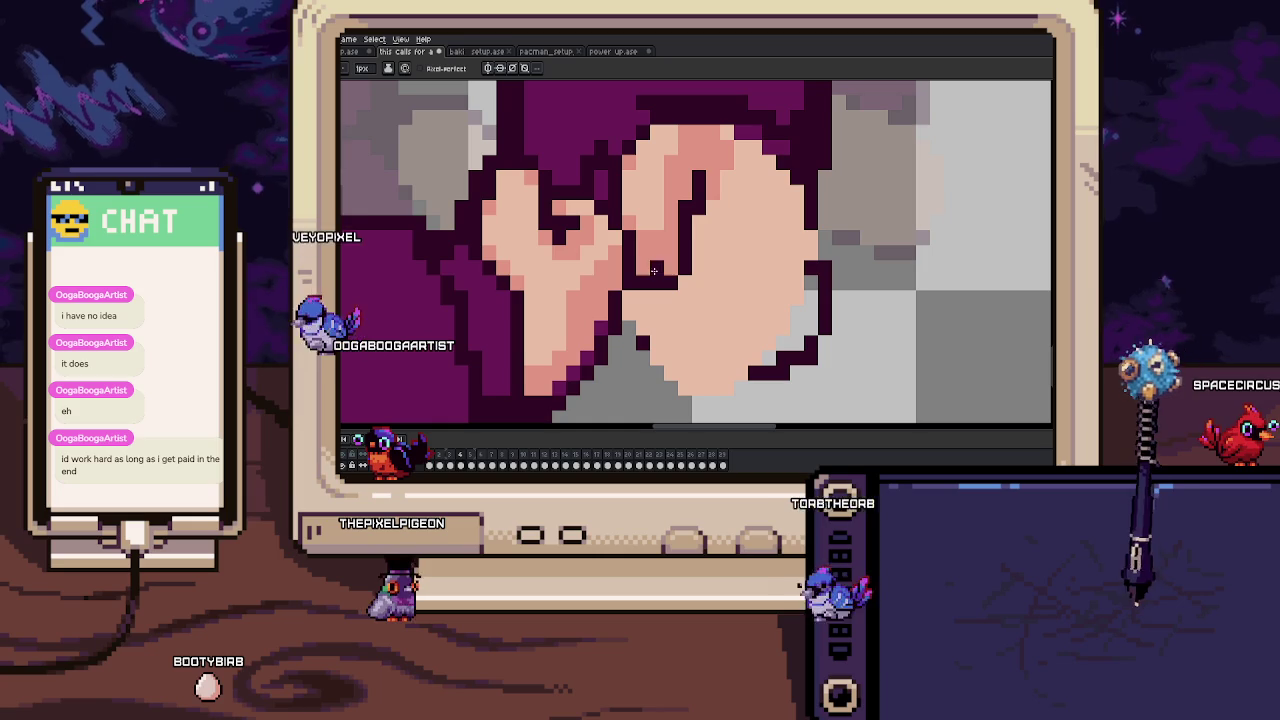
pyautogui.scroll(-2, 655, 272)
pyautogui.scroll(2, 665, 266)
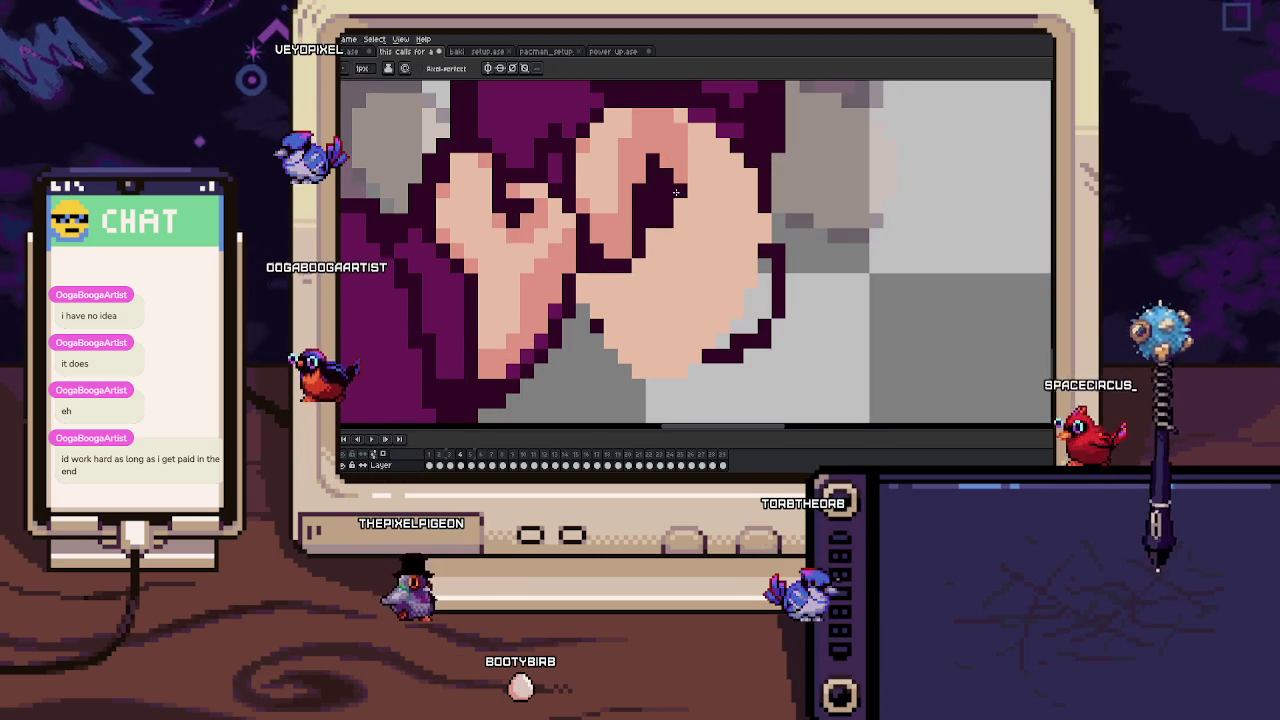
pyautogui.scroll(-1, 698, 152)
pyautogui.scroll(1, 690, 180)
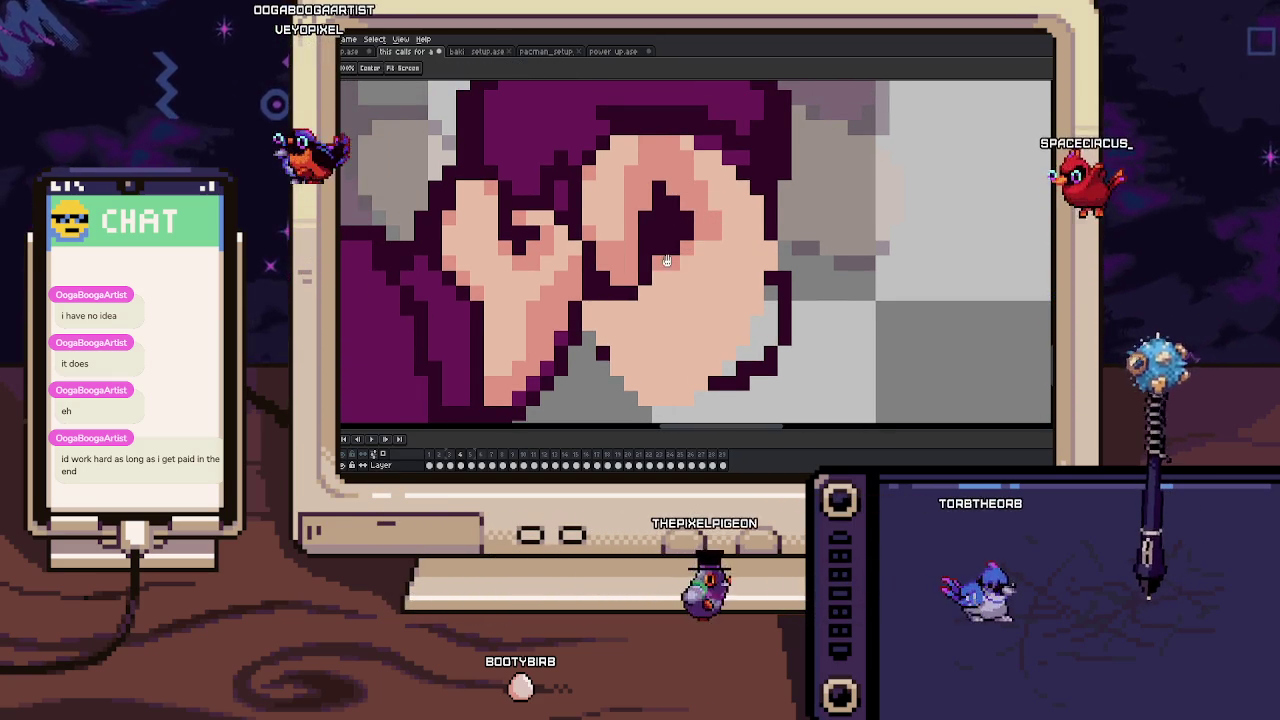
pyautogui.scroll(-1, 660, 265)
pyautogui.press('i')
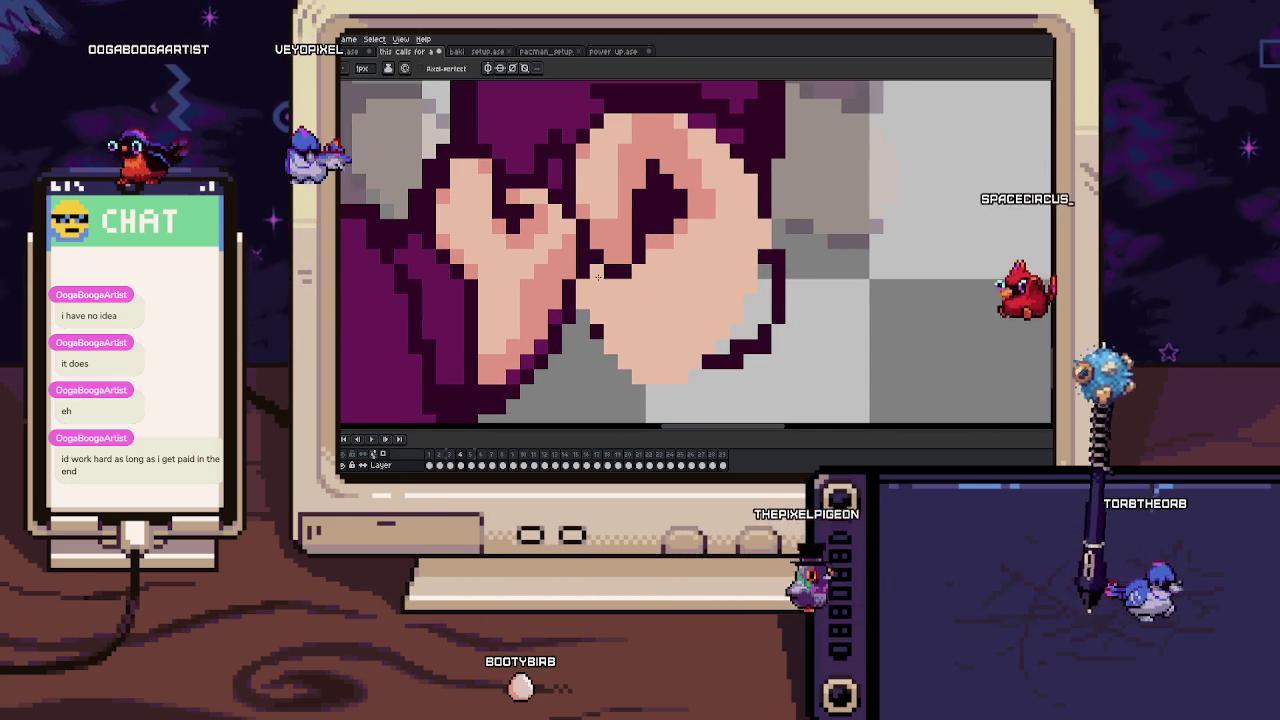
pyautogui.press('b')
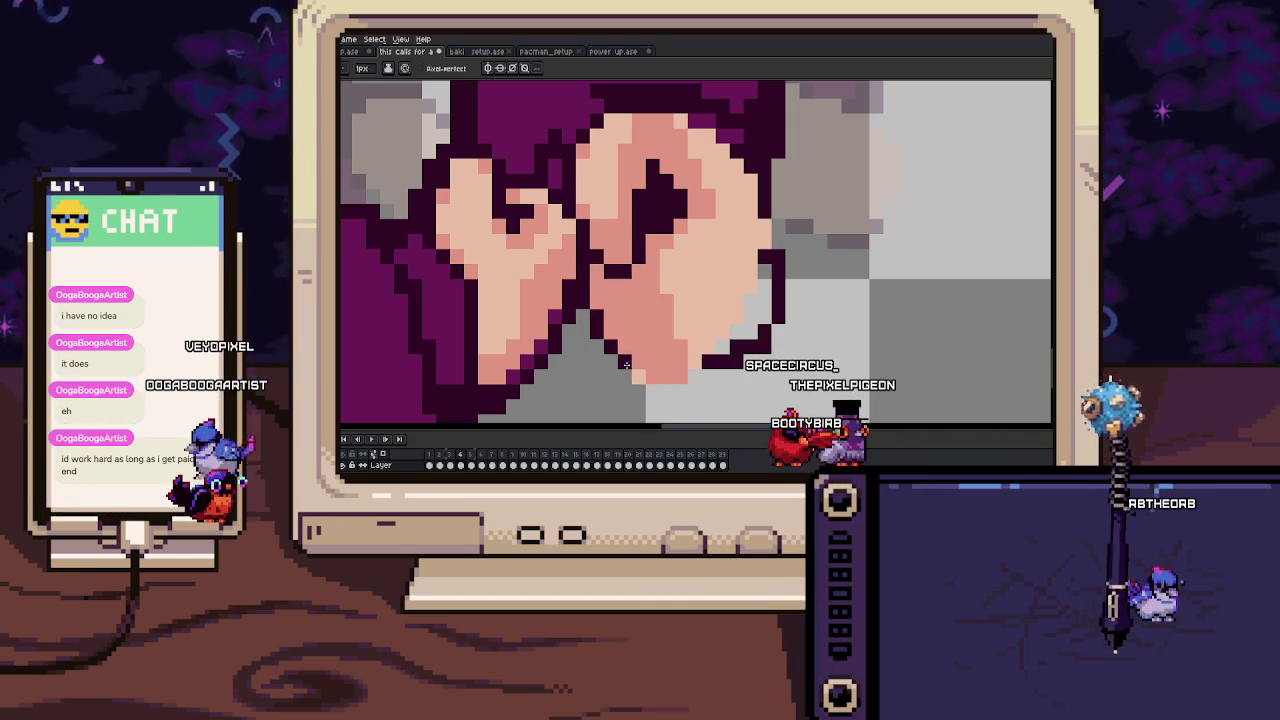
# Zoom out to review the refined fists in the full sprite.
pyautogui.scroll(-3, 699, 374)
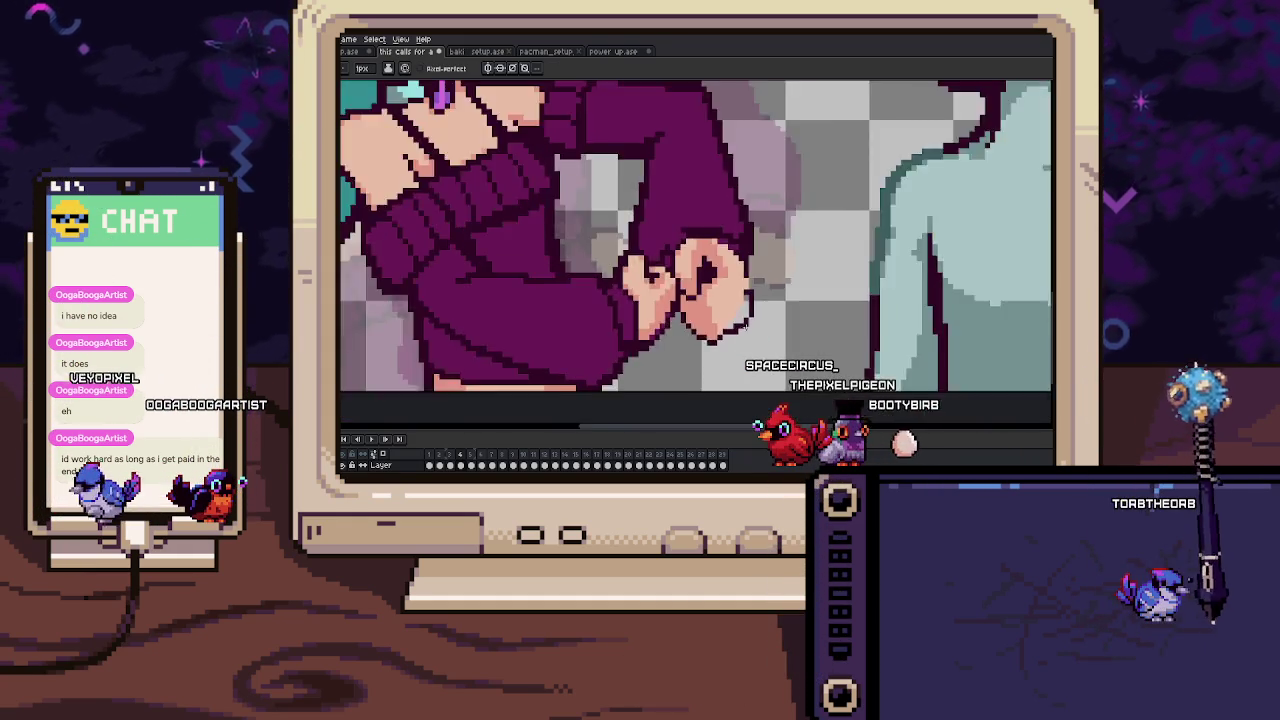
pyautogui.scroll(2, 734, 326)
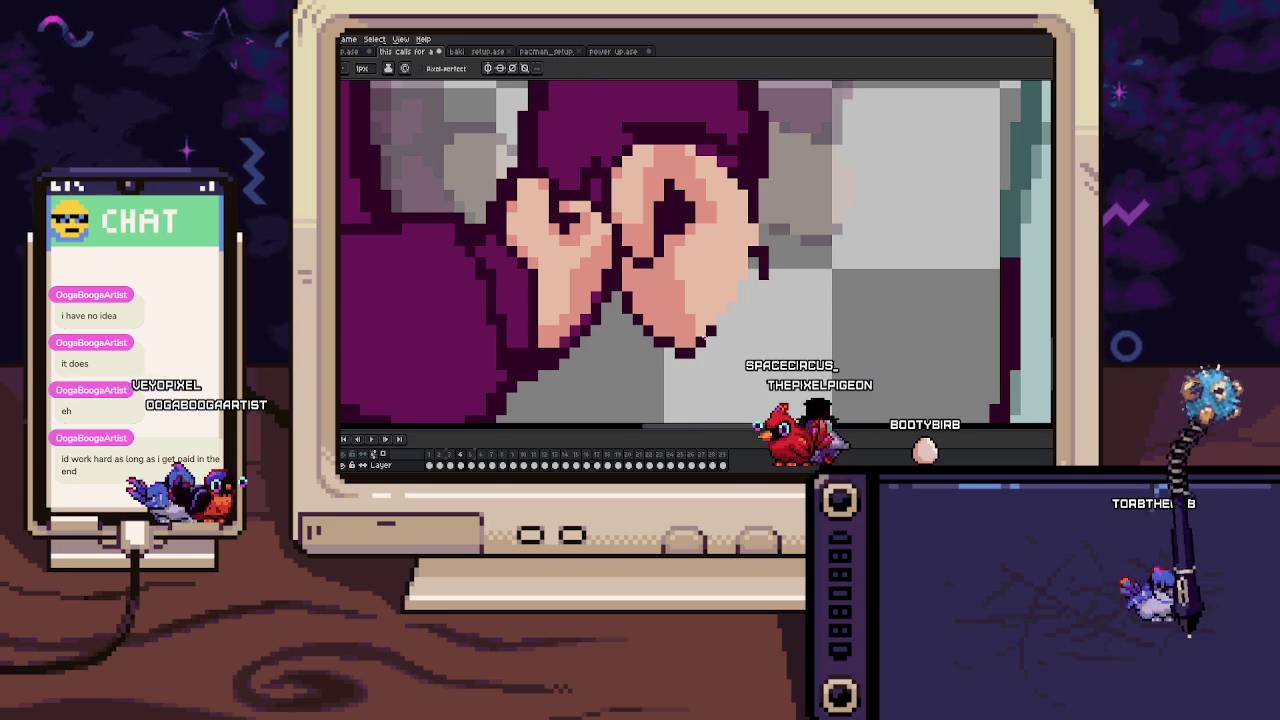
pyautogui.scroll(1, 701, 340)
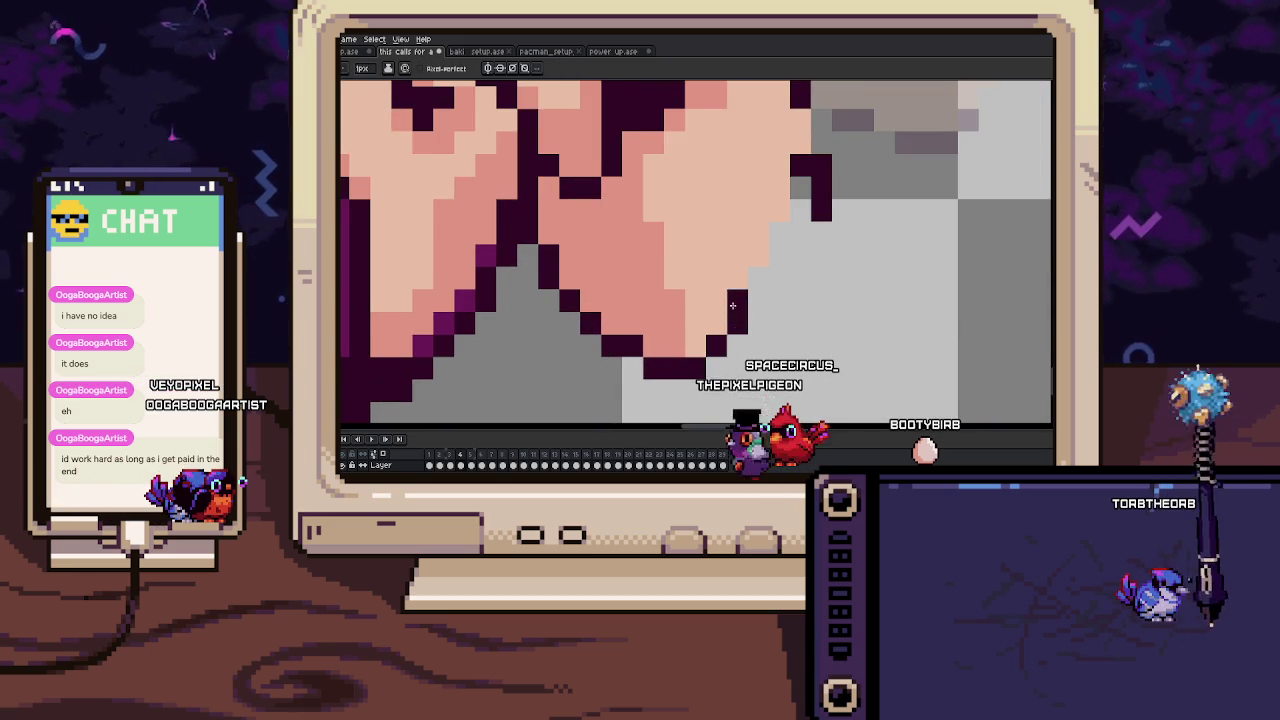
pyautogui.scroll(2, 733, 310)
pyautogui.scroll(1, 767, 303)
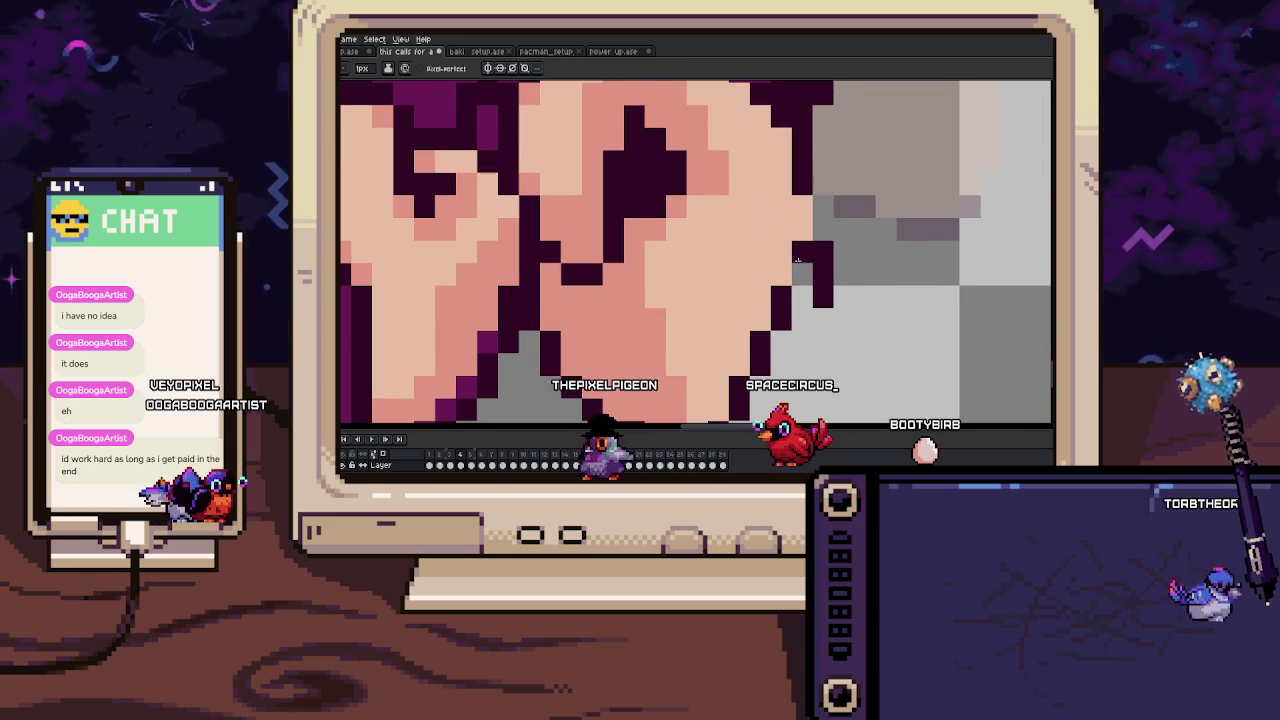
pyautogui.scroll(-3, 806, 226)
pyautogui.scroll(-2, 800, 250)
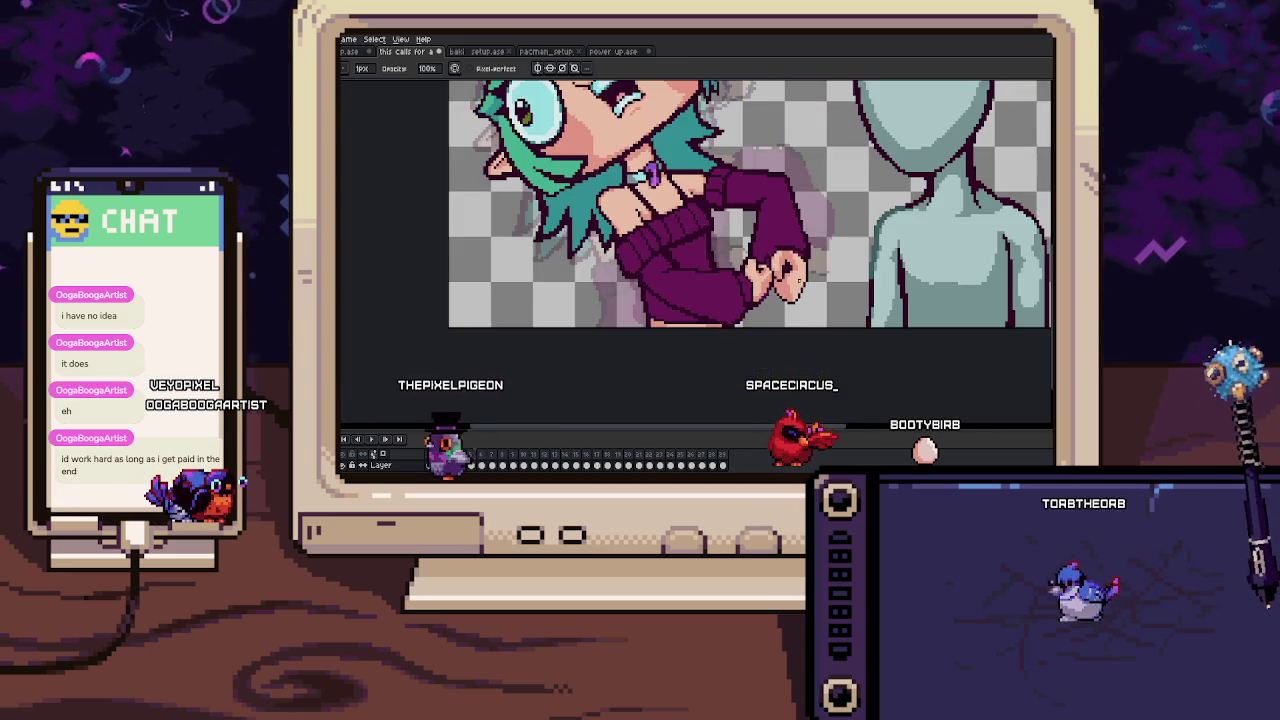
# Zoom out, step forward to frame 4, and zoom back in on the teal hair.
pyautogui.scroll(-1, 792, 280)
pyautogui.scroll(-1, 792, 280)
pyautogui.scroll(-2, 788, 268)
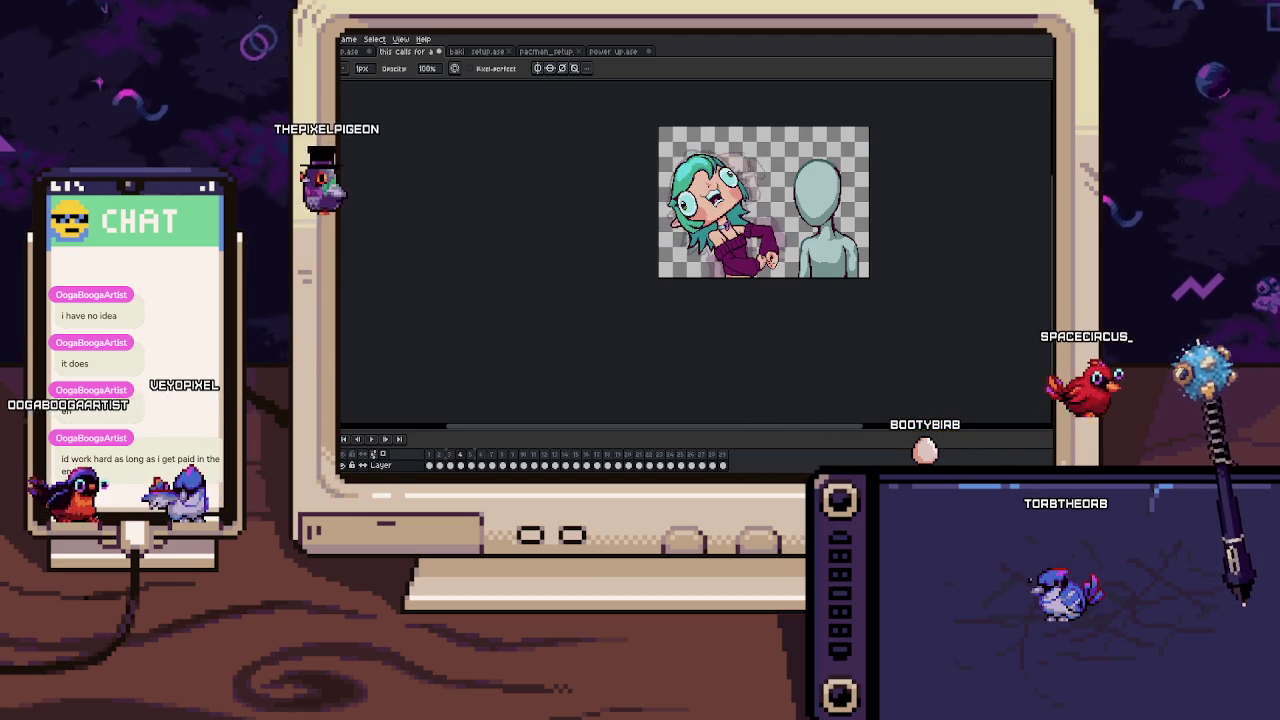
pyautogui.scroll(4, 676, 189)
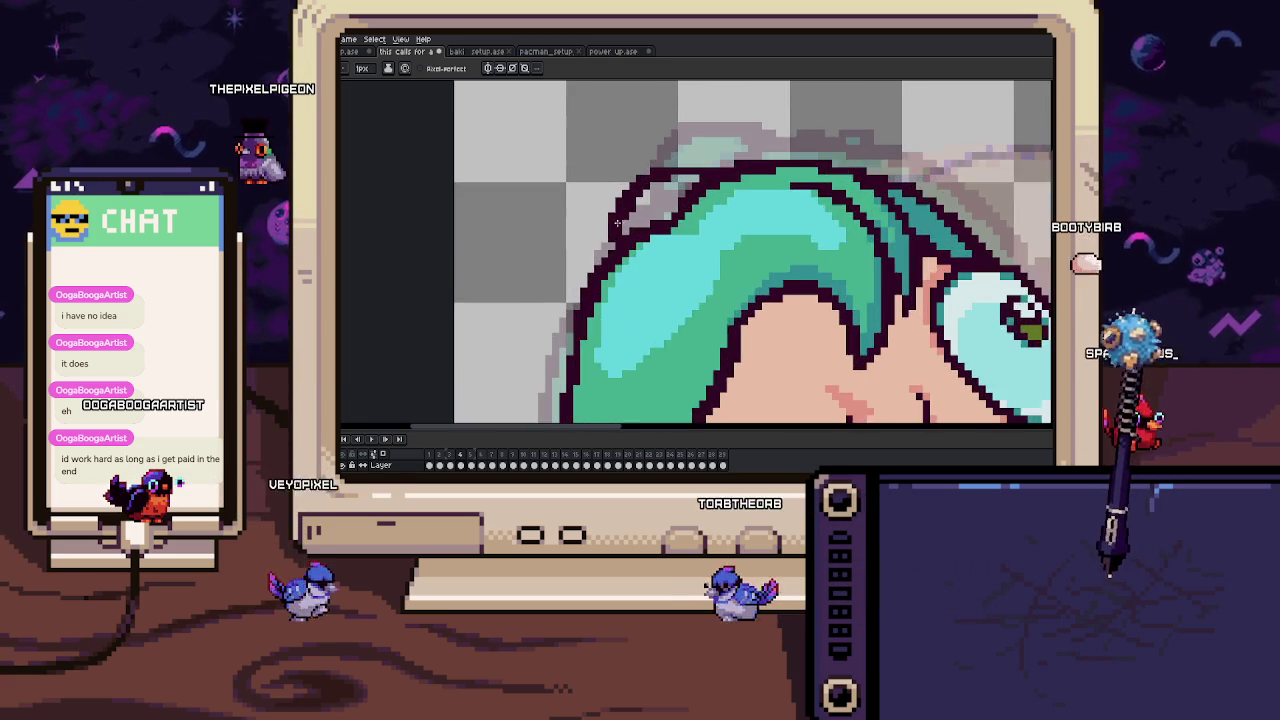
pyautogui.press('Right')
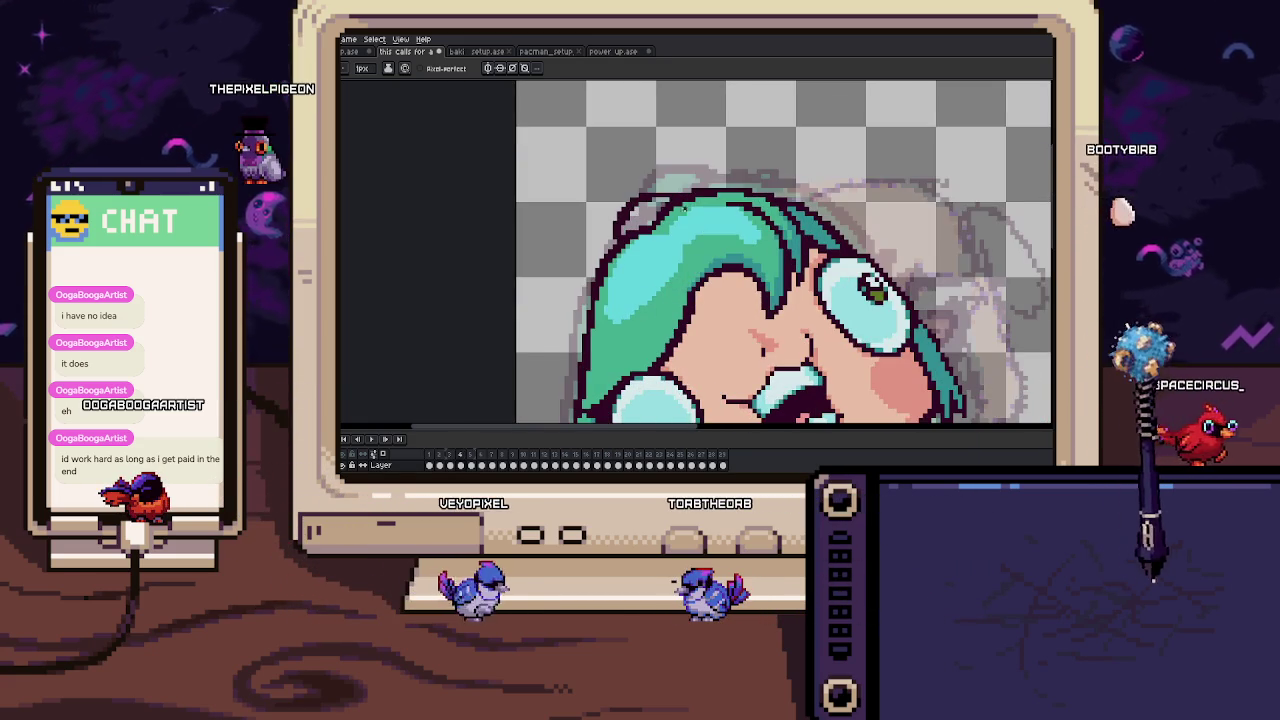
pyautogui.scroll(1, 696, 186)
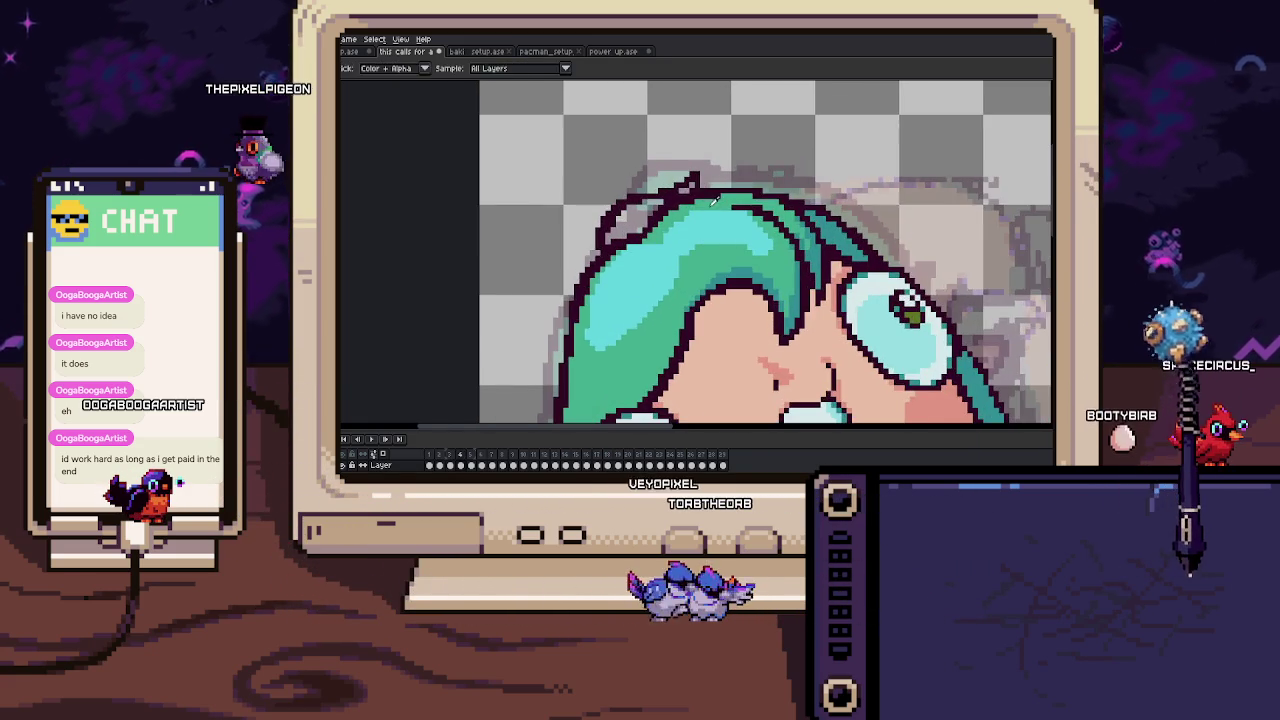
pyautogui.scroll(1, 690, 182)
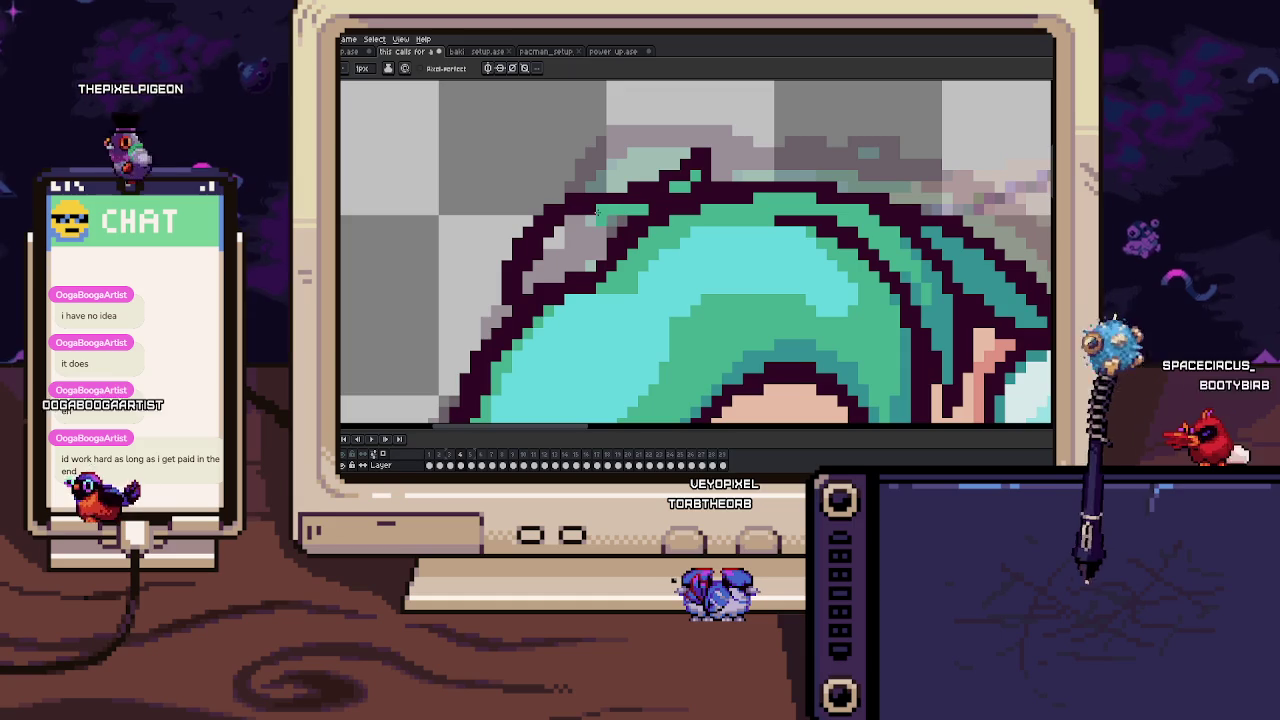
pyautogui.scroll(-2, 766, 318)
pyautogui.scroll(-1, 700, 220)
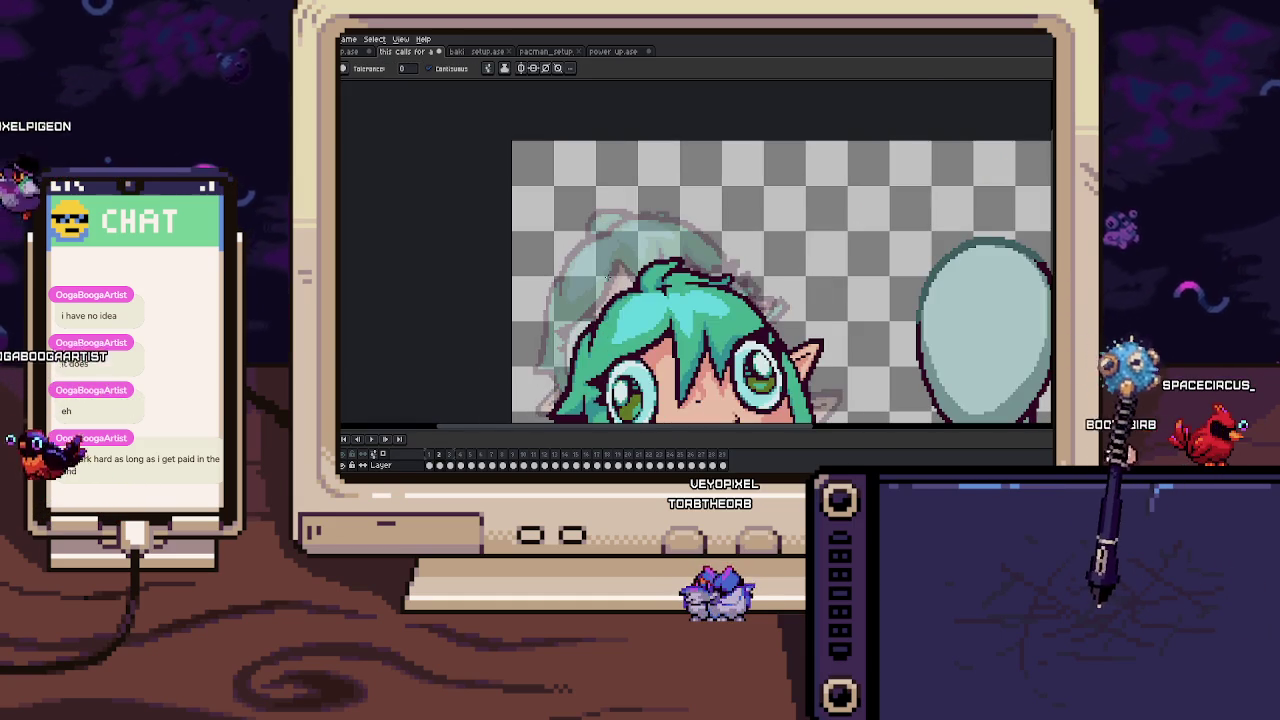
# In frame 1, fill a patch of hair with lighter green using the Paint Bucket.
pyautogui.press('Left')
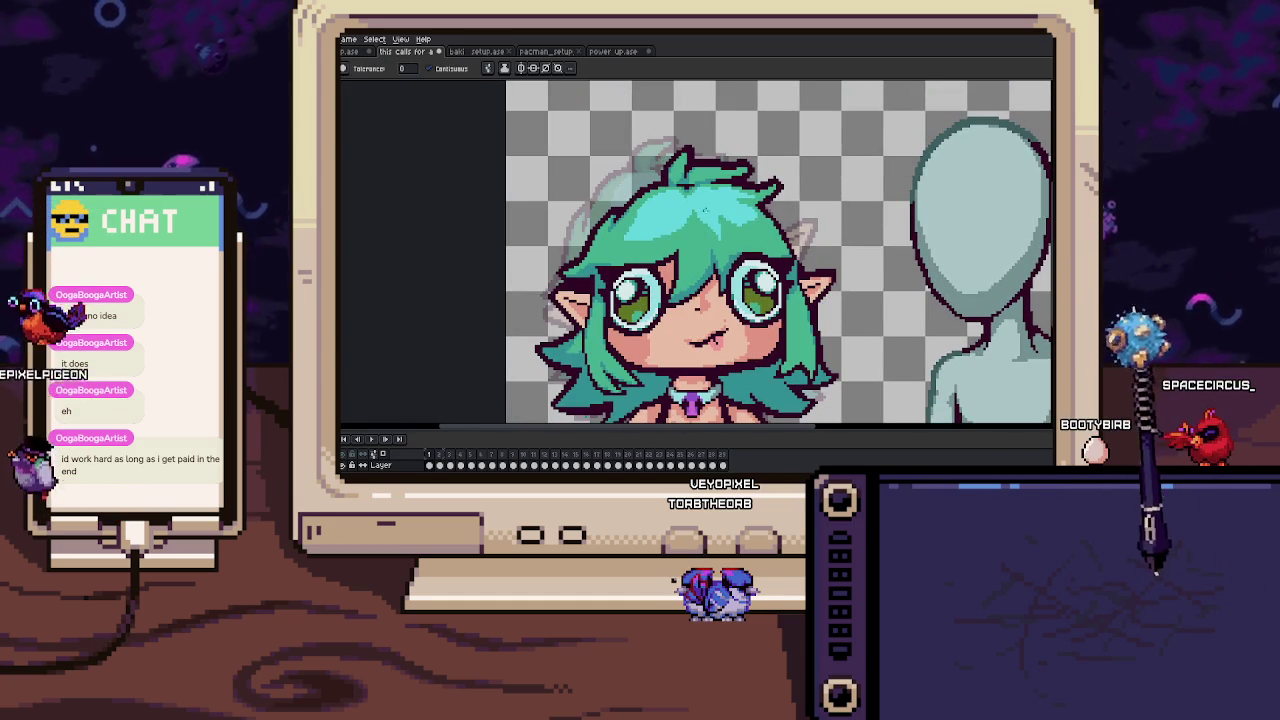
pyautogui.scroll(1, 772, 226)
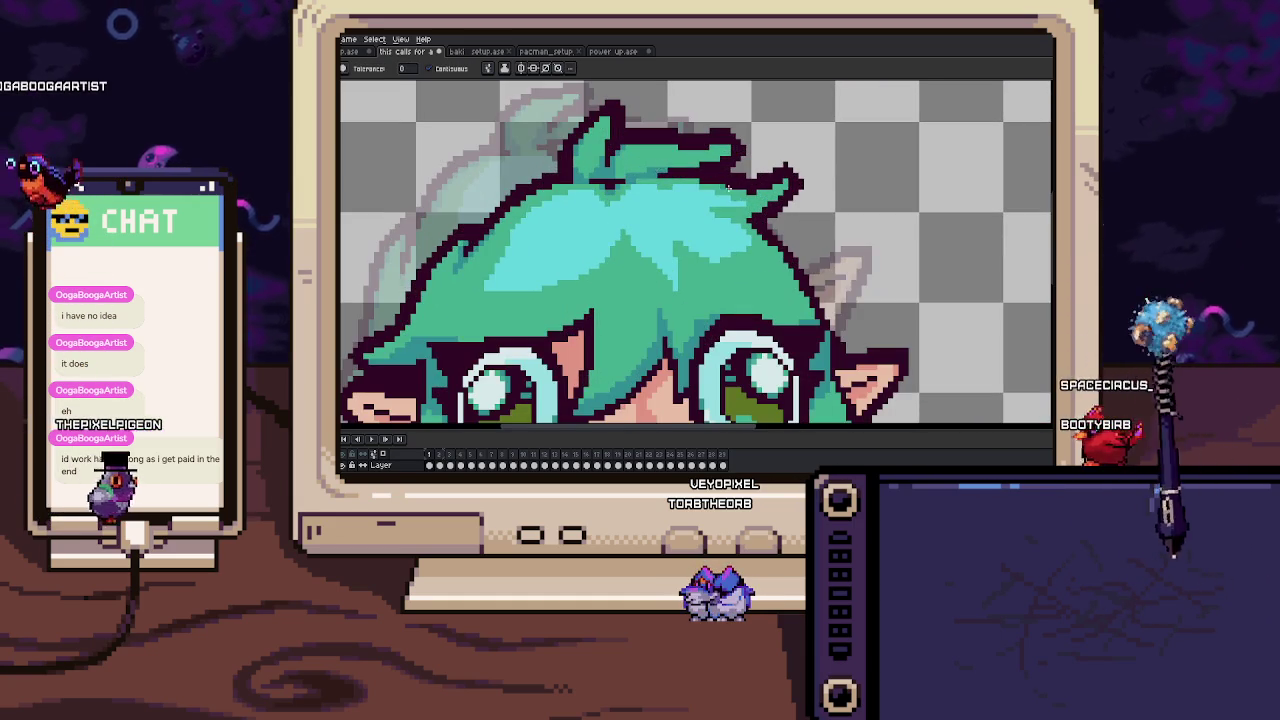
pyautogui.scroll(3, 772, 226)
pyautogui.click(772, 226)
pyautogui.press('b')
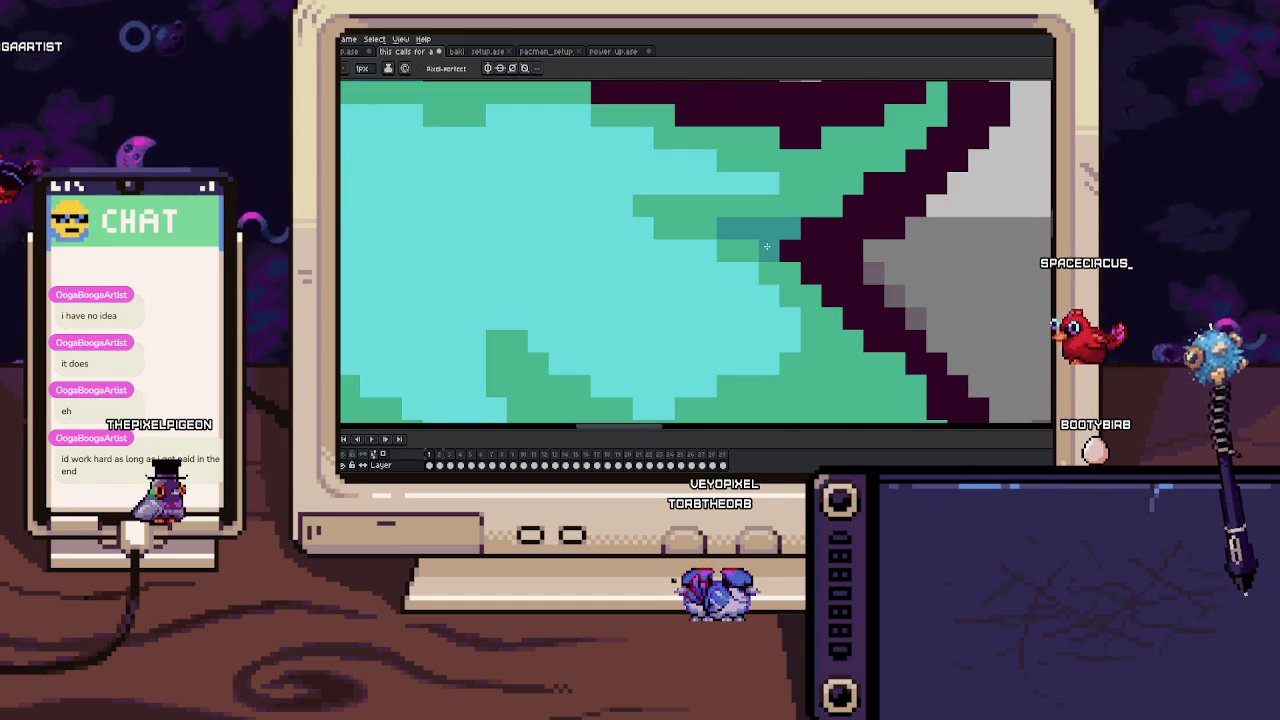
# Step to the open-mouthed frame and zoom in on the hair around the eye.
pyautogui.moveTo(881, 179)
pyautogui.mouseDown()
pyautogui.moveTo(786, 259)
pyautogui.moveTo(760, 314)
pyautogui.mouseUp()
pyautogui.press('e')
pyautogui.scroll(1, 711, 203)
pyautogui.hscroll(1, 711, 203)
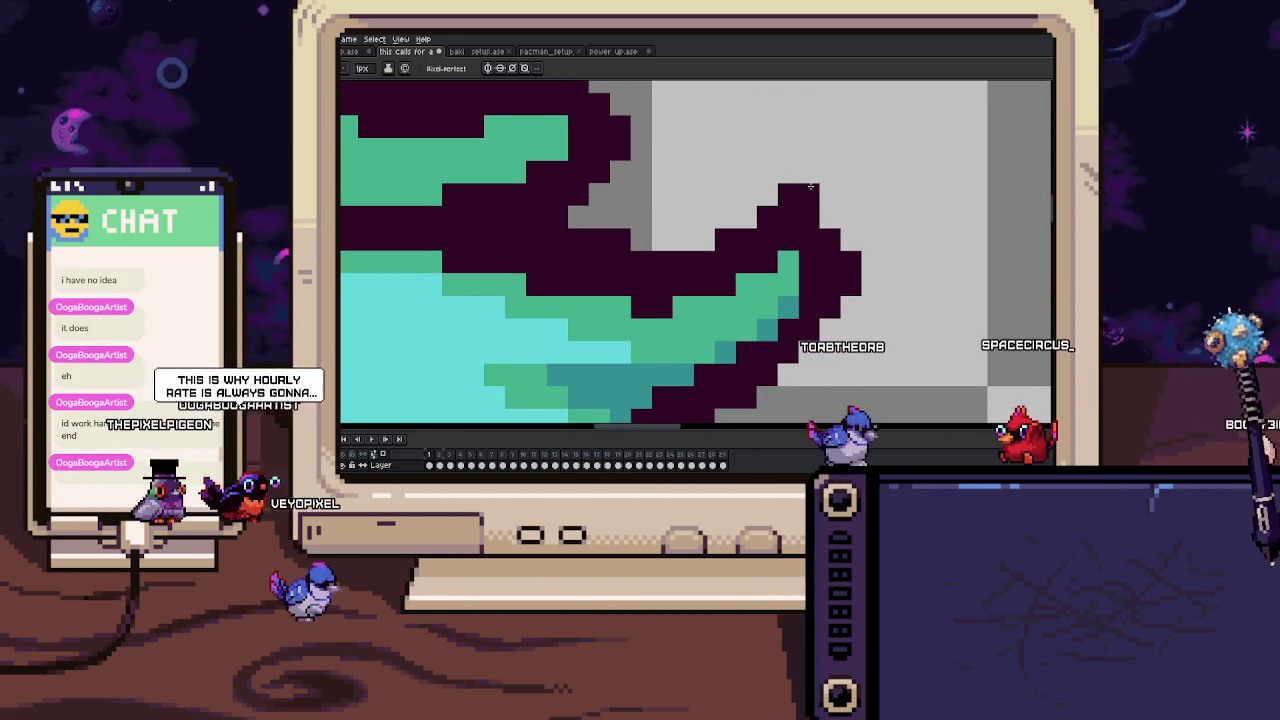
pyautogui.scroll(-5, 851, 240)
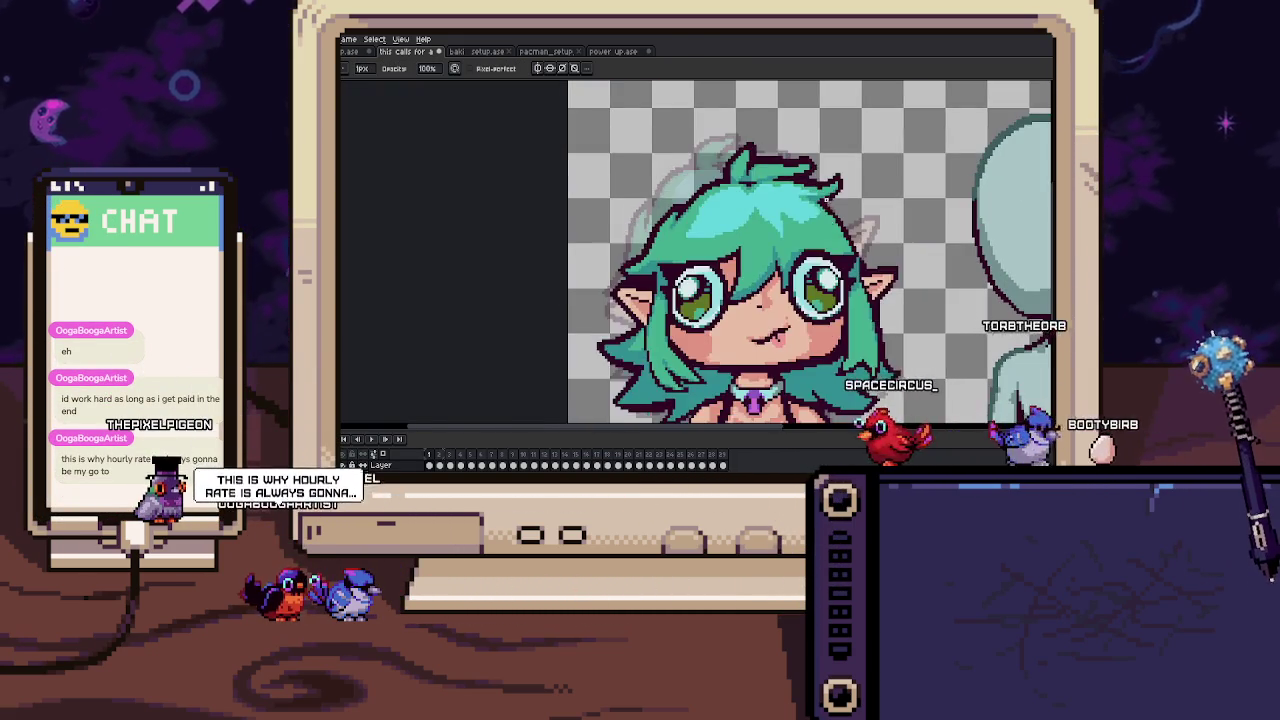
pyautogui.press('Right')
pyautogui.hscroll(-1, 810, 250)
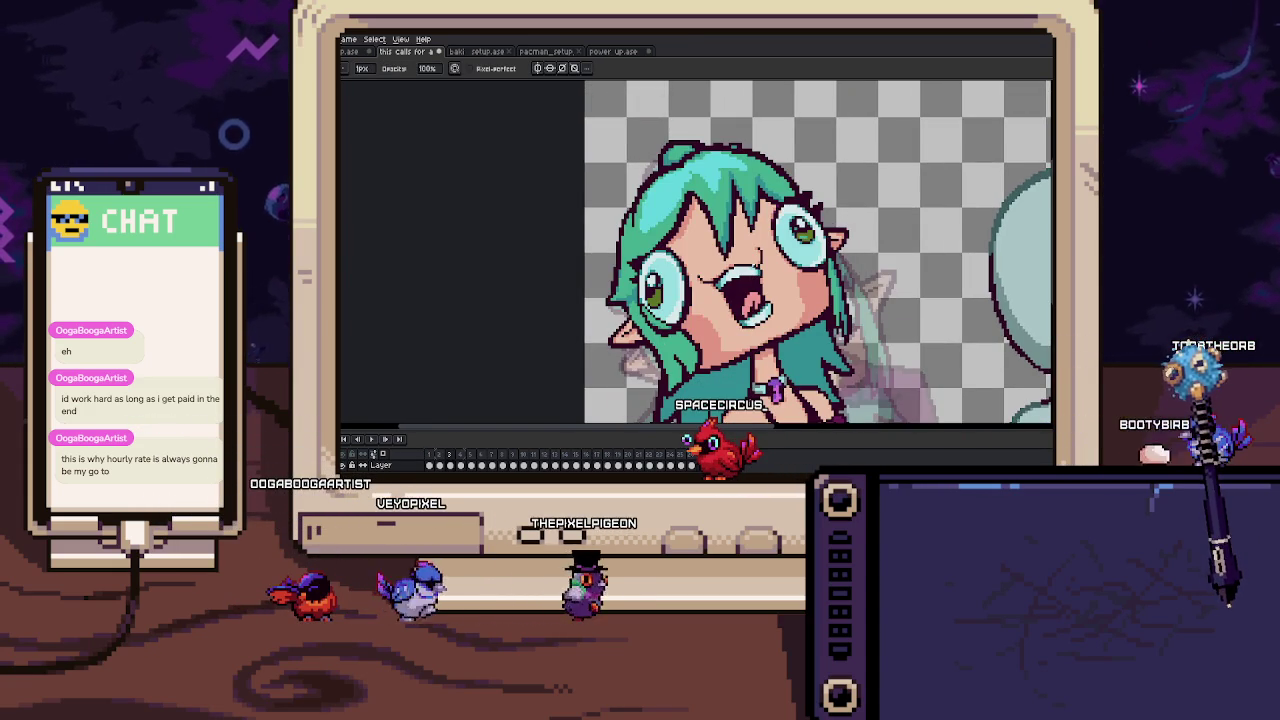
pyautogui.scroll(2, 636, 190)
pyautogui.scroll(2, 636, 190)
pyautogui.press('i')
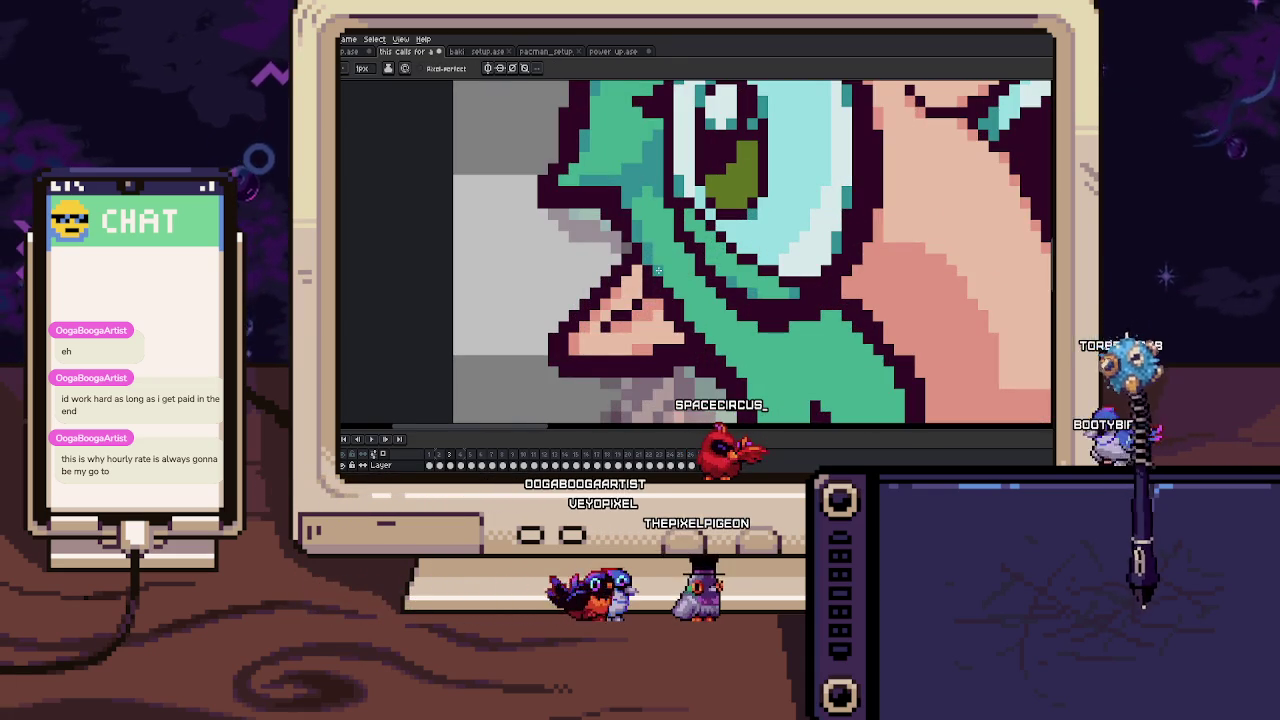
# Step forward to the startled frame 4 pose and zoom in and out on the face.
pyautogui.scroll(-5, 670, 295)
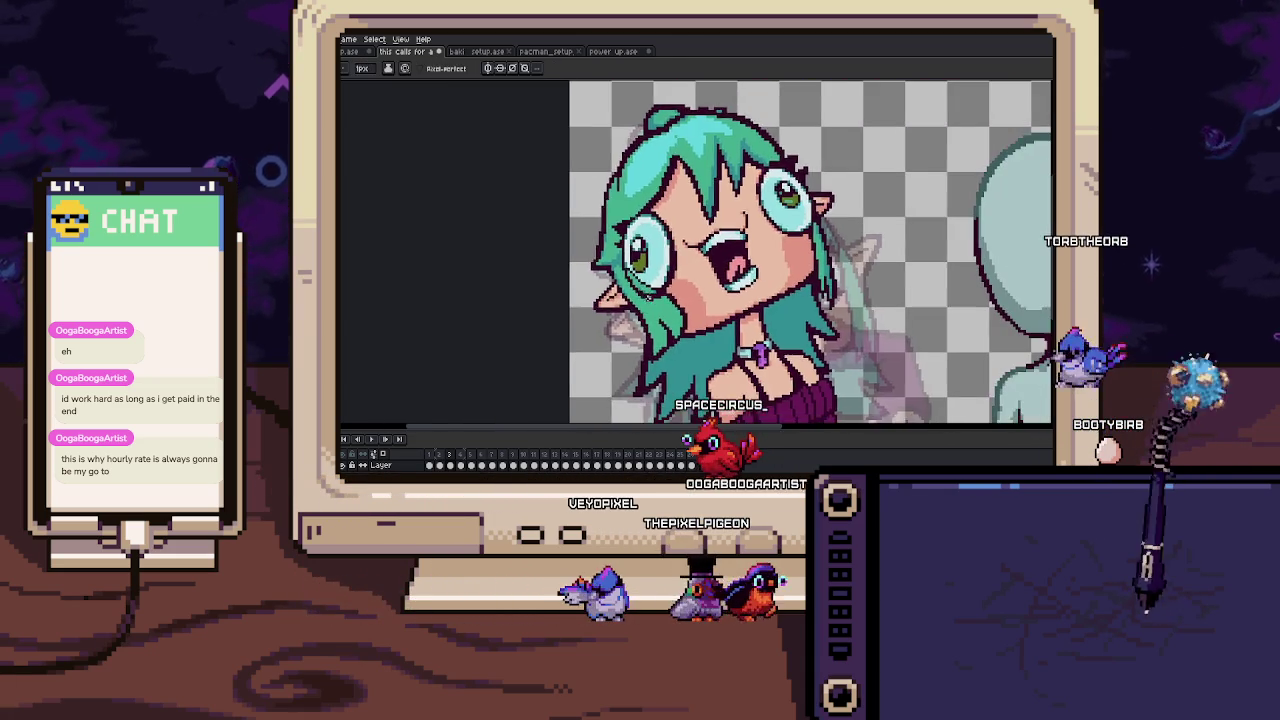
pyautogui.press('Right')
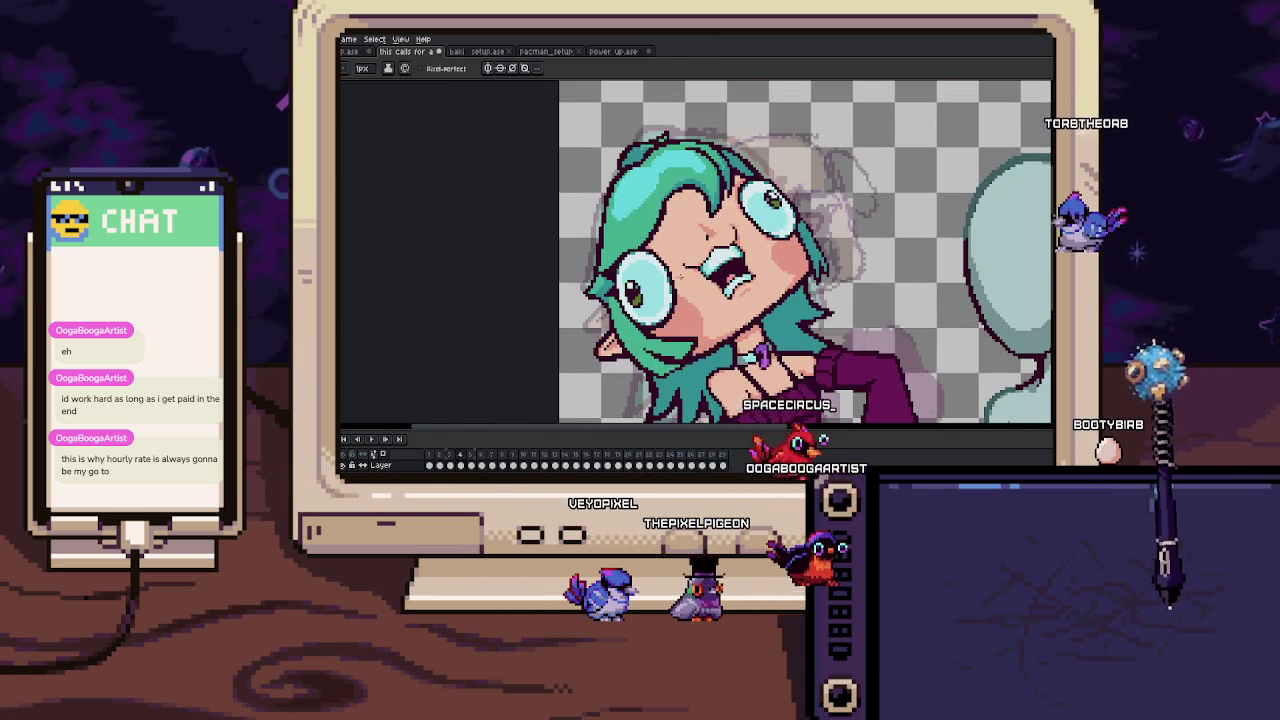
pyautogui.press('b')
pyautogui.scroll(2, 615, 227)
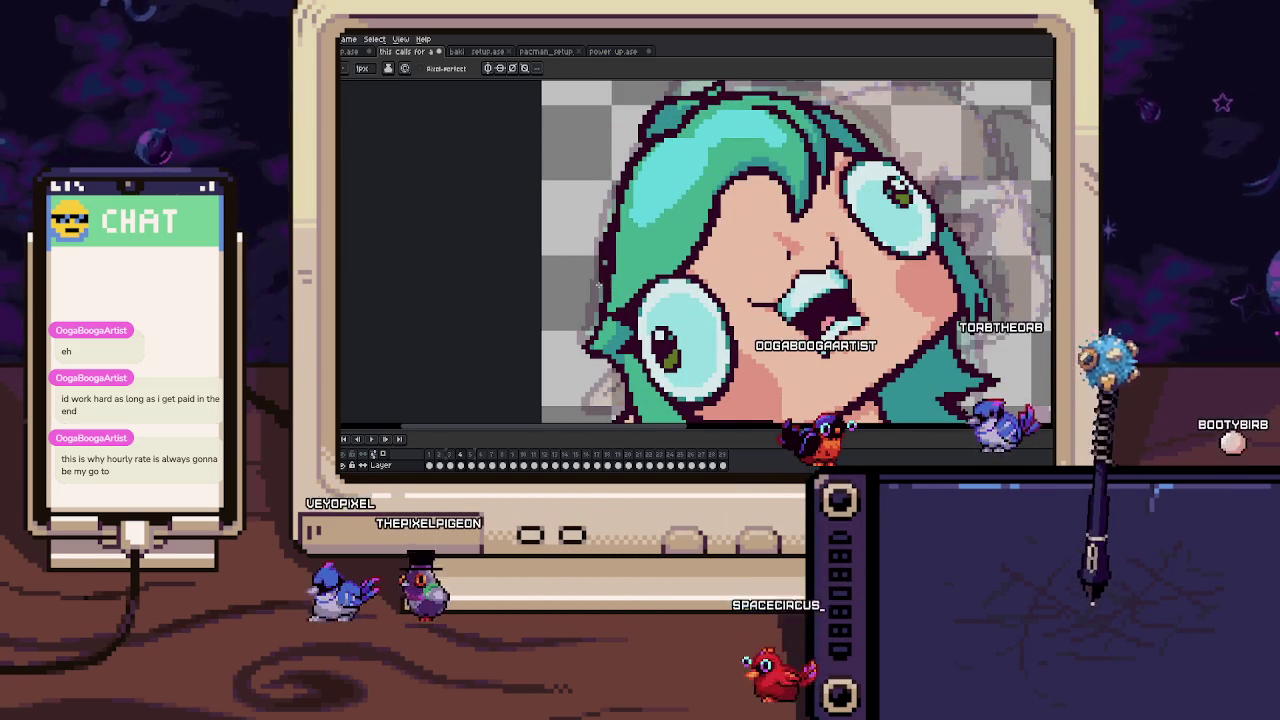
pyautogui.scroll(1, 604, 259)
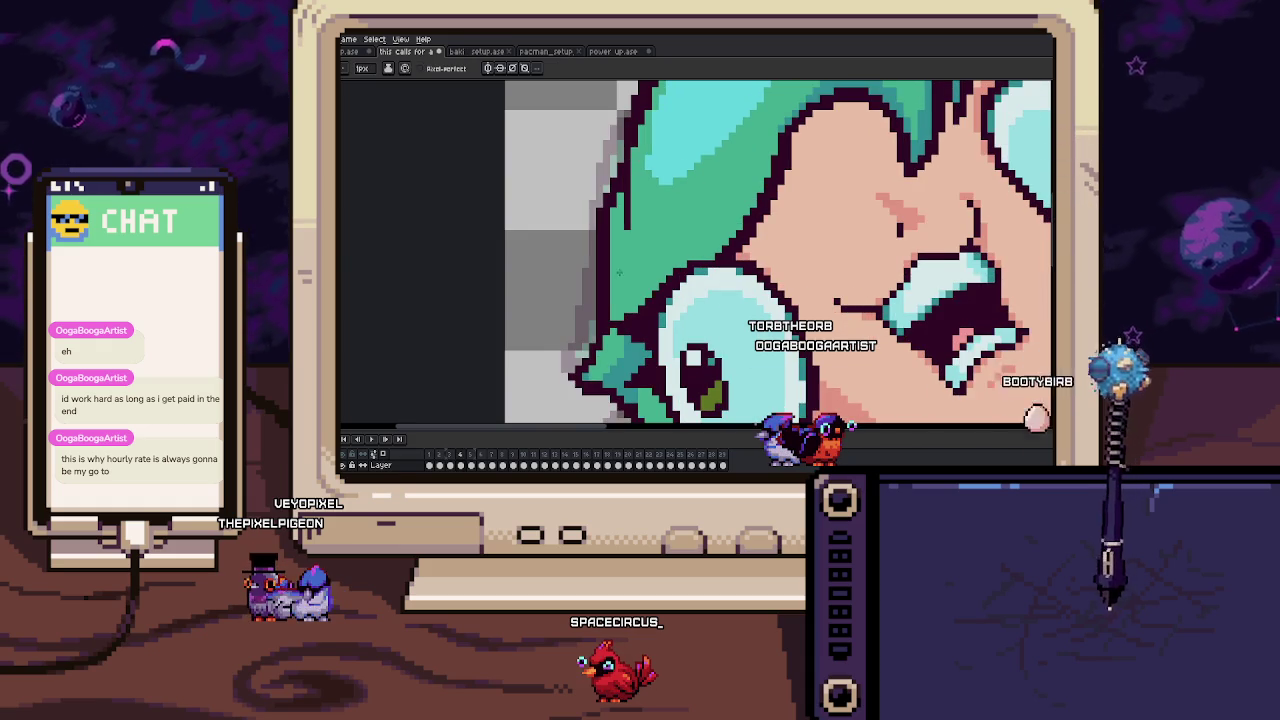
pyautogui.scroll(1, 620, 255)
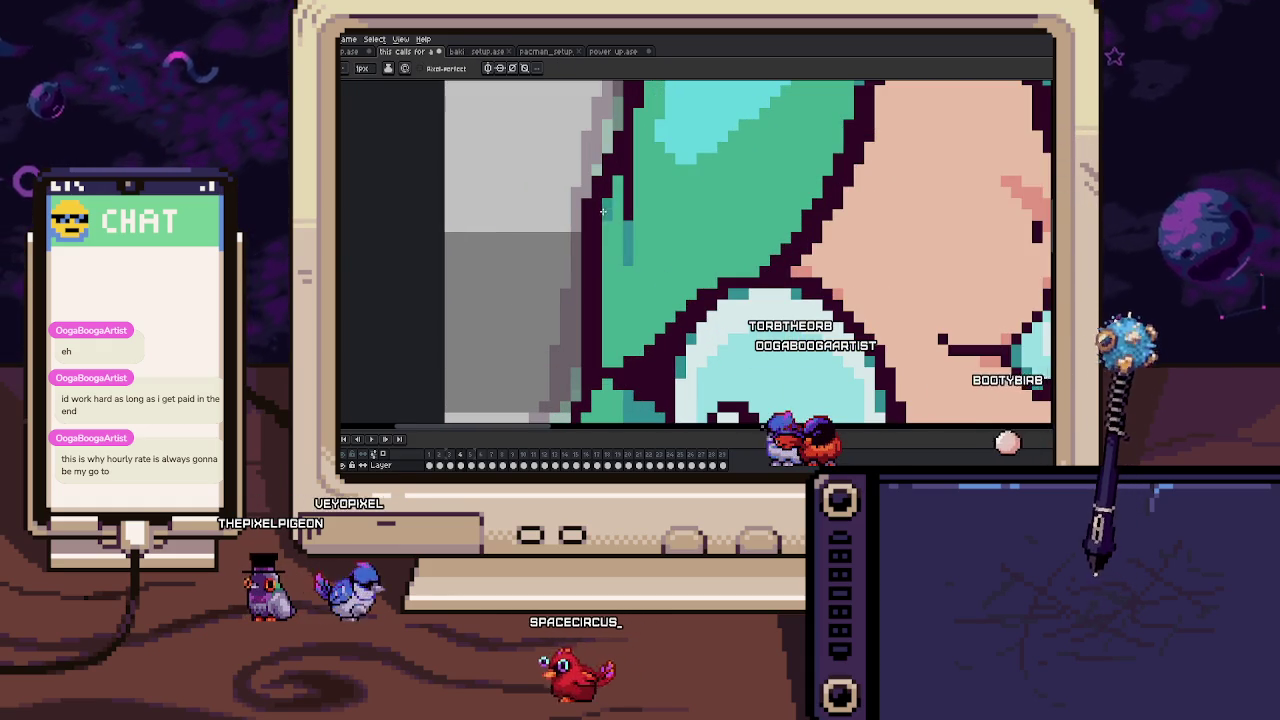
pyautogui.scroll(-3, 617, 188)
pyautogui.scroll(-2, 617, 188)
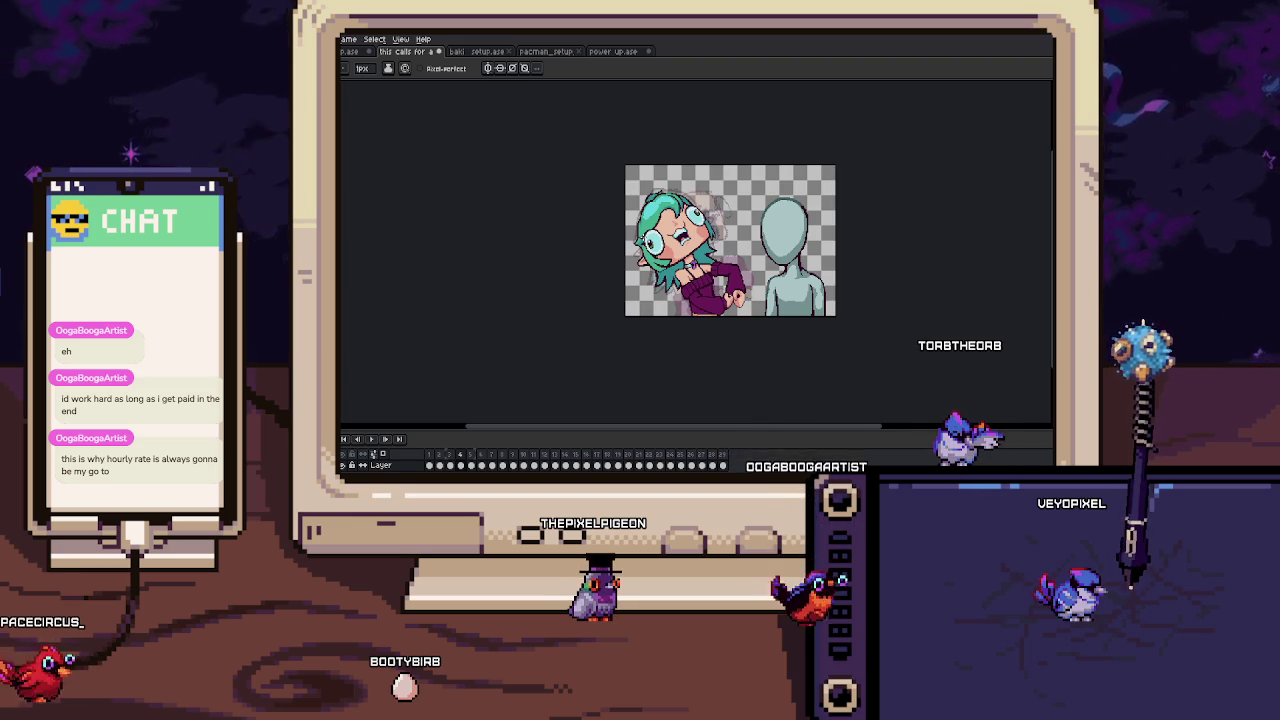
# Flip repeatedly between frames 3 and 4 to compare the turning motion.
pyautogui.press('Left')
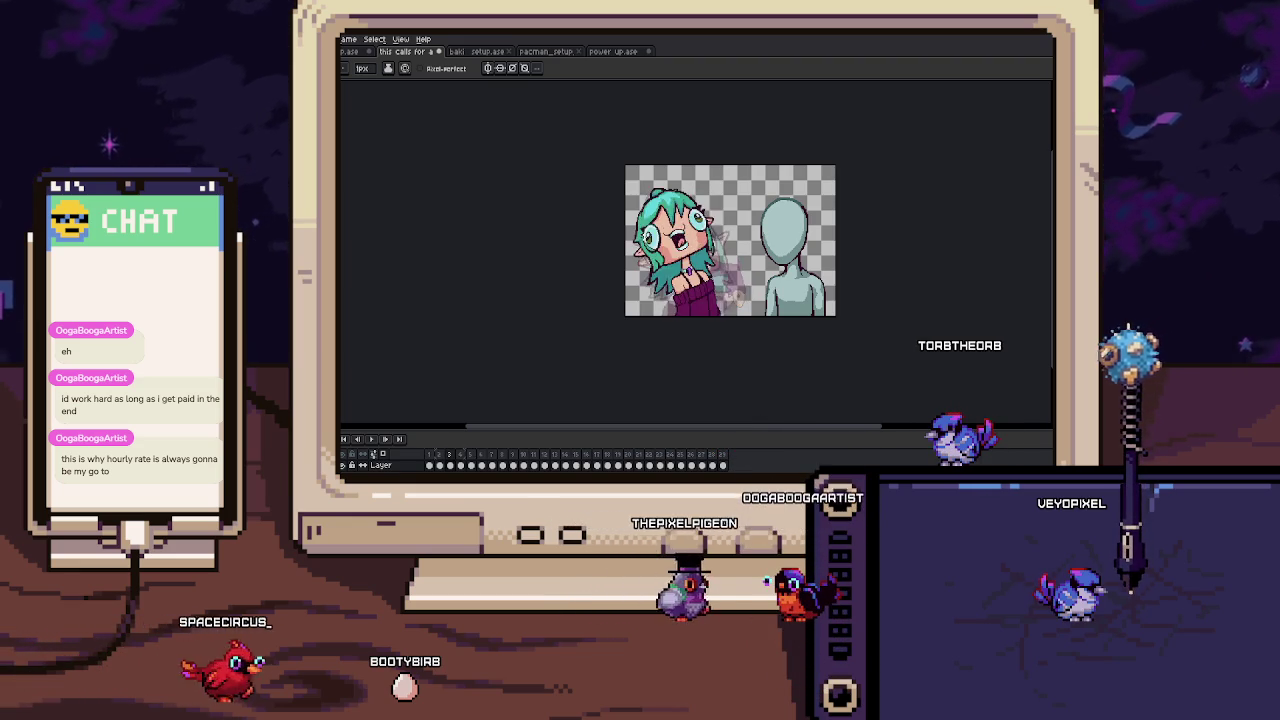
pyautogui.press('Right')
pyautogui.press('Right')
pyautogui.press('Left')
pyautogui.press('Right')
pyautogui.press('Left')
pyautogui.press('Left')
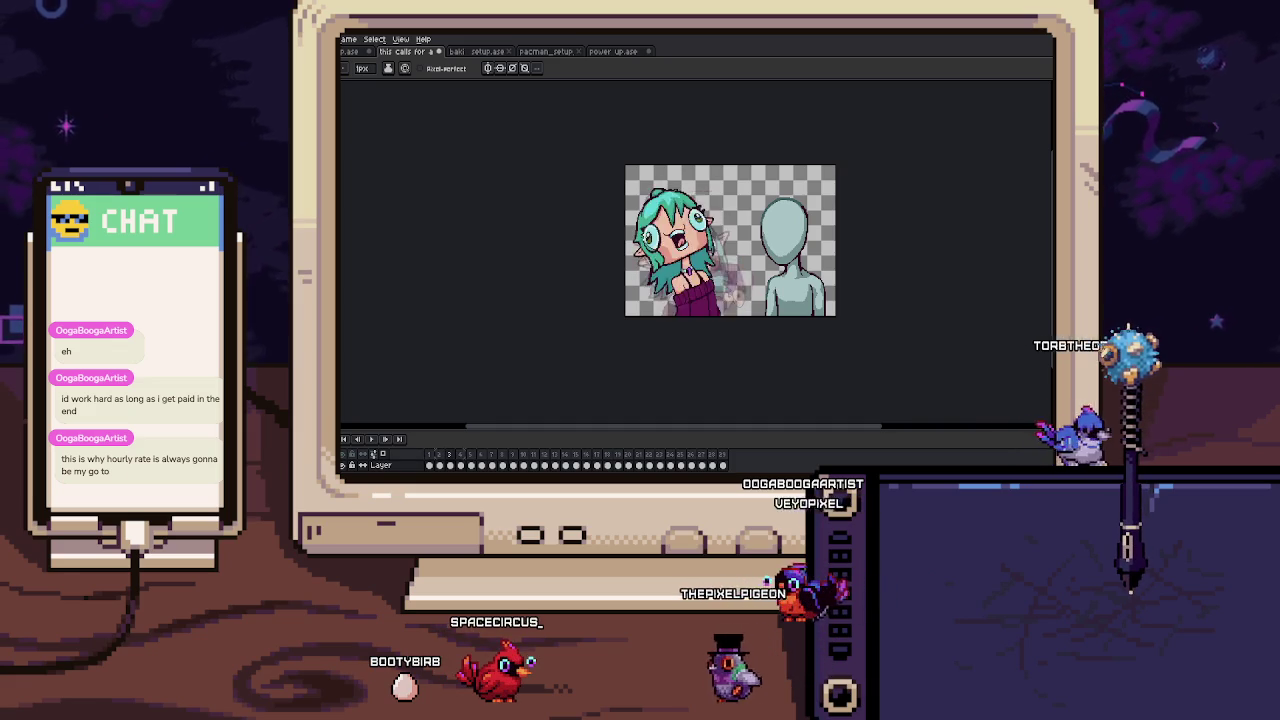
pyautogui.press('Right')
pyautogui.press('Right')
pyautogui.press('Left')
pyautogui.press('Left')
pyautogui.press('Left')
pyautogui.press('Right')
pyautogui.press('Right')
pyautogui.press('Left')
pyautogui.press('Left')
pyautogui.press('Right')
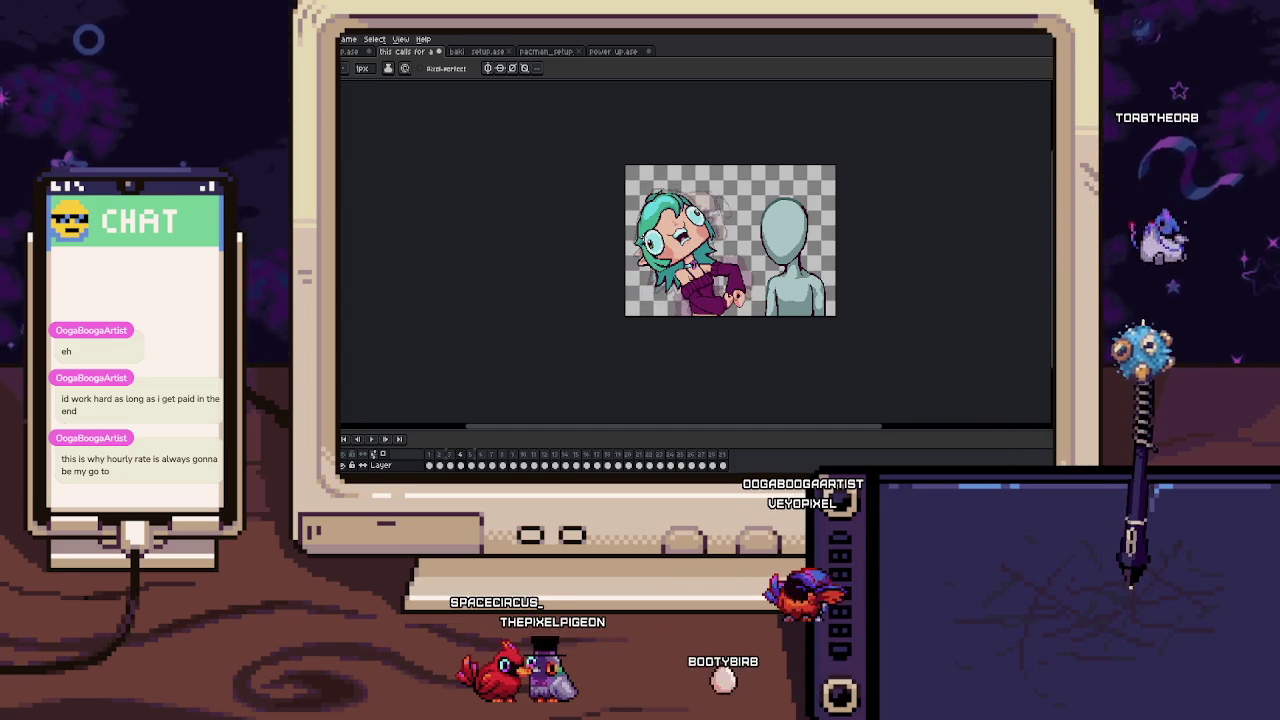
pyautogui.press('Left')
pyautogui.press('Right')
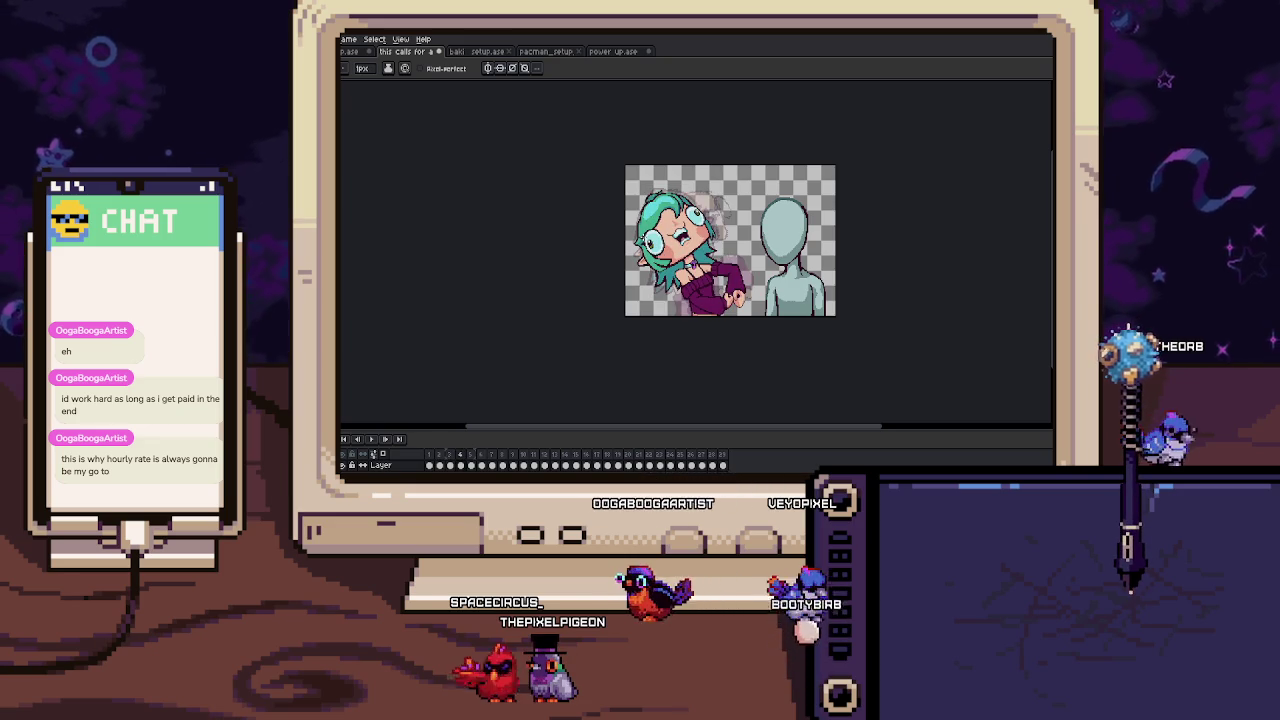
pyautogui.press('Left')
pyautogui.press('Right')
pyautogui.scroll(1, 644, 237)
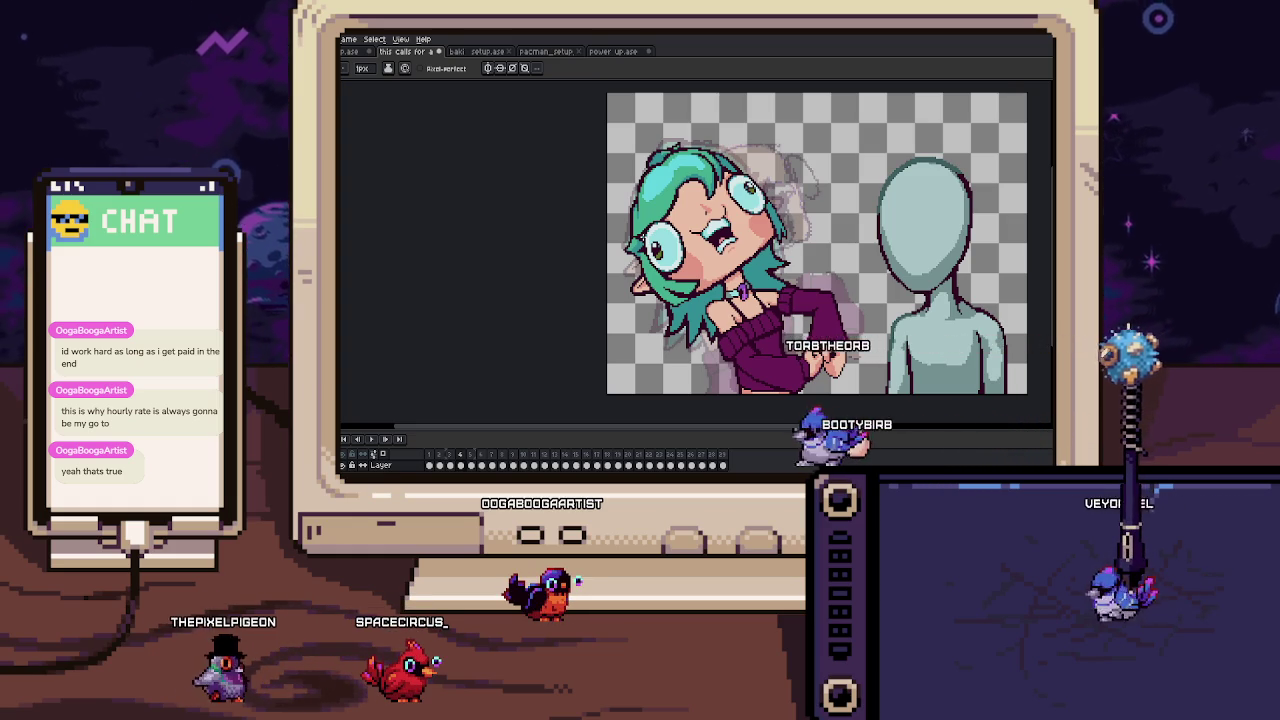
# Step to frame 4 and zoom into the girl's nose and cheek.
pyautogui.press('Return')
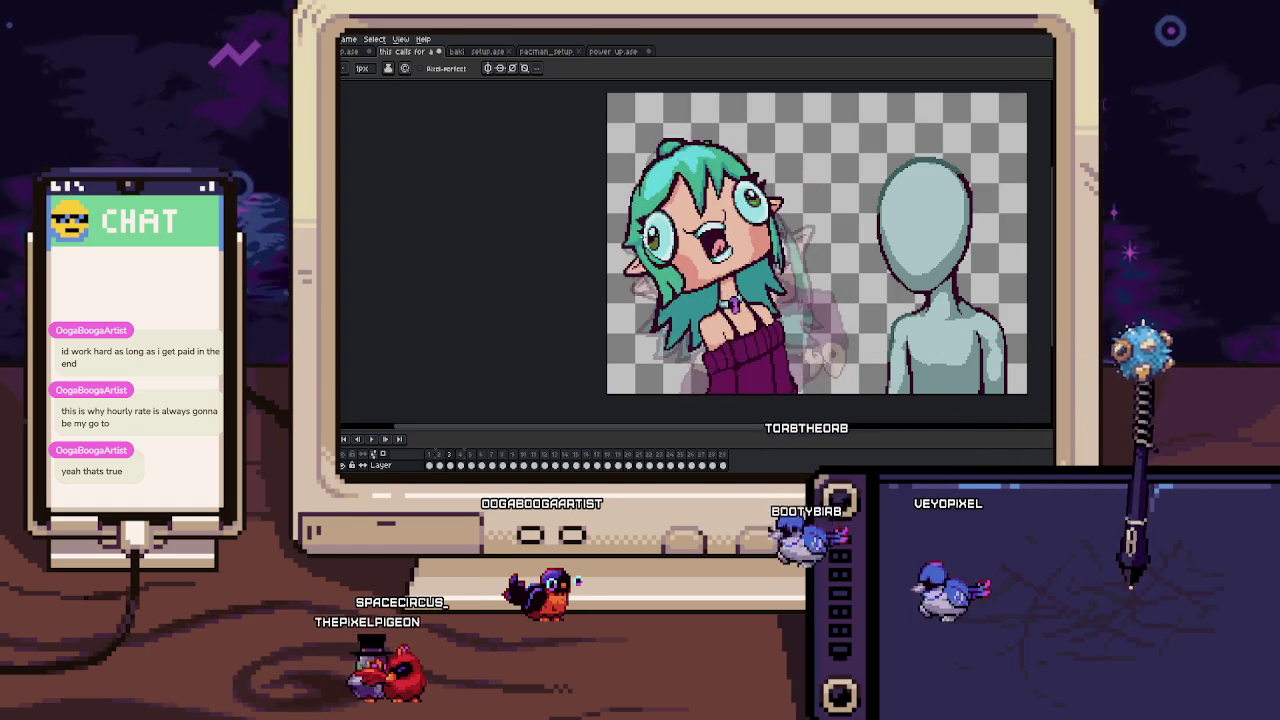
pyautogui.press('Right')
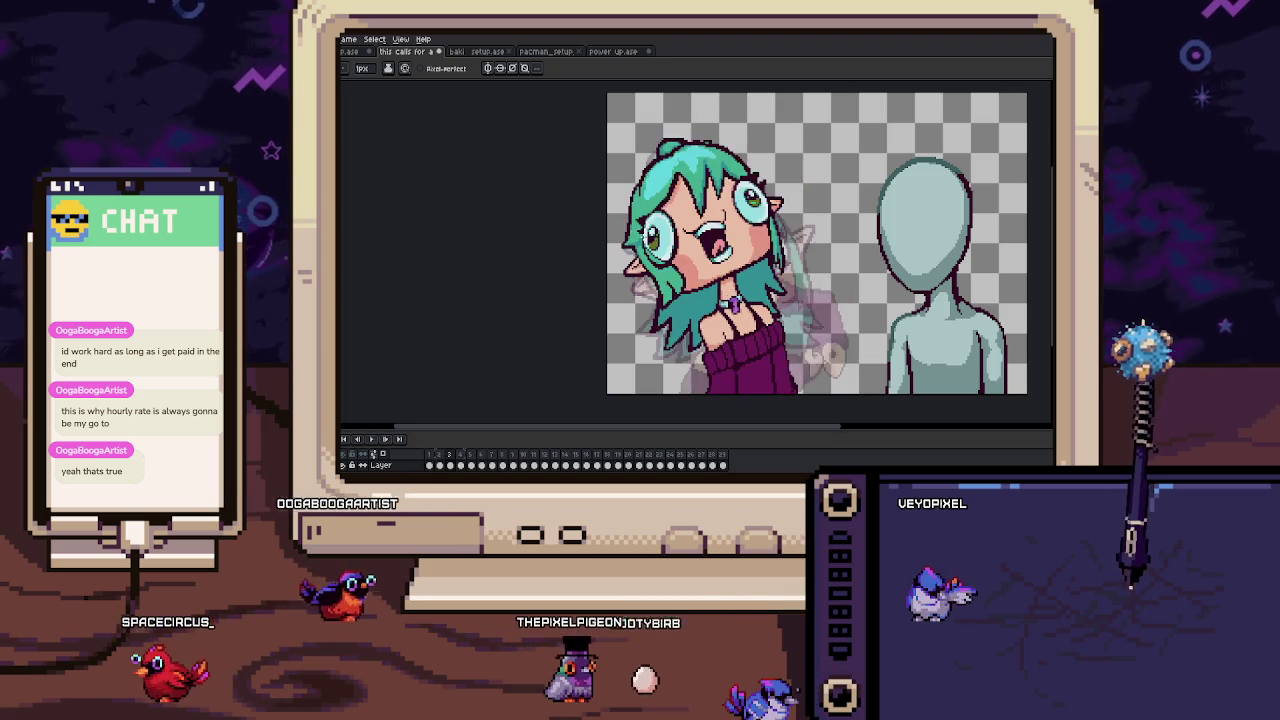
pyautogui.scroll(5, 650, 187)
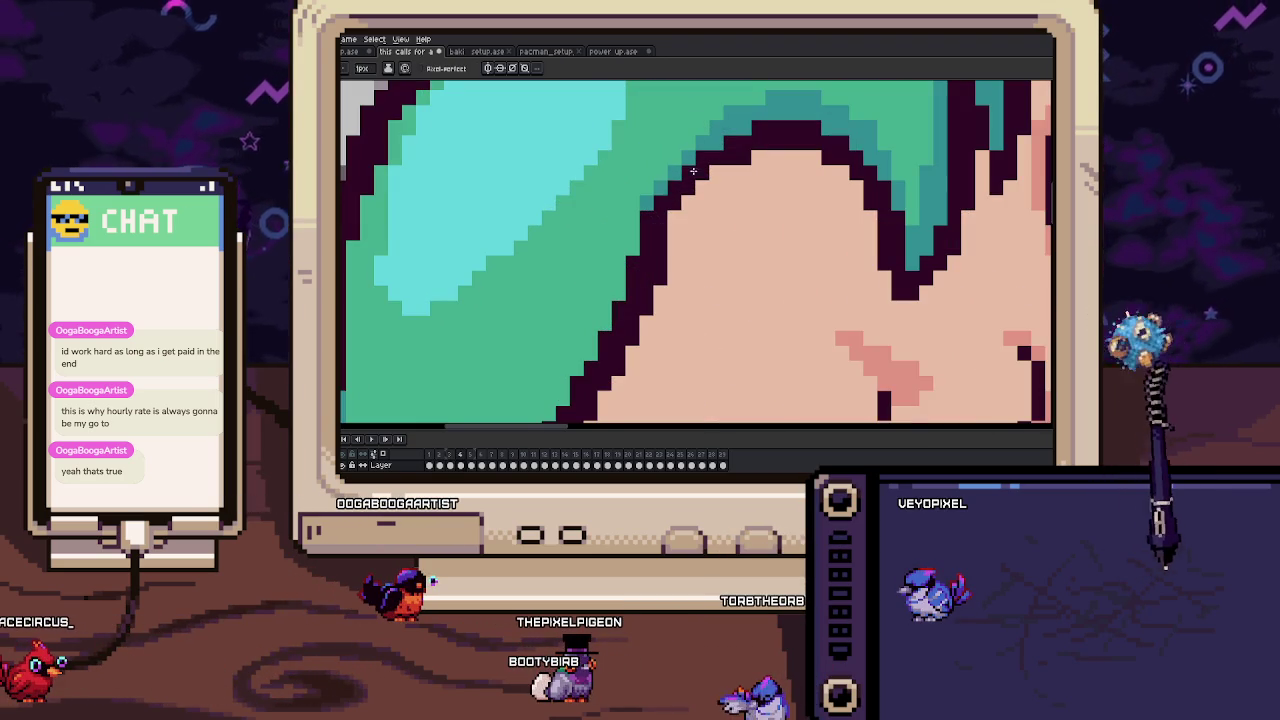
pyautogui.scroll(2, 640, 246)
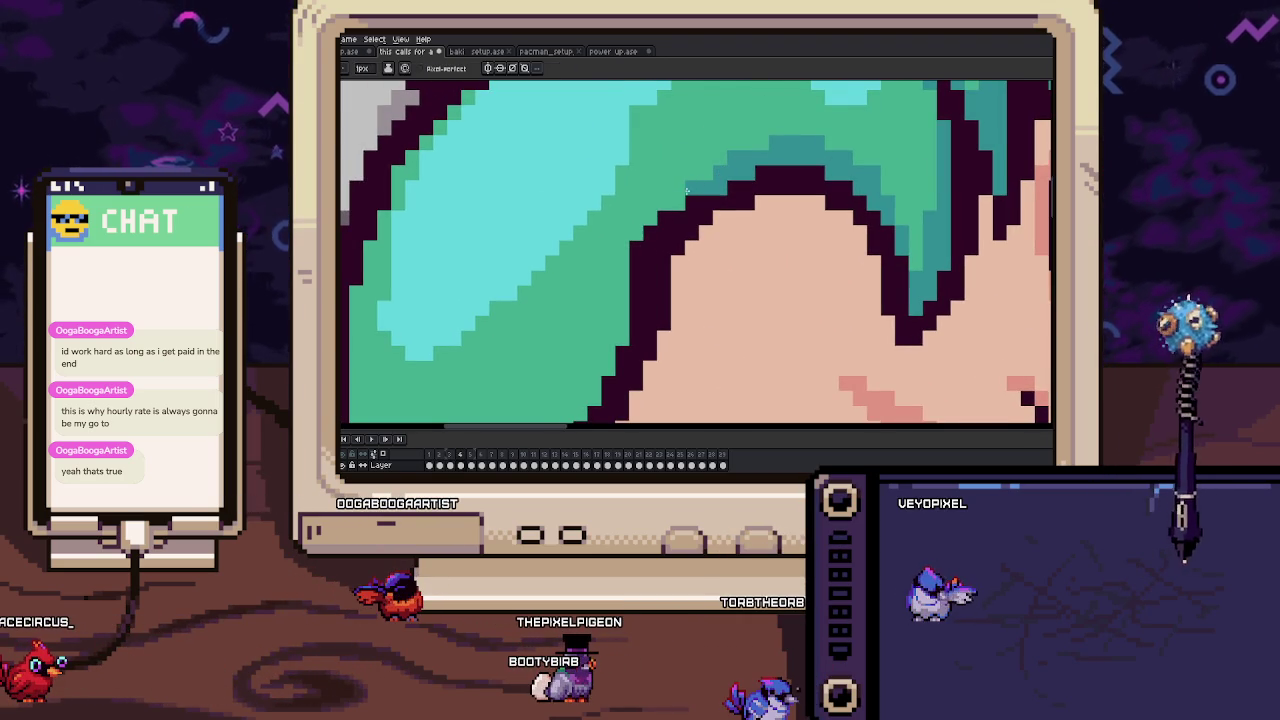
pyautogui.scroll(-2, 648, 220)
pyautogui.scroll(-3, 652, 232)
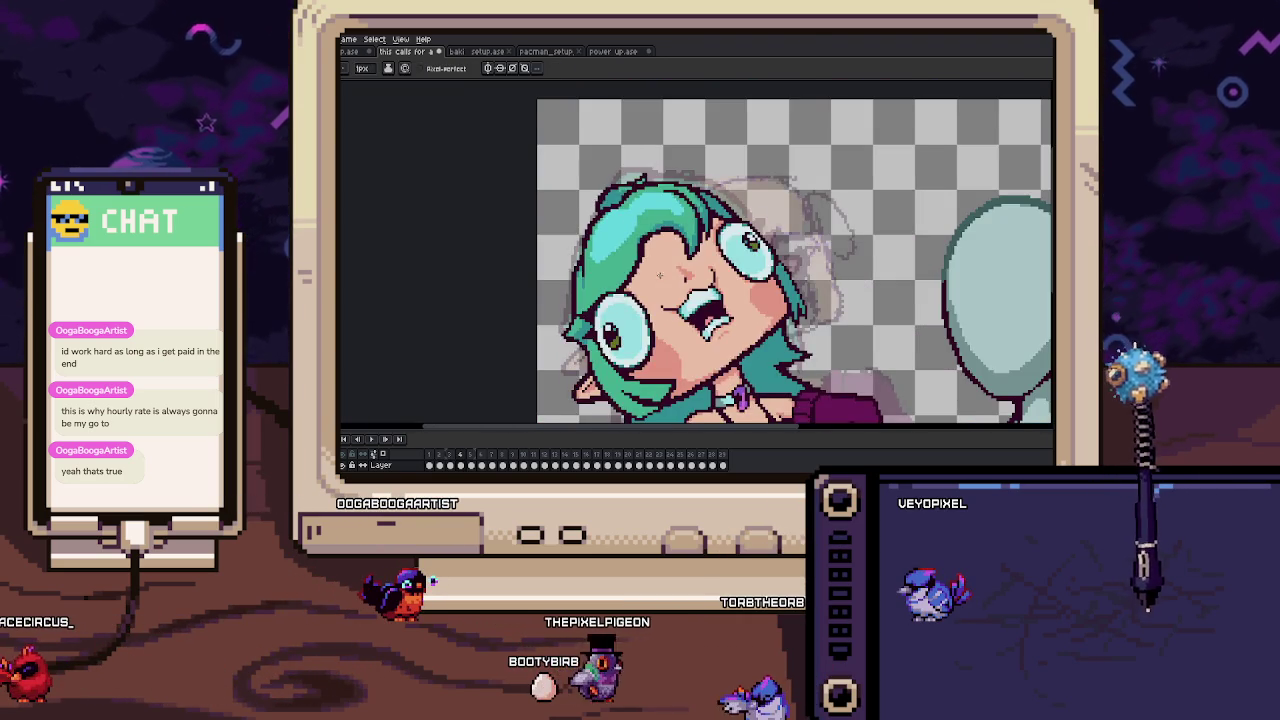
pyautogui.scroll(3, 654, 242)
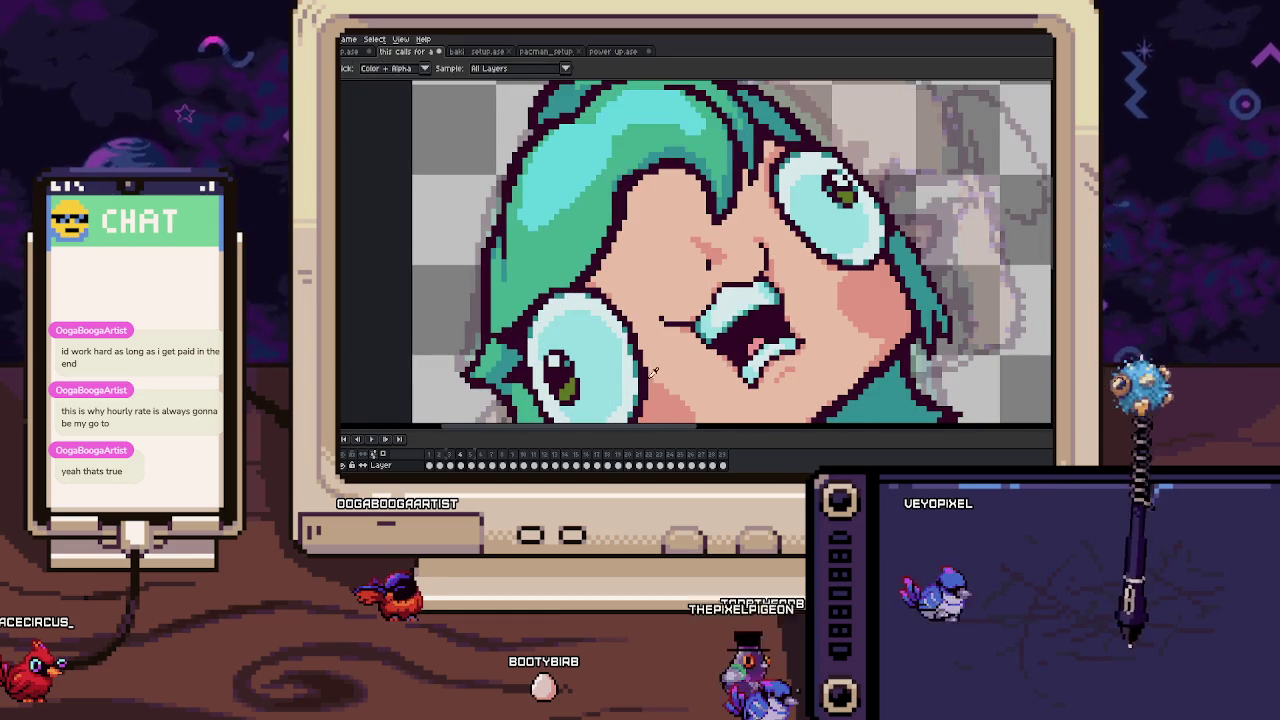
pyautogui.scroll(2, 646, 372)
pyautogui.scroll(1, 592, 311)
# Draw a pink line along the cheek edge, sampling the face colour.
pyautogui.moveTo(592, 311)
pyautogui.mouseDown()
pyautogui.moveTo(640, 188)
pyautogui.moveTo(748, 152)
pyautogui.mouseUp()
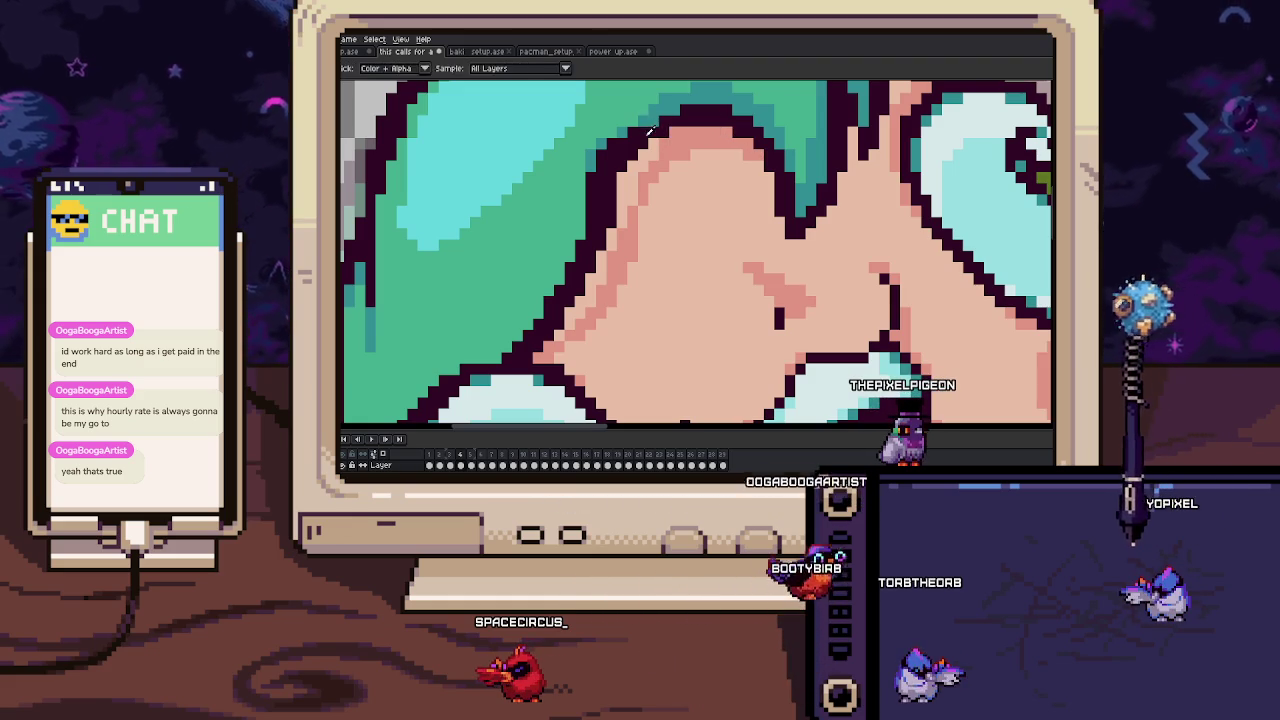
pyautogui.keyDown('alt'); pyautogui.click(650, 128); pyautogui.keyUp('alt')
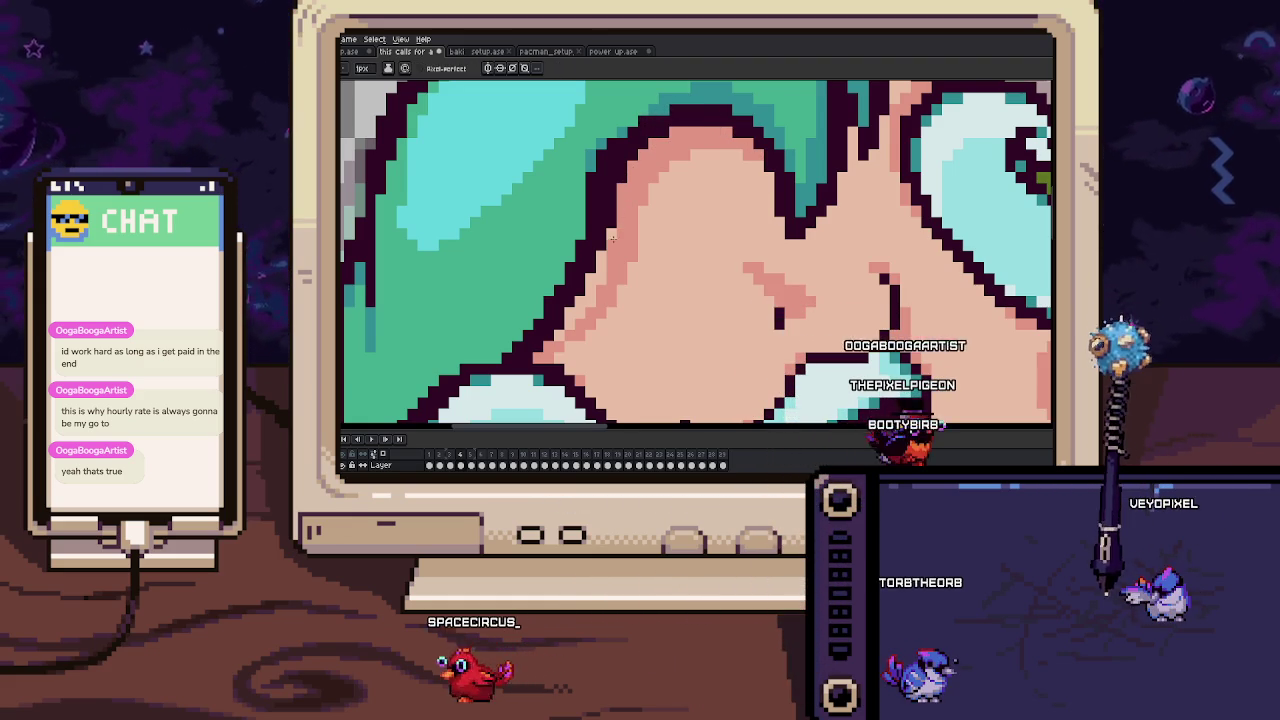
pyautogui.scroll(-1, 612, 215)
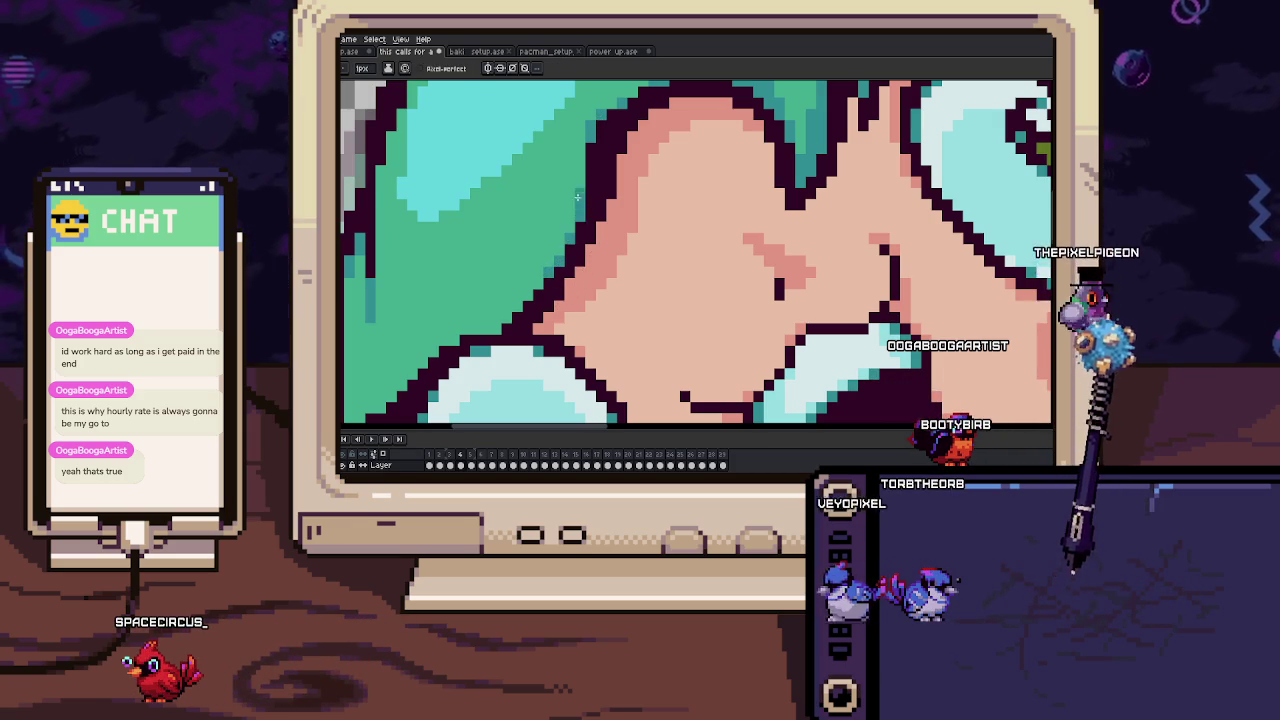
pyautogui.scroll(-3, 557, 265)
pyautogui.moveTo(598, 241); pyautogui.dragTo(618, 247)
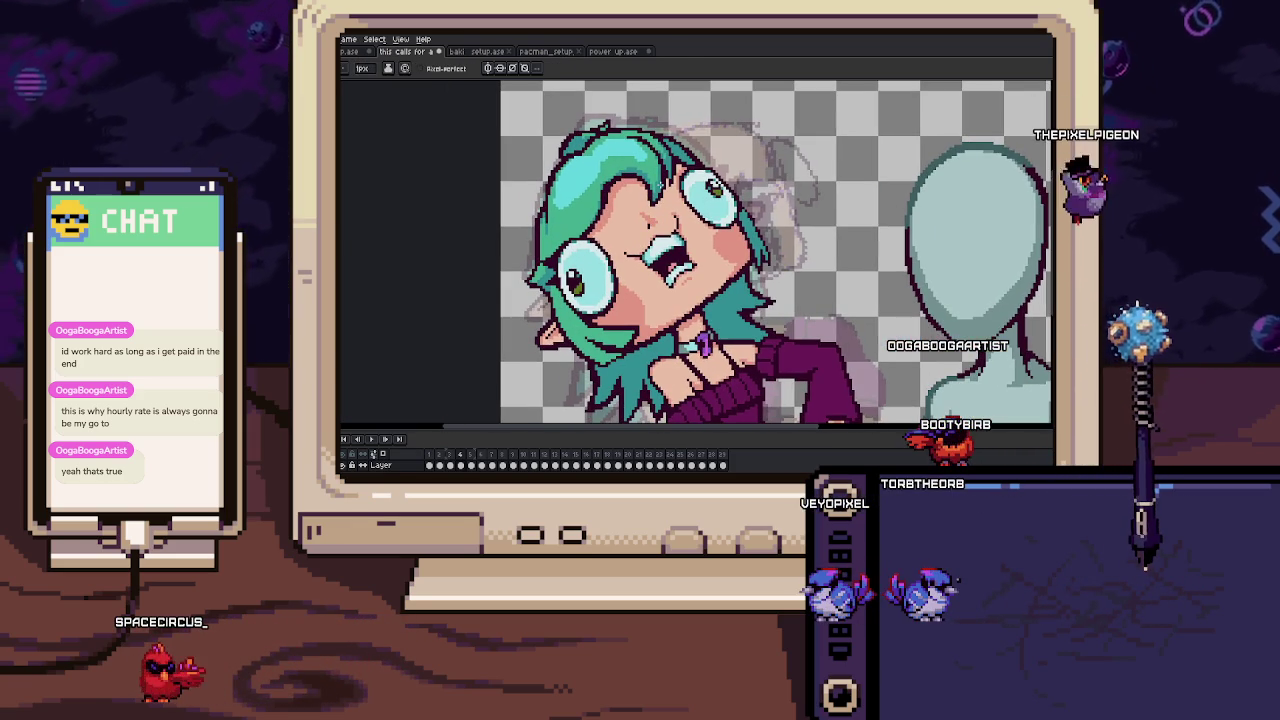
pyautogui.scroll(5, 568, 329)
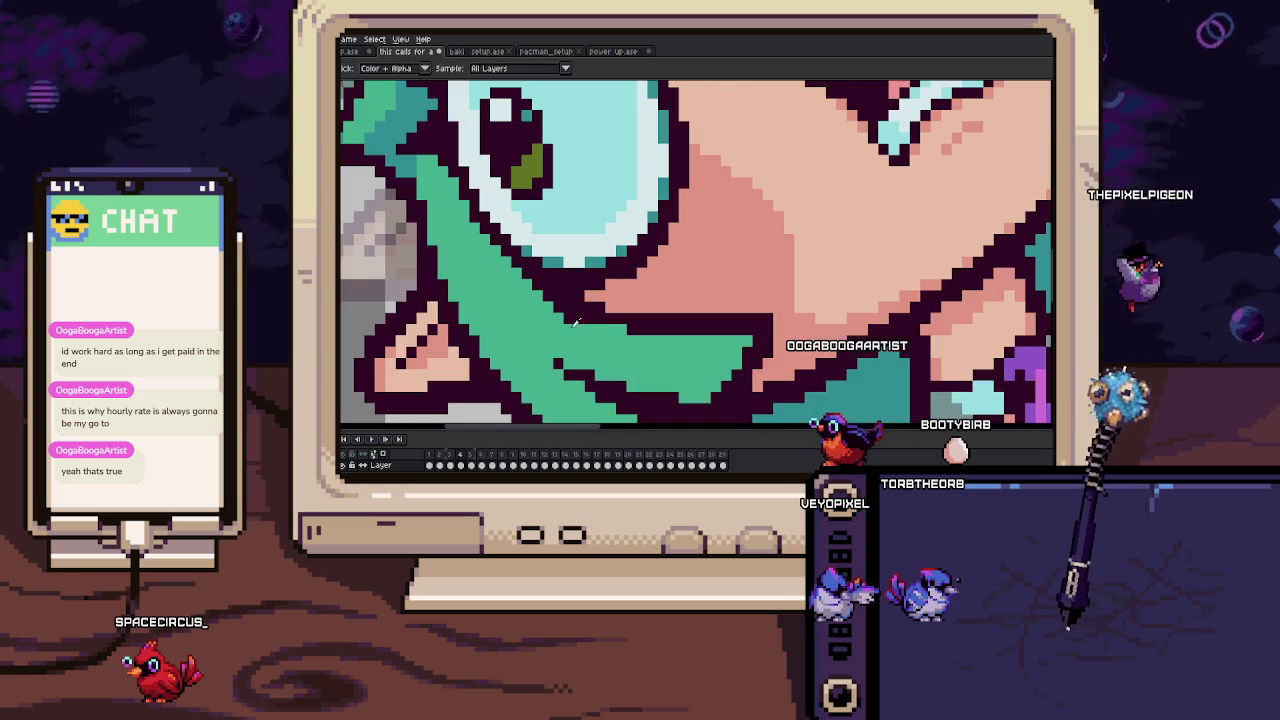
pyautogui.scroll(1, 560, 250)
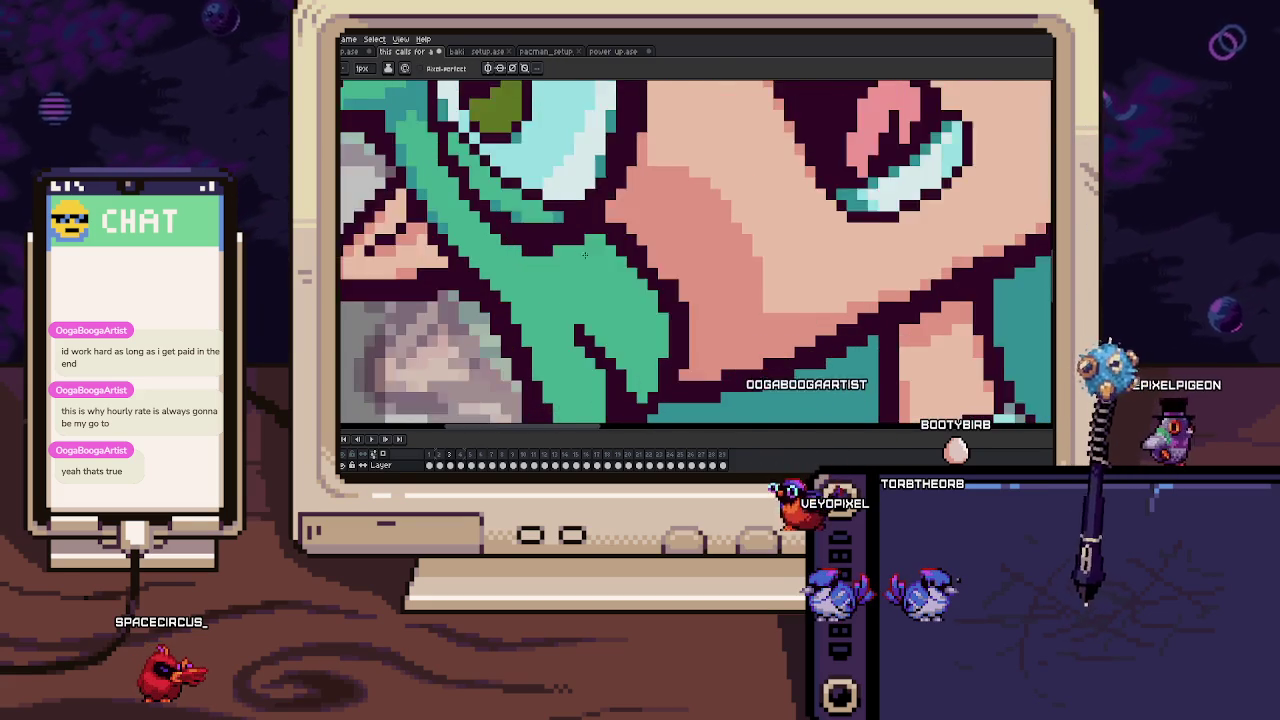
pyautogui.scroll(-1, 480, 225)
pyautogui.scroll(-1, 490, 235)
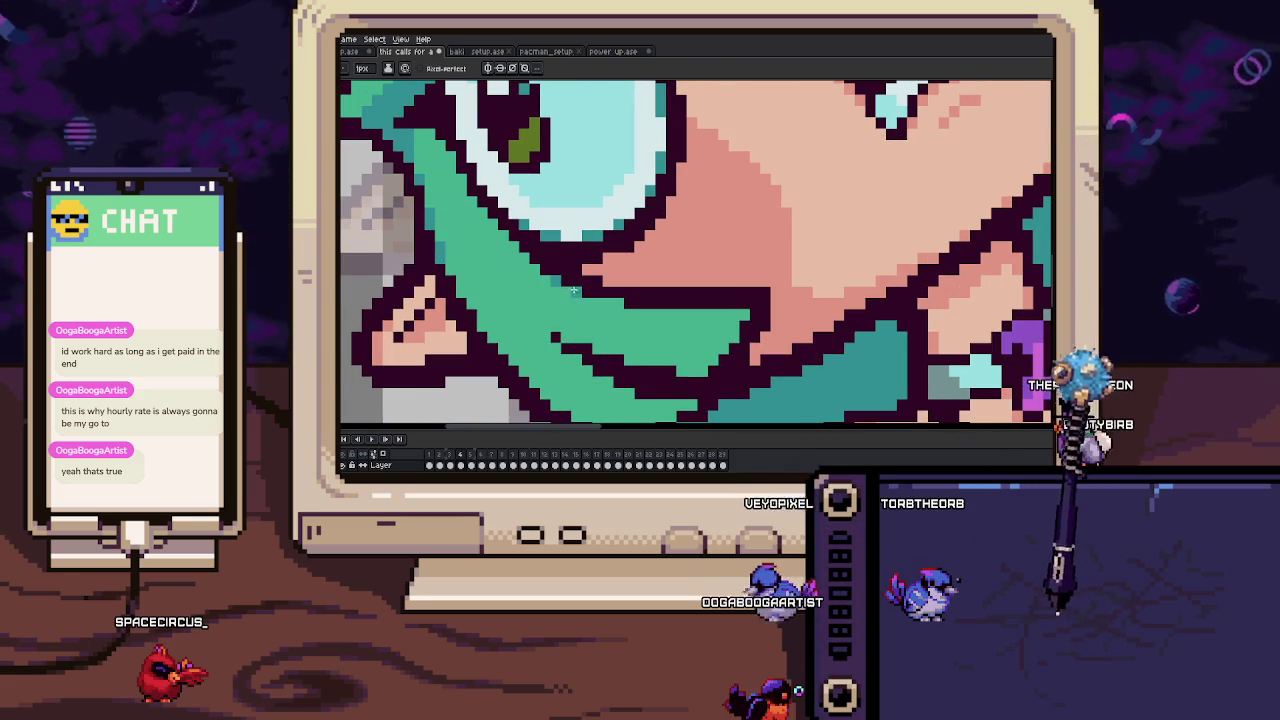
pyautogui.scroll(-2, 619, 304)
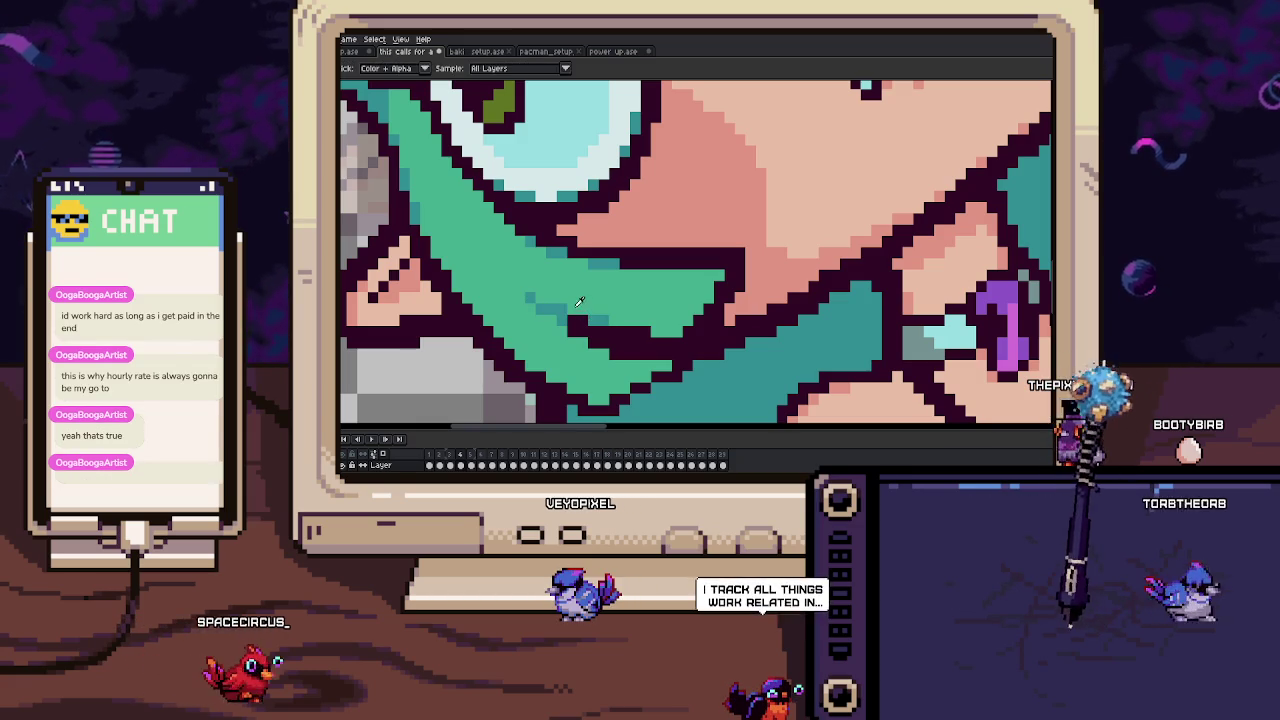
pyautogui.scroll(-1, 600, 285)
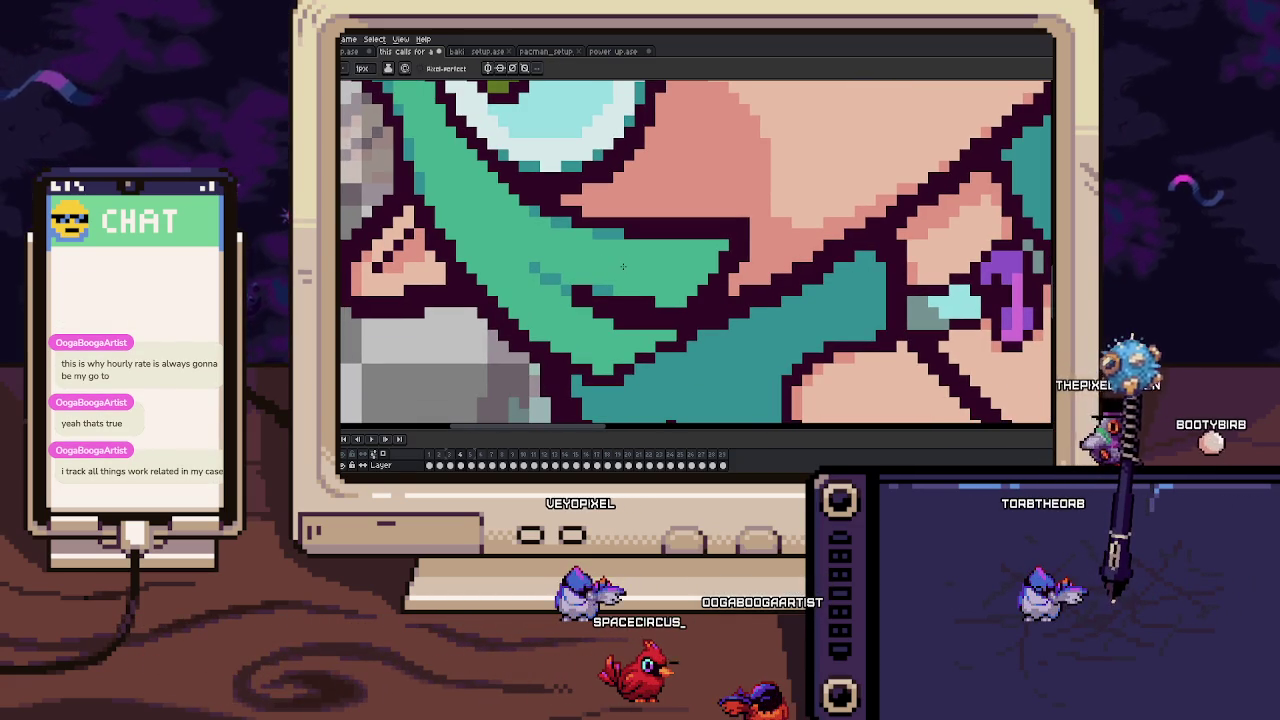
pyautogui.scroll(-3, 622, 266)
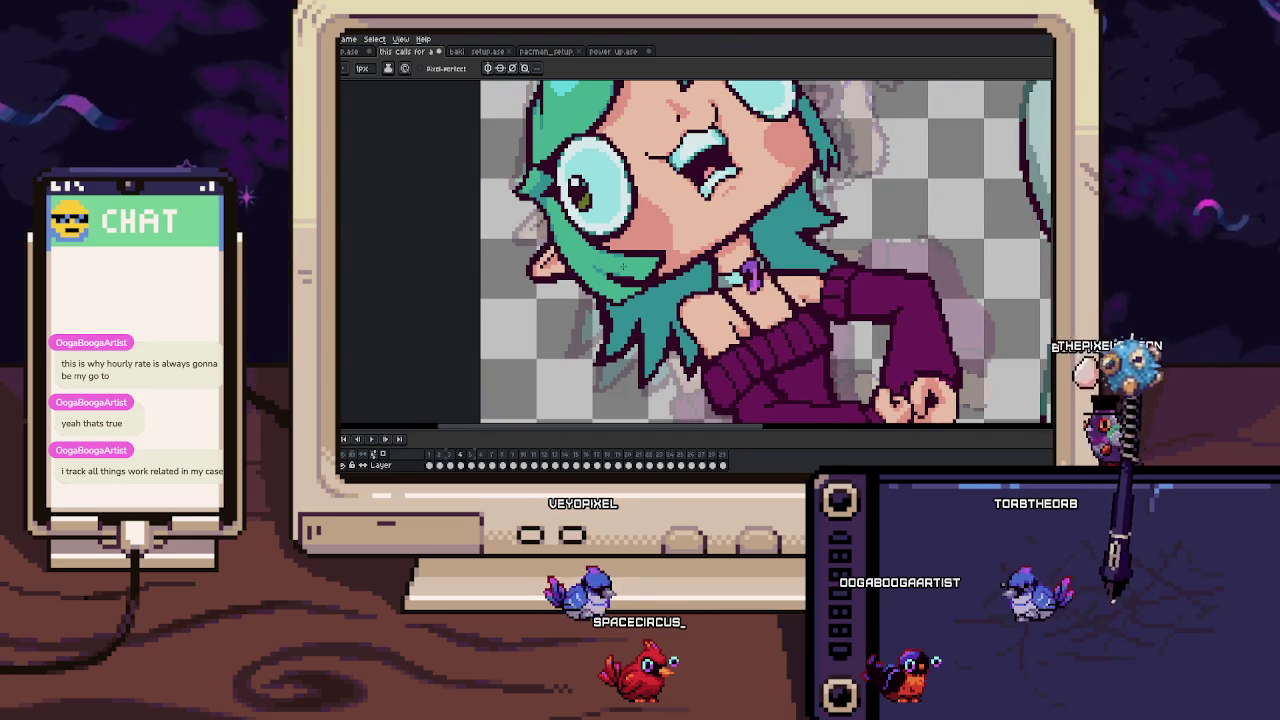
pyautogui.scroll(-1, 715, 247)
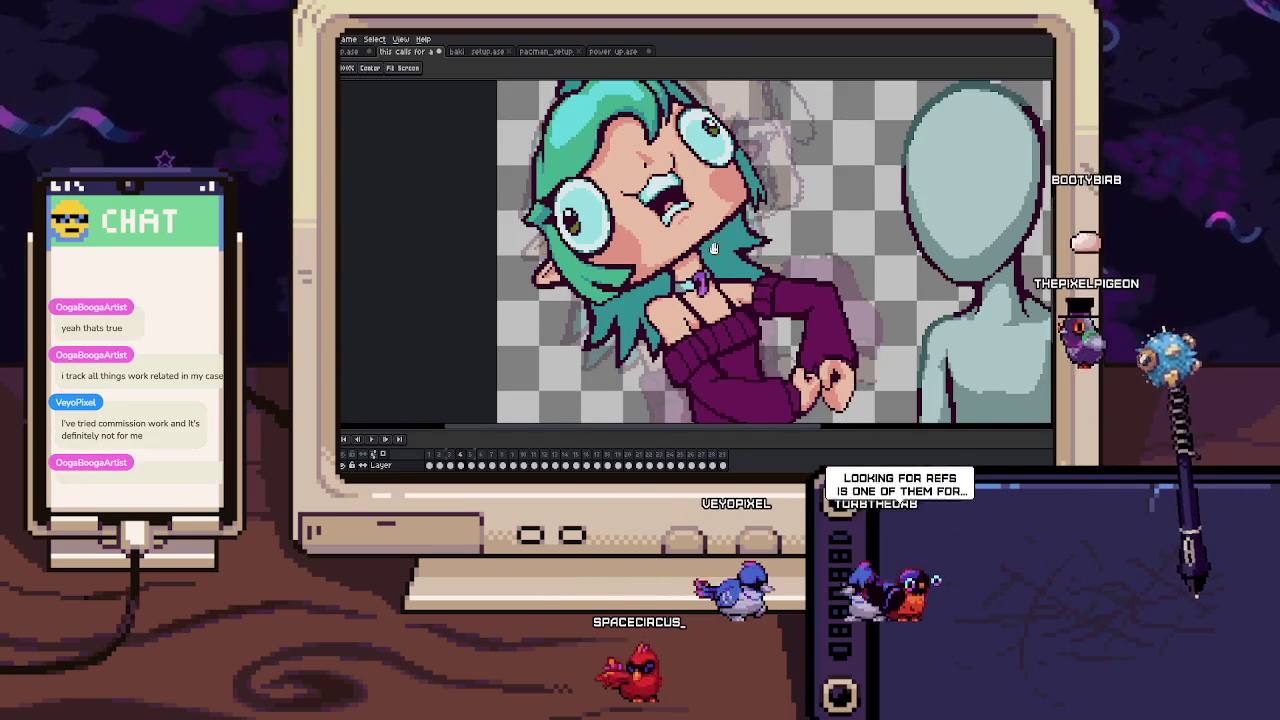
pyautogui.moveTo(715, 247); pyautogui.dragTo(715, 282)
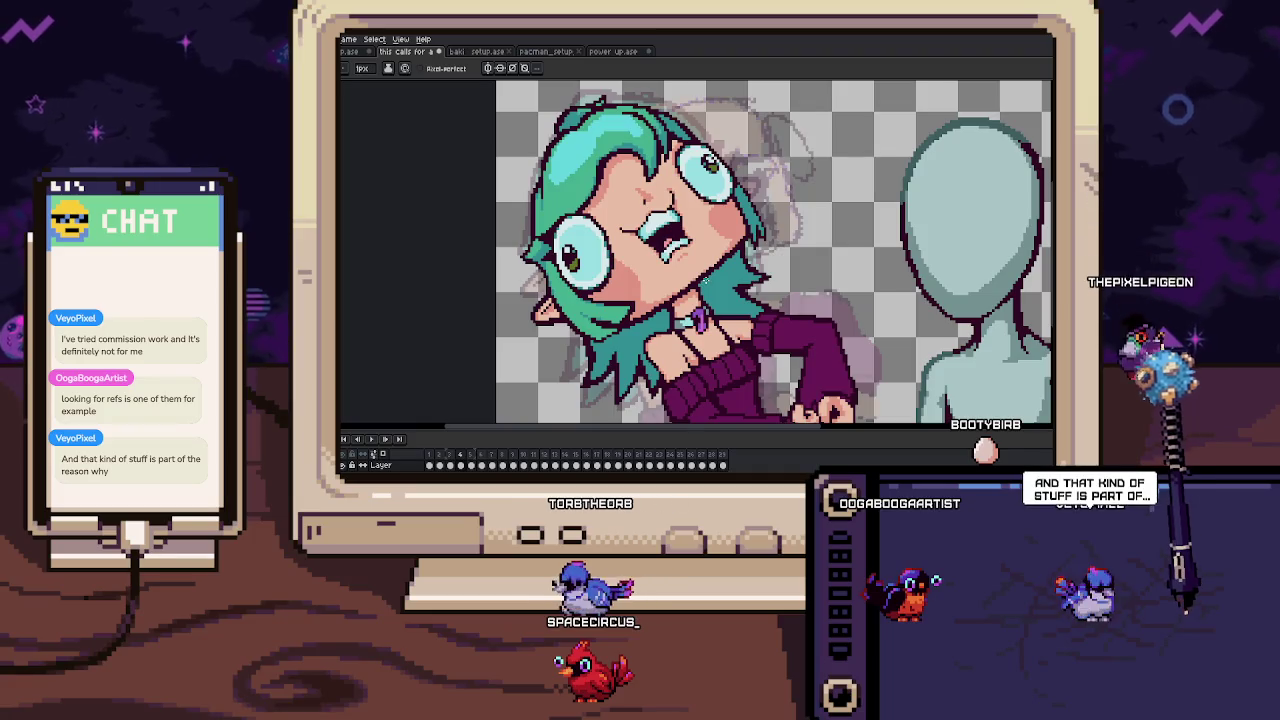
# Compare neighbouring frames and toggle the reference figure while zooming into the ear.
pyautogui.press('Right')
pyautogui.press('Left')
pyautogui.scroll(1, 700, 250)
pyautogui.scroll(1, 700, 250)
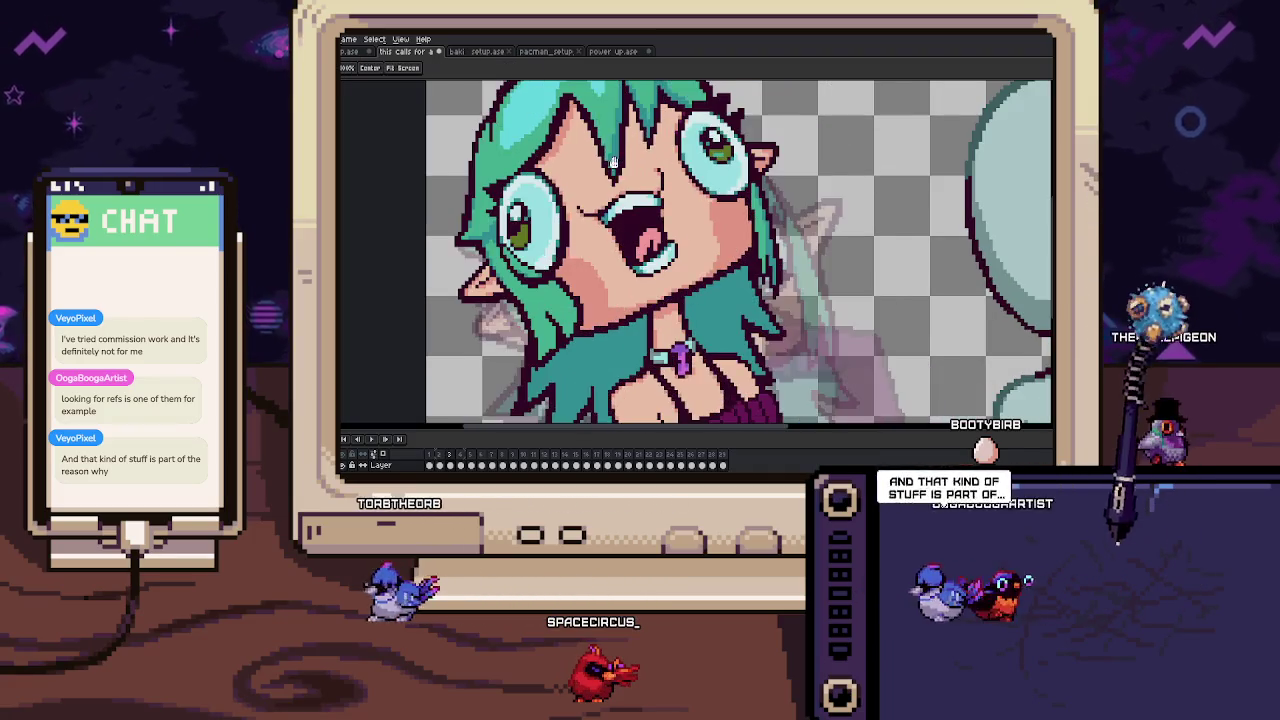
pyautogui.scroll(1, 700, 250)
pyautogui.scroll(1, 700, 250)
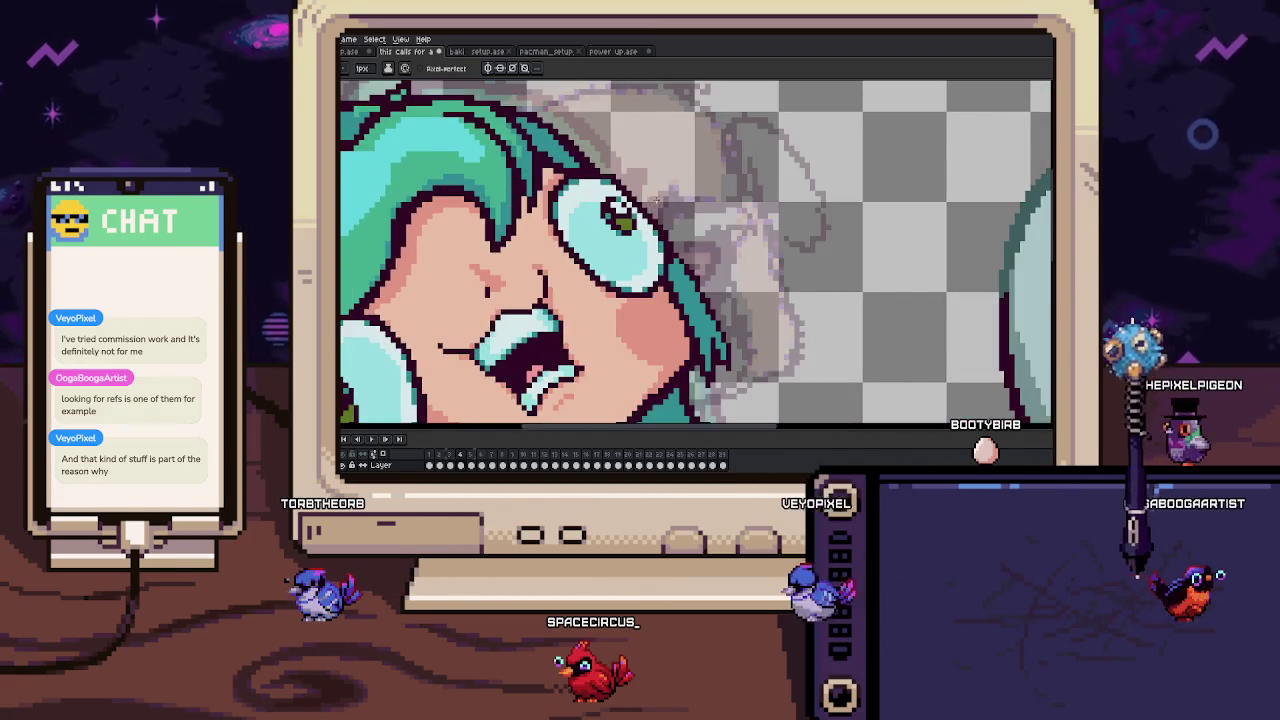
pyautogui.scroll(2, 629, 207)
pyautogui.press('Right')
pyautogui.press('Left')
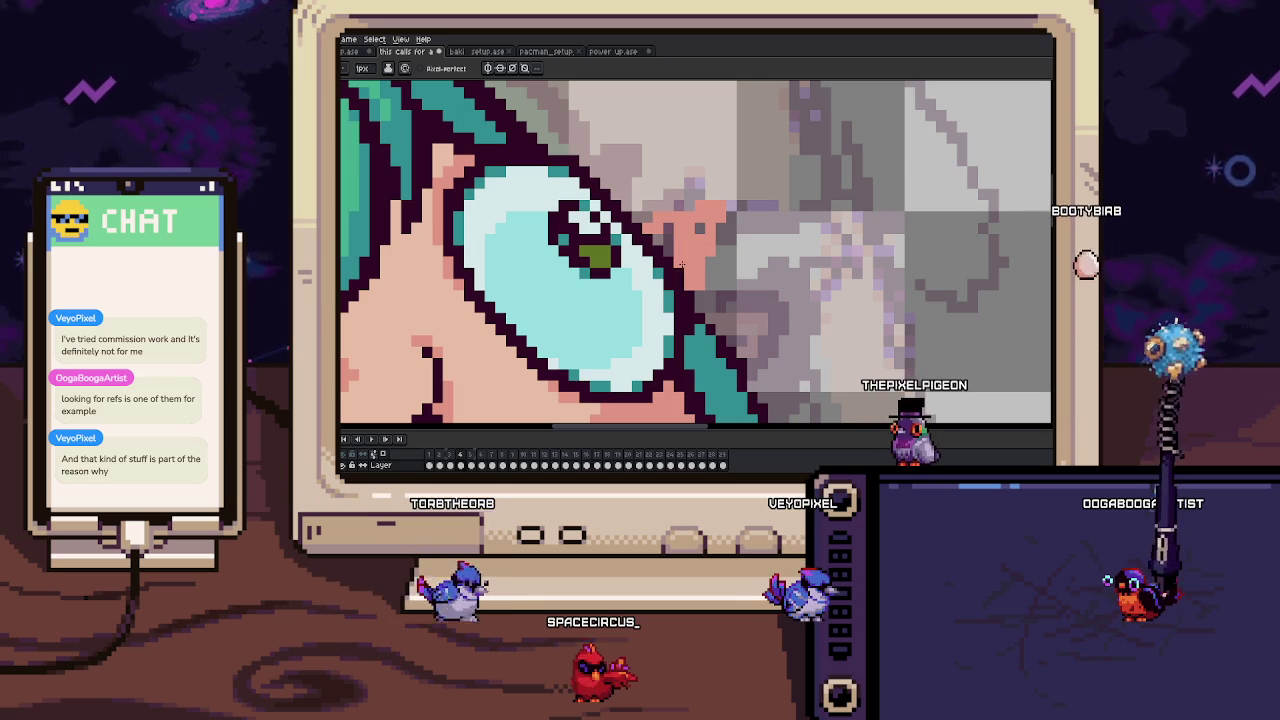
# Redraw the pointed ear tip beside the eye with the Pencil, then zoom out.
pyautogui.press('b')
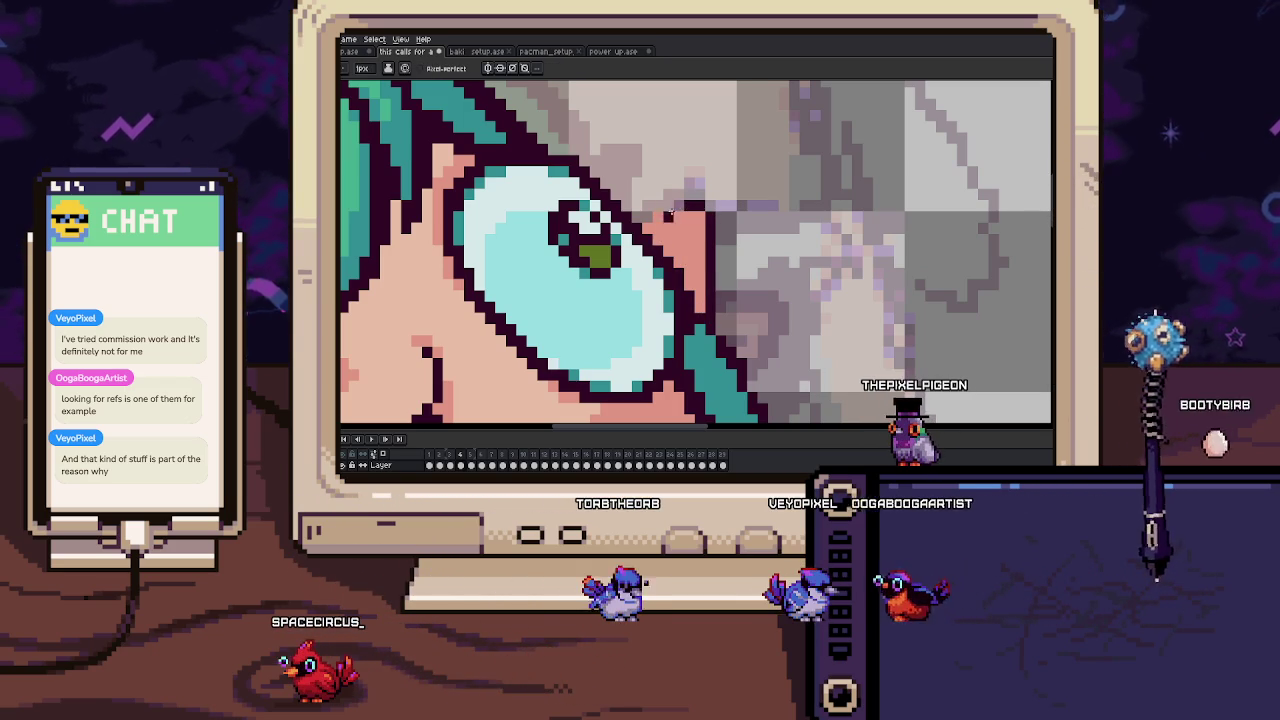
pyautogui.moveTo(672, 210); pyautogui.dragTo(708, 207)
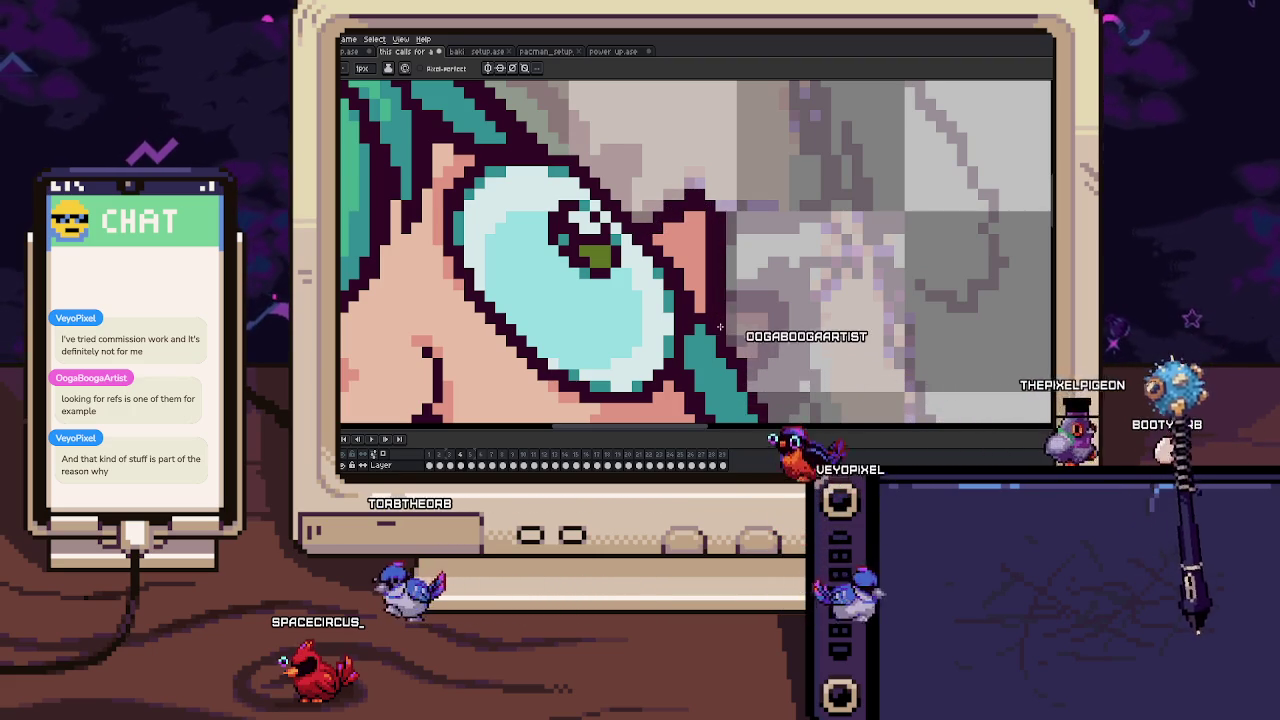
pyautogui.scroll(1, 604, 273)
pyautogui.scroll(-1, 604, 273)
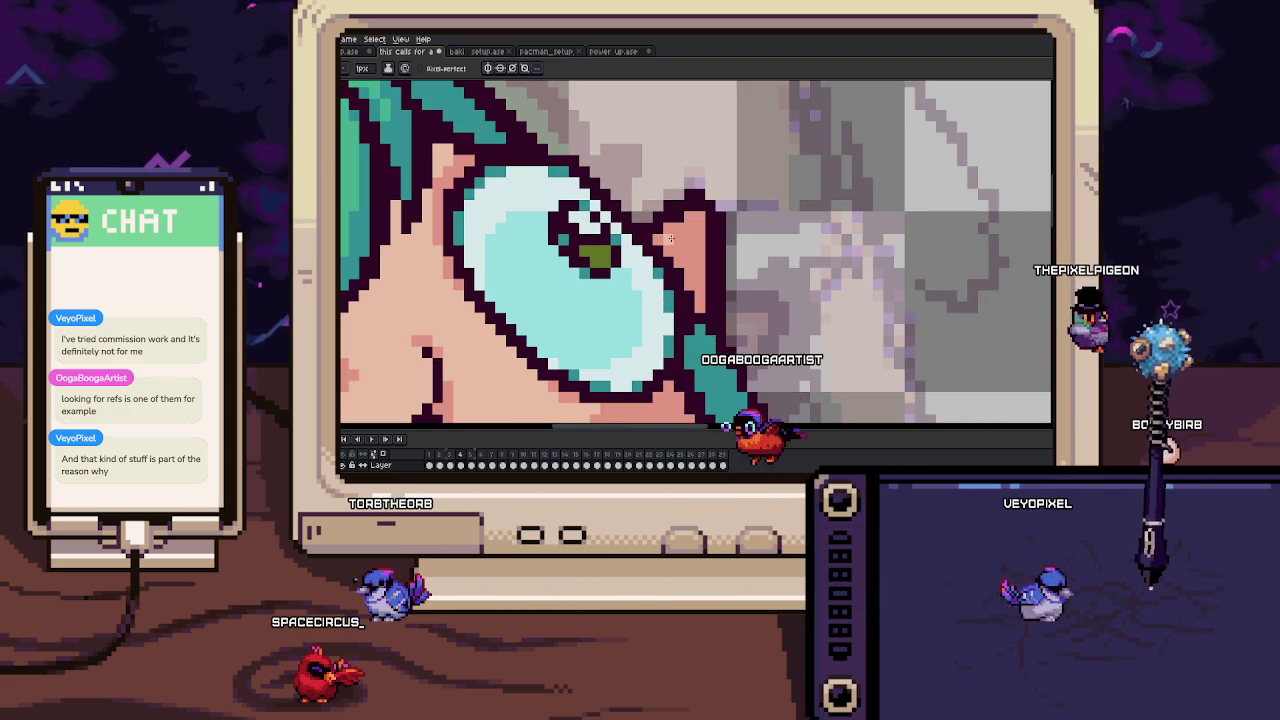
pyautogui.scroll(-2, 694, 219)
pyautogui.scroll(-2, 690, 225)
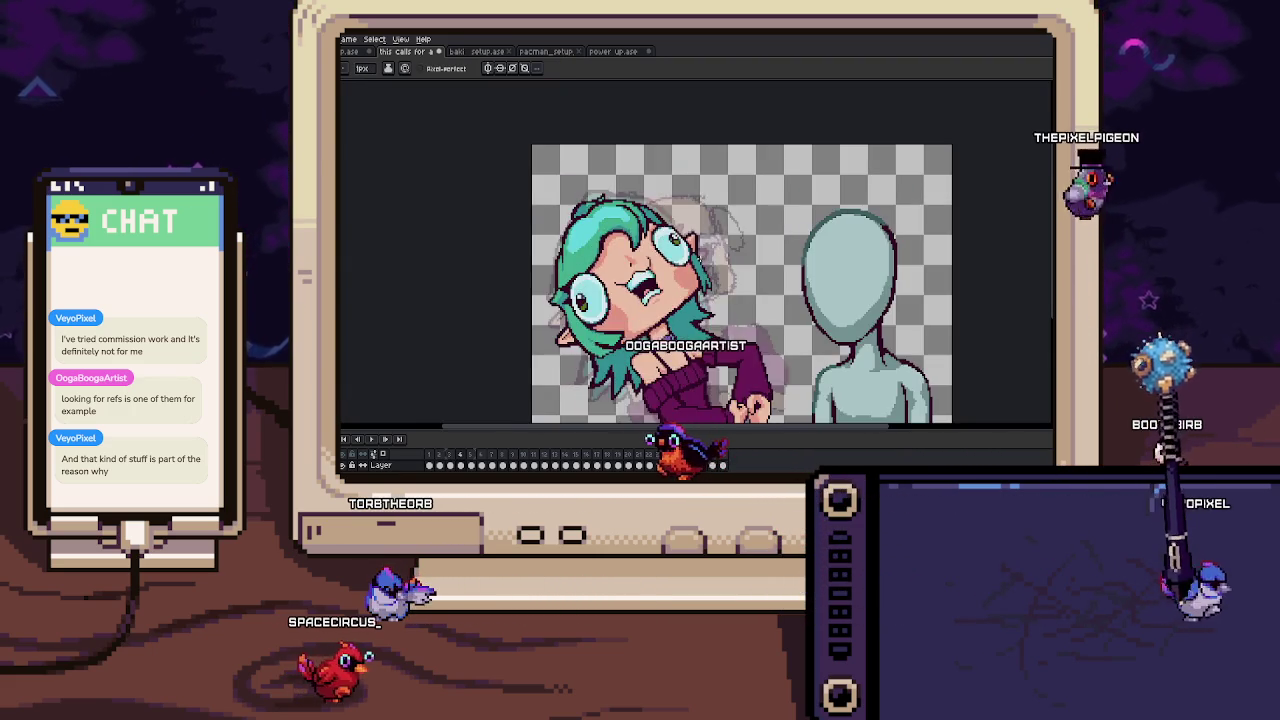
pyautogui.scroll(3, 685, 230)
pyautogui.scroll(1, 678, 236)
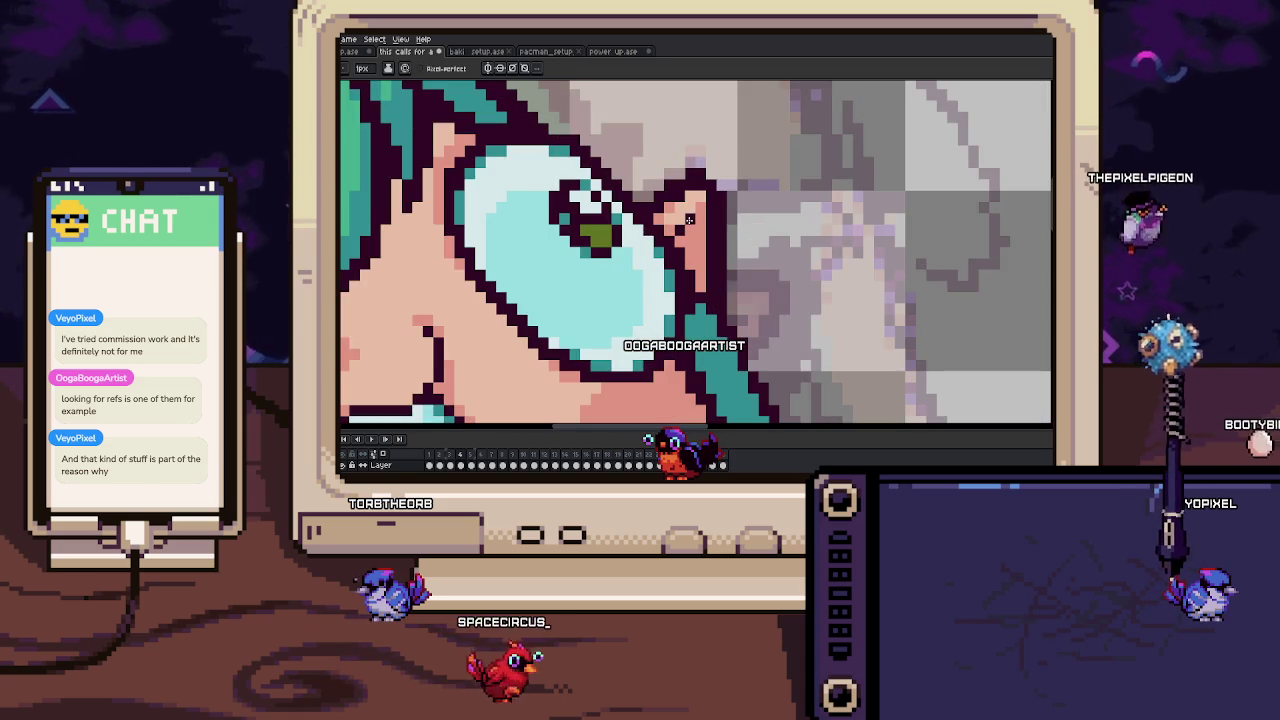
pyautogui.scroll(-2, 689, 219)
pyautogui.scroll(-1, 689, 219)
pyautogui.scroll(2, 706, 210)
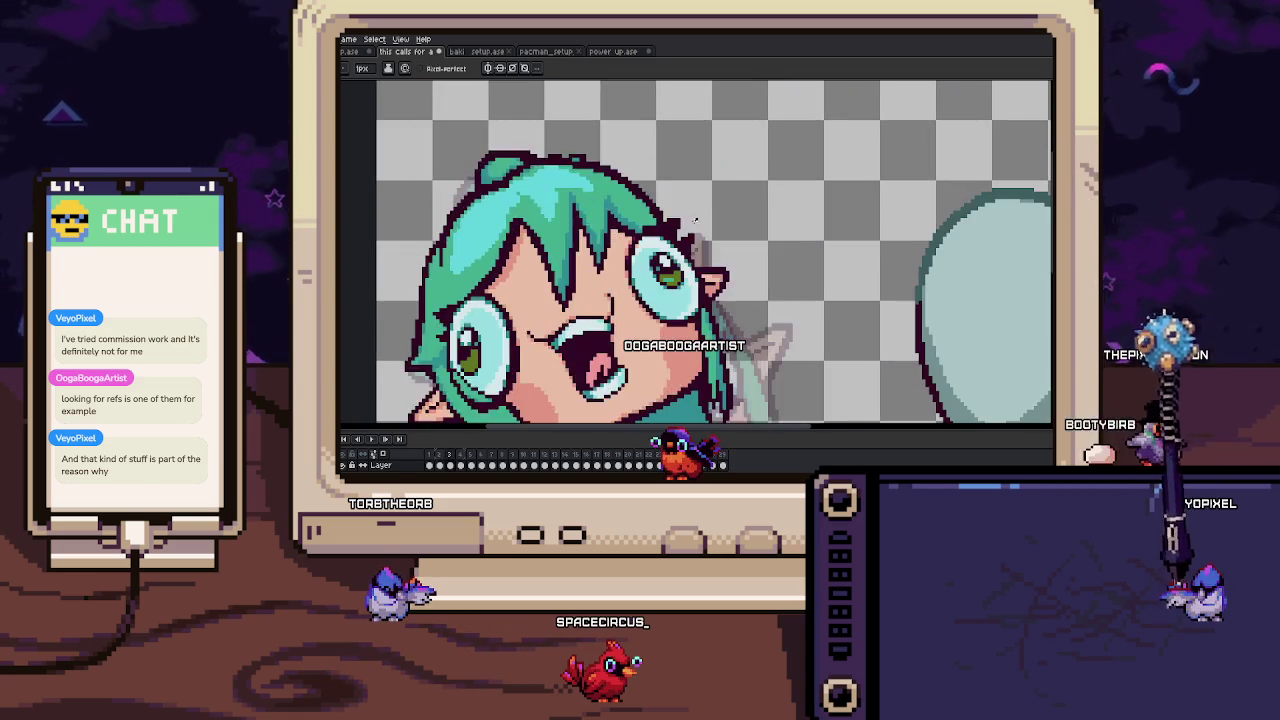
pyautogui.scroll(2, 640, 222)
pyautogui.scroll(1, 624, 227)
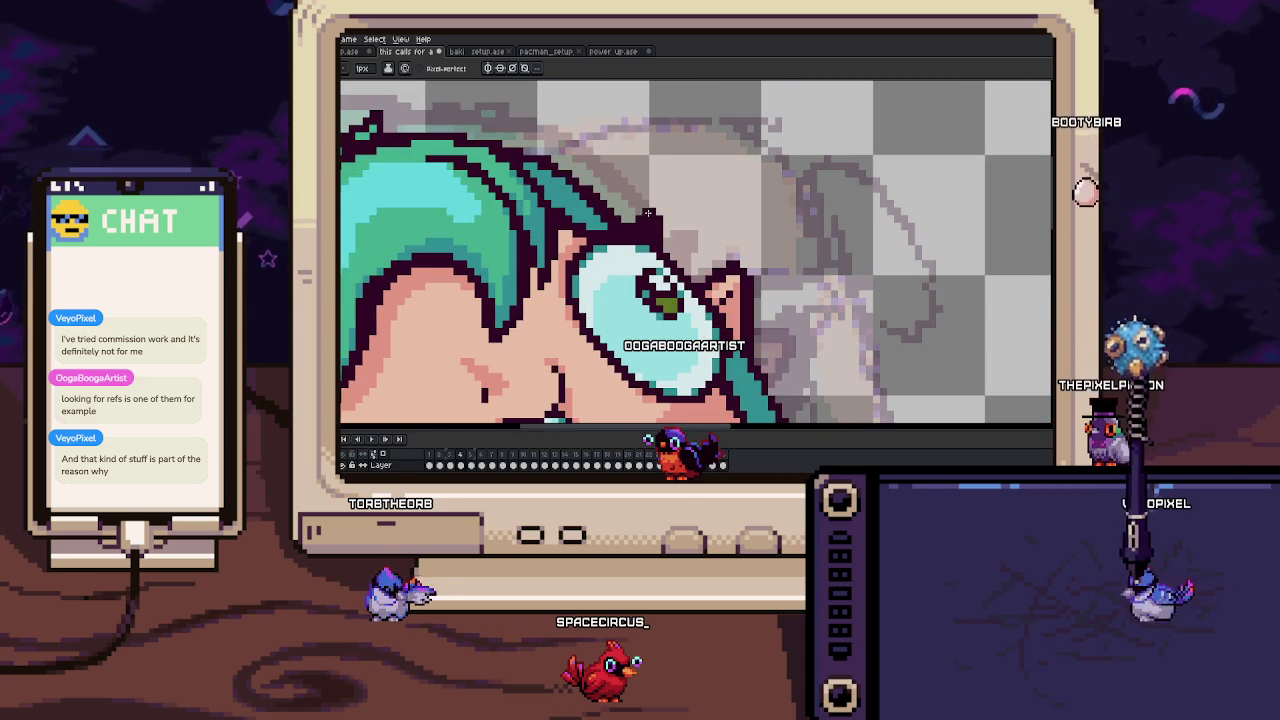
pyautogui.scroll(-3, 663, 247)
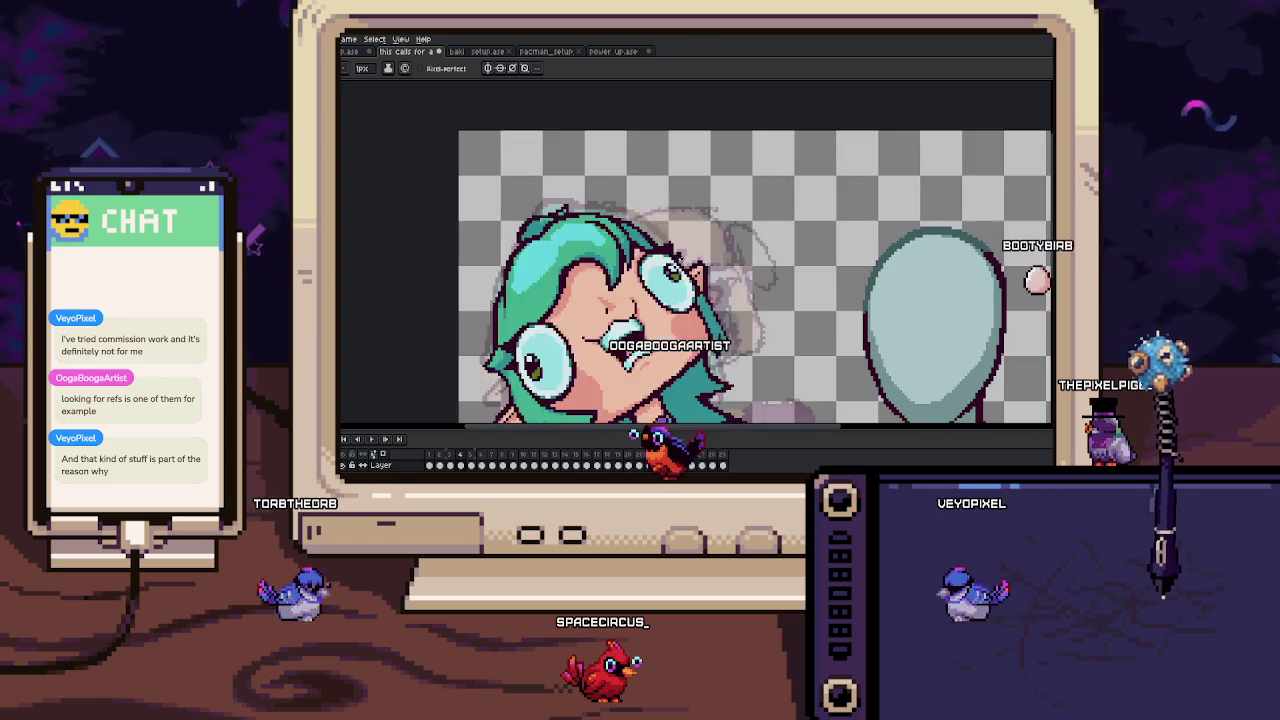
pyautogui.scroll(1, 663, 247)
pyautogui.scroll(-1, 603, 334)
pyautogui.scroll(-2, 603, 334)
pyautogui.scroll(2, 603, 334)
pyautogui.scroll(2, 606, 300)
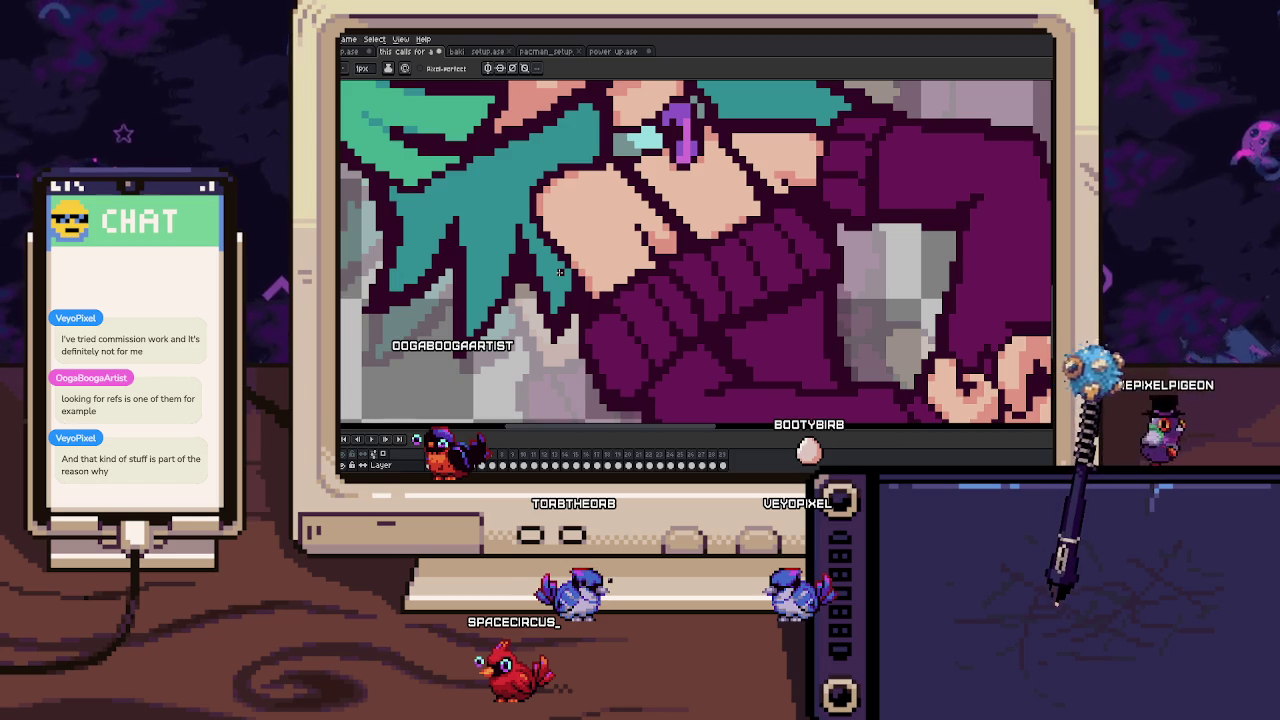
pyautogui.scroll(-1, 560, 271)
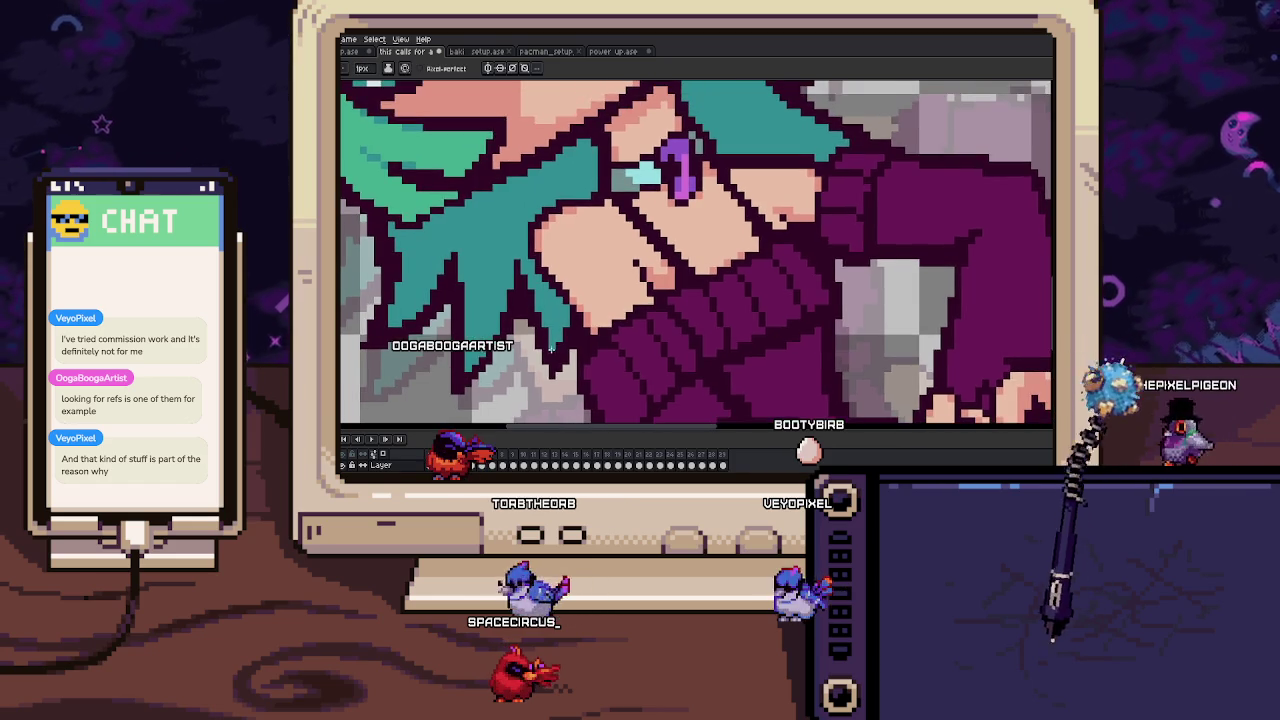
pyautogui.scroll(-1, 560, 271)
pyautogui.scroll(-1, 560, 271)
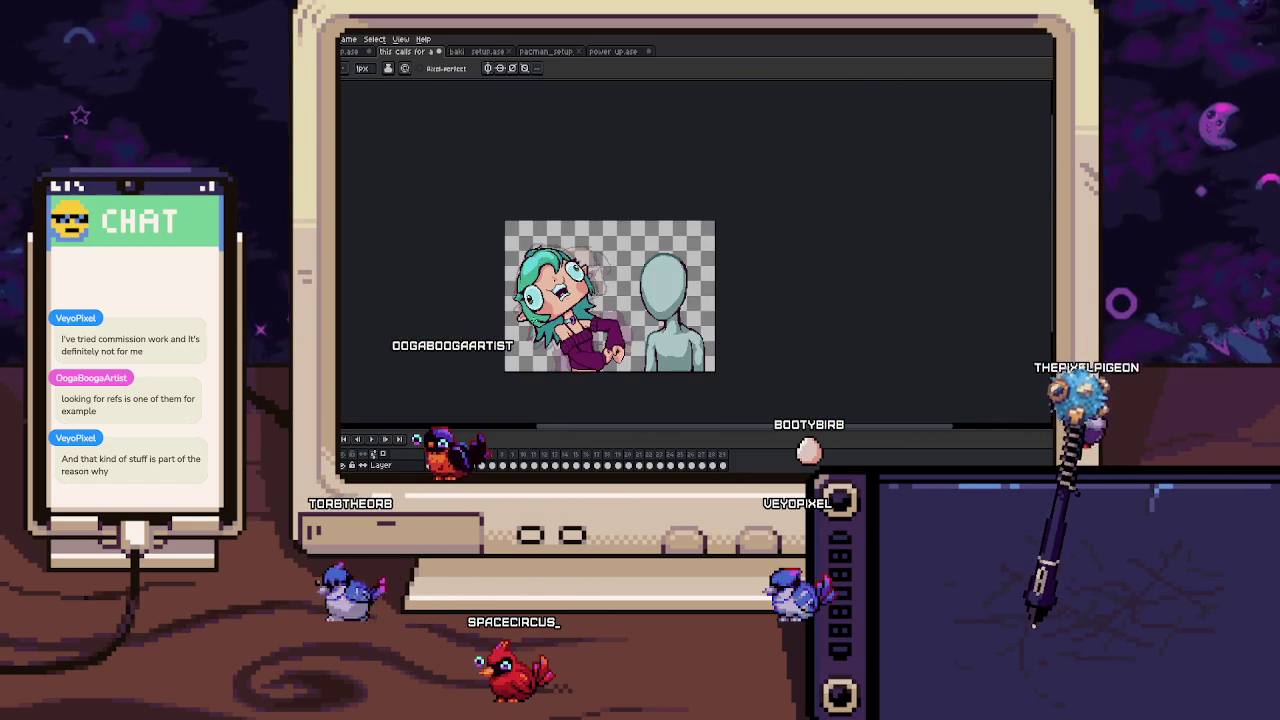
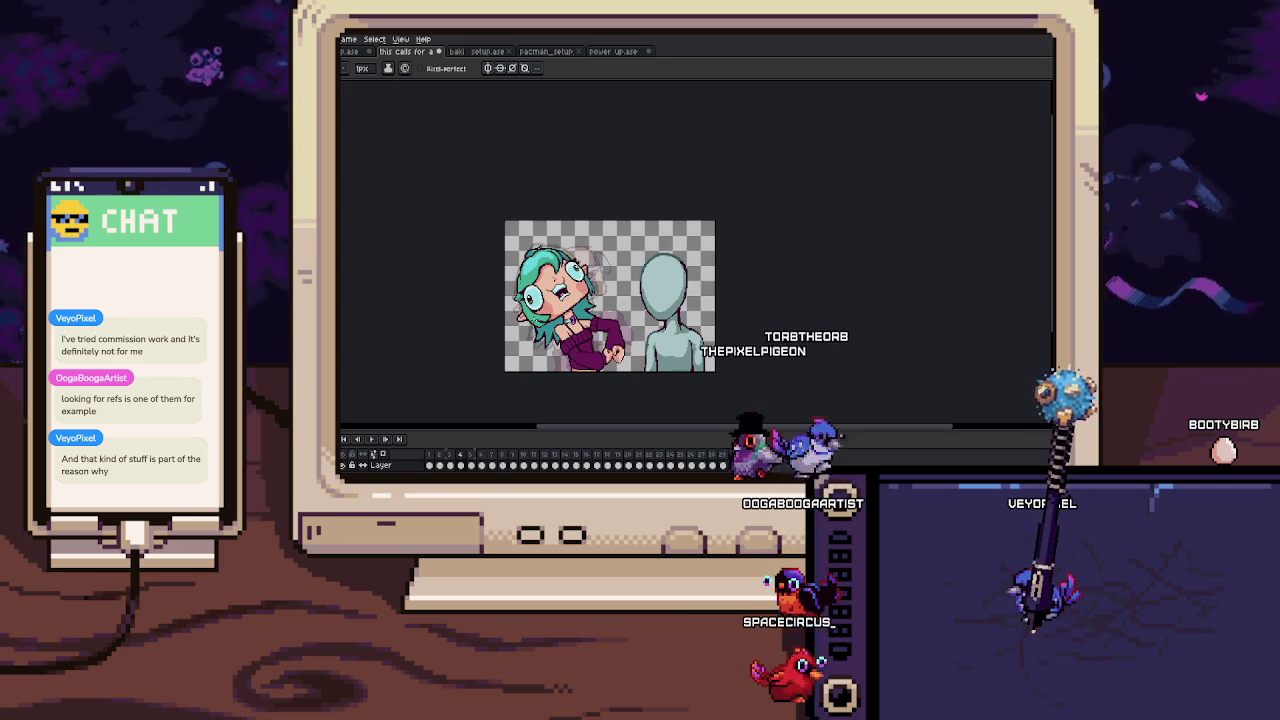
# Flip back and forth between the sketch frame and the coloured frame to compare them.
pyautogui.press('Right')
pyautogui.press('Left')
pyautogui.press('Right')
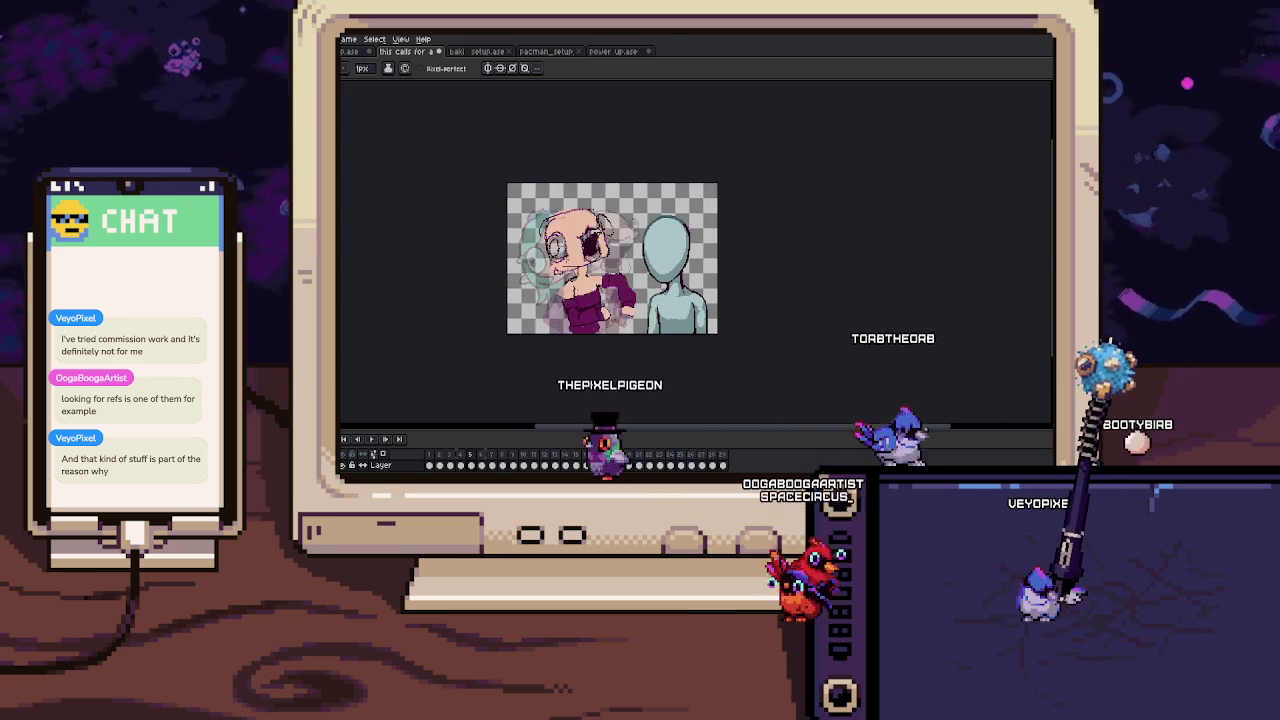
pyautogui.scroll(3, 514, 272)
pyautogui.press('Left')
pyautogui.press('Right')
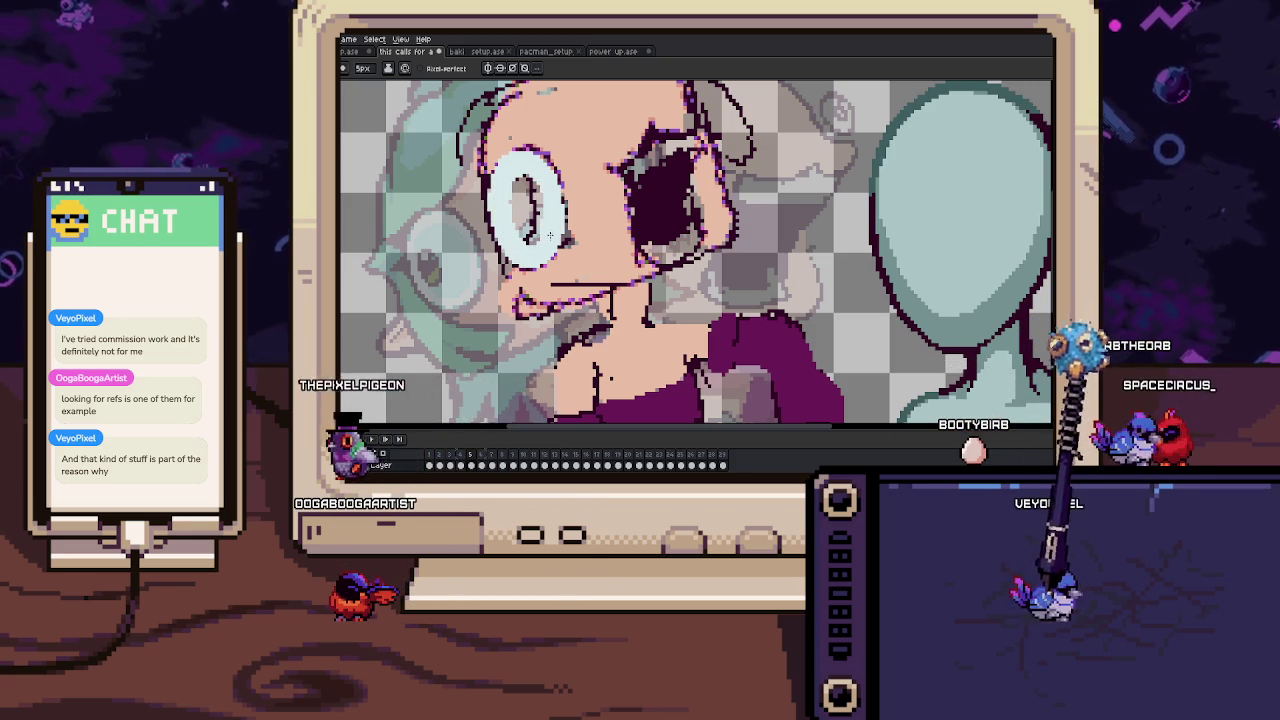
pyautogui.press('Left')
pyautogui.press('Right')
pyautogui.press('Left')
pyautogui.press('Right')
pyautogui.press('alt')
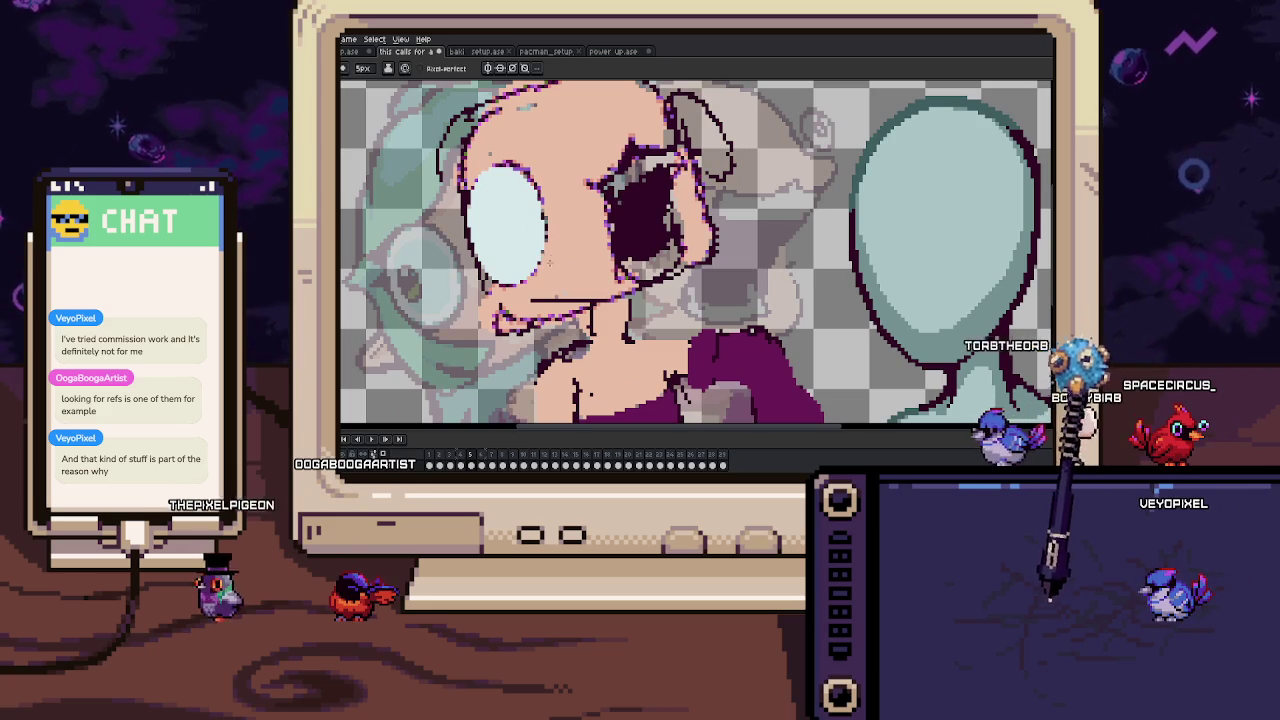
# Zoom in on the face and select a rectangle around the open mouth.
pyautogui.scroll(1, 549, 258)
pyautogui.scroll(1, 558, 241)
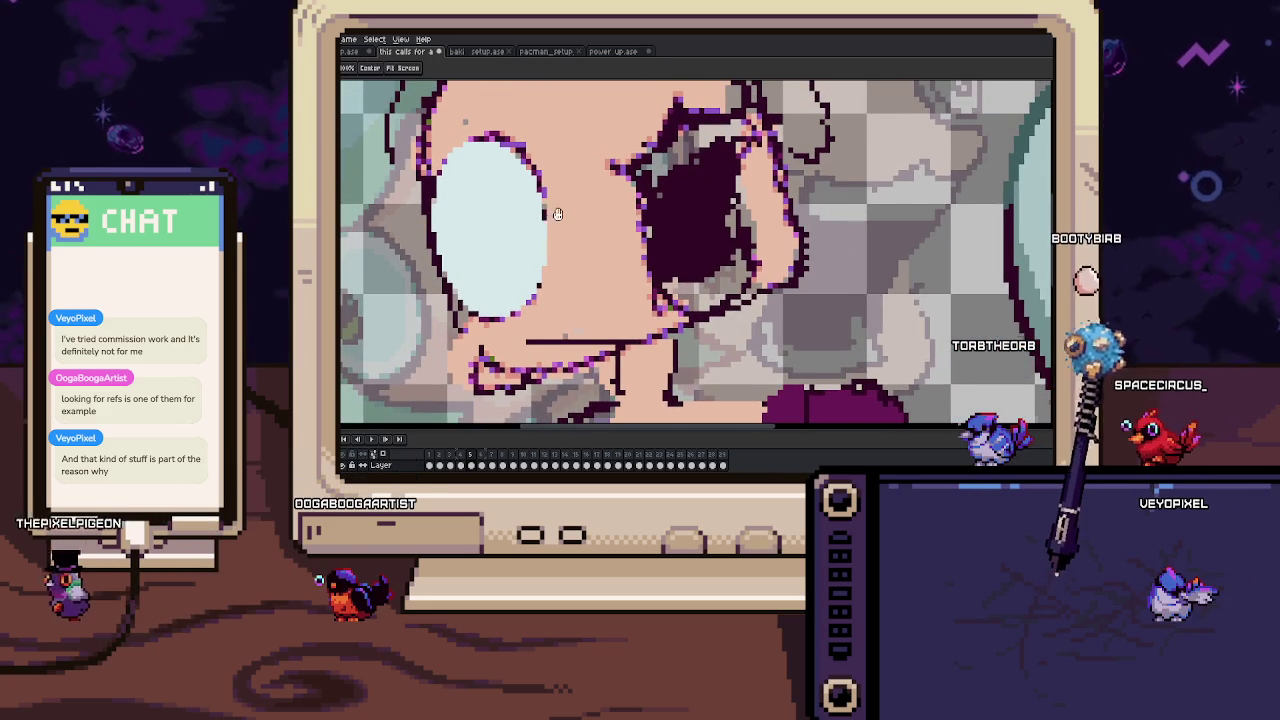
pyautogui.moveTo(558, 209); pyautogui.dragTo(557, 220)
pyautogui.scroll(-1, 554, 200)
pyautogui.scroll(1, 544, 201)
pyautogui.scroll(-1, 499, 180)
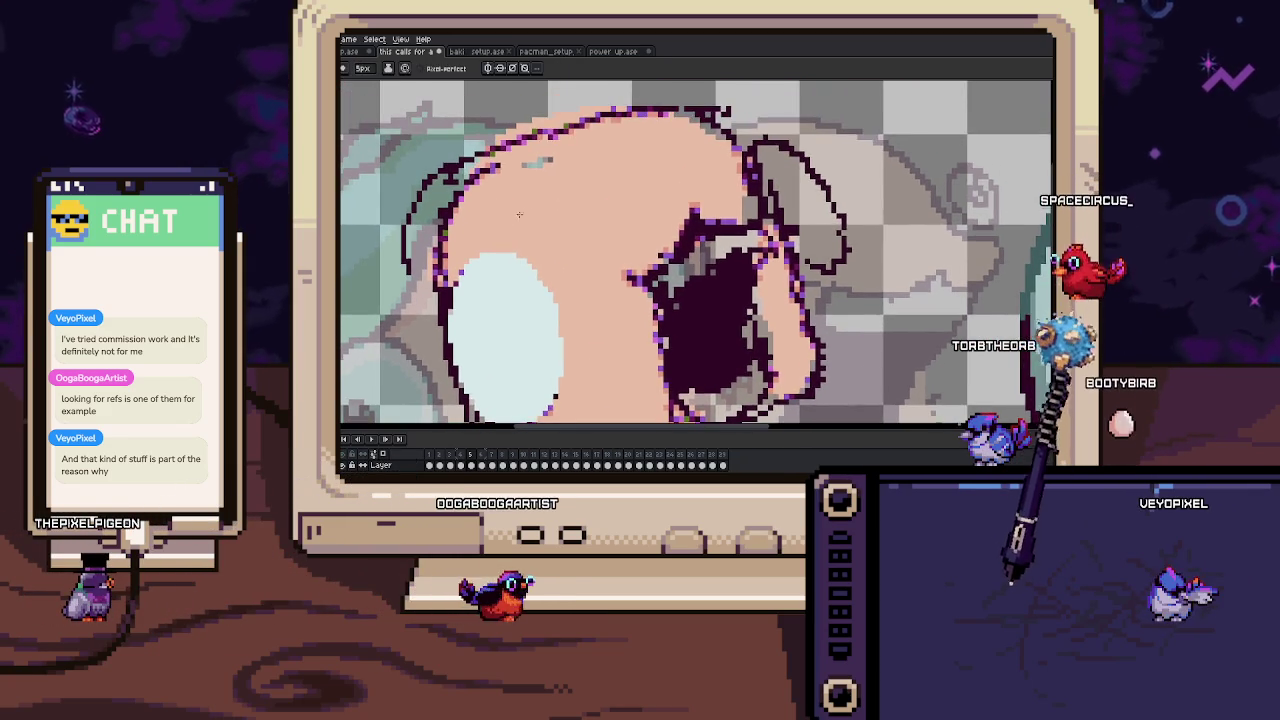
pyautogui.scroll(-2, 499, 180)
pyautogui.scroll(2, 537, 172)
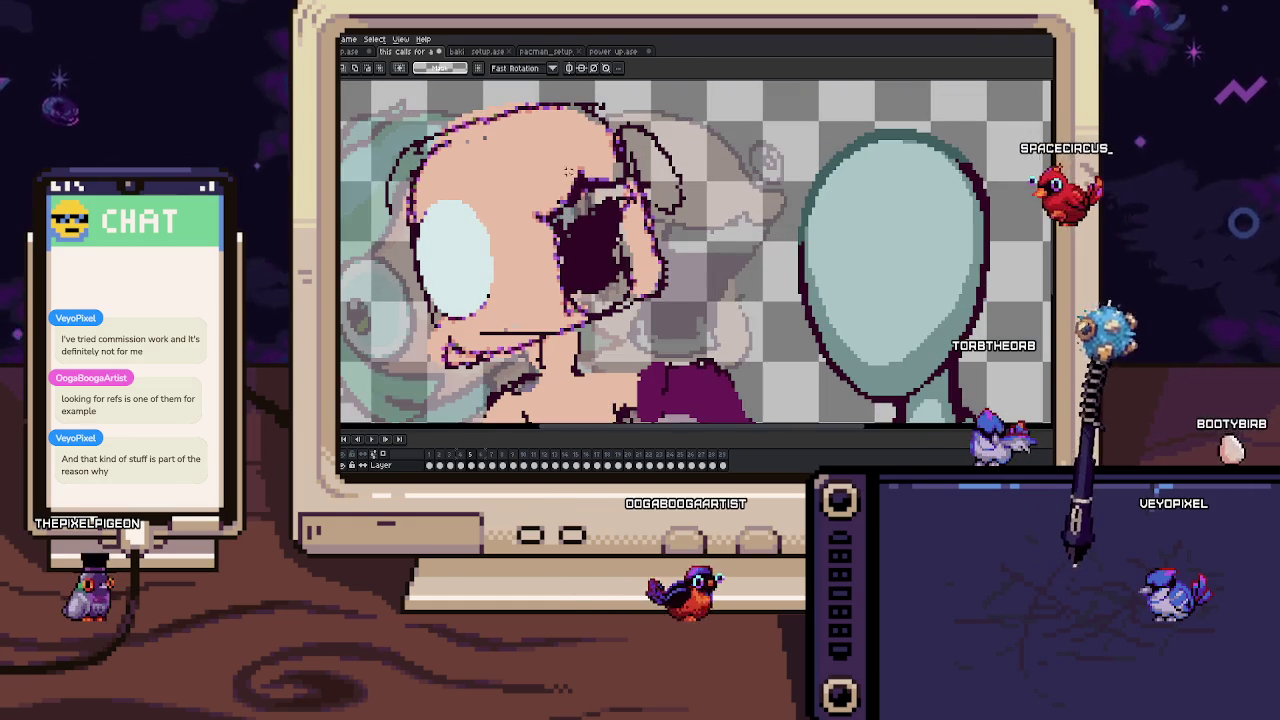
pyautogui.moveTo(603, 231); pyautogui.dragTo(631, 254)
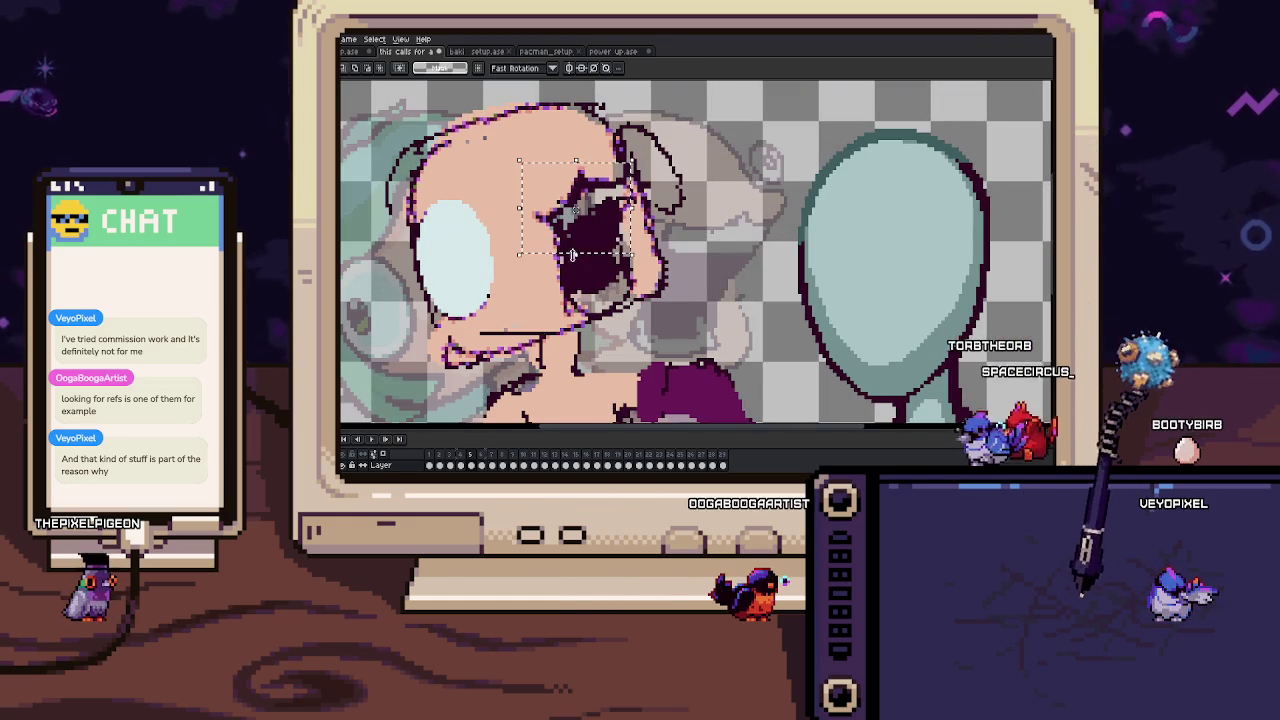
# Repaint the purple mouth-outline pixels solid dark with a 1px pencil.
pyautogui.press('b')
pyautogui.scroll(3, 590, 220)
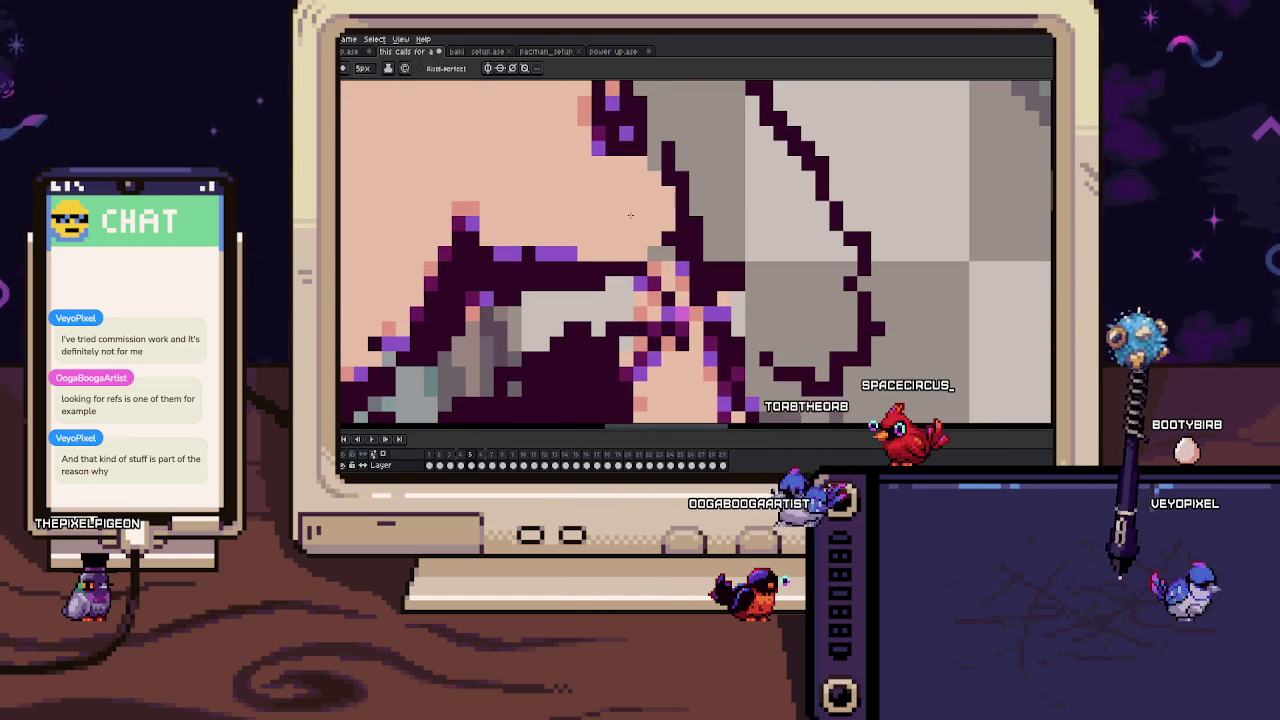
pyautogui.press('-')
pyautogui.press('-')
pyautogui.press('-')
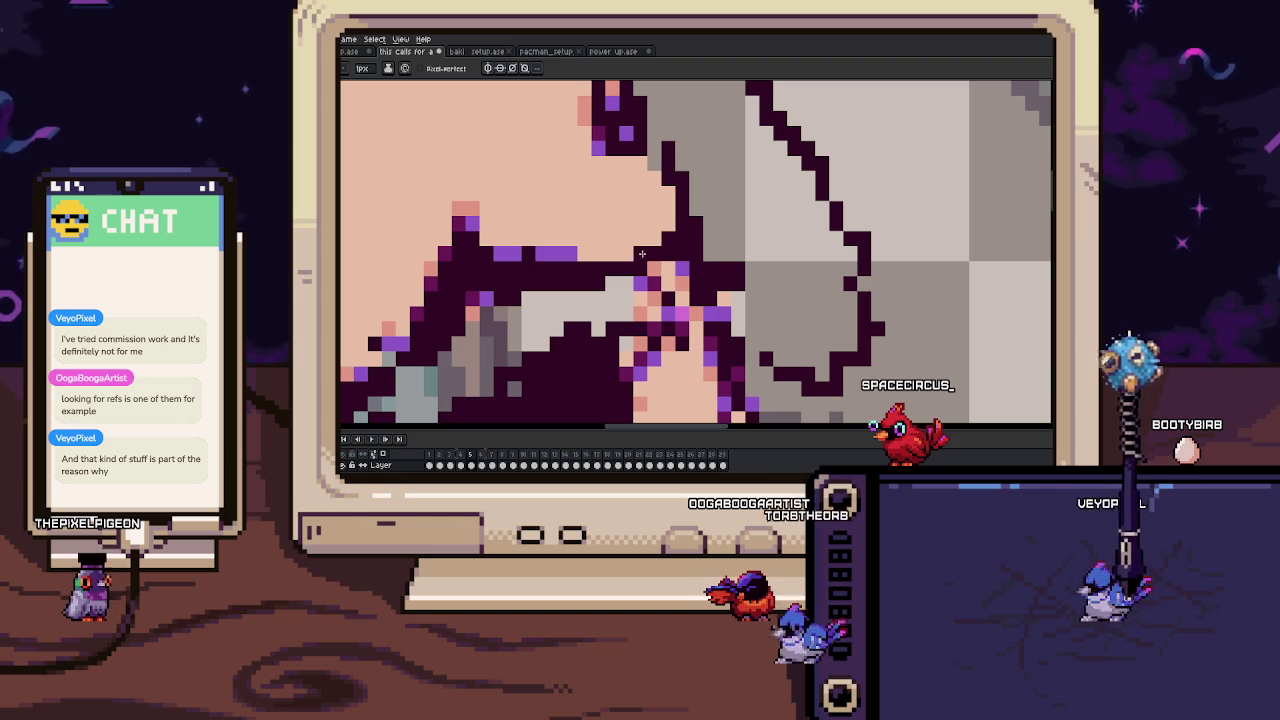
pyautogui.moveTo(641, 253); pyautogui.dragTo(460, 222)
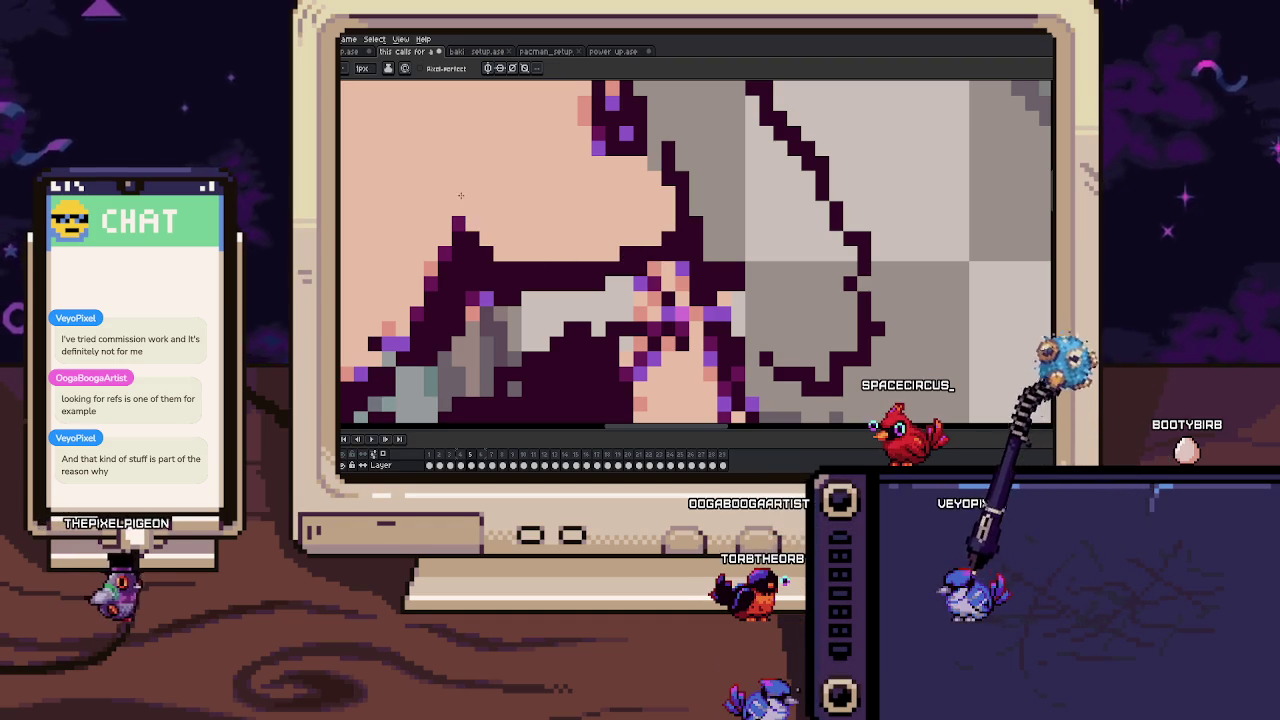
pyautogui.scroll(-2, 463, 200)
pyautogui.scroll(-2, 470, 195)
pyautogui.scroll(2, 550, 175)
pyautogui.scroll(2, 578, 165)
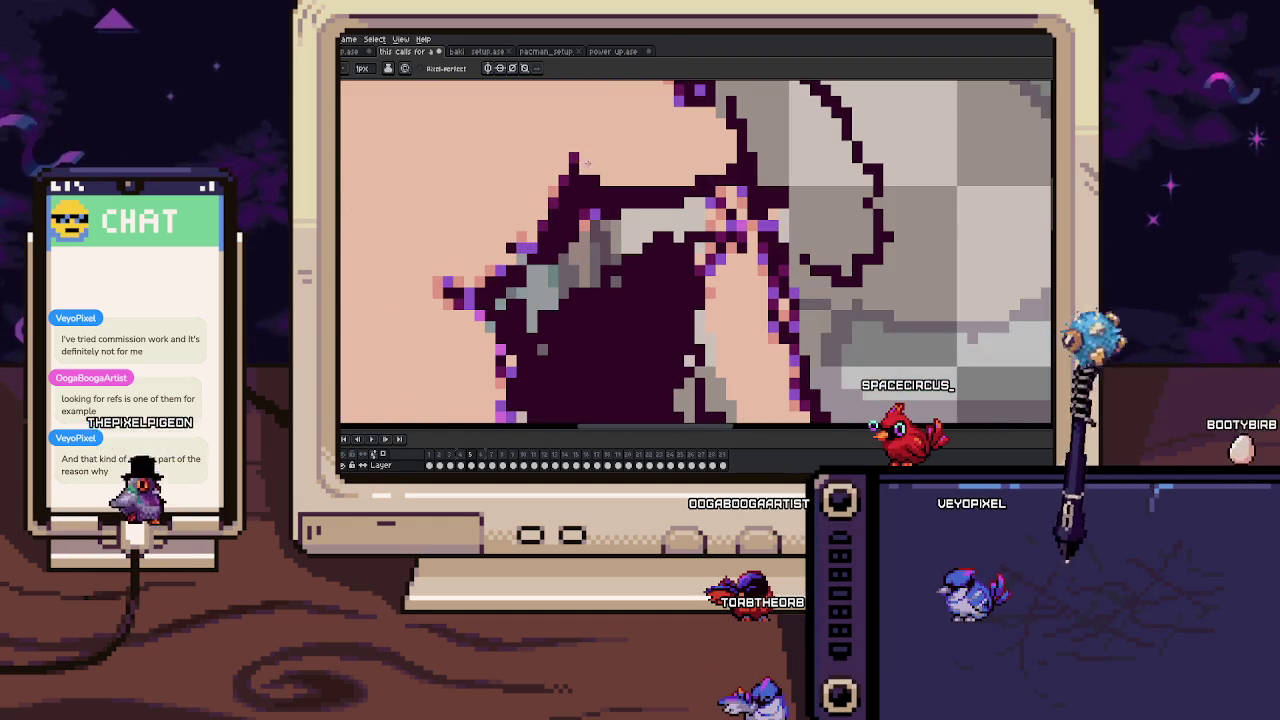
pyautogui.scroll(-2, 450, 300)
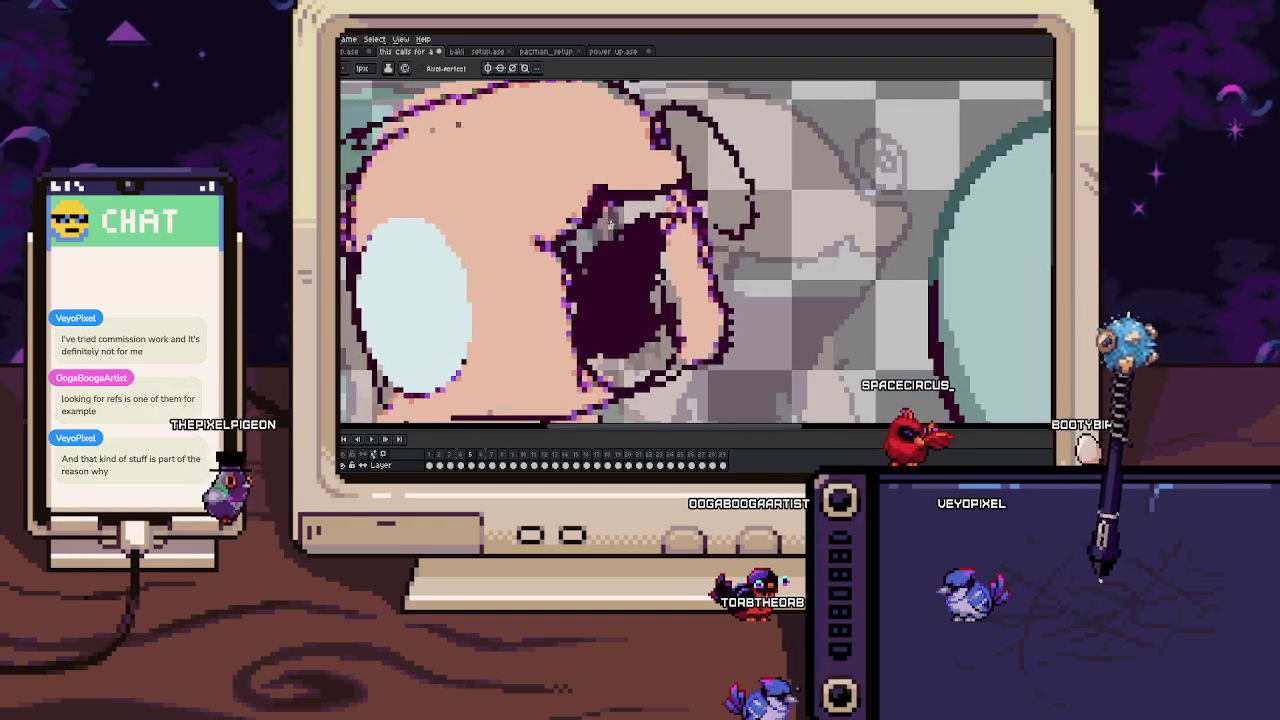
pyautogui.scroll(-1, 440, 310)
# Sample a light blue and paint a teeth band across the top of the mouth.
pyautogui.press('i')
pyautogui.scroll(2, 440, 315)
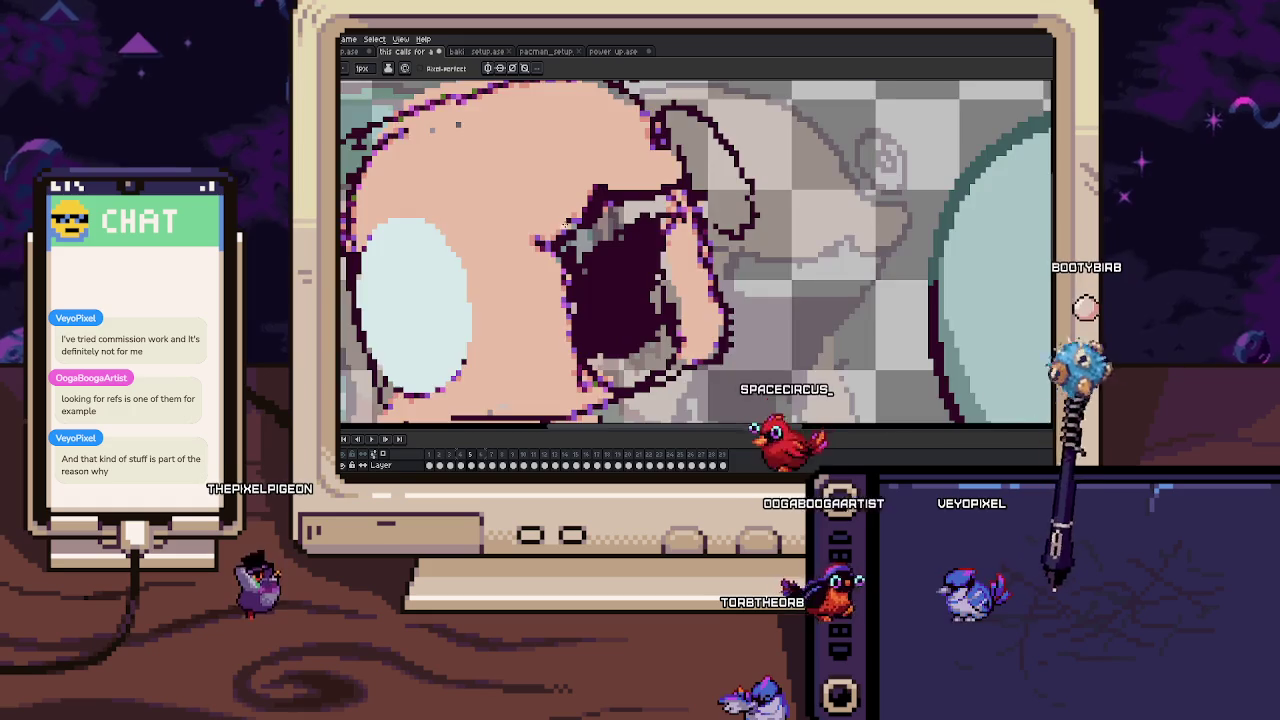
pyautogui.scroll(2, 560, 290)
pyautogui.press('b')
pyautogui.moveTo(567, 288)
pyautogui.mouseDown()
pyautogui.moveTo(708, 208)
pyautogui.moveTo(758, 203)
pyautogui.mouseUp()
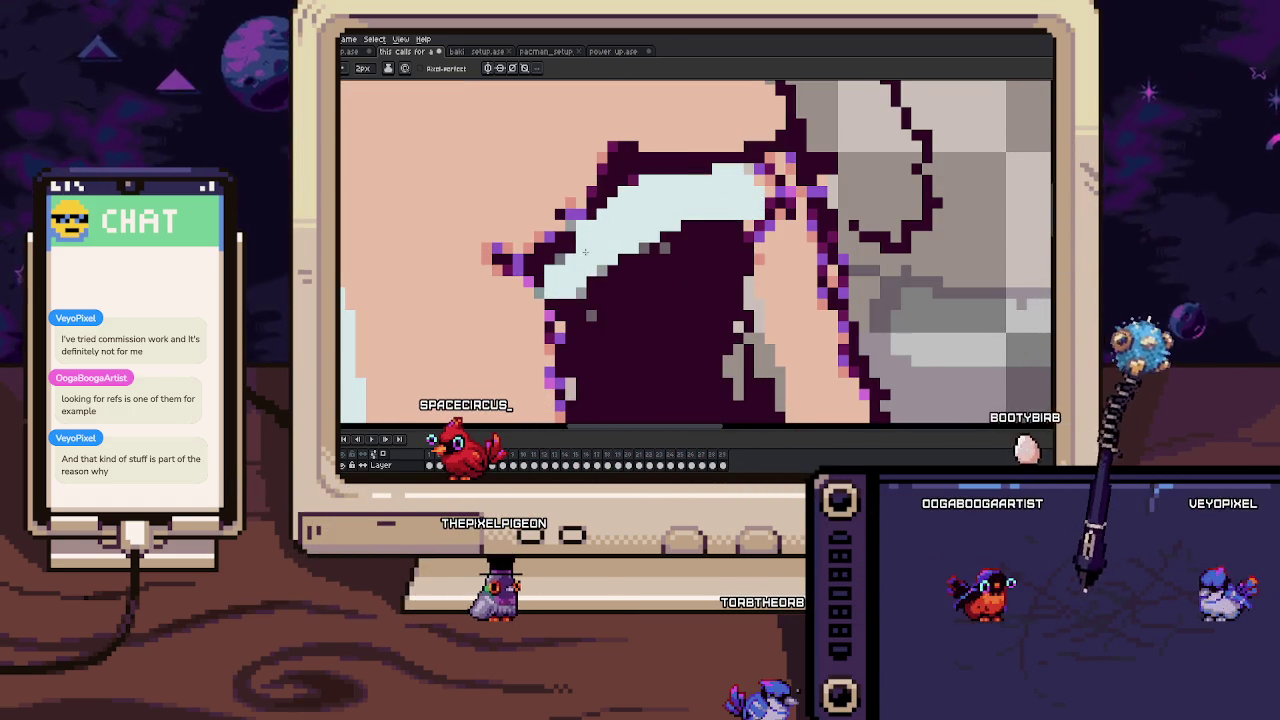
pyautogui.scroll(-3, 566, 275)
pyautogui.press('Return')
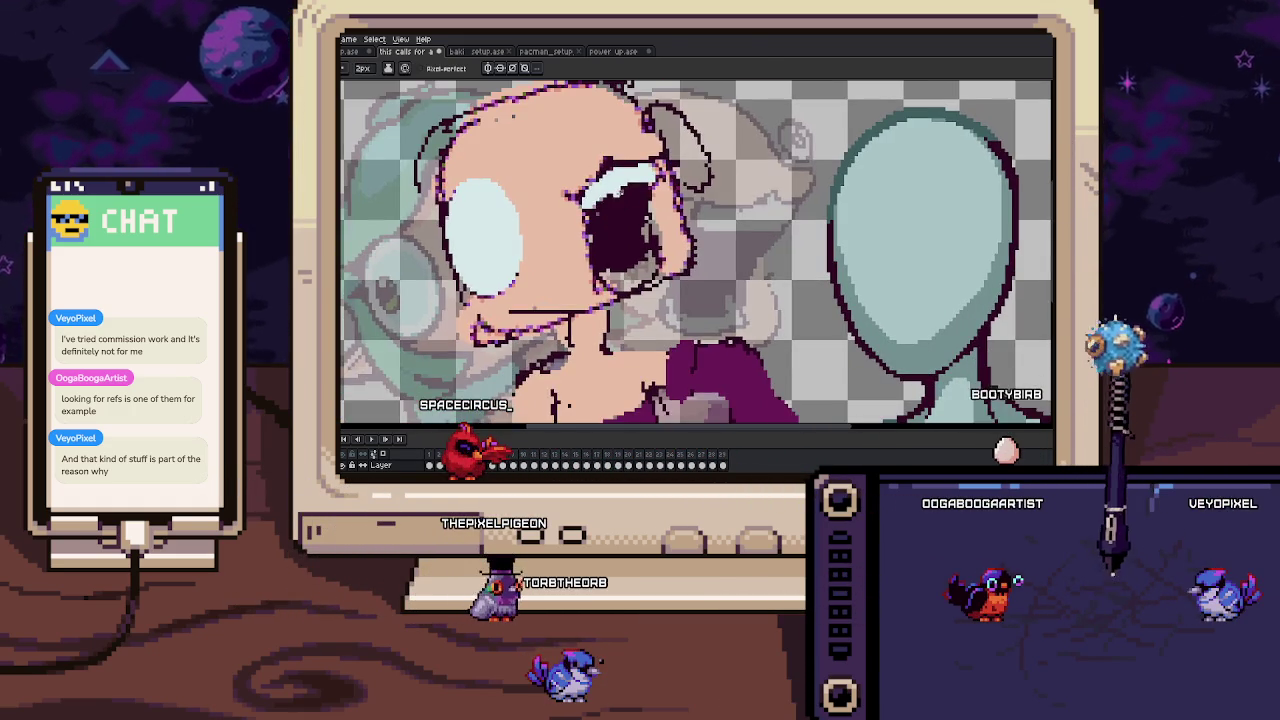
# Sample a colour and compare the sketch frame against the coloured face.
pyautogui.press('Right')
pyautogui.scroll(2, 487, 275)
pyautogui.press('i')
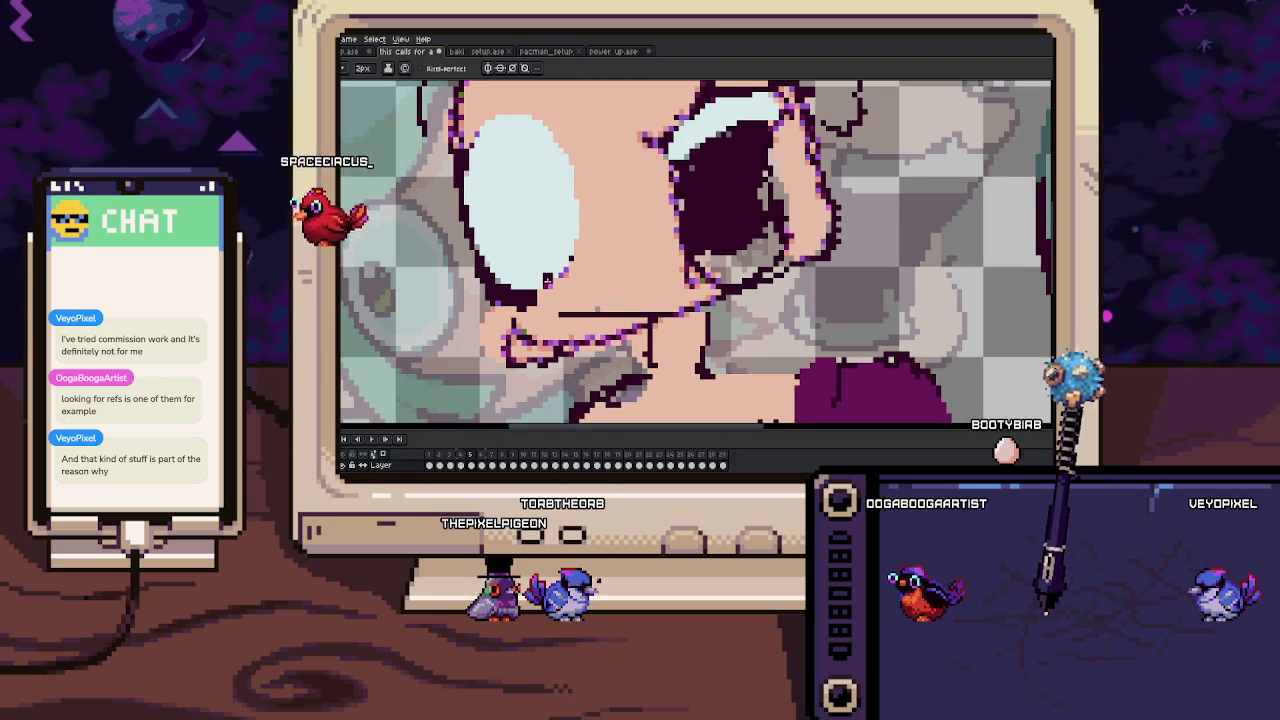
pyautogui.press('Left')
pyautogui.press('Right')
# Zoom in and pan until the upper eye outline is in view.
pyautogui.scroll(2, 554, 290)
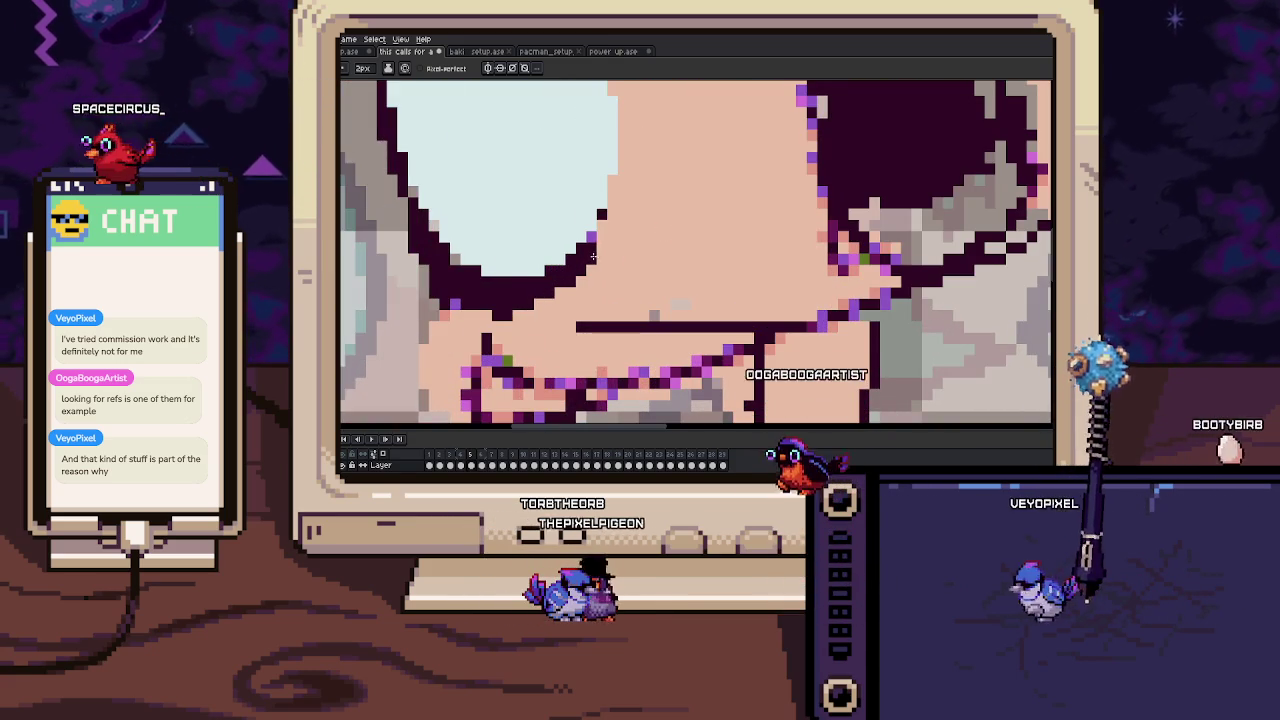
pyautogui.scroll(1, 600, 260)
pyautogui.scroll(1, 605, 255)
pyautogui.scroll(1, 610, 248)
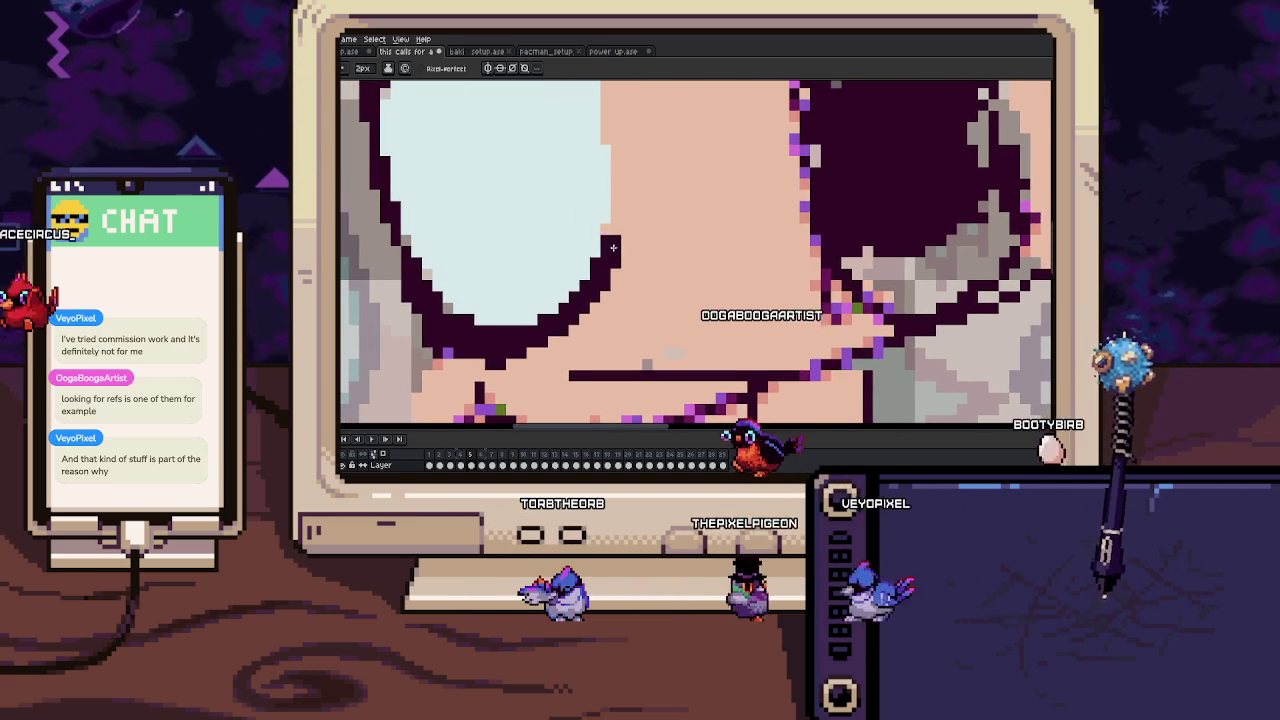
pyautogui.scroll(1, 620, 232)
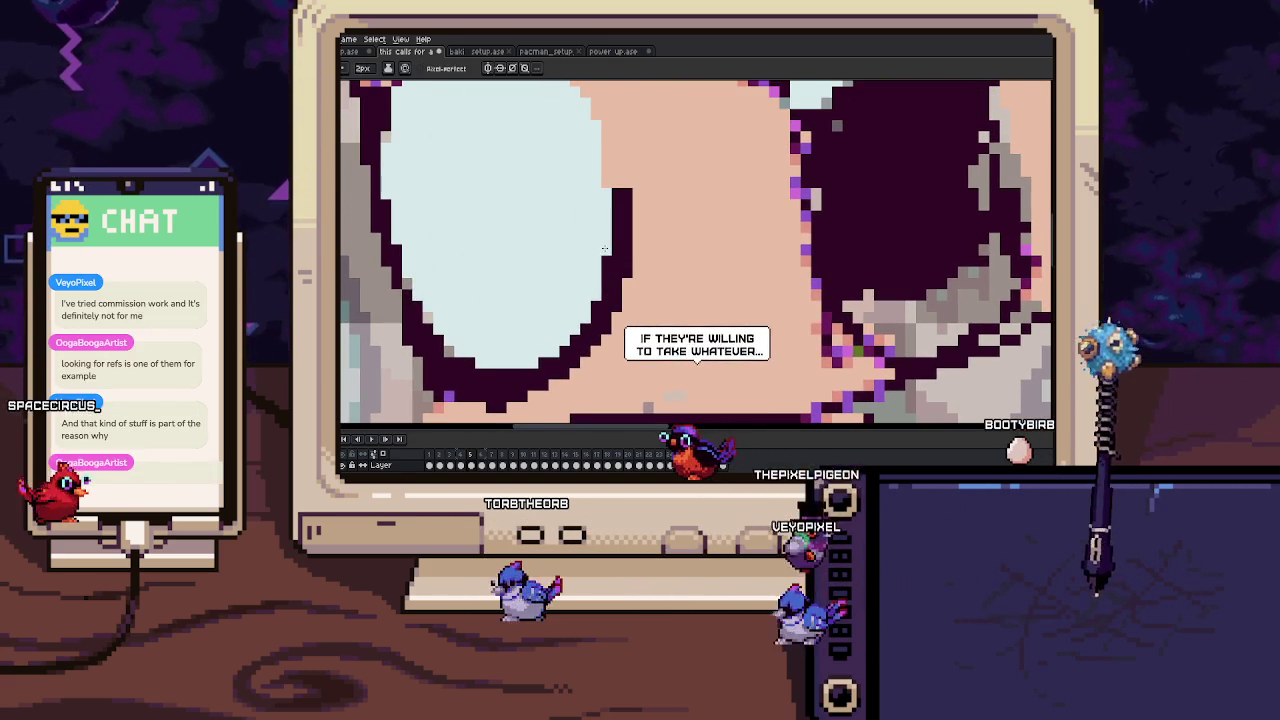
pyautogui.scroll(1, 624, 220)
pyautogui.moveTo(624, 216)
pyautogui.mouseDown()
pyautogui.moveTo(599, 257)
pyautogui.moveTo(609, 312)
pyautogui.mouseUp()
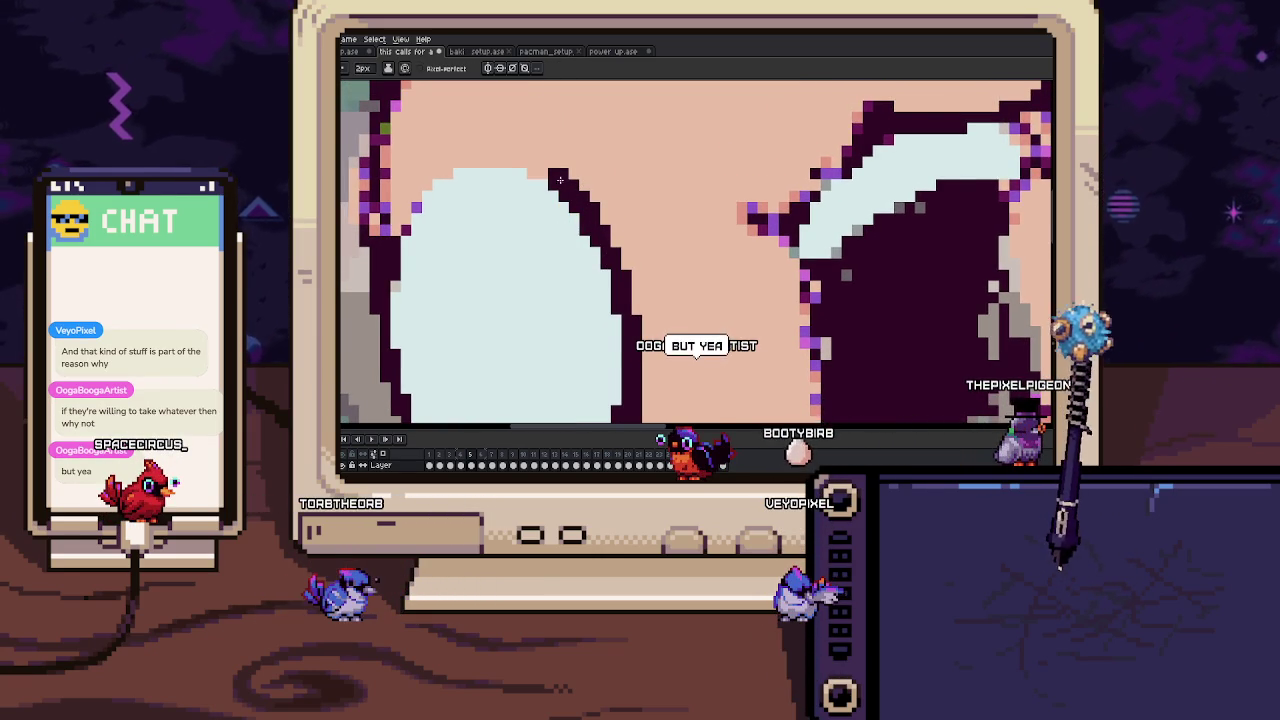
pyautogui.moveTo(543, 170); pyautogui.dragTo(557, 179)
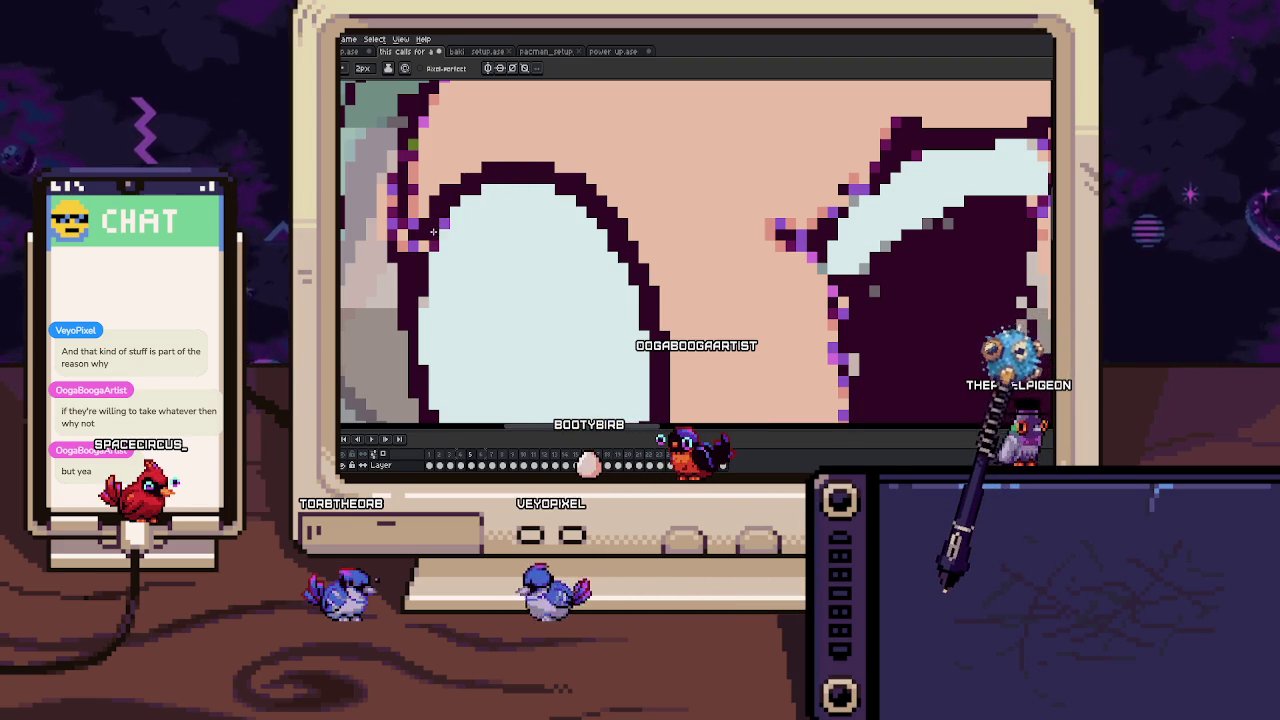
pyautogui.scroll(-3, 440, 255)
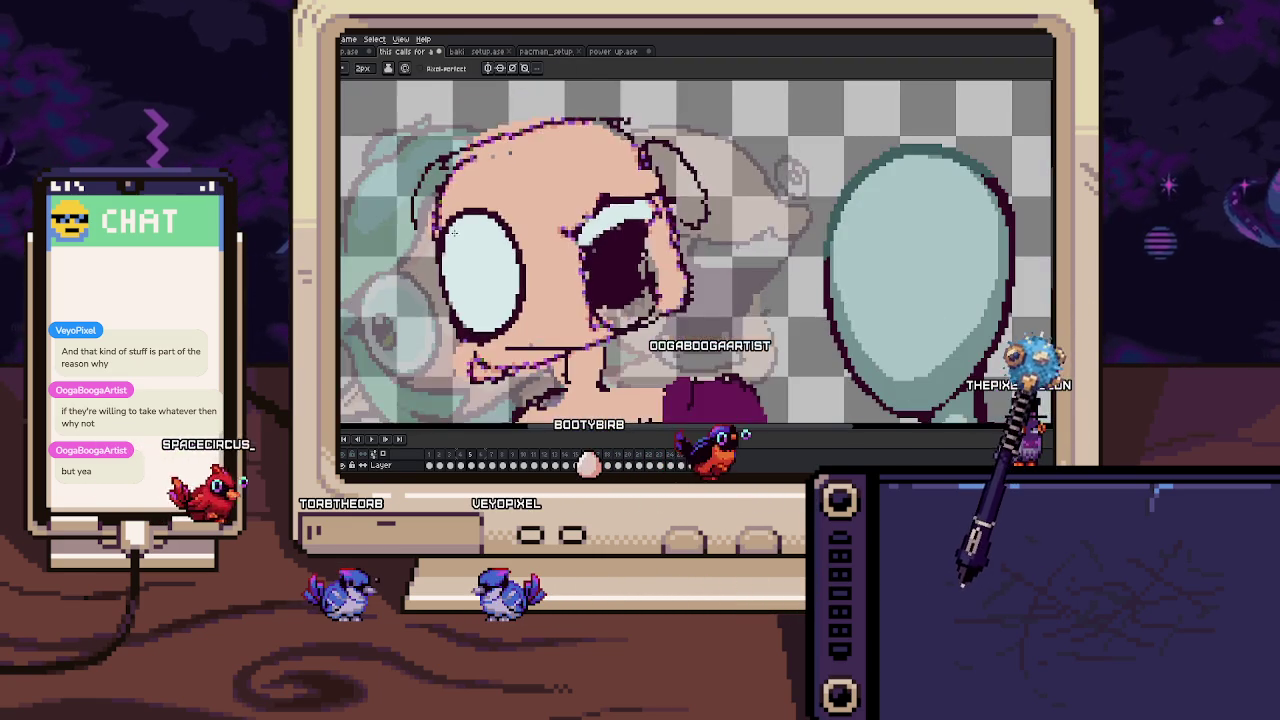
# Zoom and pan the view toward the character's eyes.
pyautogui.scroll(2, 470, 320)
pyautogui.scroll(1, 489, 357)
pyautogui.scroll(2, 560, 330)
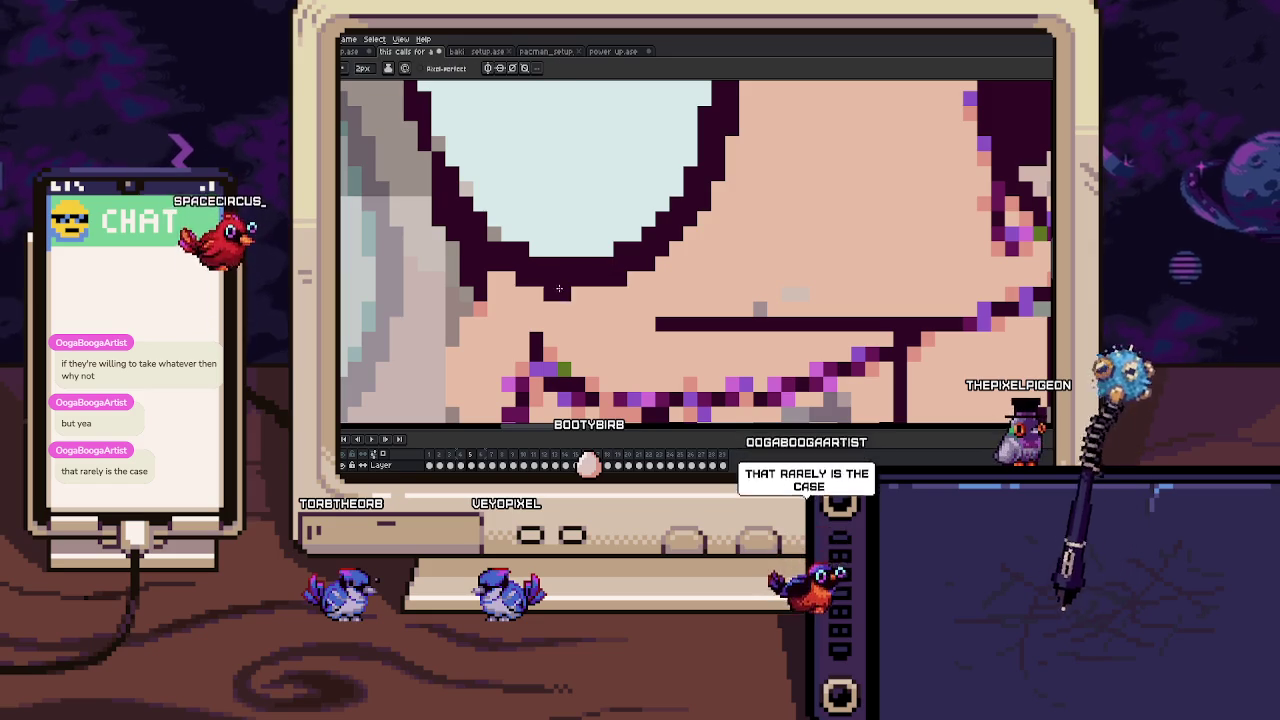
pyautogui.moveTo(487, 241); pyautogui.dragTo(490, 330)
pyautogui.scroll(-2, 488, 320)
pyautogui.scroll(1, 484, 313)
pyautogui.press('Left')
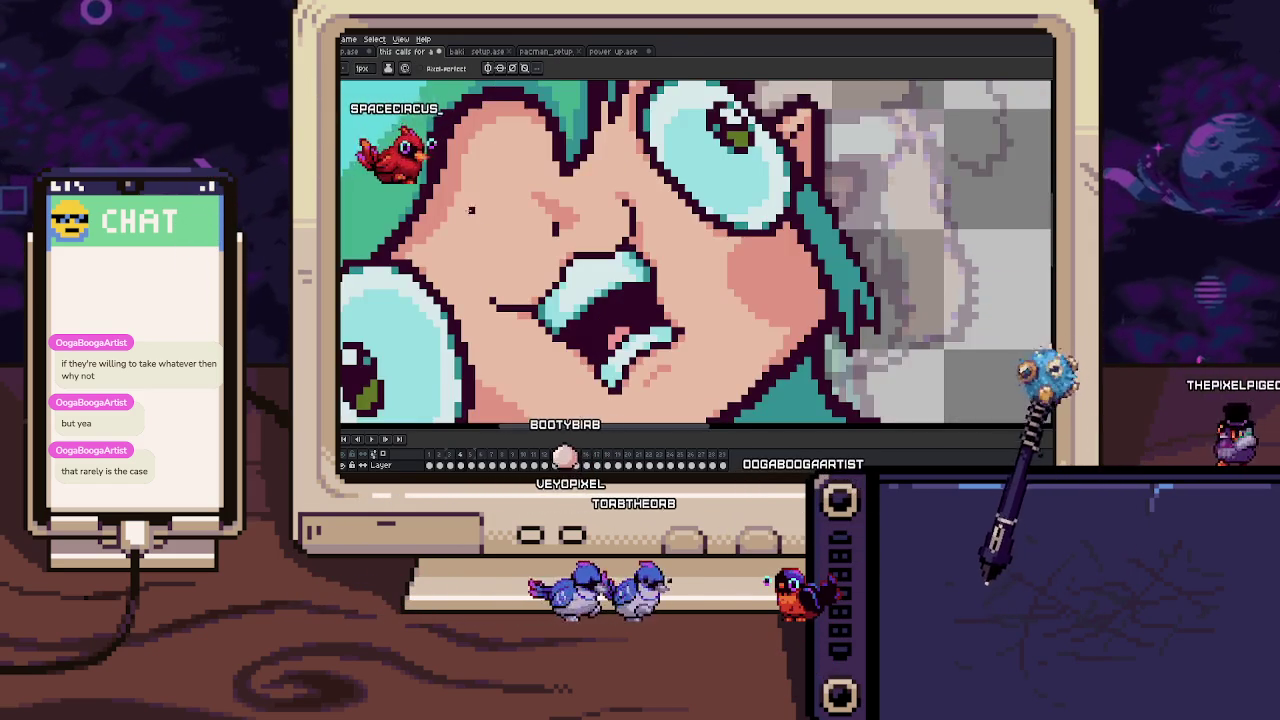
pyautogui.scroll(-2, 484, 313)
pyautogui.press('b')
pyautogui.scroll(1, 535, 200)
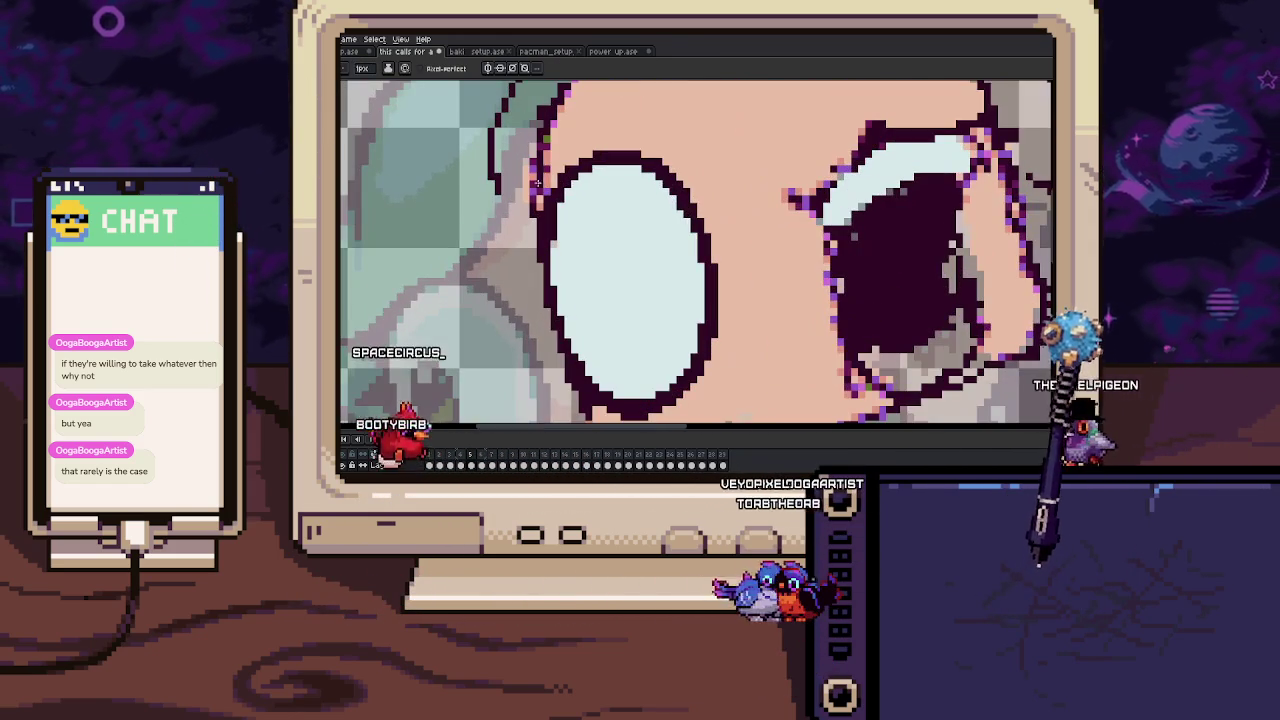
# Flip repeatedly between the lineart frame and the coloured frame to compare.
pyautogui.press('Left')
pyautogui.press('Right')
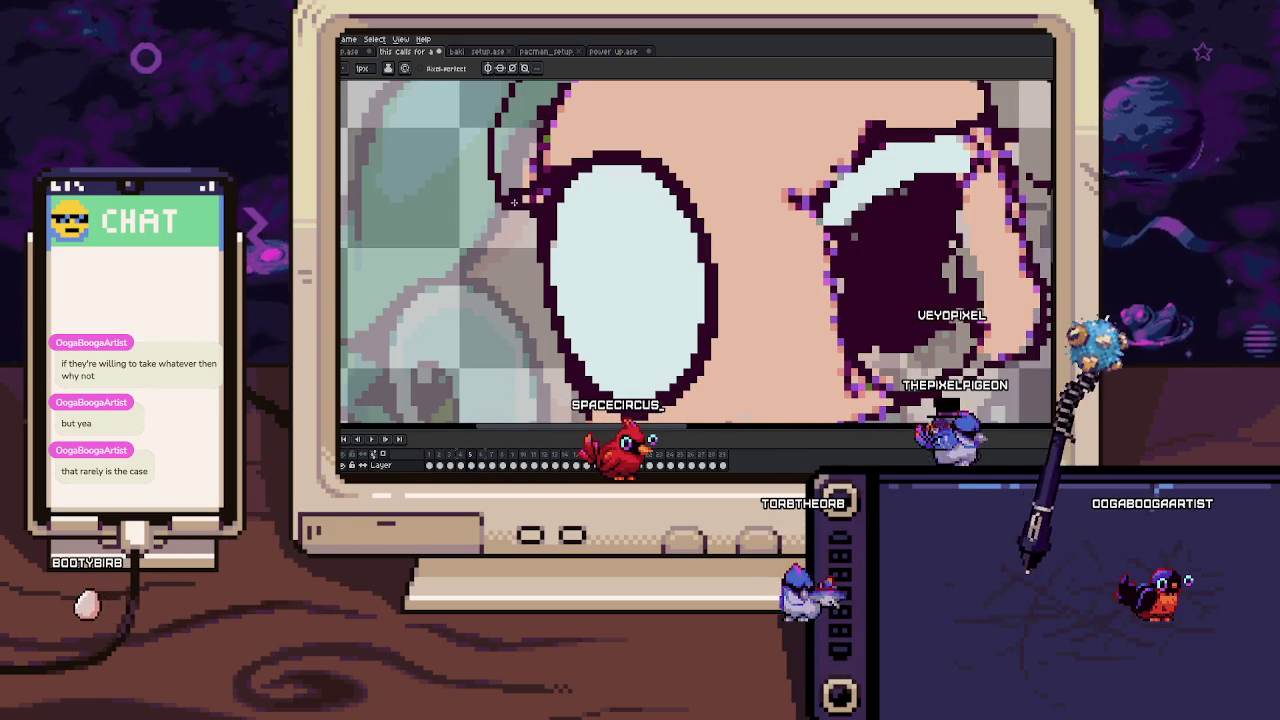
pyautogui.press('Left')
pyautogui.press('Right')
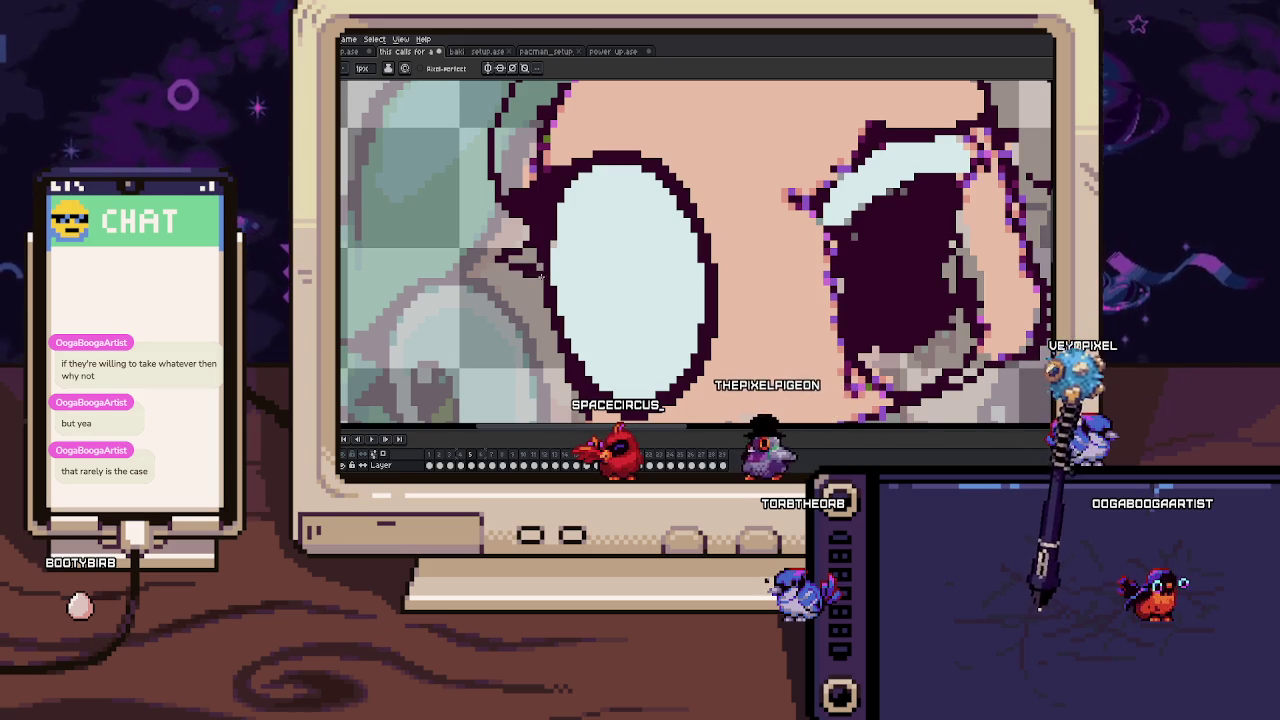
pyautogui.scroll(-2, 533, 258)
pyautogui.scroll(3, 500, 216)
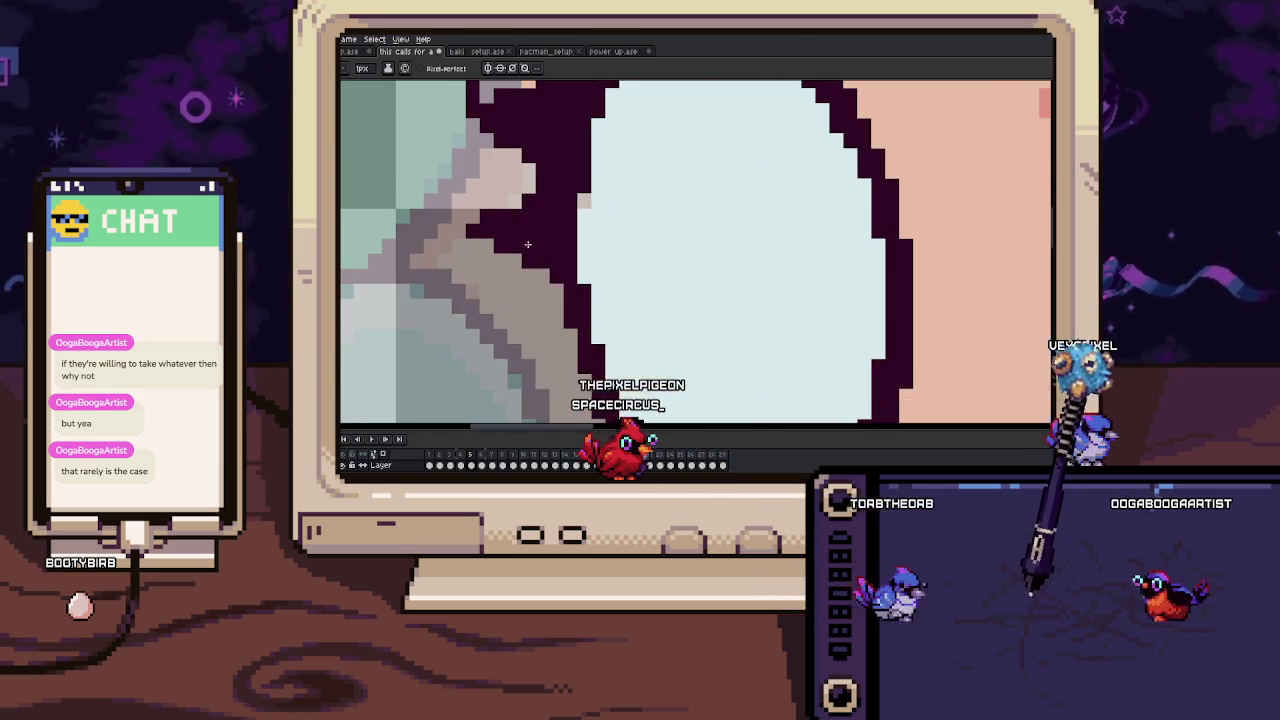
pyautogui.scroll(-2, 473, 231)
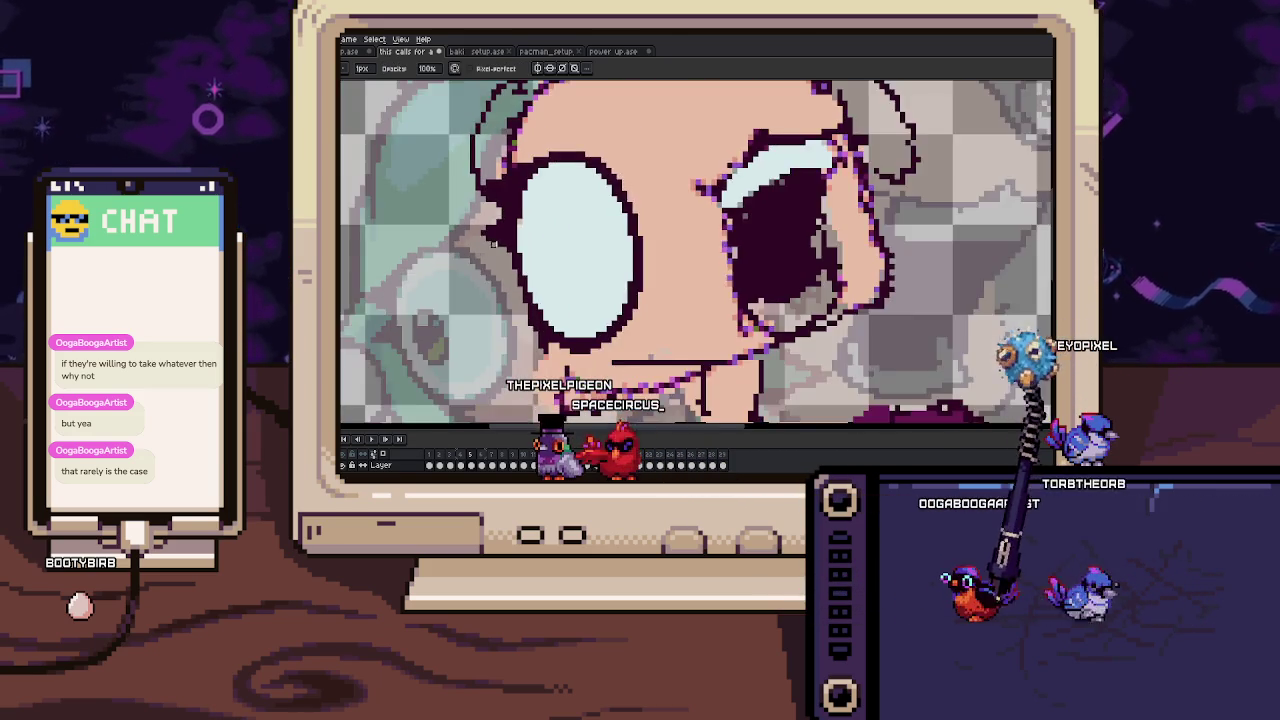
pyautogui.scroll(-1, 500, 231)
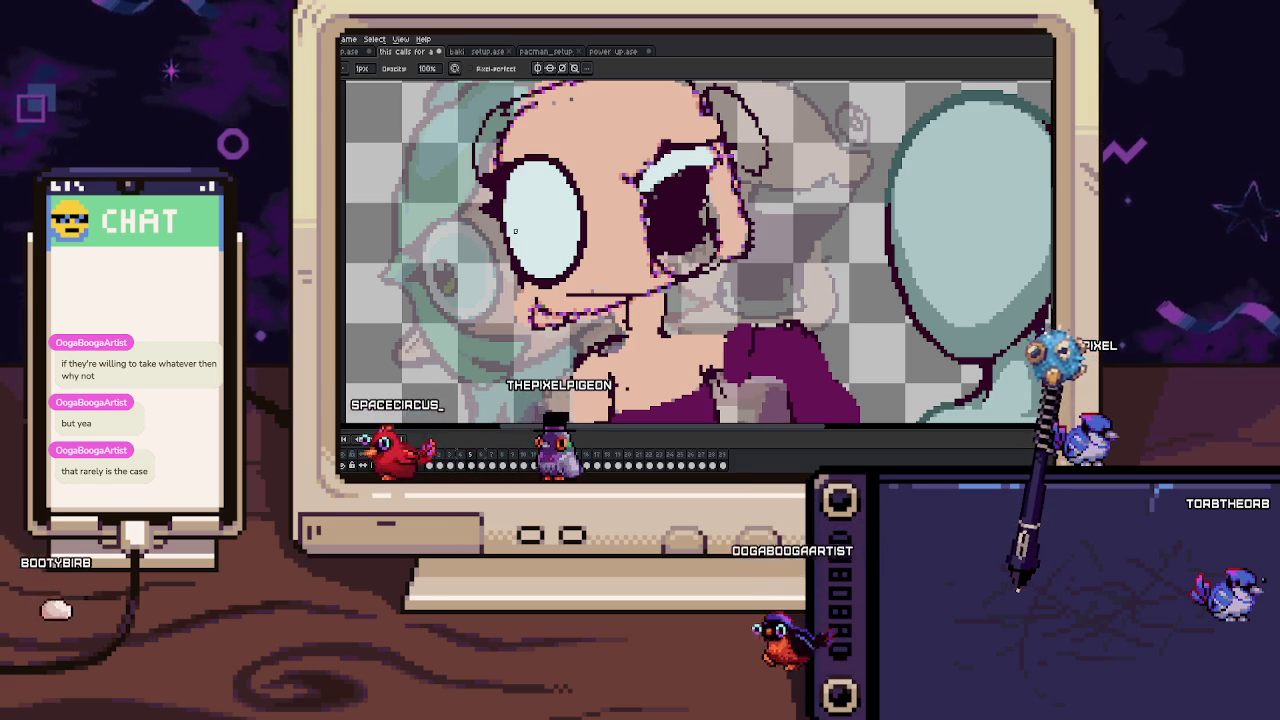
pyautogui.press('Left')
pyautogui.press('Right')
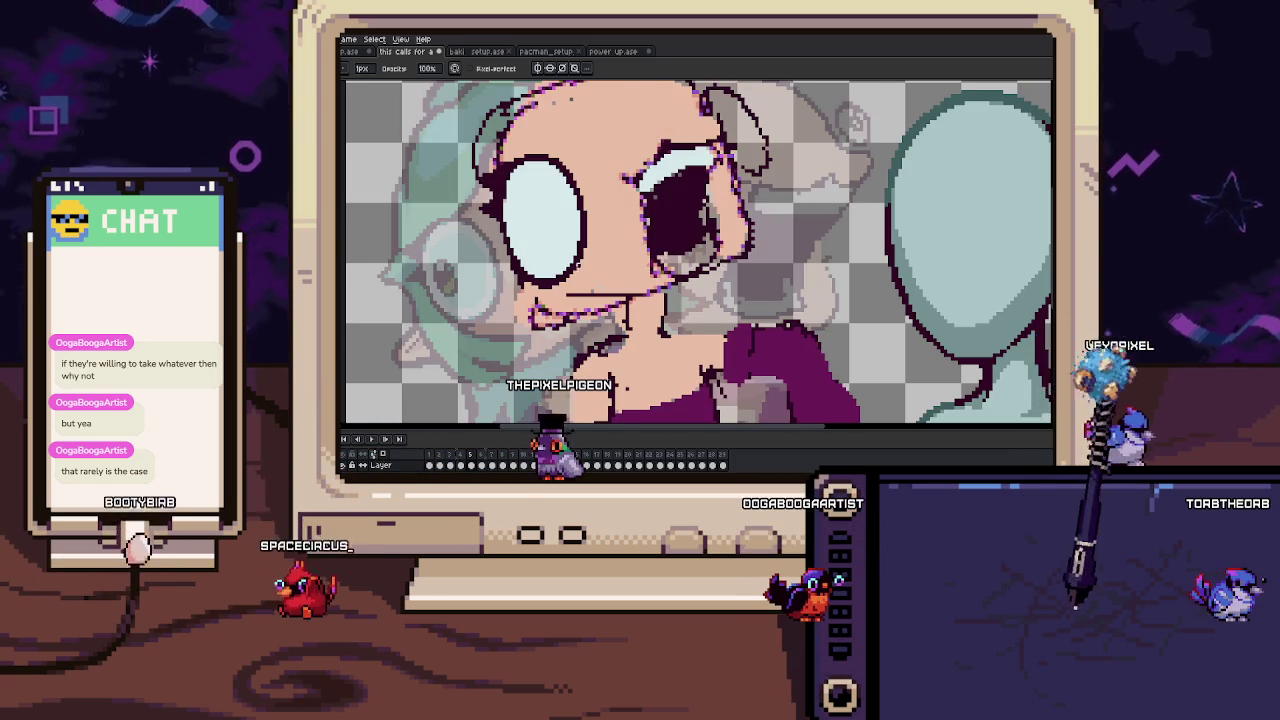
pyautogui.scroll(3, 500, 270)
pyautogui.press('Left')
pyautogui.press('Right')
# Select a rectangle around the lineart's left eye with the Rectangular Marquee.
pyautogui.press('e')
pyautogui.press('Left')
pyautogui.press('Right')
pyautogui.press('m')
pyautogui.press('Left')
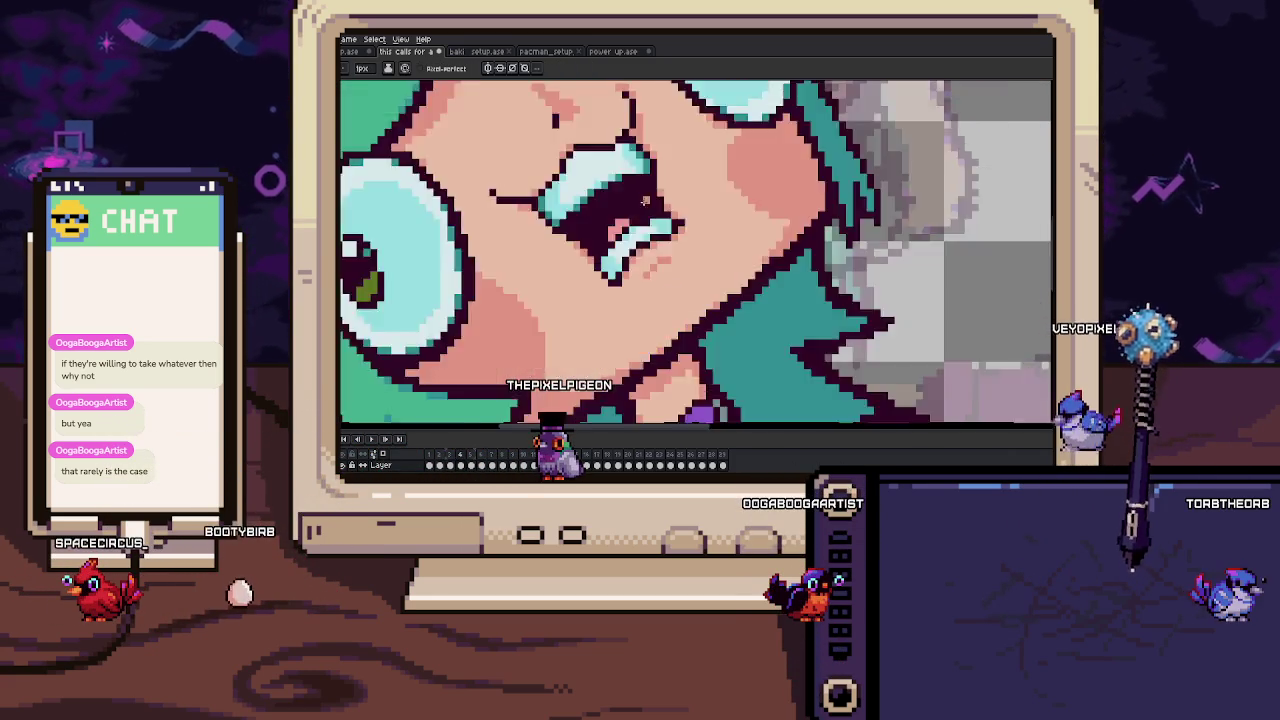
pyautogui.press('Right')
pyautogui.moveTo(520, 236); pyautogui.dragTo(557, 286)
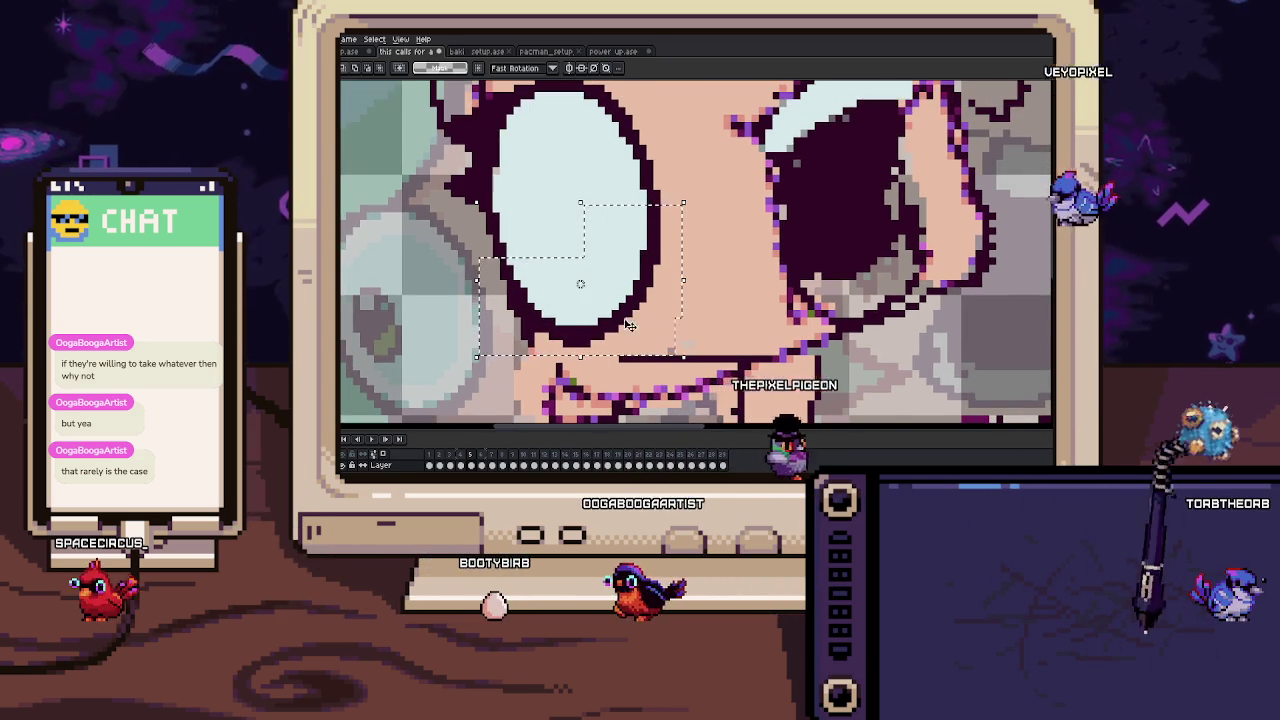
# Nudge the selected left eye up one pixel, deselect, and return to the Pencil.
pyautogui.scroll(-4, 618, 262)
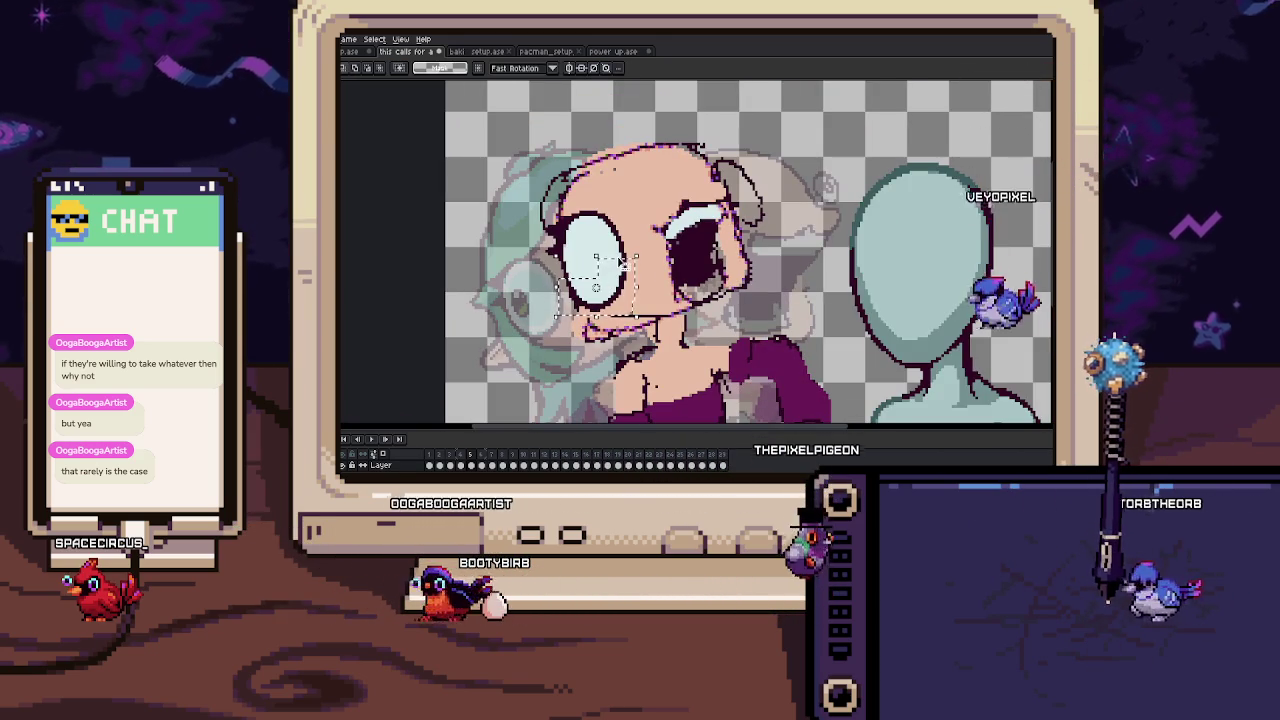
pyautogui.scroll(2, 604, 285)
pyautogui.press('Up')
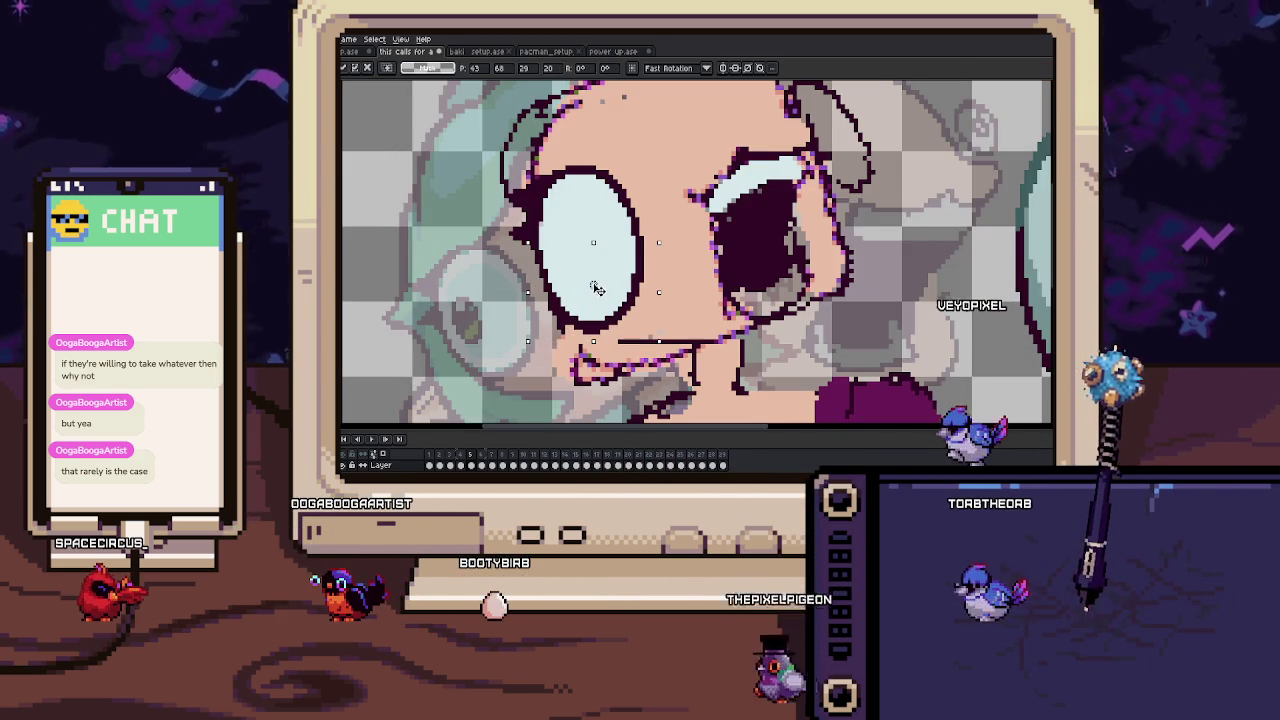
pyautogui.hotkey('ctrl', 'd')
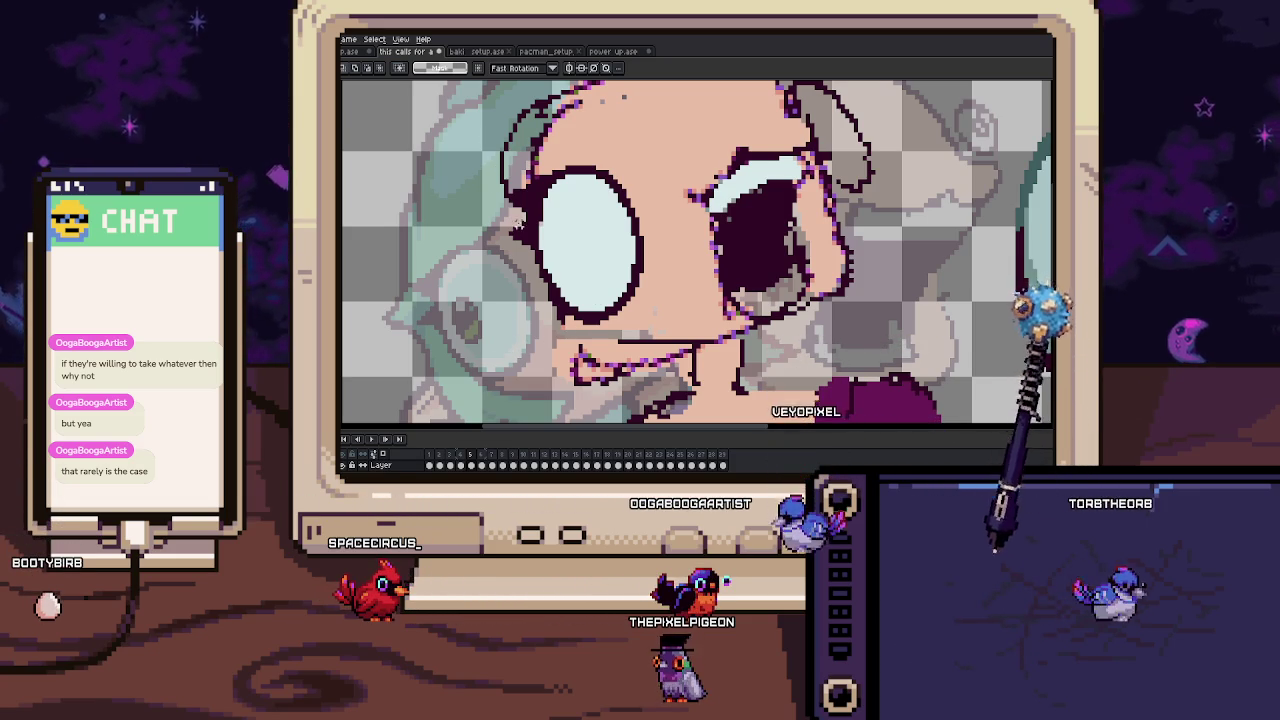
pyautogui.press('Left')
pyautogui.press('Left')
pyautogui.press('b')
pyautogui.scroll(2, 509, 276)
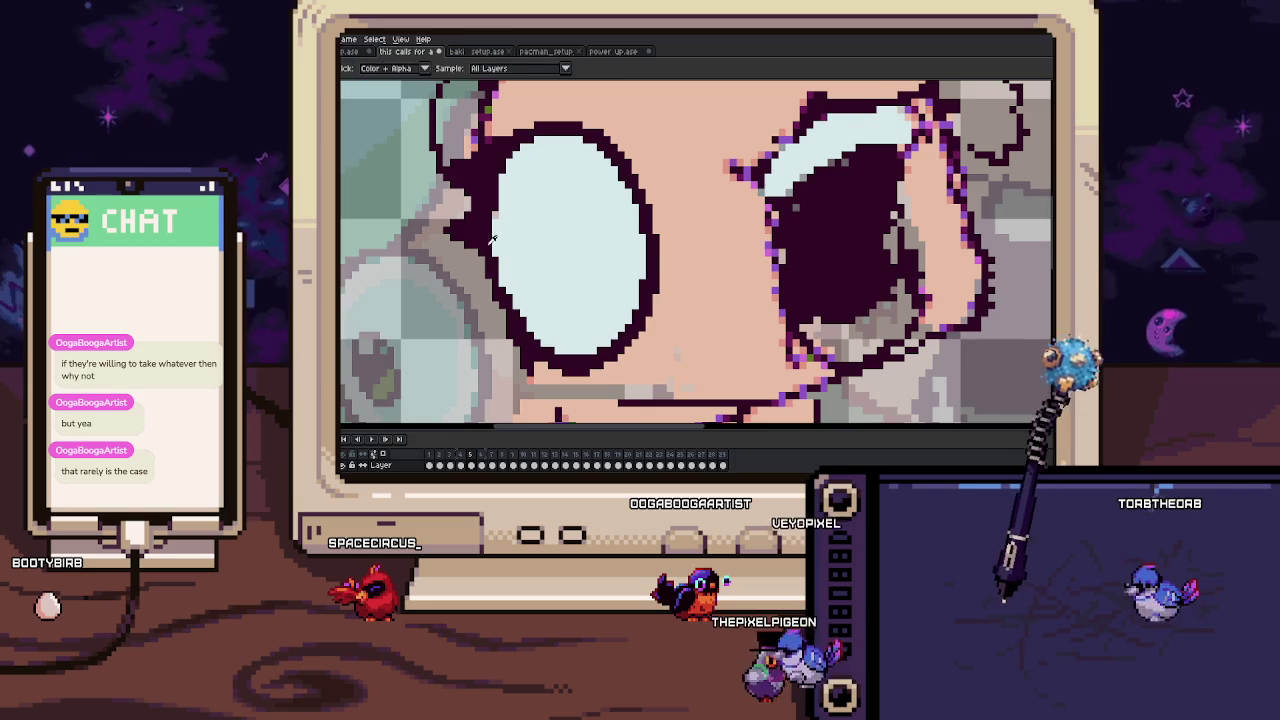
# Zoom and pan to frame the left eye outline, checking the other frame.
pyautogui.scroll(2, 491, 209)
pyautogui.scroll(-2, 509, 286)
pyautogui.scroll(-2, 480, 300)
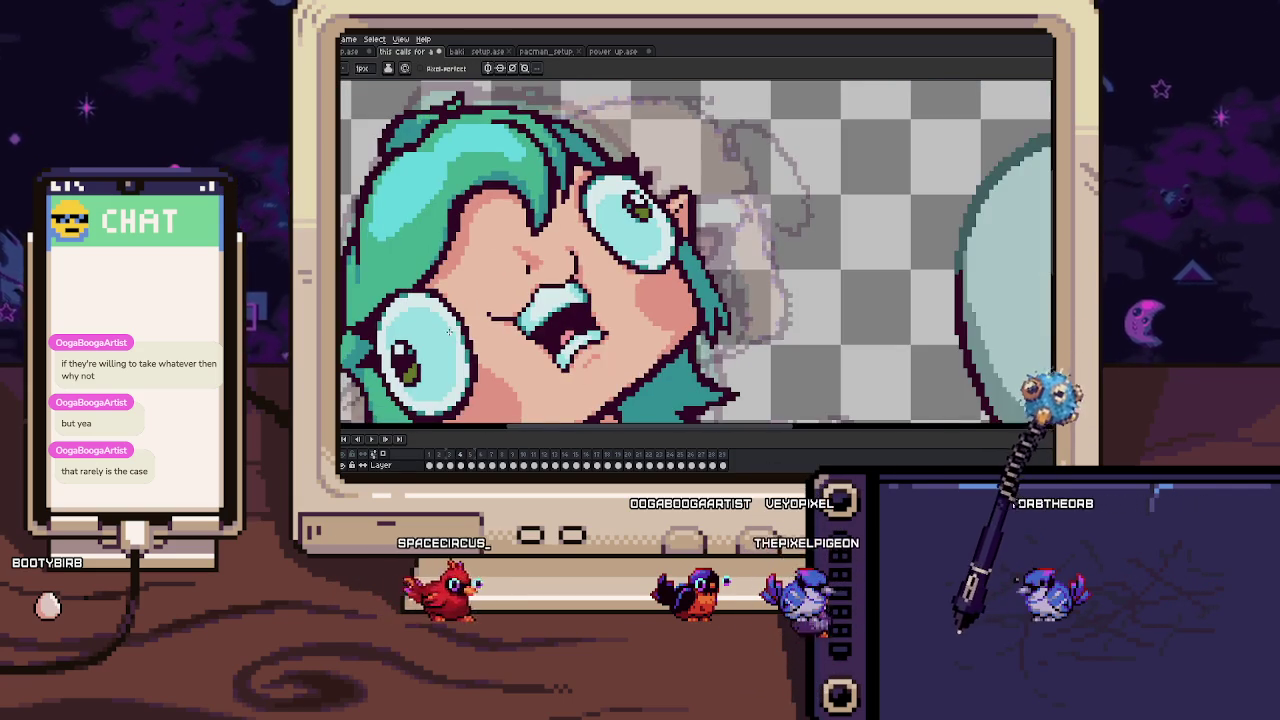
pyautogui.press('Right')
pyautogui.scroll(3, 455, 313)
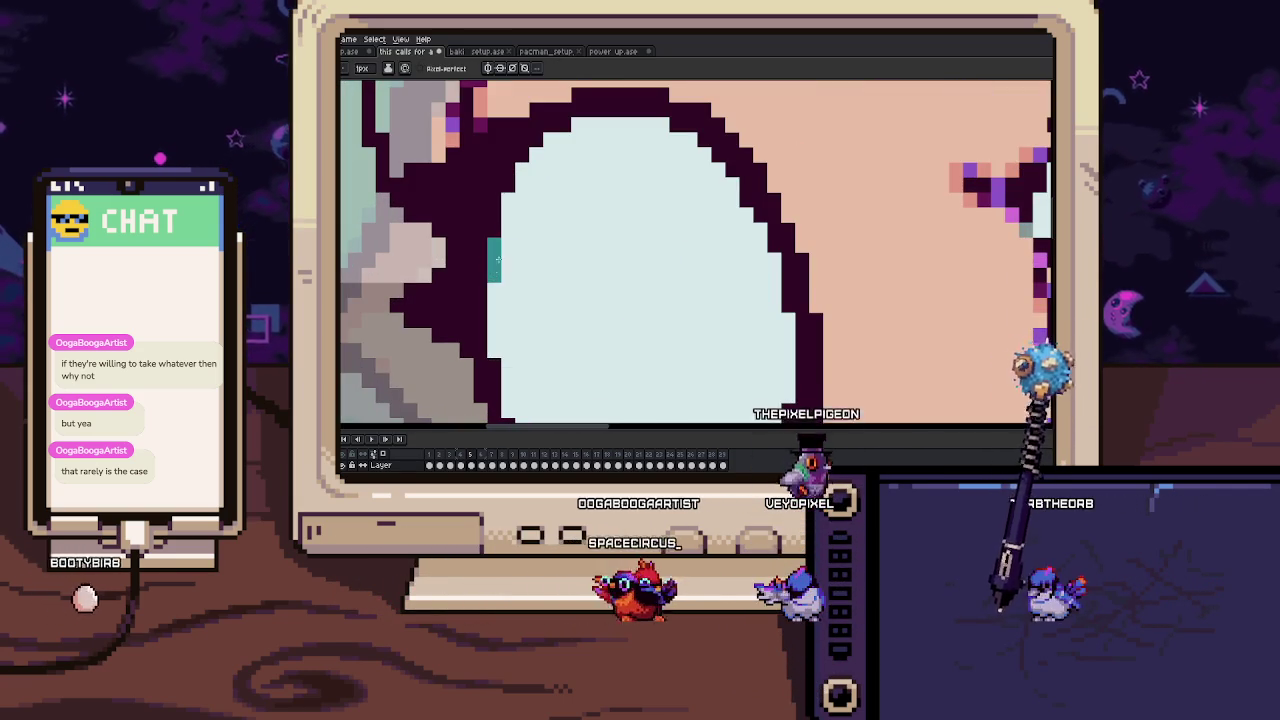
pyautogui.moveTo(521, 180); pyautogui.dragTo(511, 214)
pyautogui.press('Right')
pyautogui.press('Left')
pyautogui.moveTo(530, 309)
pyautogui.mouseDown()
pyautogui.moveTo(496, 211)
pyautogui.moveTo(541, 286)
pyautogui.moveTo(569, 304)
pyautogui.mouseUp()
pyautogui.press('b')
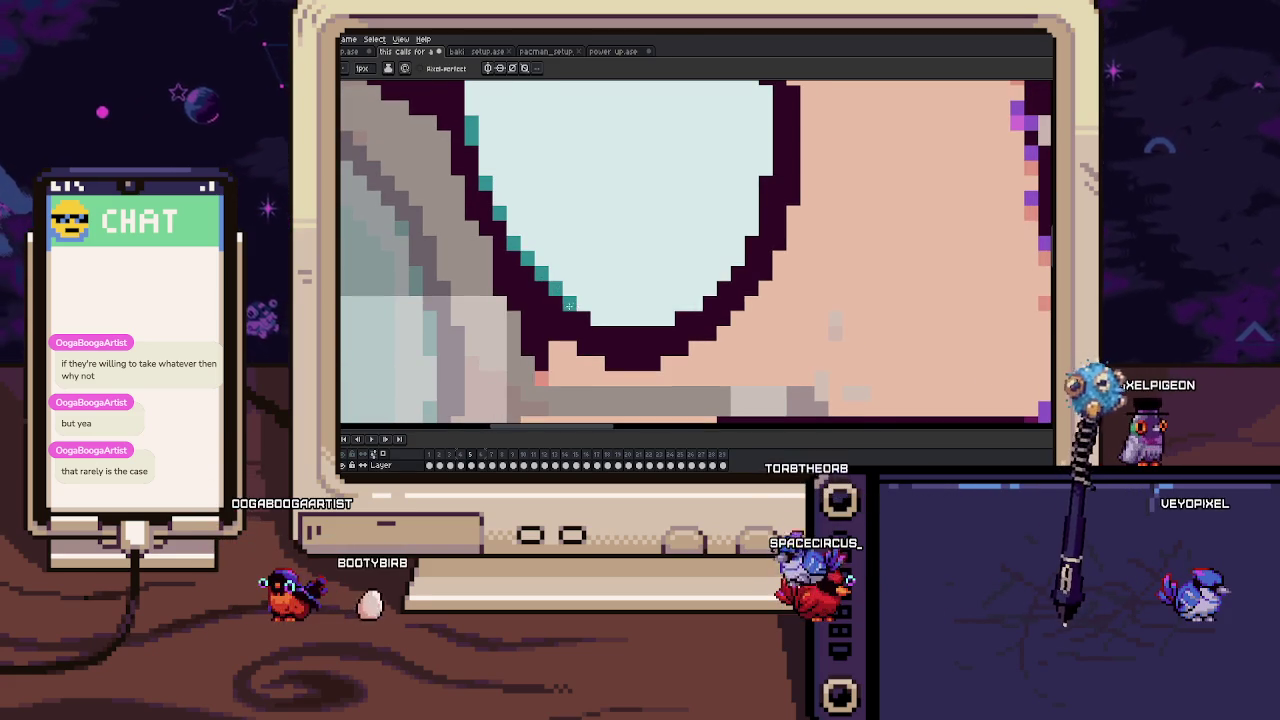
# Place five teal pixels along the inner edge of the eye's dark outline.
pyautogui.click(670, 319)
pyautogui.scroll(-3, 679, 320)
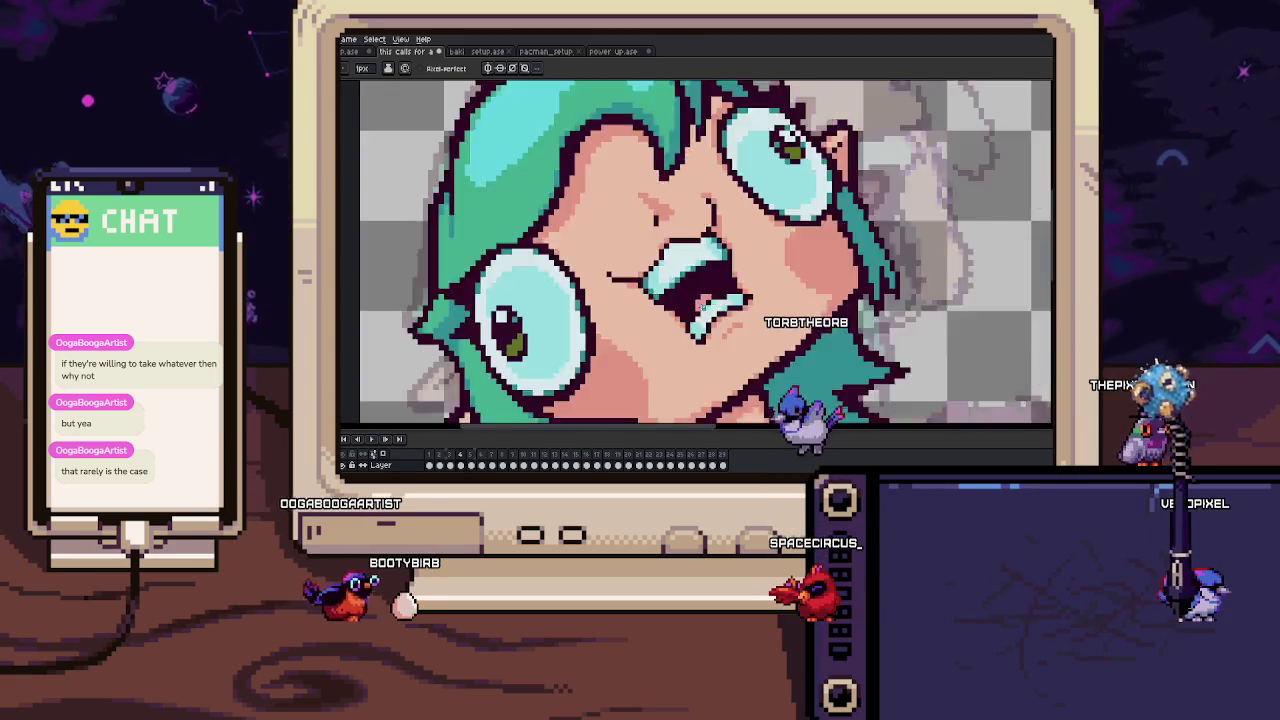
pyautogui.scroll(3, 692, 306)
pyautogui.click(692, 306)
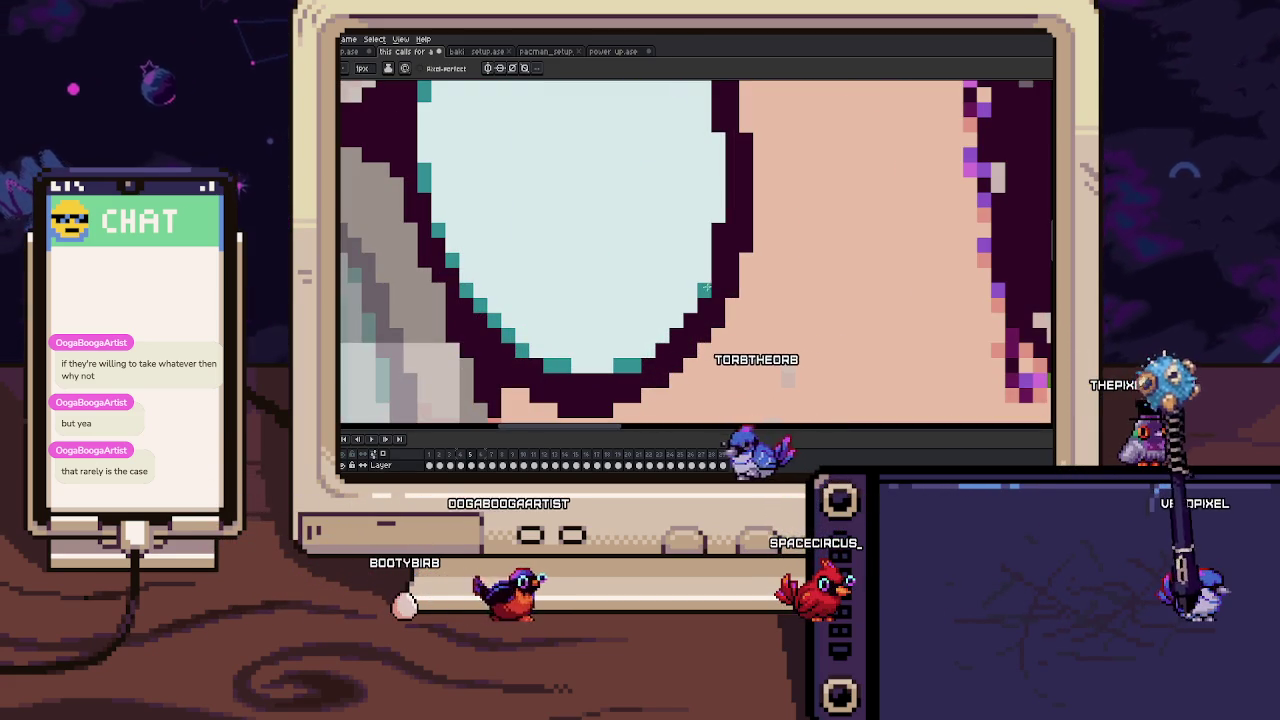
pyautogui.click(719, 243)
pyautogui.scroll(3, 718, 242)
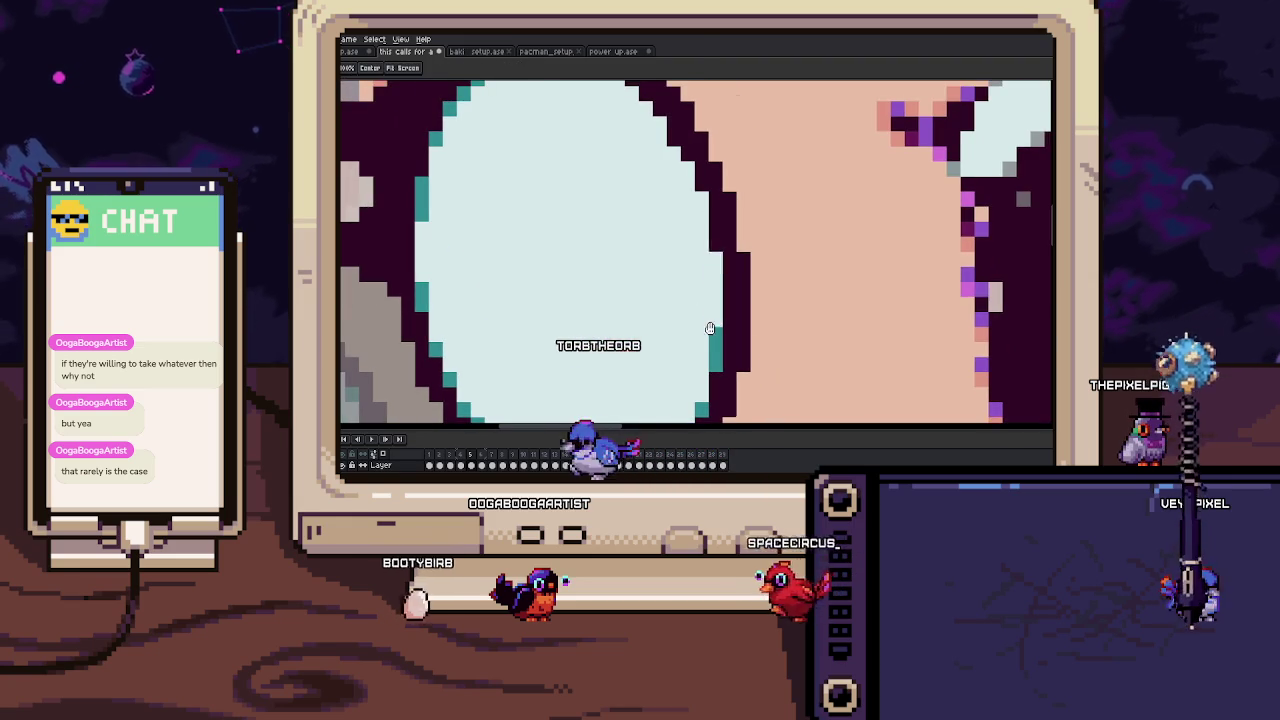
pyautogui.scroll(1, 710, 238)
pyautogui.click(701, 232)
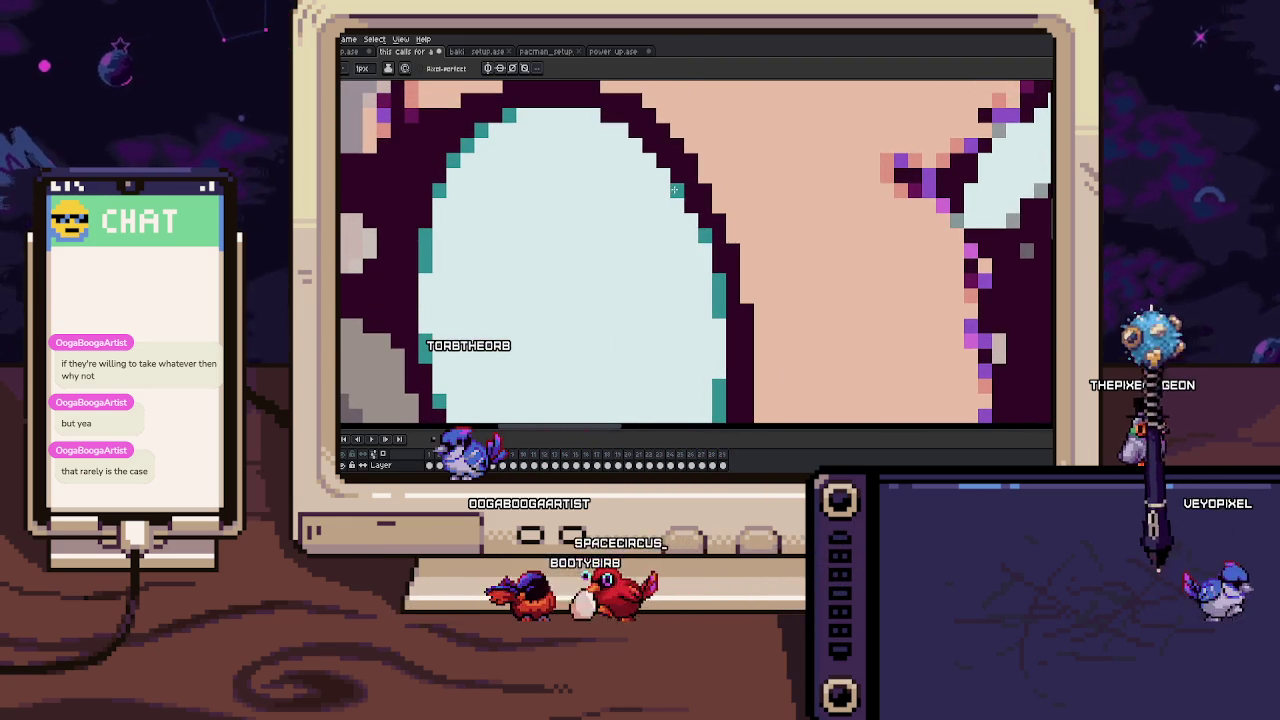
pyautogui.scroll(1, 680, 215)
pyautogui.click(652, 198)
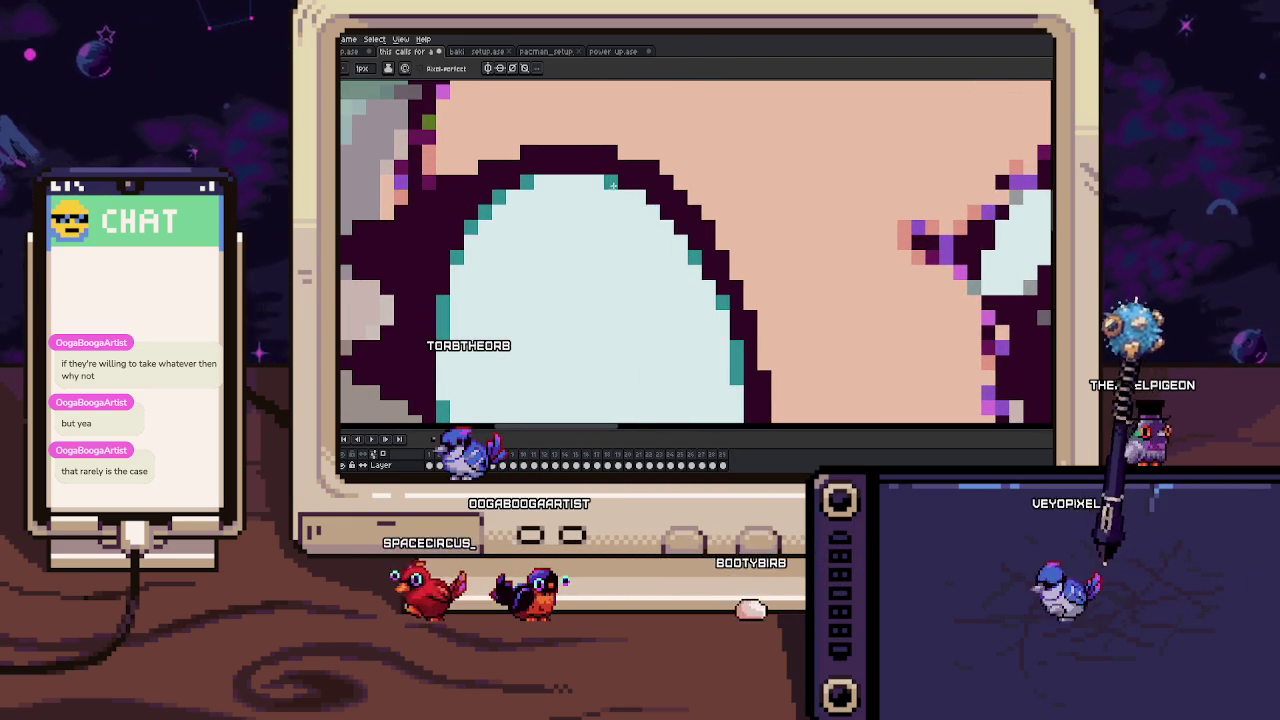
pyautogui.scroll(-3, 612, 183)
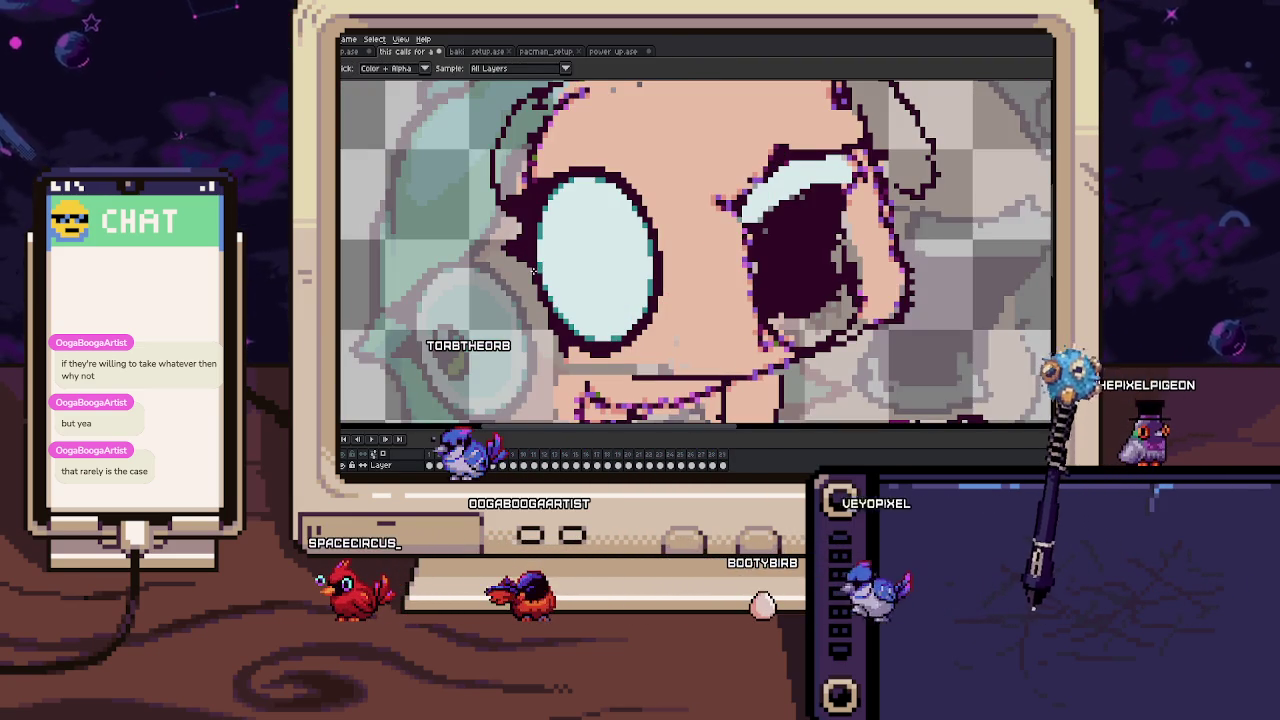
# Zoom around the face, sample a colour, and play the animation to preview it.
pyautogui.scroll(-2, 570, 259)
pyautogui.scroll(2, 565, 241)
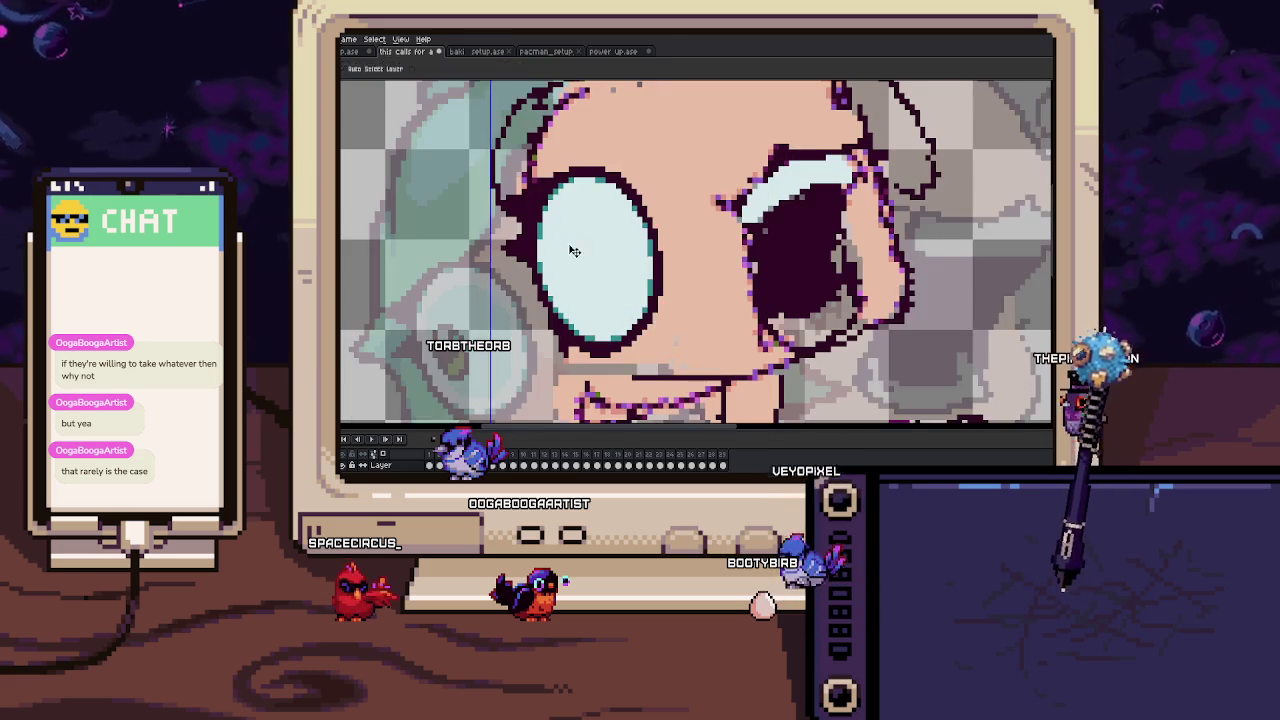
pyautogui.scroll(1, 570, 241)
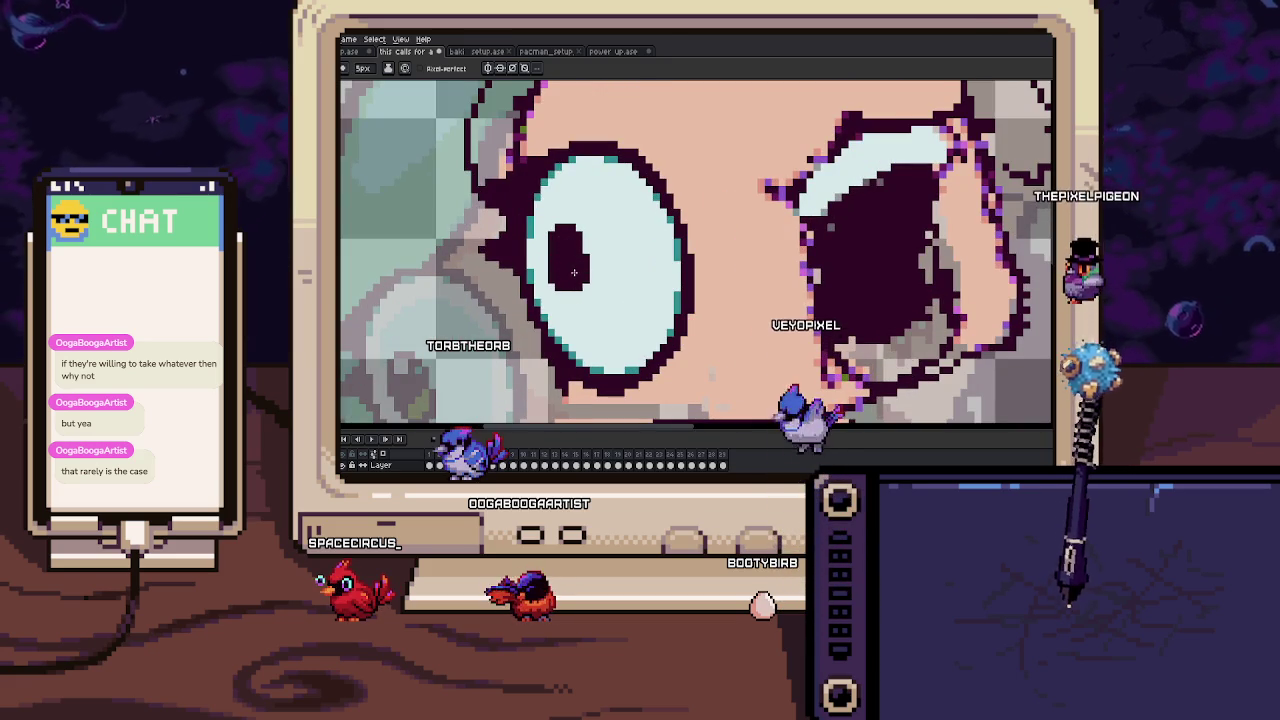
pyautogui.scroll(-2, 574, 292)
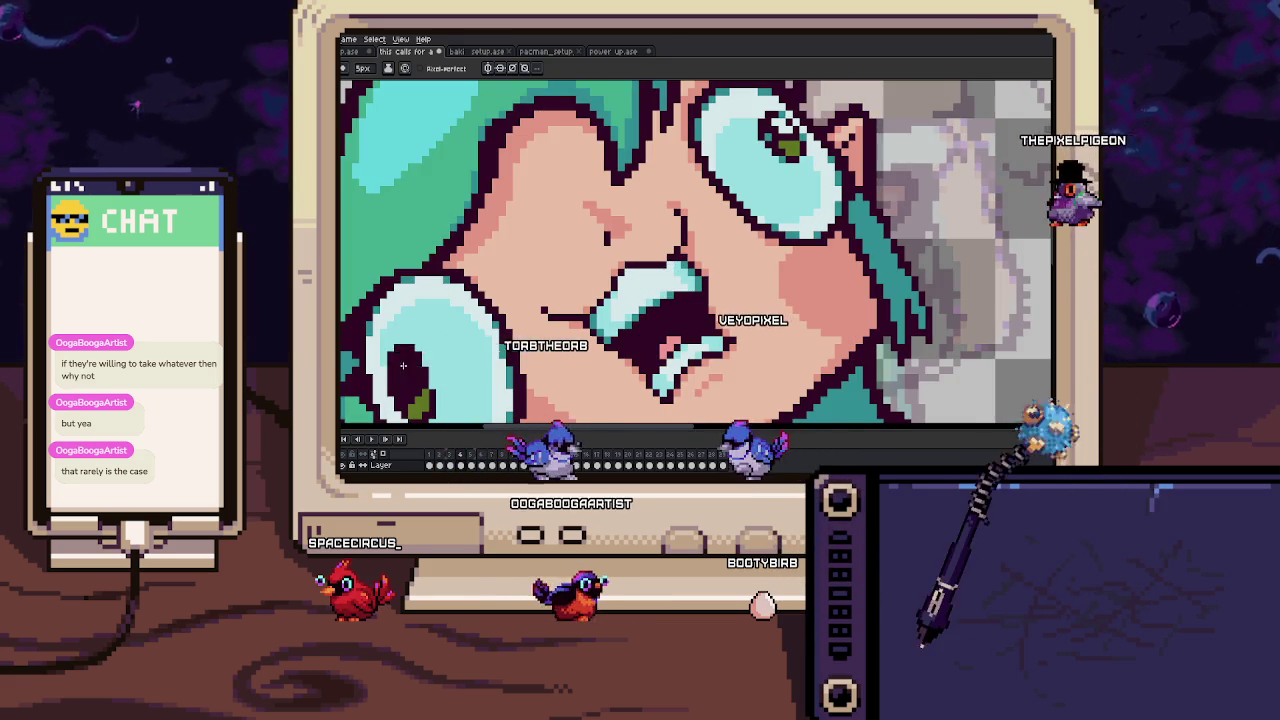
pyautogui.scroll(4, 555, 245)
pyautogui.scroll(-1, 555, 245)
pyautogui.scroll(-1, 600, 255)
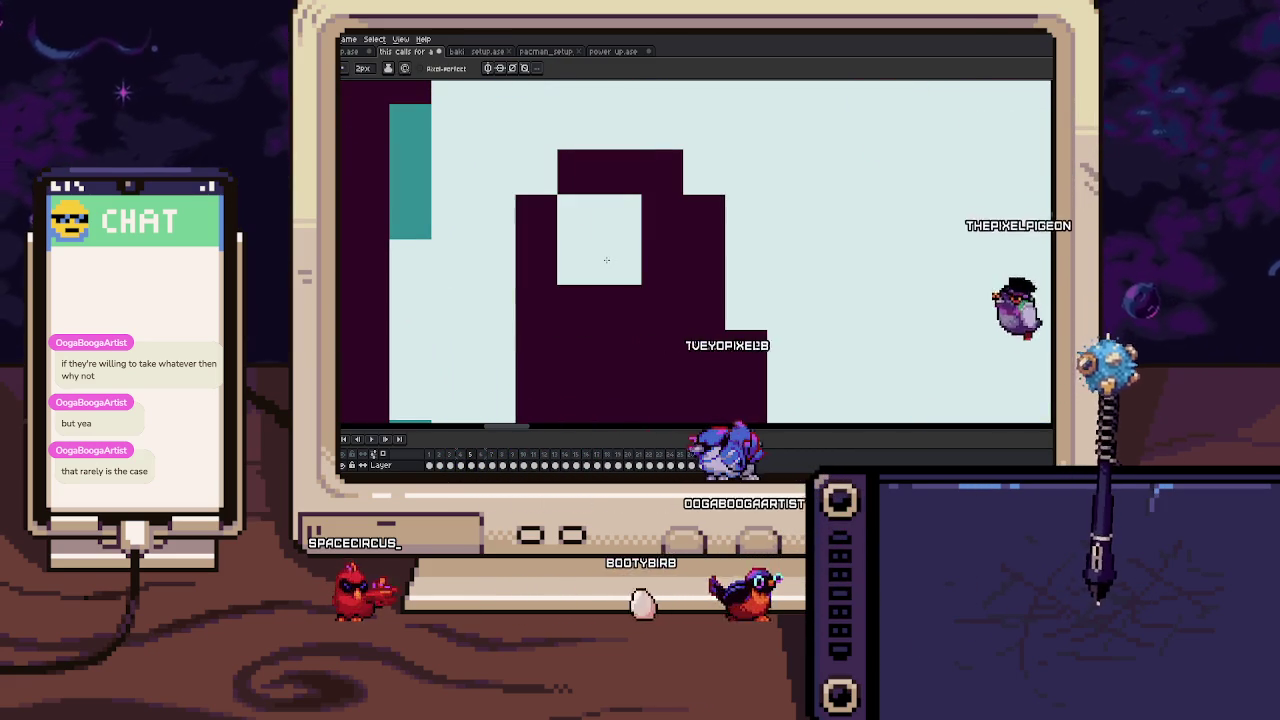
pyautogui.scroll(-3, 606, 260)
pyautogui.press('i')
pyautogui.moveTo(578, 324)
pyautogui.mouseDown()
pyautogui.moveTo(633, 301)
pyautogui.moveTo(560, 277)
pyautogui.mouseUp()
pyautogui.press('b')
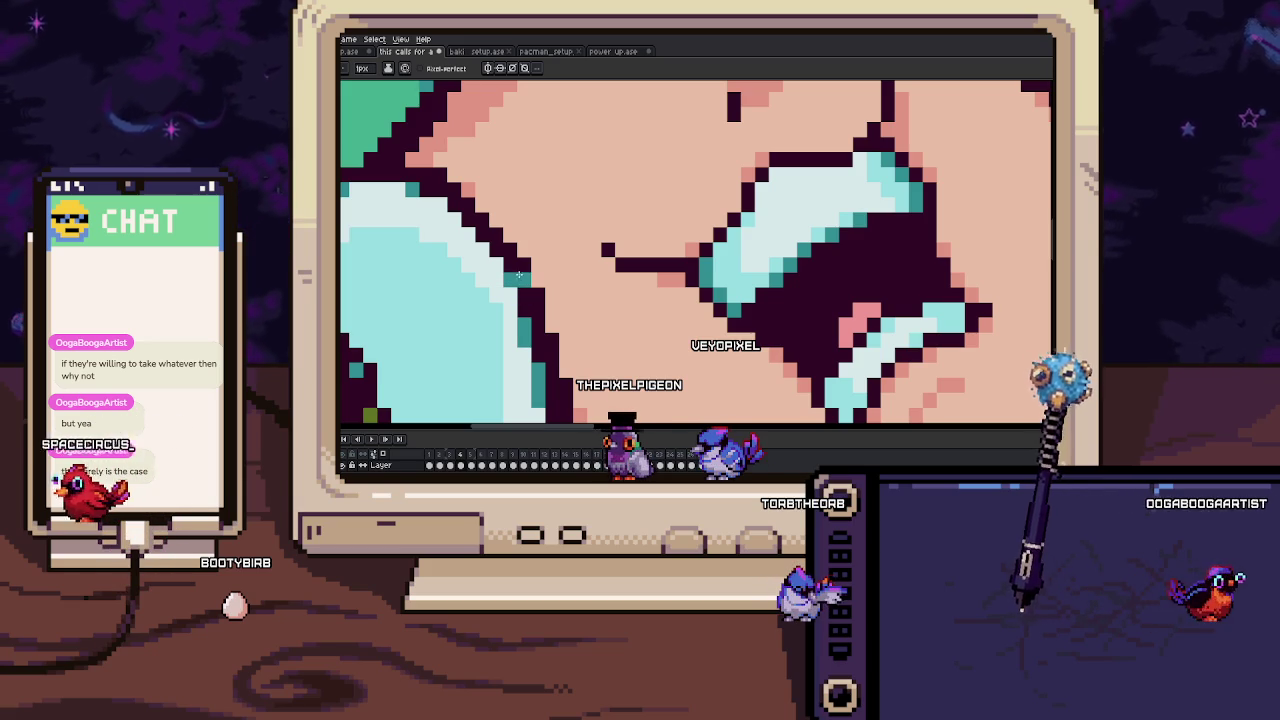
pyautogui.press('Return')
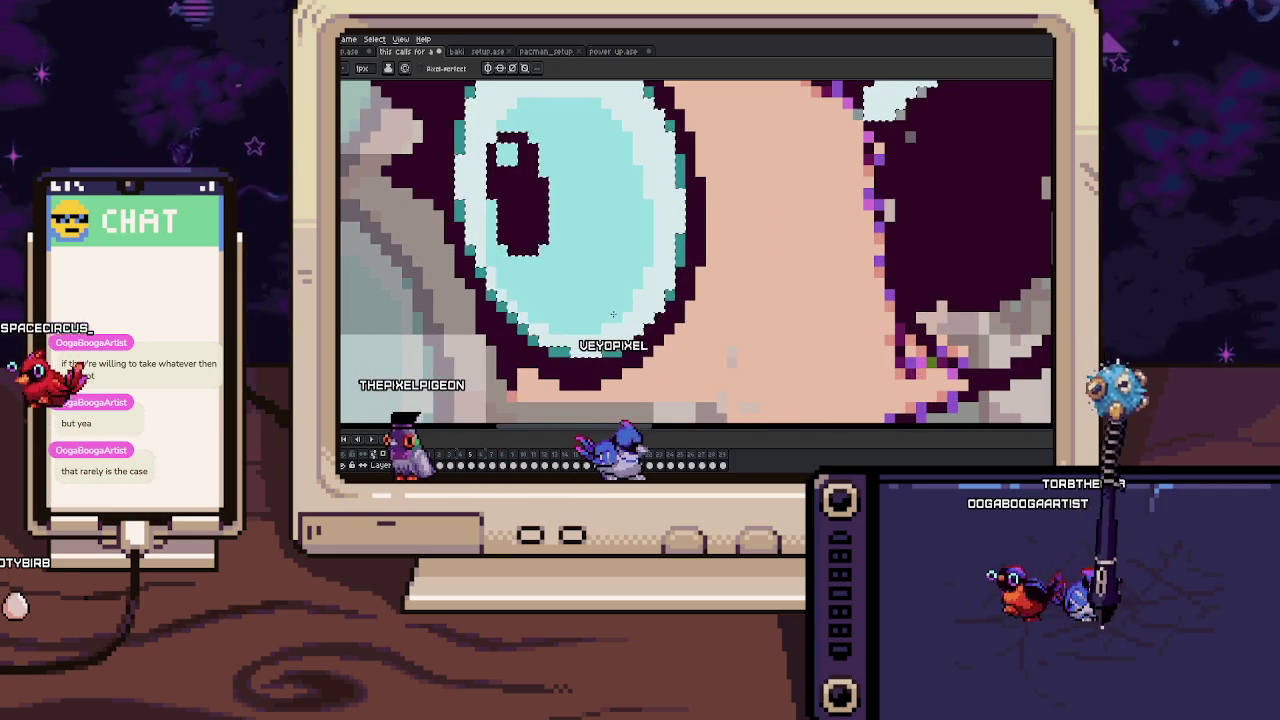
# Recolour a pupil edge pixel teal and compare with the previous frame.
pyautogui.press('v')
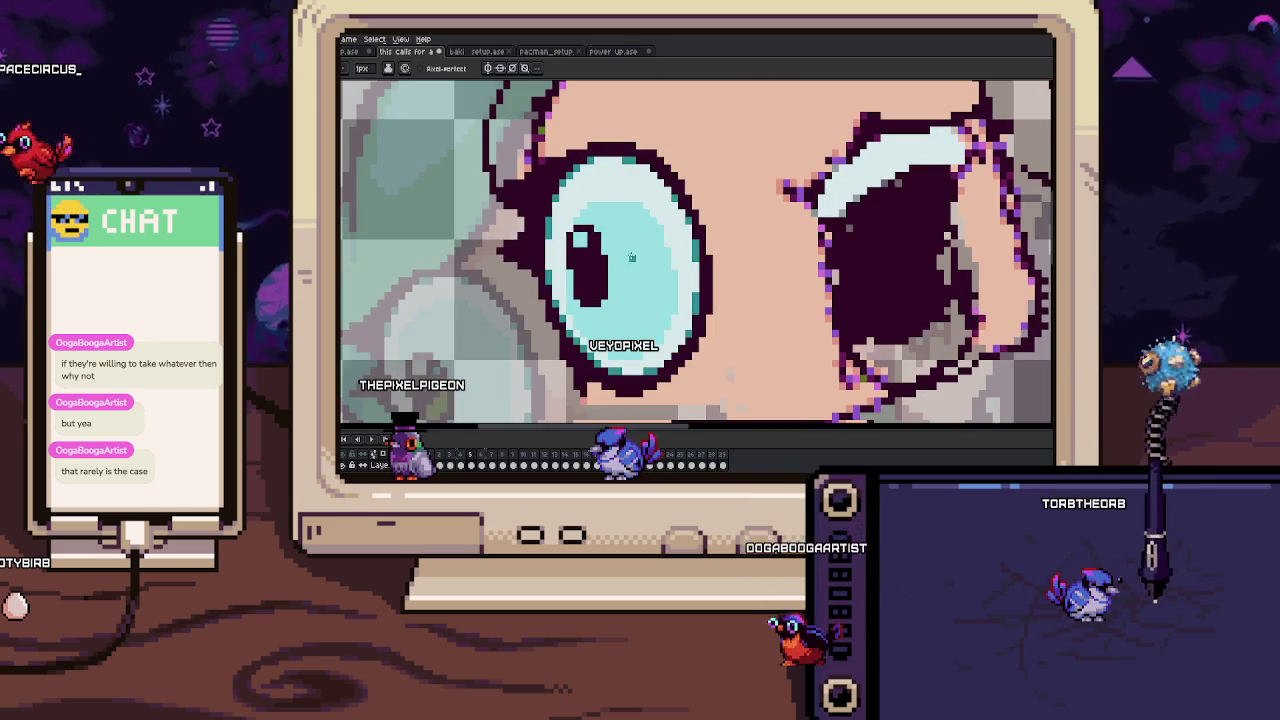
pyautogui.press('b')
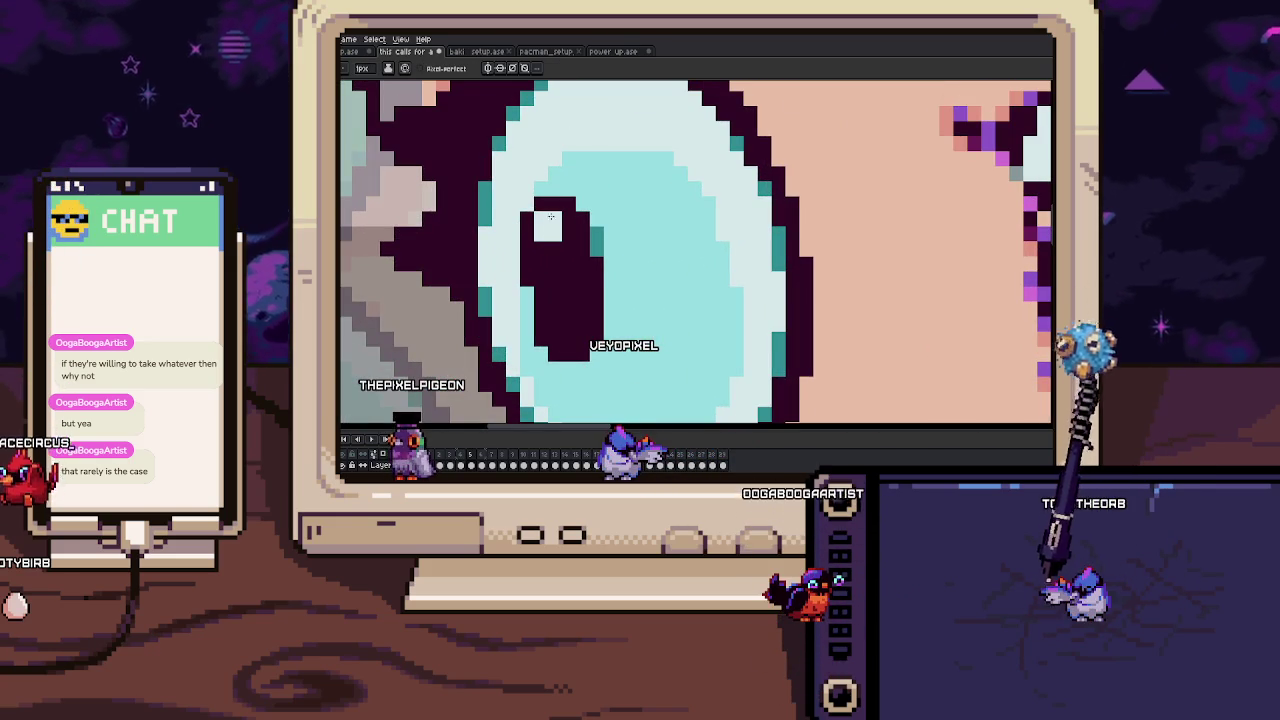
pyautogui.click(529, 273)
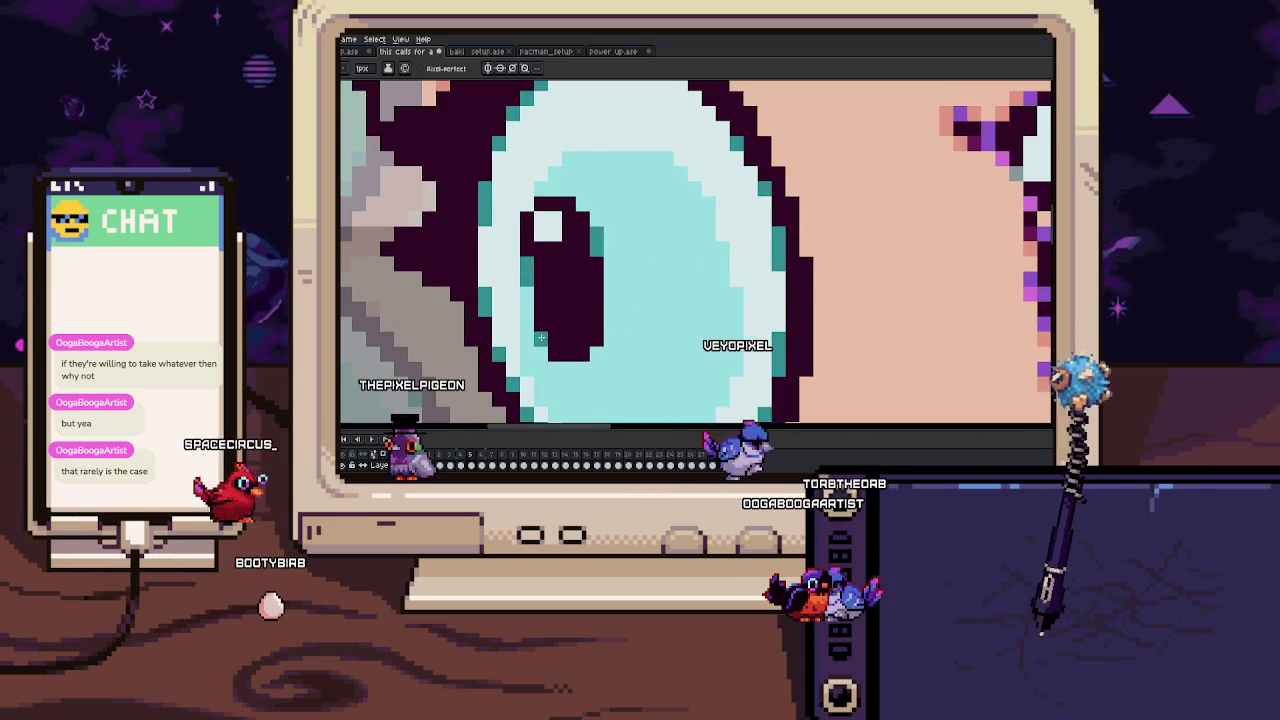
pyautogui.scroll(-3, 541, 338)
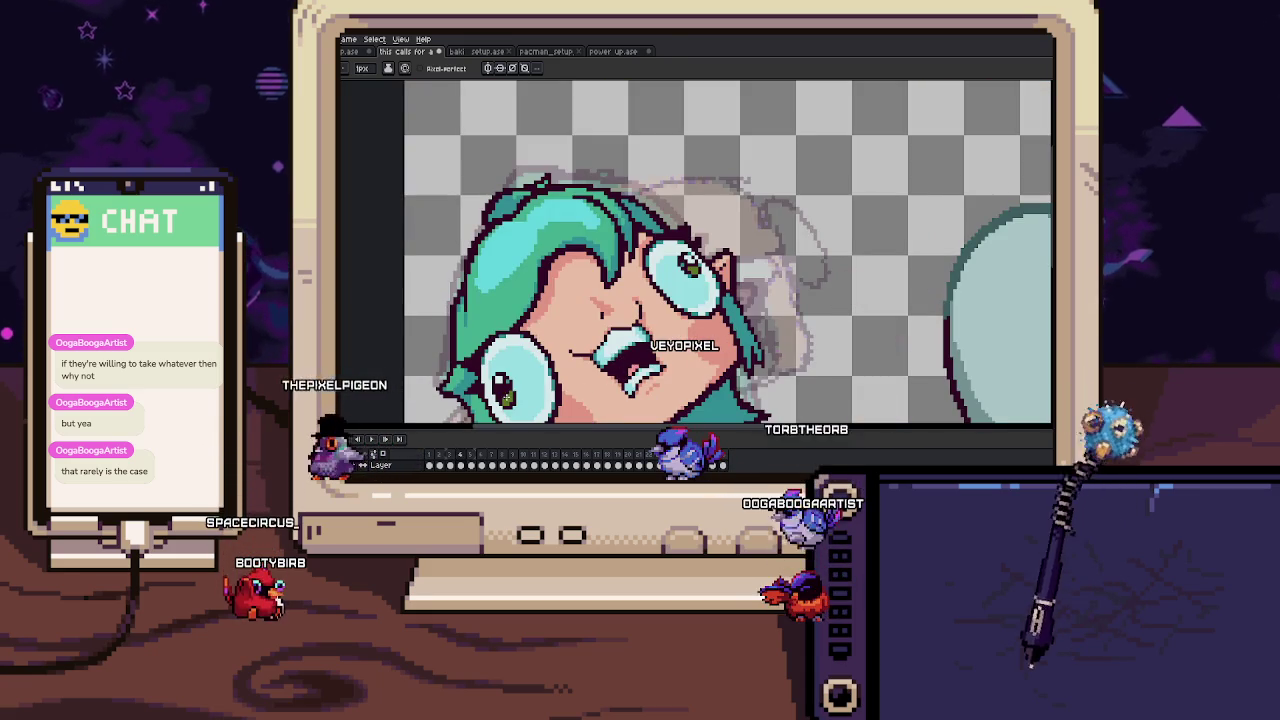
pyautogui.scroll(2, 570, 338)
pyautogui.scroll(2, 570, 338)
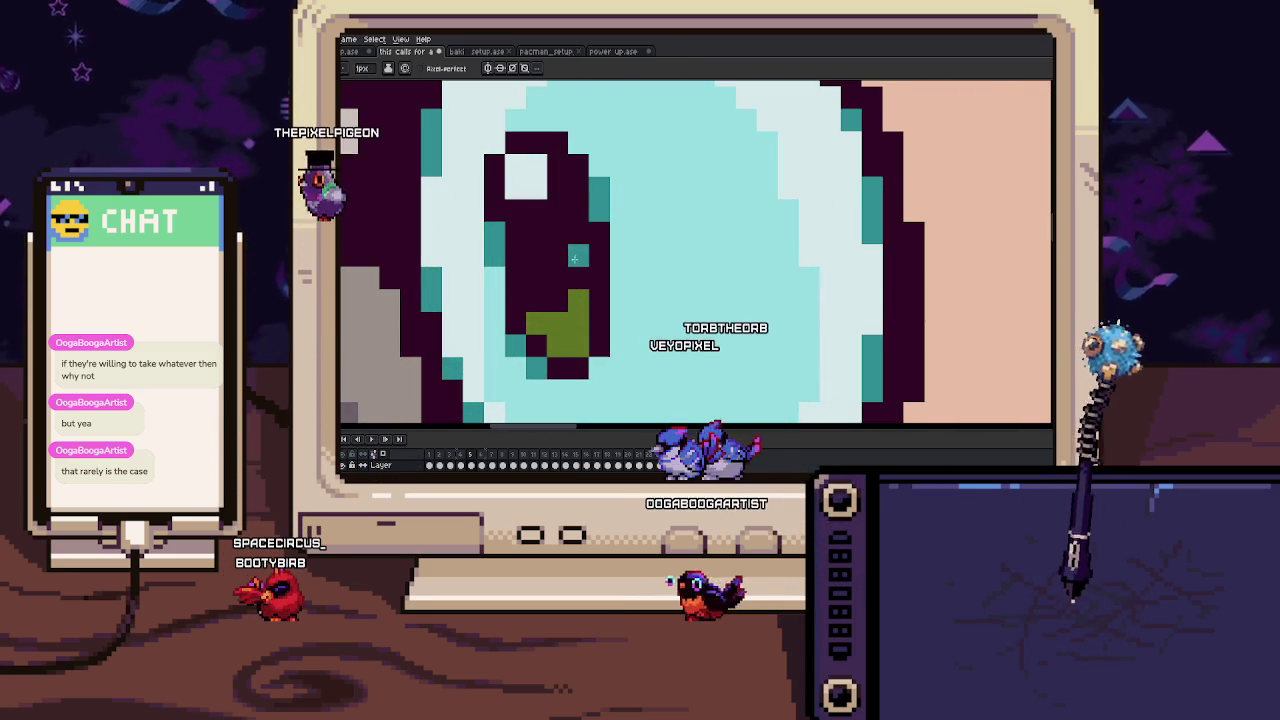
pyautogui.scroll(-3, 607, 285)
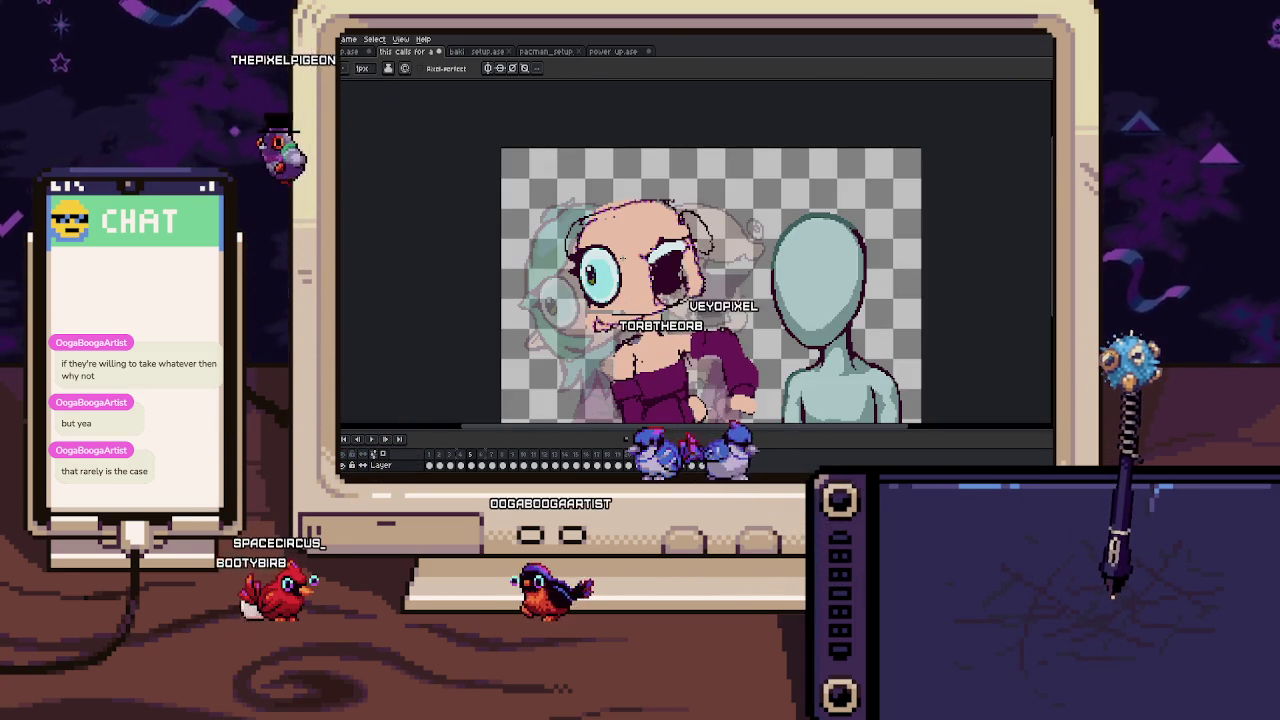
pyautogui.press('Left')
pyautogui.press('Right')
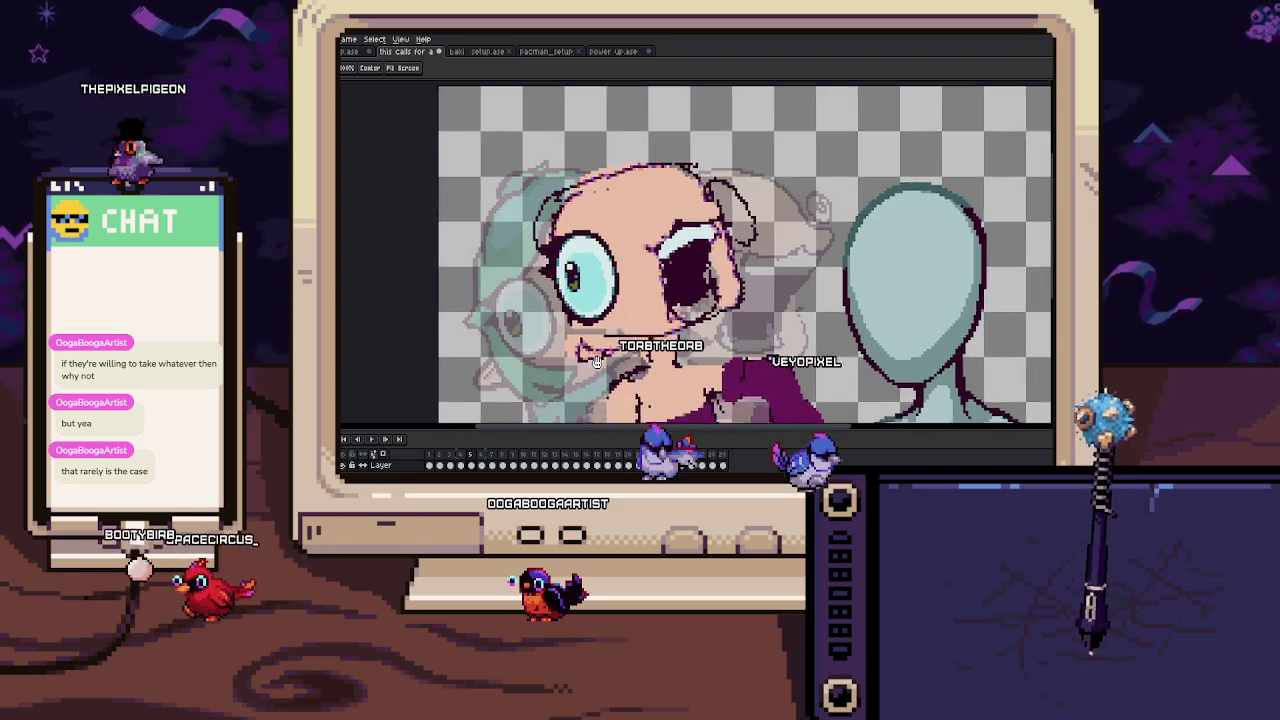
# Set the brush to 2 px and erase the stray dark segment of the mouth line.
pyautogui.scroll(3, 571, 308)
pyautogui.press('+')
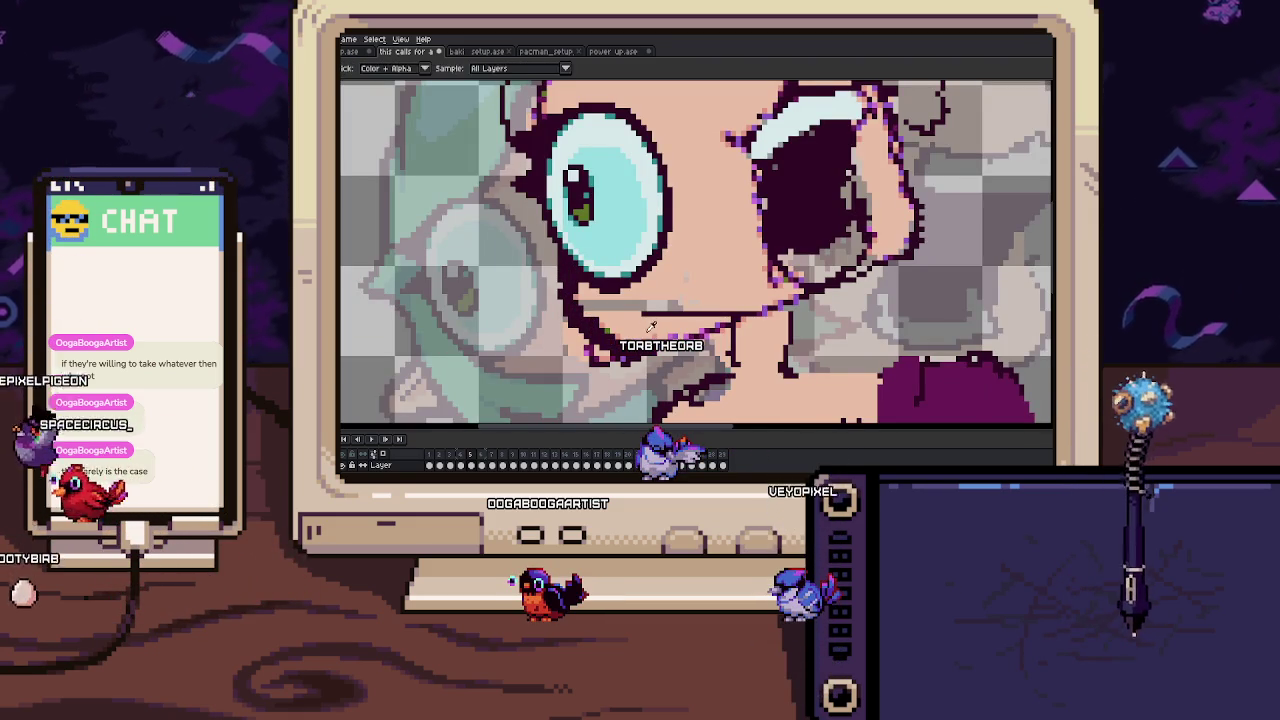
pyautogui.moveTo(695, 313); pyautogui.dragTo(637, 309)
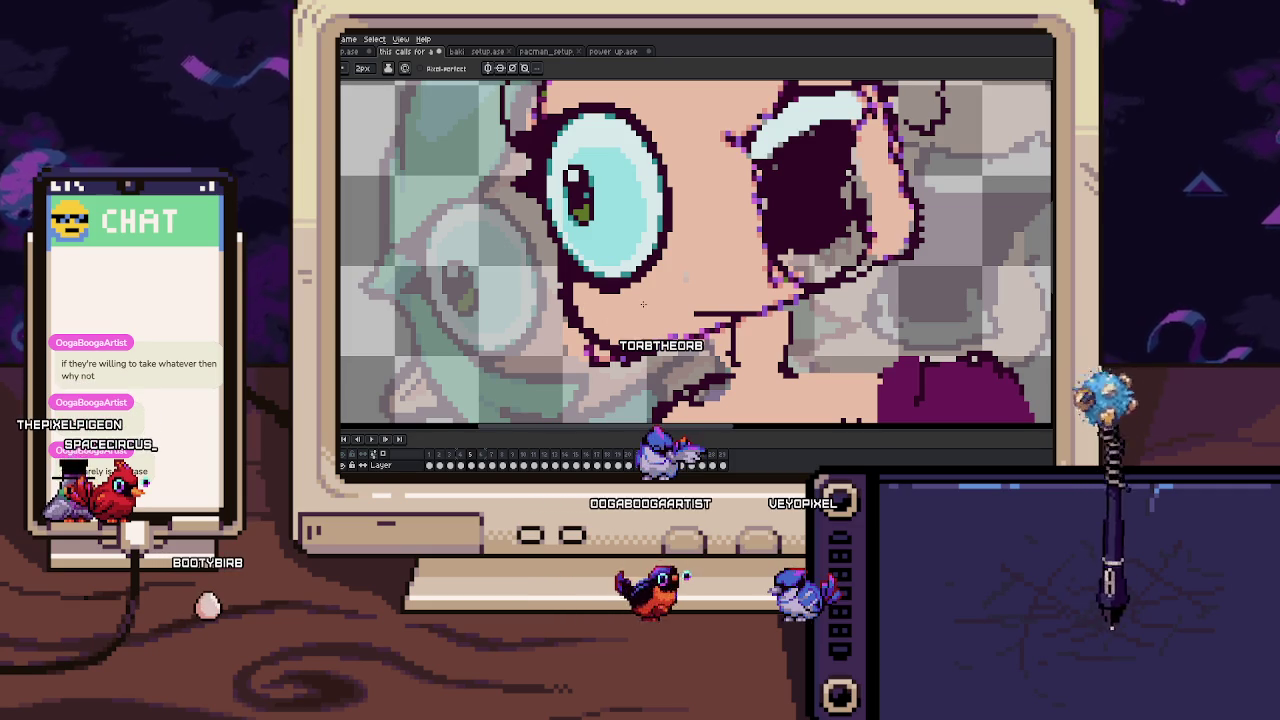
# Draw a light grey stroke up from the mouth's edge.
pyautogui.moveTo(701, 278)
pyautogui.mouseDown()
pyautogui.moveTo(593, 324)
pyautogui.moveTo(736, 287)
pyautogui.mouseUp()
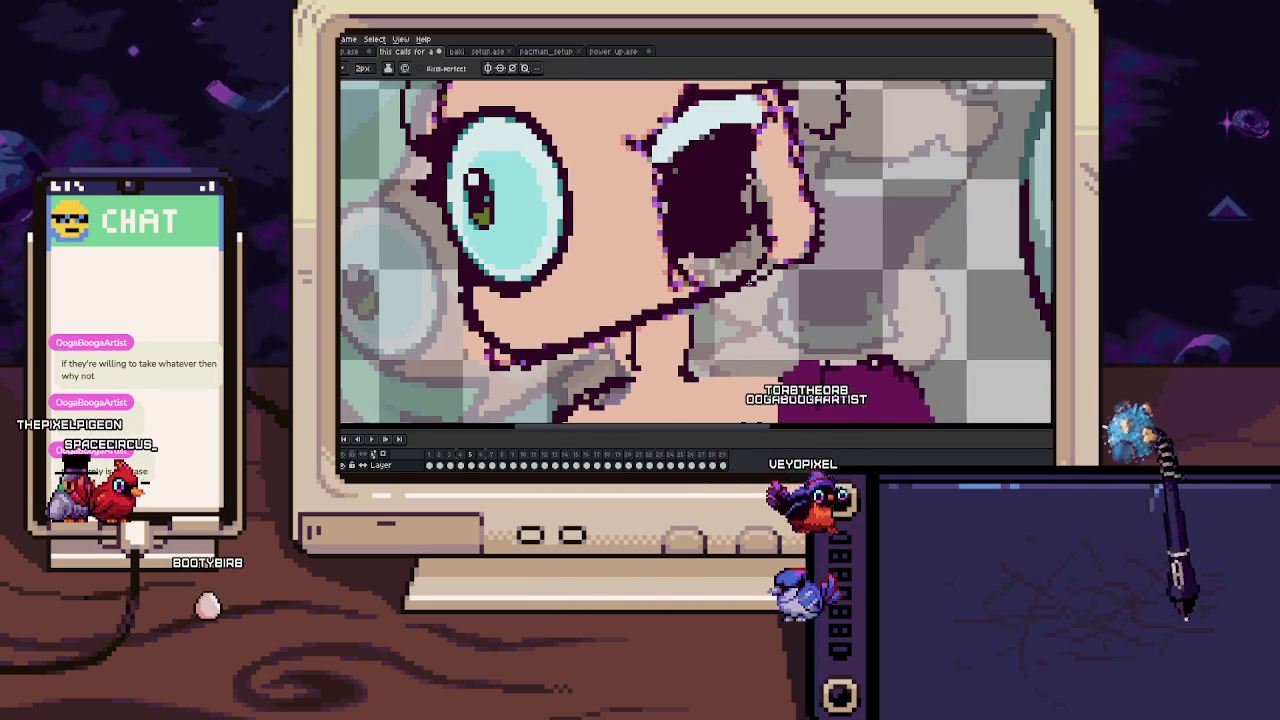
pyautogui.moveTo(736, 287); pyautogui.dragTo(737, 302)
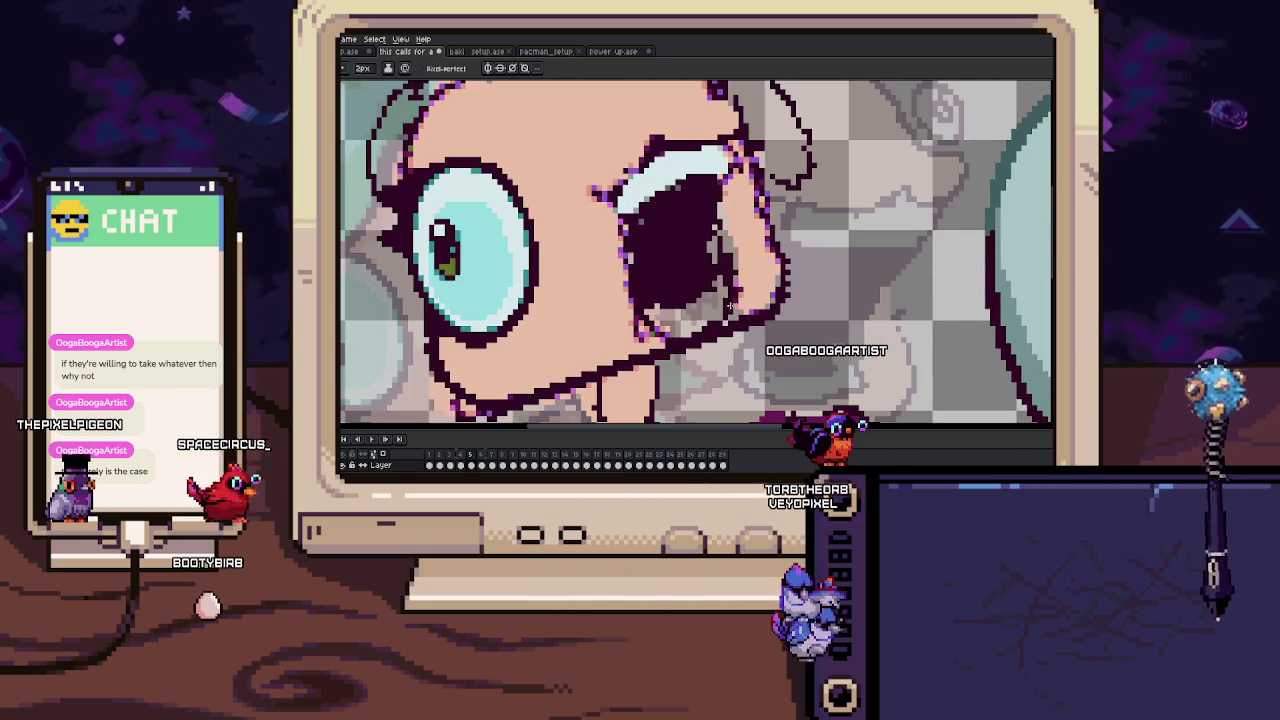
pyautogui.scroll(1, 643, 318)
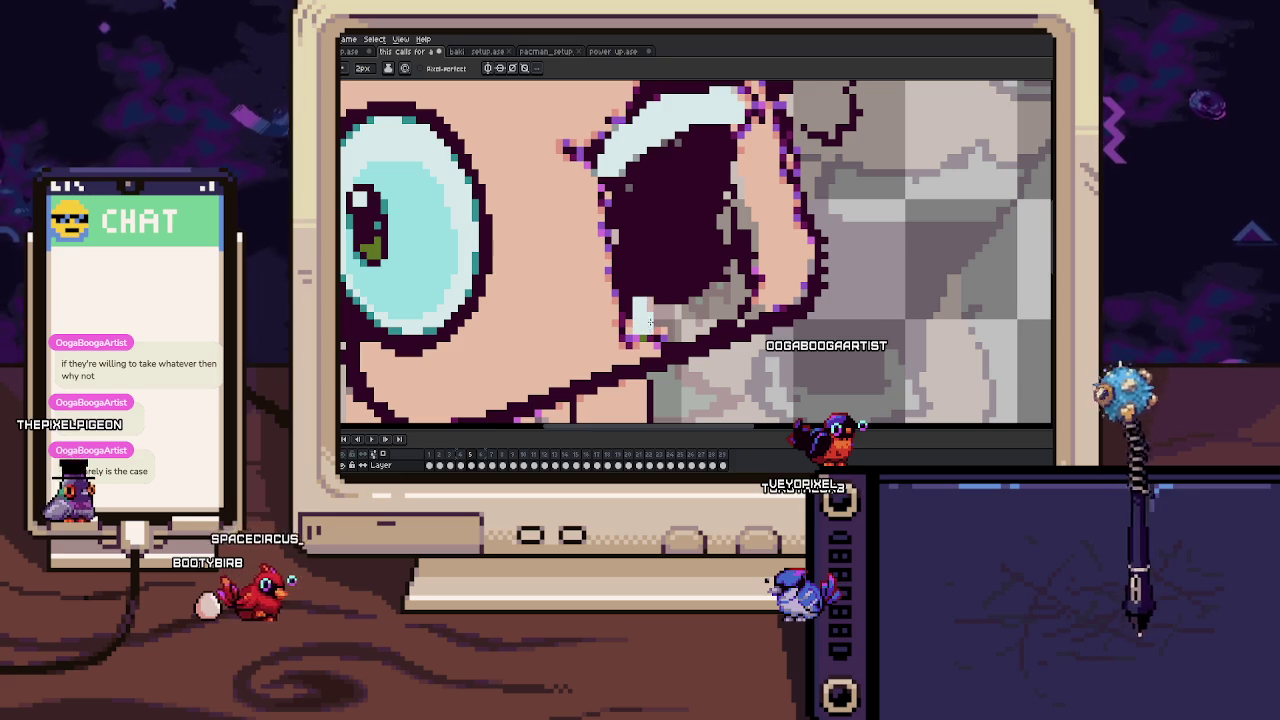
pyautogui.moveTo(656, 312); pyautogui.dragTo(738, 266)
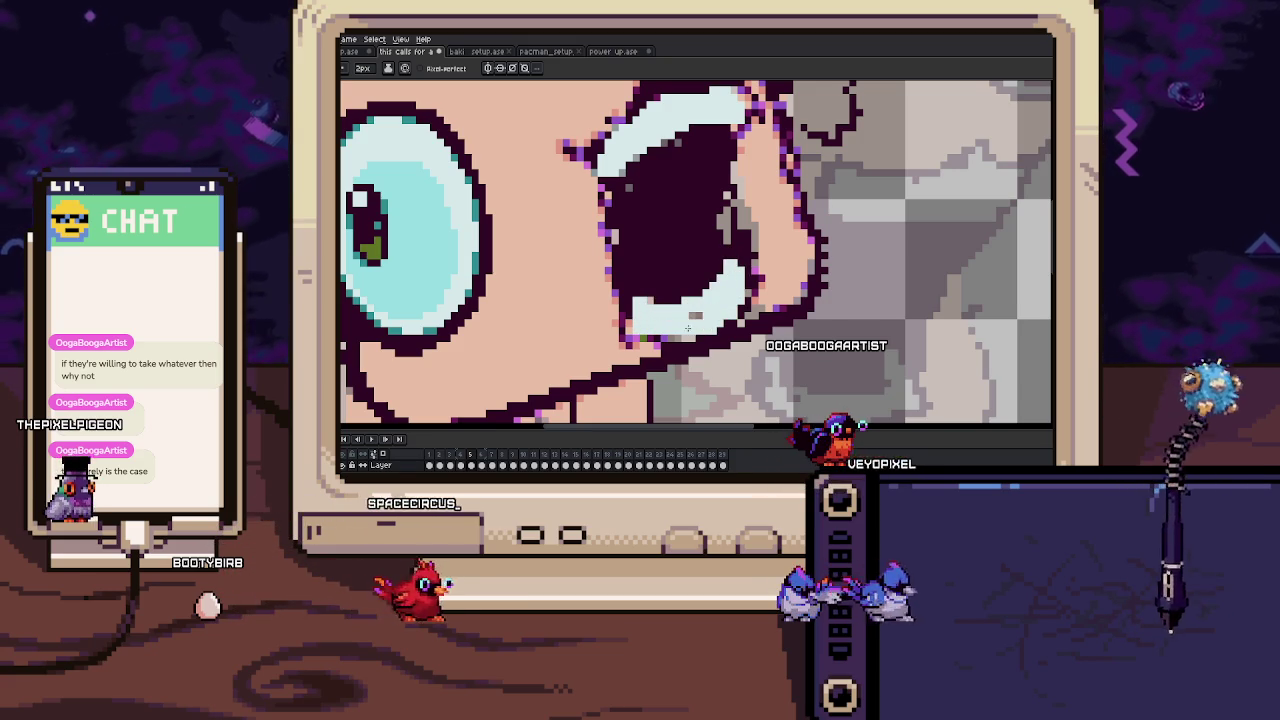
# Zoom in close on the mouth and tooth and paint teal tongue pixels inside the mouth.
pyautogui.scroll(2, 738, 300)
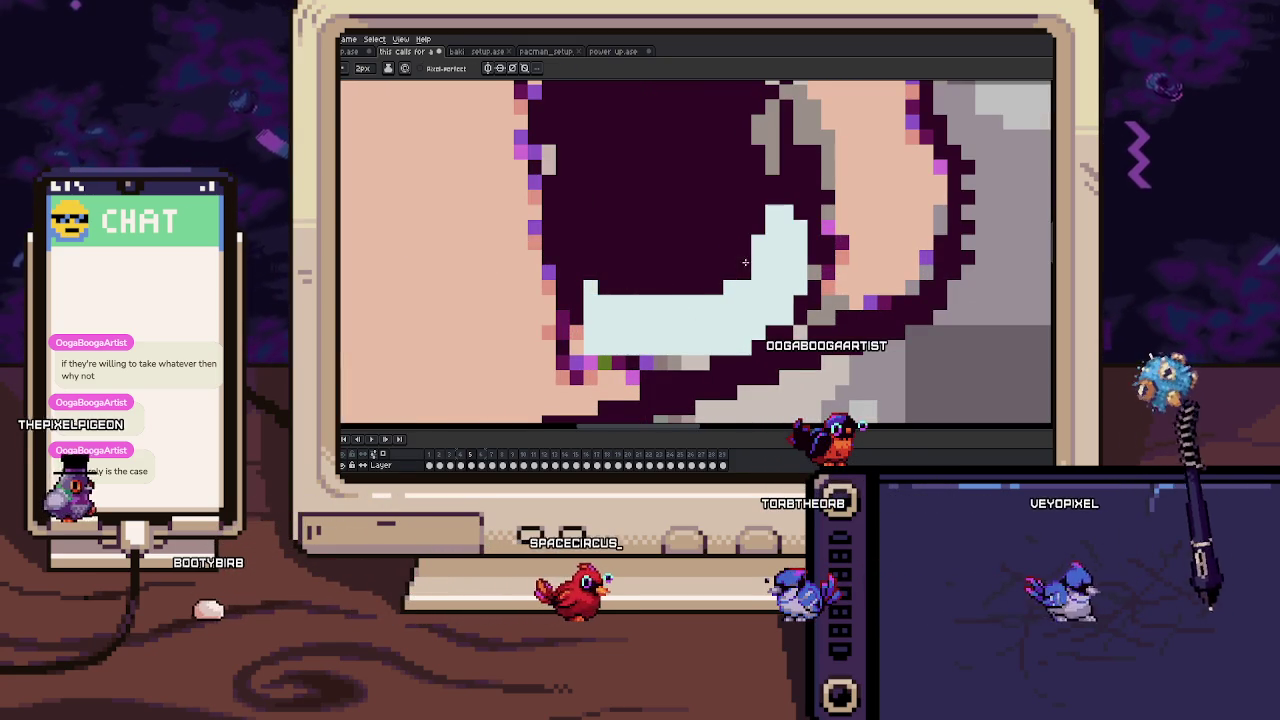
pyautogui.moveTo(766, 245); pyautogui.dragTo(725, 287)
pyautogui.scroll(-4, 741, 278)
pyautogui.scroll(2, 689, 290)
pyautogui.scroll(2, 679, 283)
pyautogui.scroll(1, 824, 254)
pyautogui.scroll(-3, 805, 238)
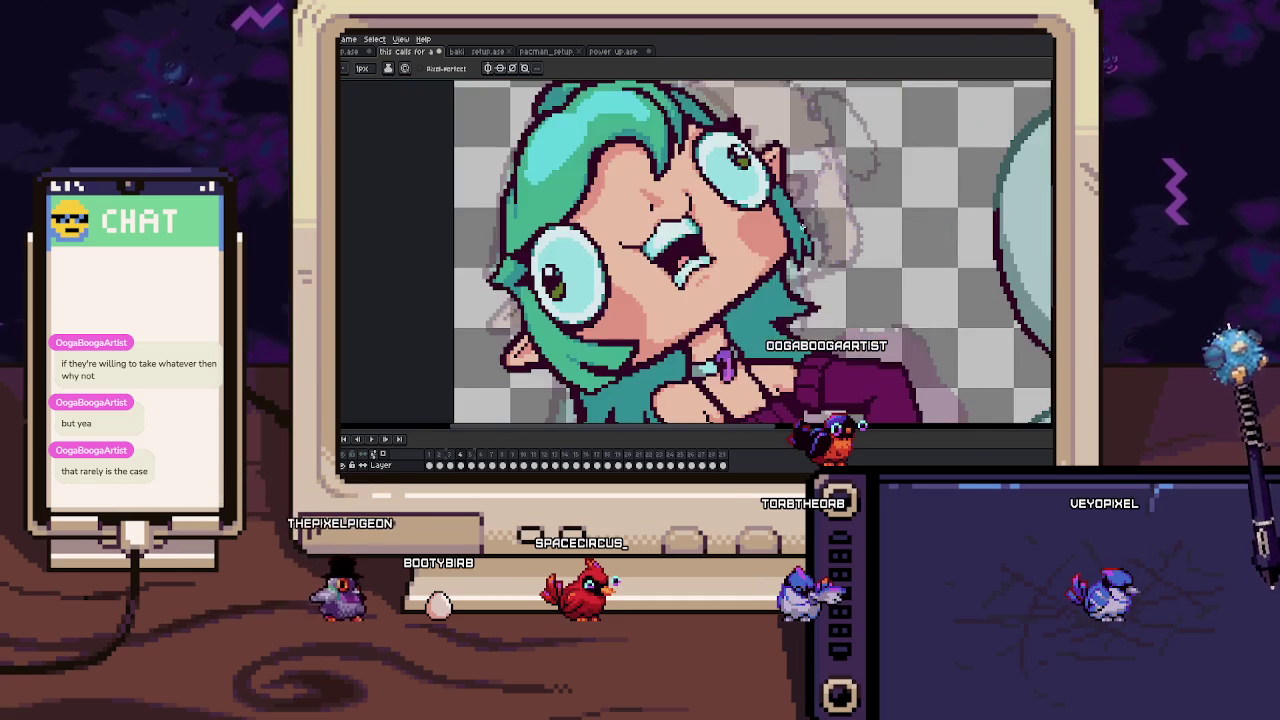
pyautogui.scroll(1, 772, 271)
pyautogui.scroll(1, 772, 271)
pyautogui.scroll(1, 772, 271)
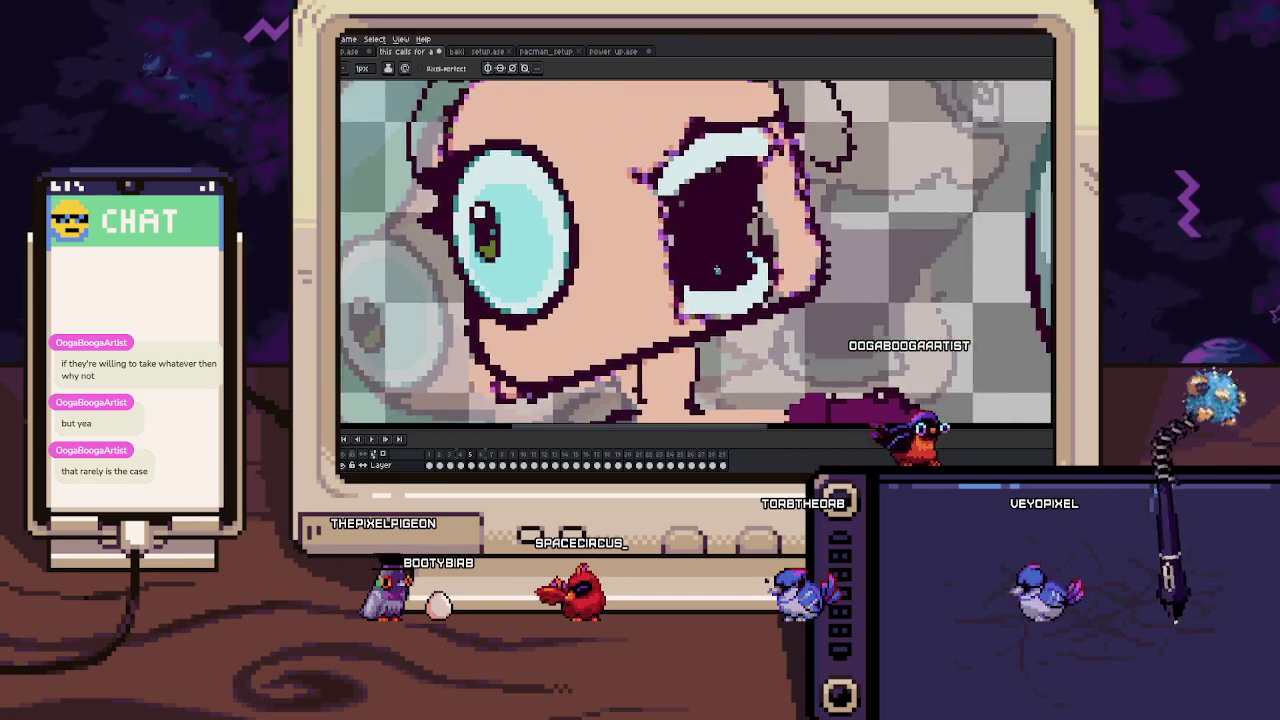
pyautogui.scroll(2, 772, 271)
pyautogui.moveTo(772, 271); pyautogui.dragTo(738, 266)
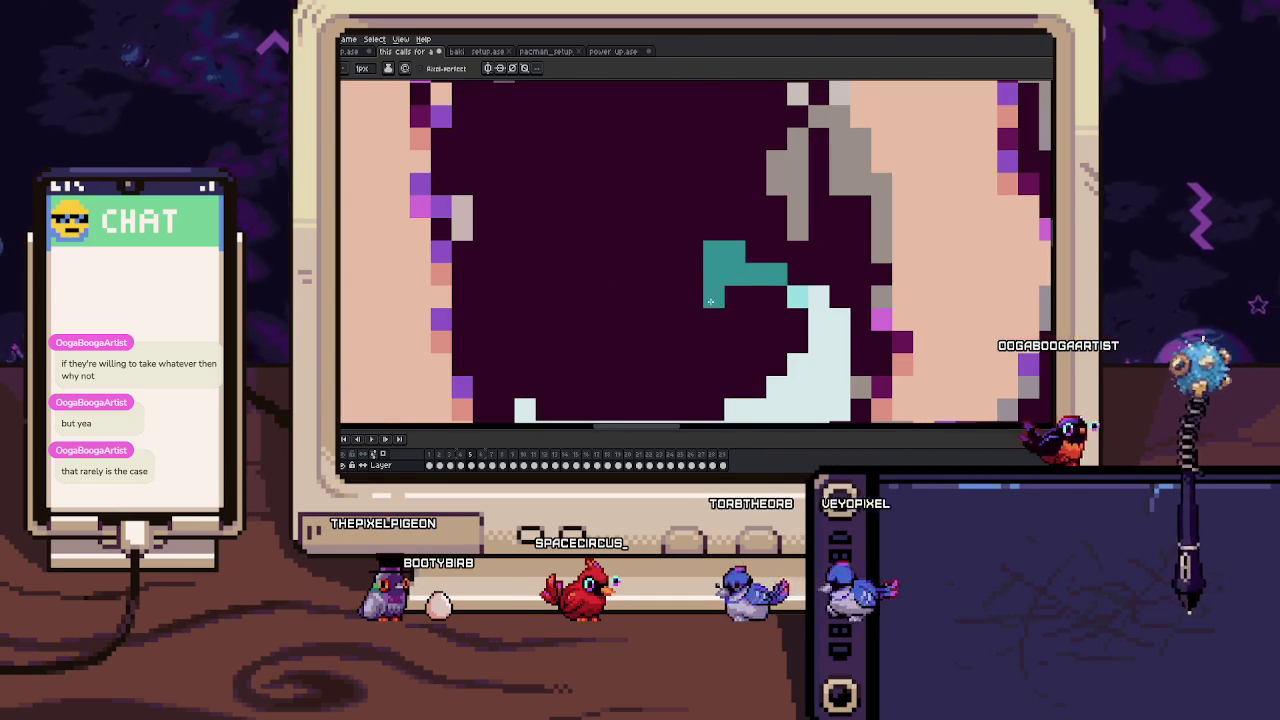
# Paint a teal row along the mouth's lower edge and cyan pixels on the tooth's left edge.
pyautogui.moveTo(776, 337)
pyautogui.mouseDown()
pyautogui.moveTo(730, 261)
pyautogui.moveTo(727, 309)
pyautogui.mouseUp()
pyautogui.keyDown('alt'); pyautogui.click(740, 258); pyautogui.keyUp('alt')
pyautogui.moveTo(643, 332)
pyautogui.mouseDown()
pyautogui.moveTo(683, 332)
pyautogui.moveTo(683, 307)
pyautogui.moveTo(793, 280)
pyautogui.mouseUp()
pyautogui.moveTo(571, 275); pyautogui.dragTo(571, 355)
# Sample the dark outline colour and recolour stray pixels on the mouth's lower edge with it.
pyautogui.moveTo(593, 295); pyautogui.dragTo(593, 335)
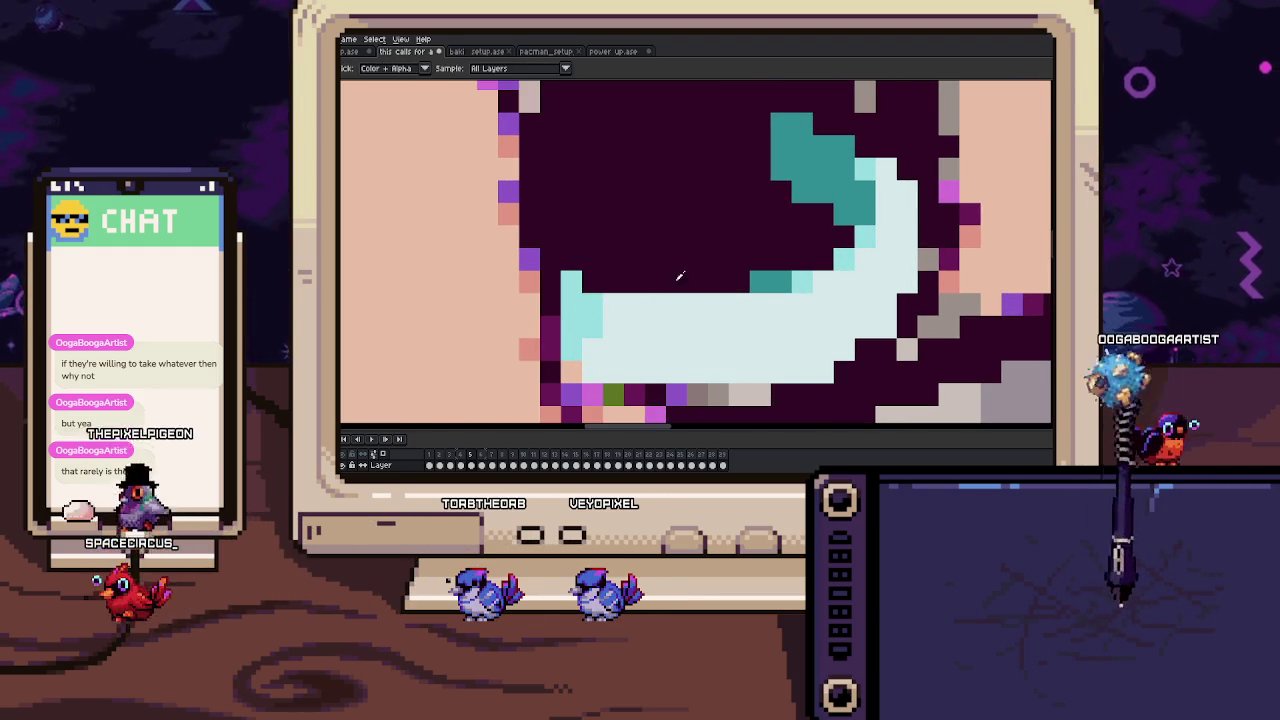
pyautogui.scroll(-3, 640, 290)
pyautogui.scroll(-1, 625, 305)
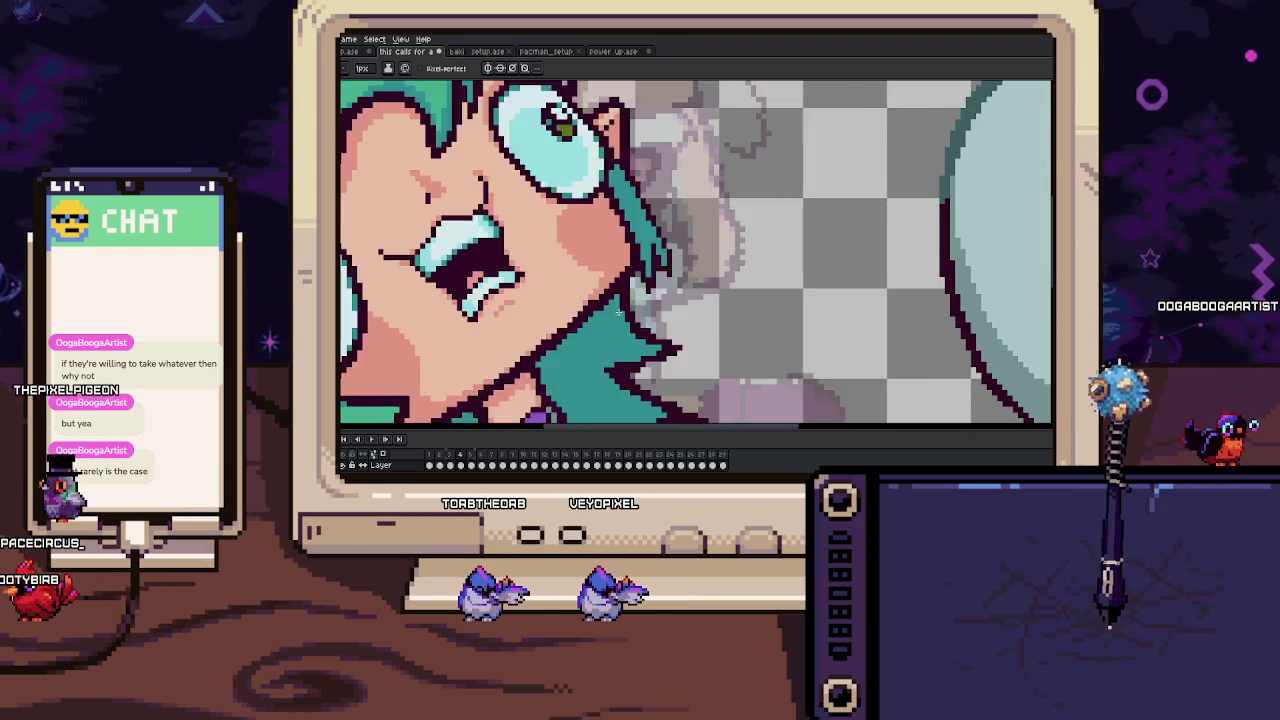
pyautogui.scroll(2, 618, 313)
pyautogui.scroll(2, 616, 300)
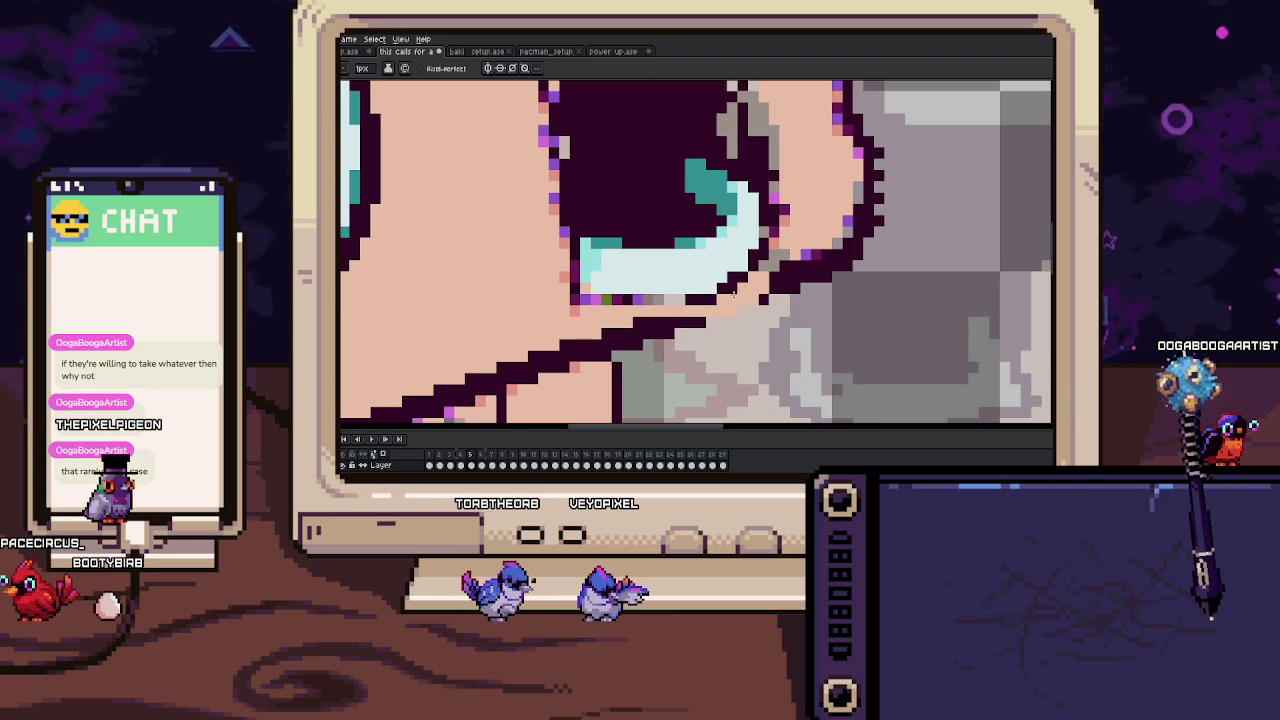
pyautogui.moveTo(650, 298); pyautogui.dragTo(578, 298)
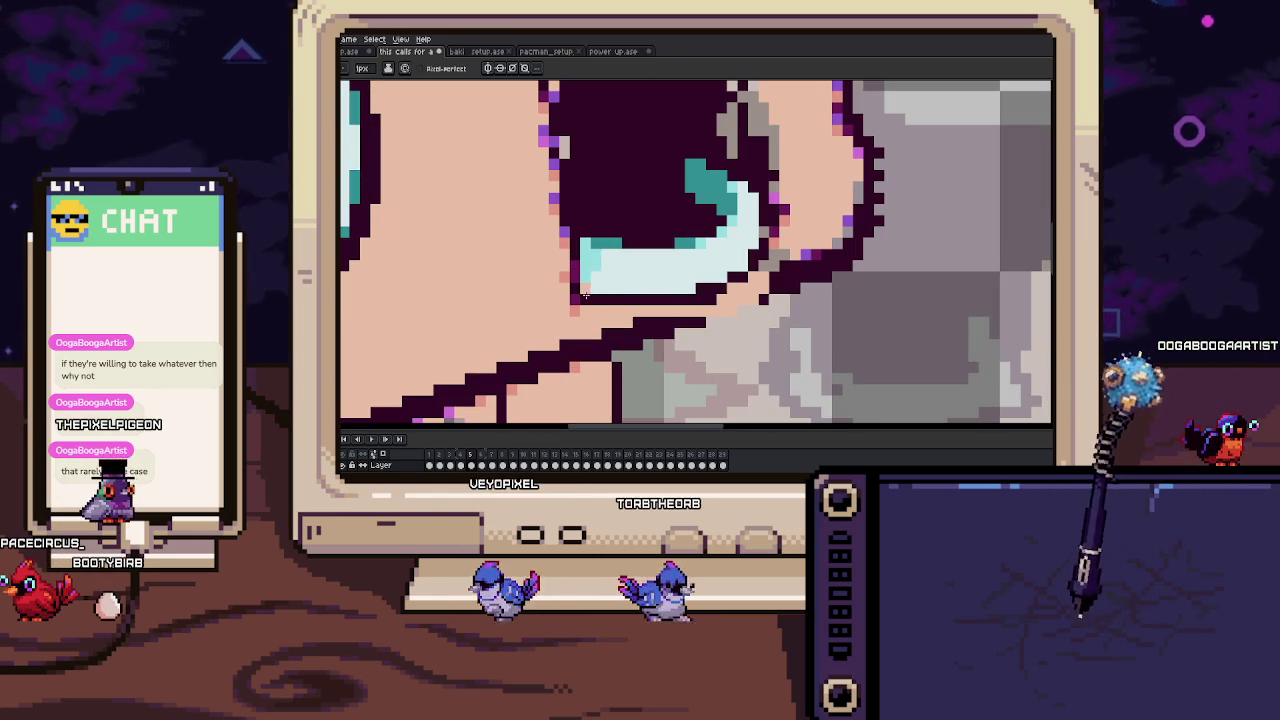
pyautogui.moveTo(612, 234); pyautogui.dragTo(652, 261)
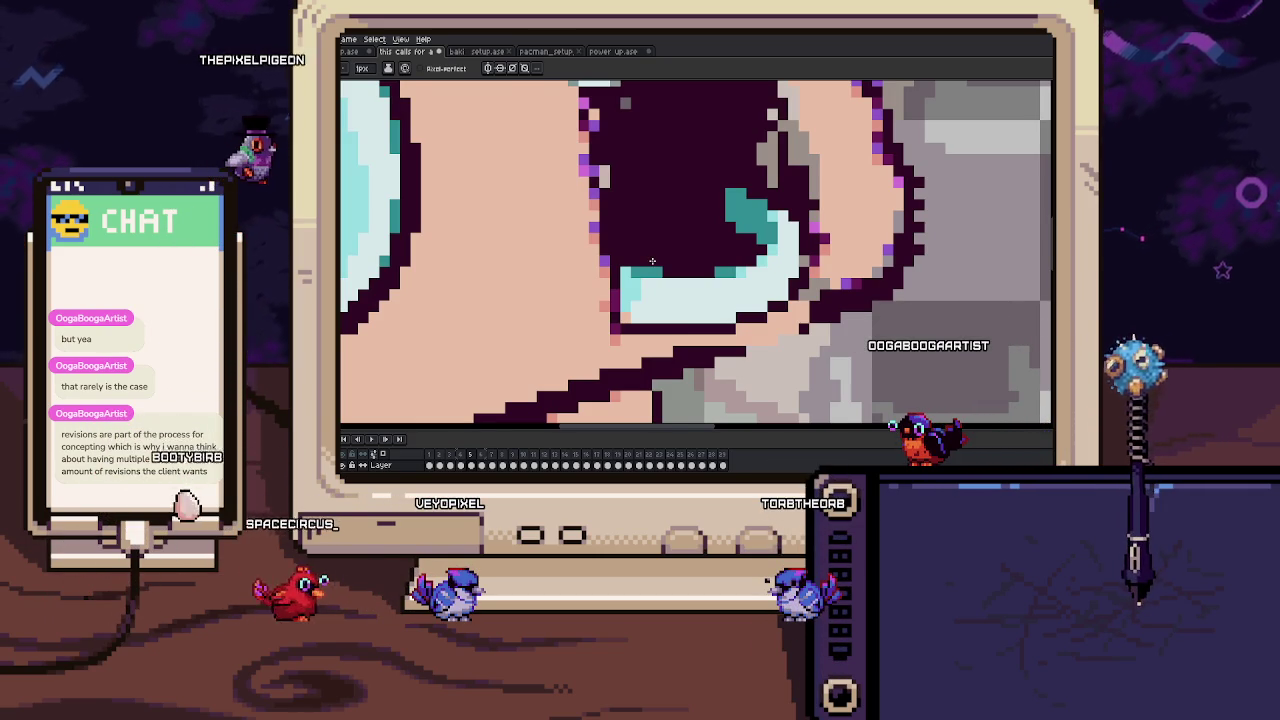
# Pick colours from the canvas and extend the mouth outline with dark and pink pixels.
pyautogui.moveTo(652, 261)
pyautogui.mouseDown()
pyautogui.moveTo(613, 350)
pyautogui.moveTo(602, 244)
pyautogui.mouseUp()
pyautogui.press('alt')
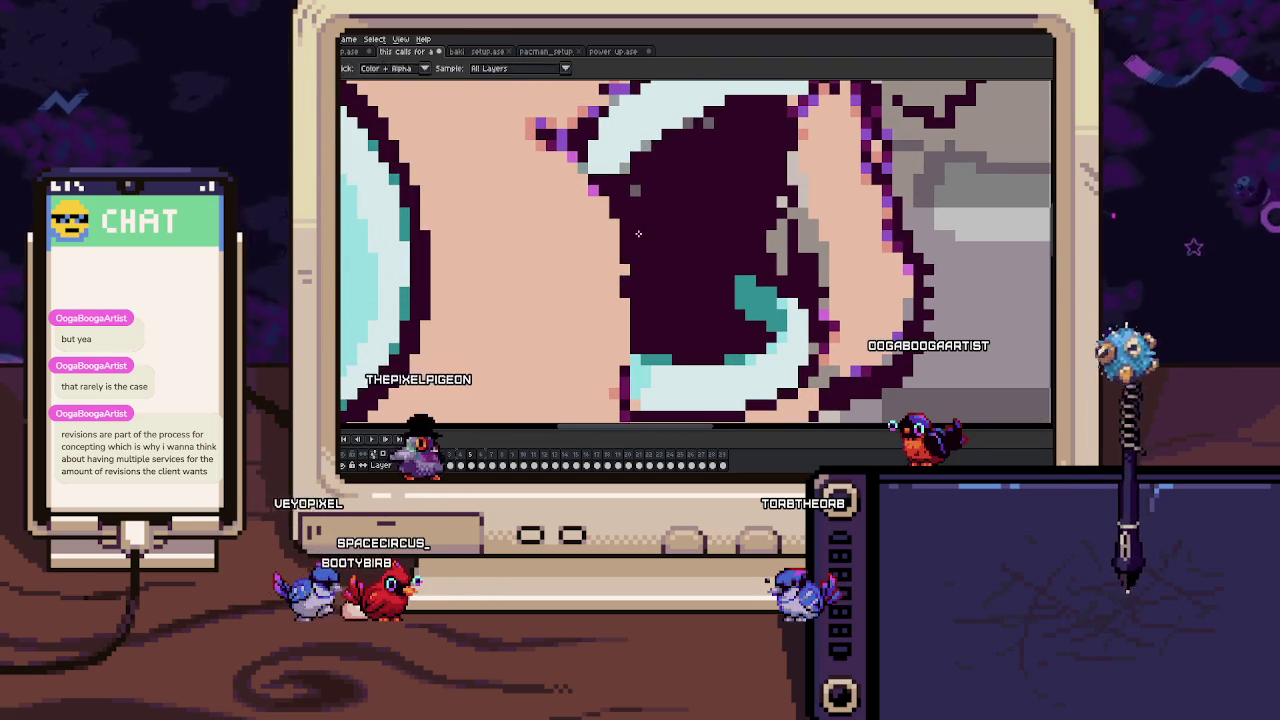
pyautogui.scroll(5, 615, 217)
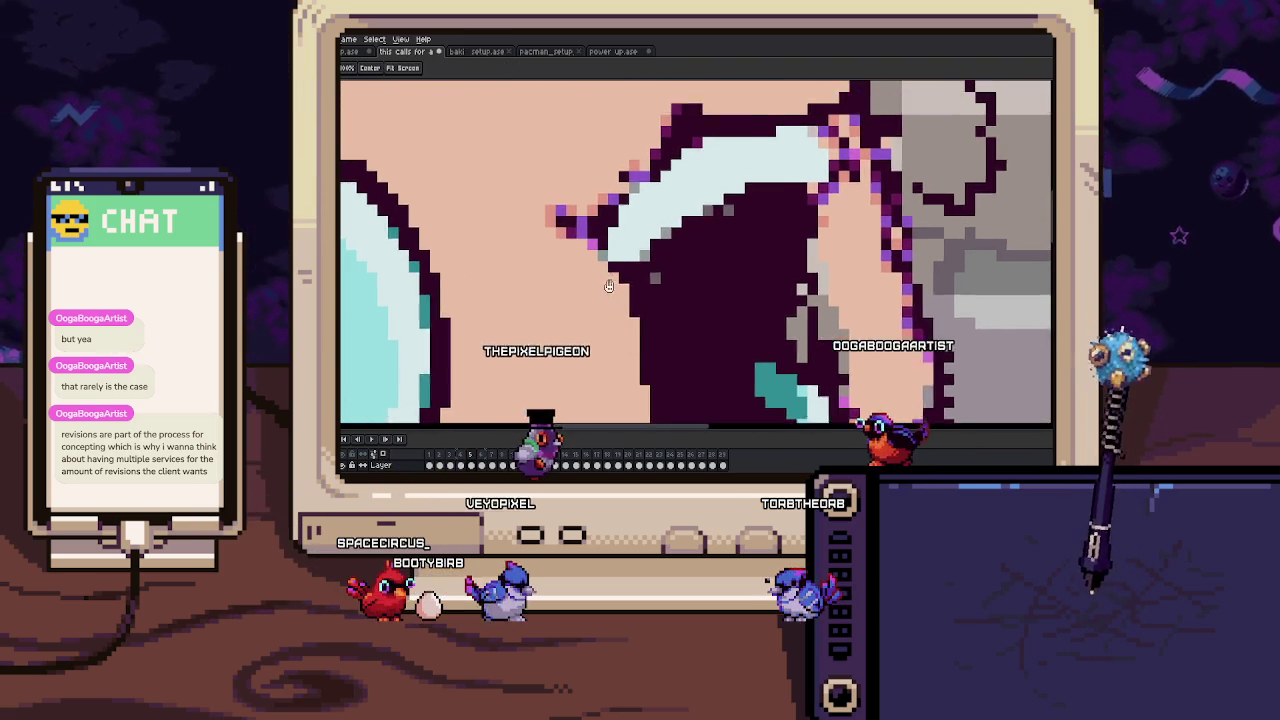
pyautogui.moveTo(578, 249)
pyautogui.mouseDown()
pyautogui.moveTo(560, 237)
pyautogui.moveTo(607, 282)
pyautogui.moveTo(630, 279)
pyautogui.mouseUp()
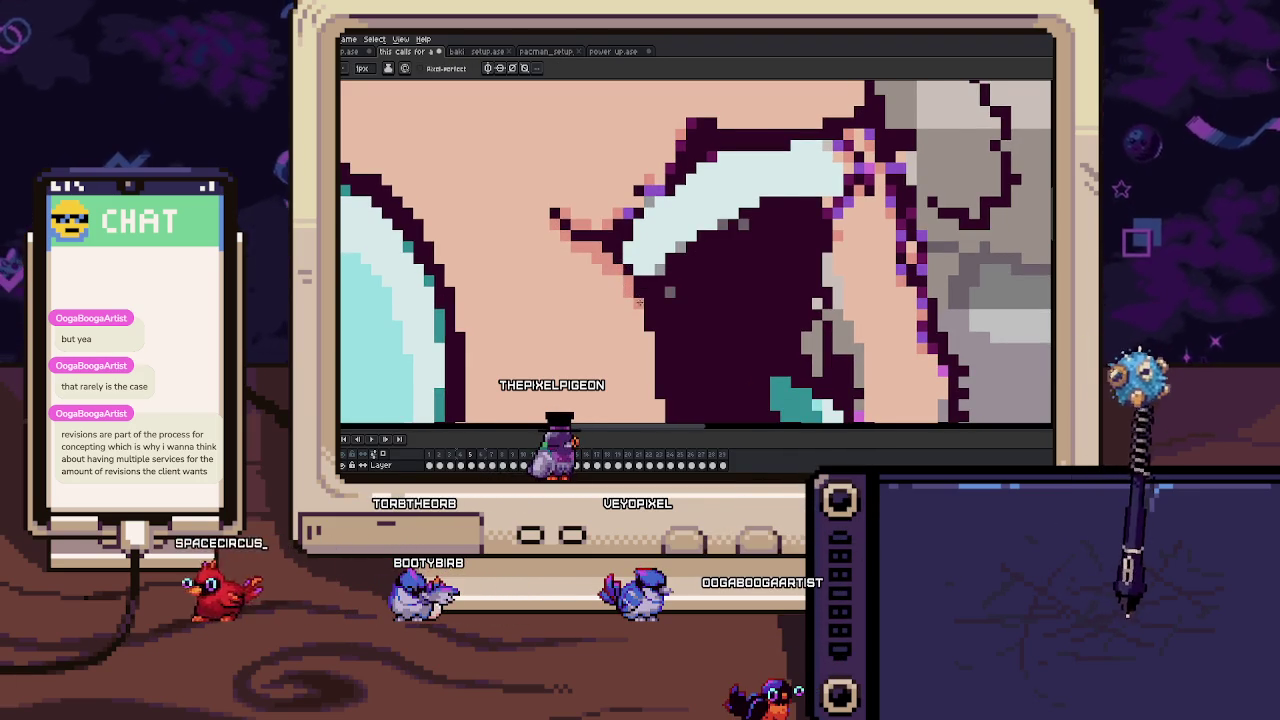
pyautogui.scroll(-3, 620, 283)
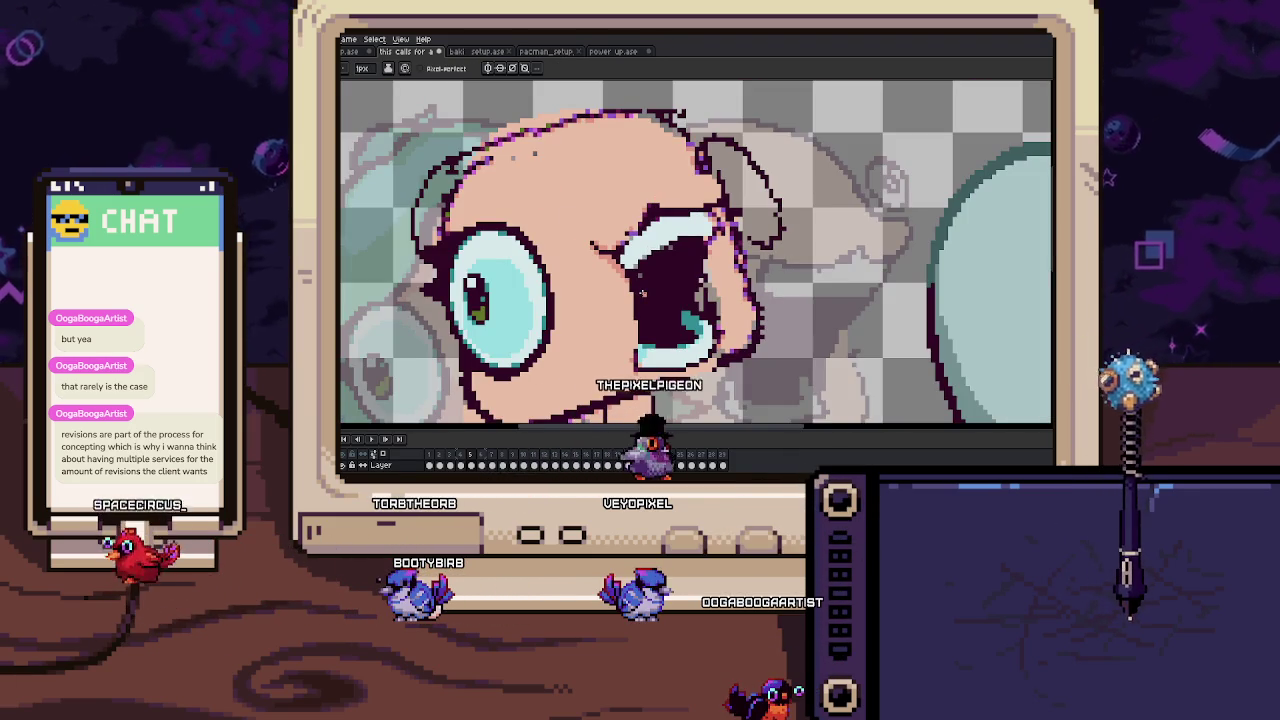
pyautogui.scroll(2, 659, 319)
pyautogui.scroll(2, 640, 300)
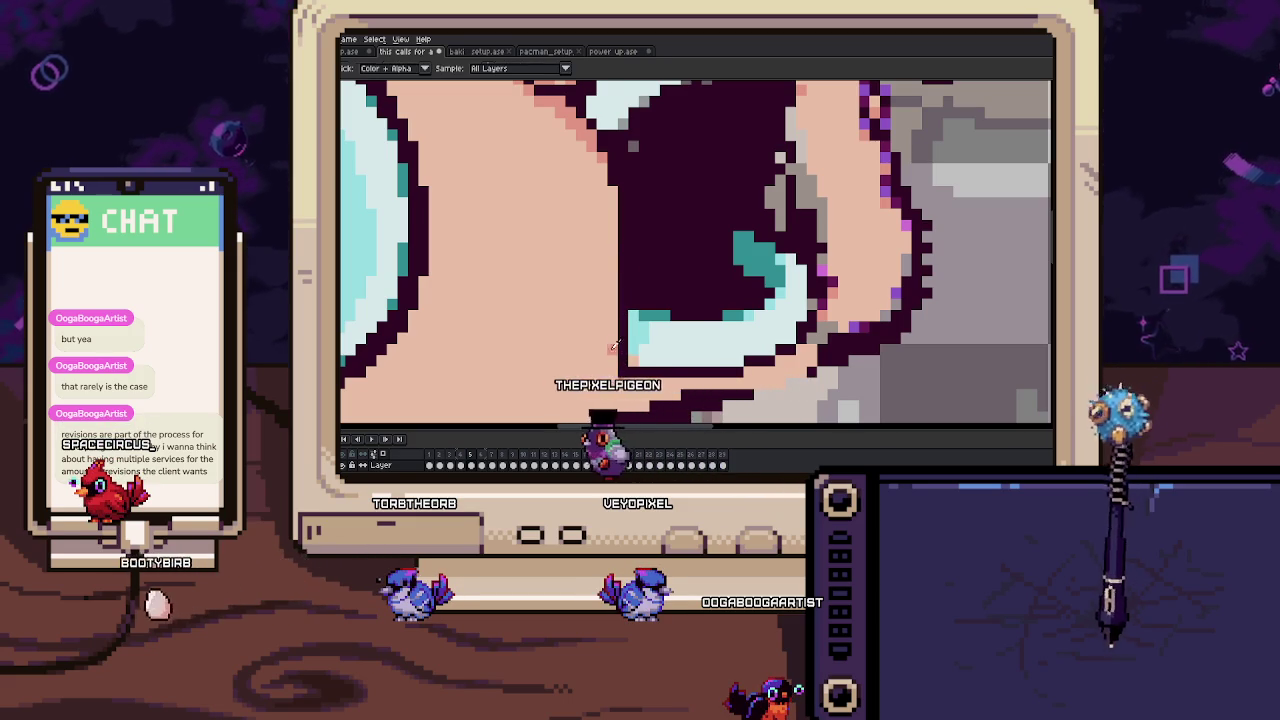
pyautogui.scroll(-3, 614, 380)
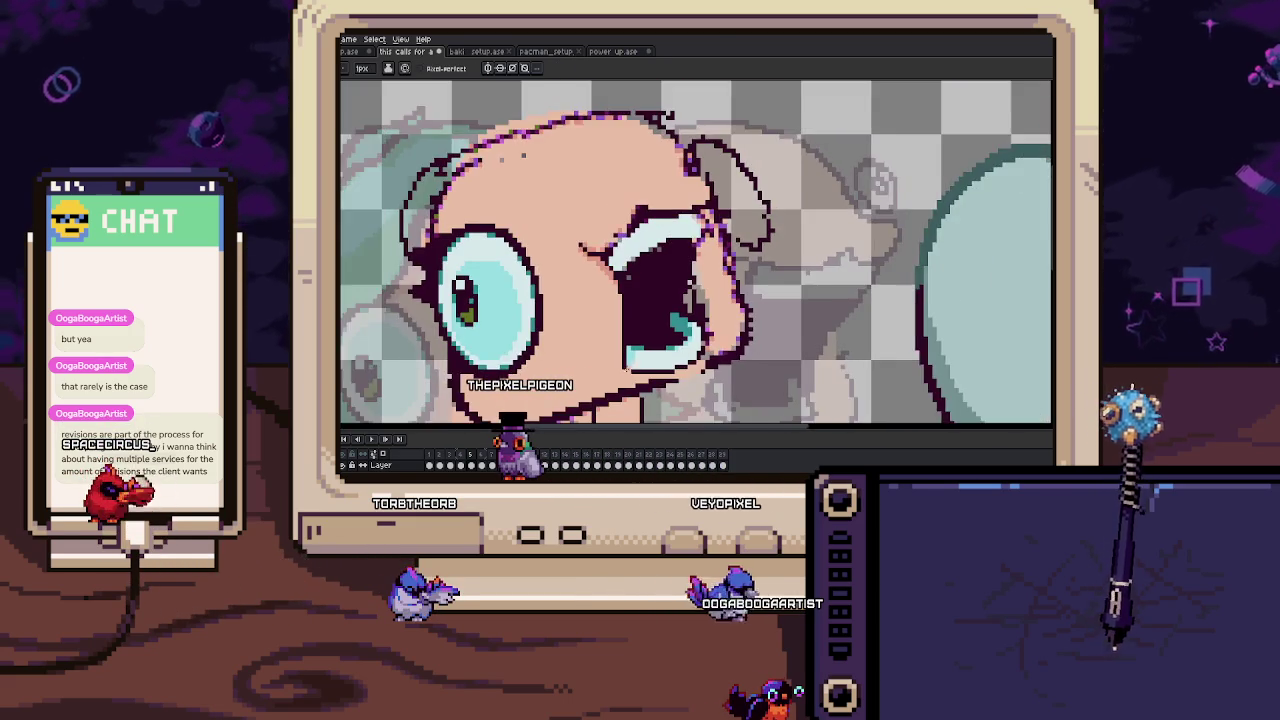
pyautogui.scroll(1, 608, 270)
pyautogui.scroll(1, 606, 255)
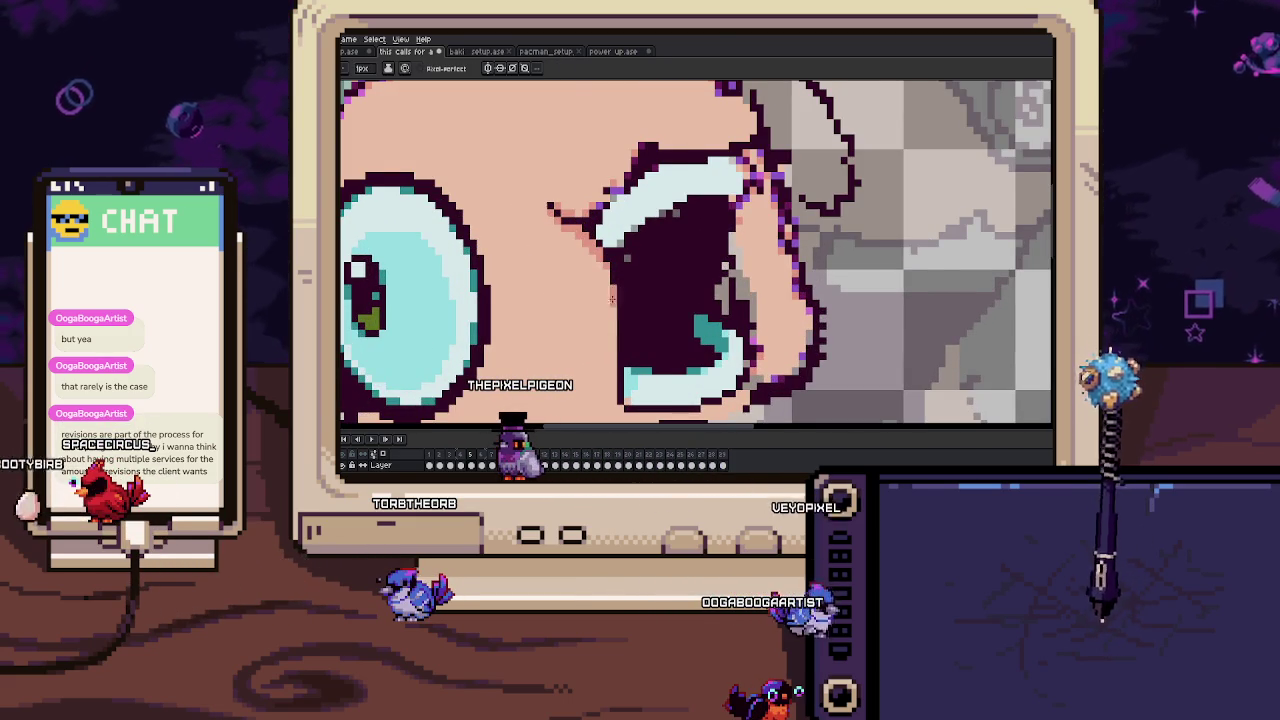
pyautogui.hscroll(2, 612, 300)
pyautogui.hscroll(2, 640, 270)
pyautogui.hscroll(2, 660, 240)
# Reduce the pencil to 1 px and extend the dark chin outline rightward.
pyautogui.press('i')
pyautogui.press('b')
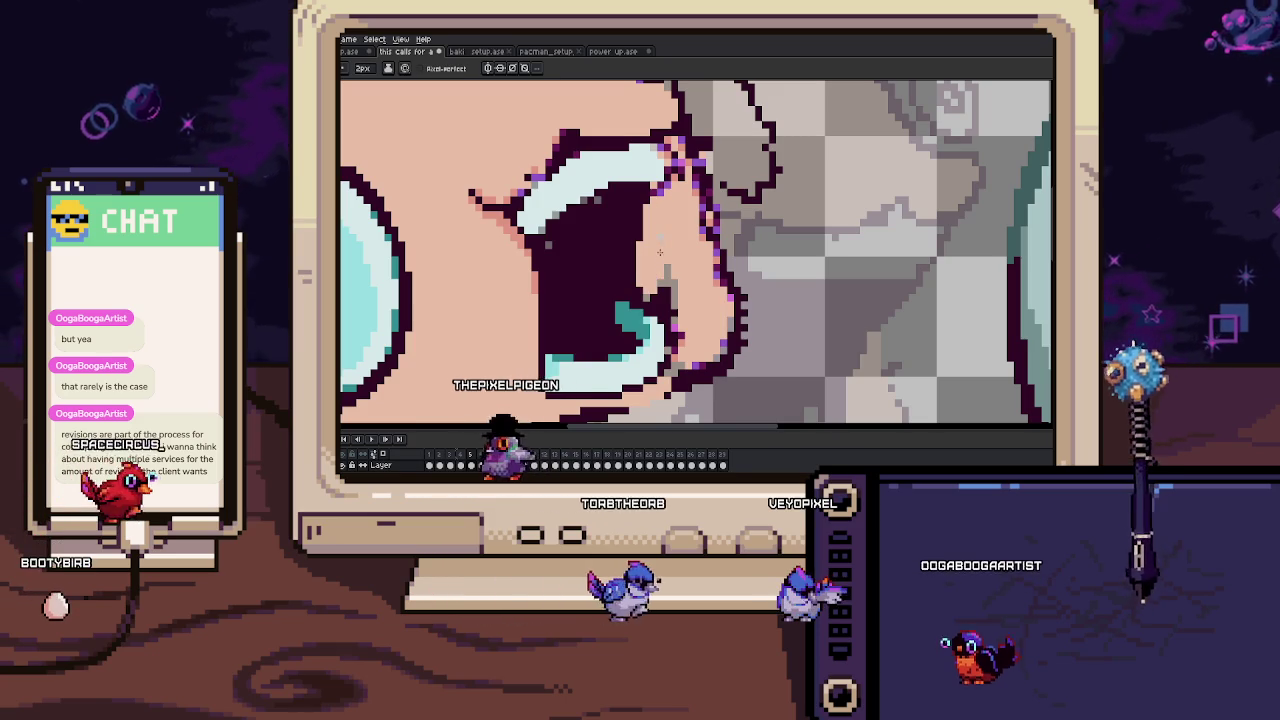
pyautogui.scroll(1, 687, 333)
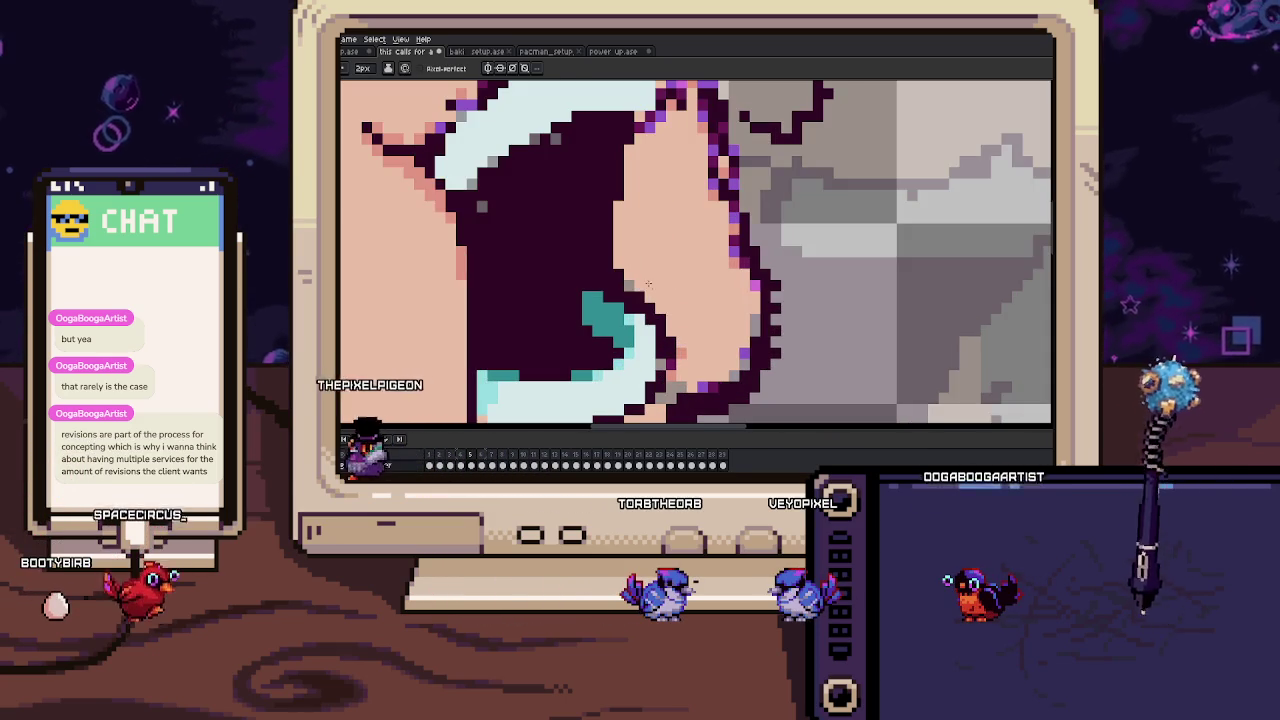
pyautogui.hscroll(-2, 677, 310)
pyautogui.press('-')
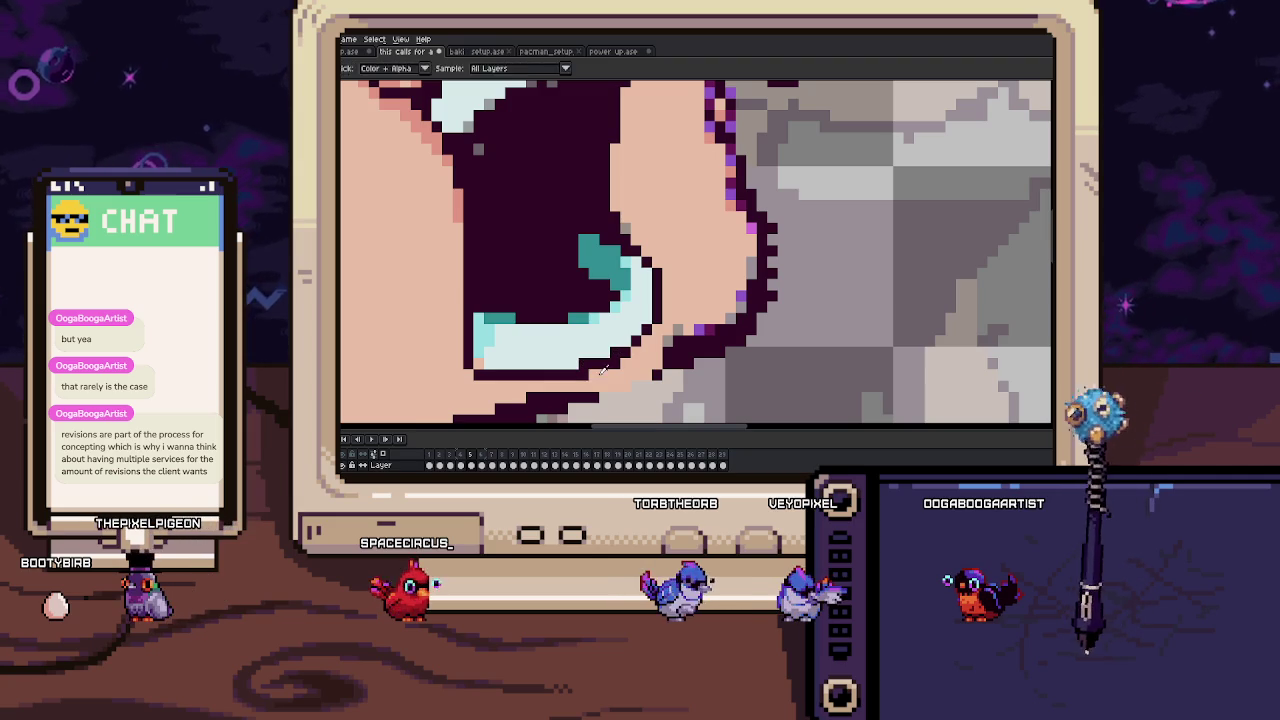
pyautogui.scroll(-2, 611, 368)
pyautogui.moveTo(582, 356); pyautogui.dragTo(604, 370)
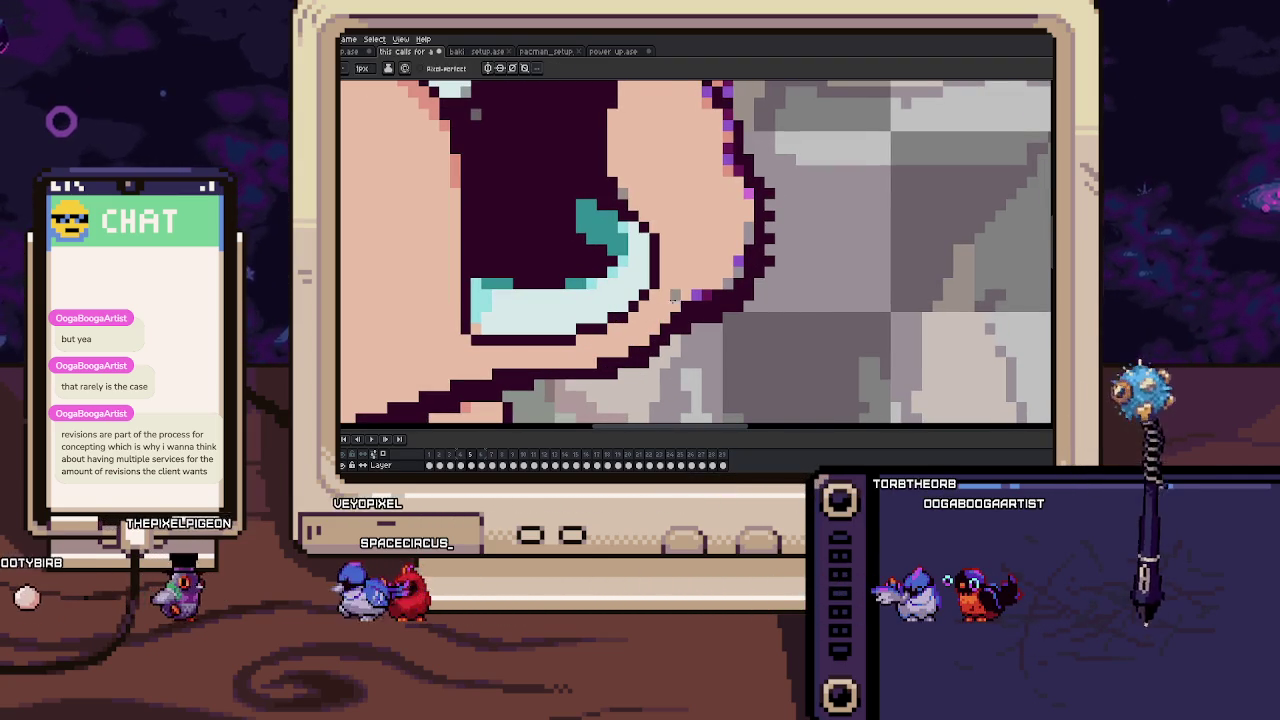
pyautogui.scroll(-4, 674, 314)
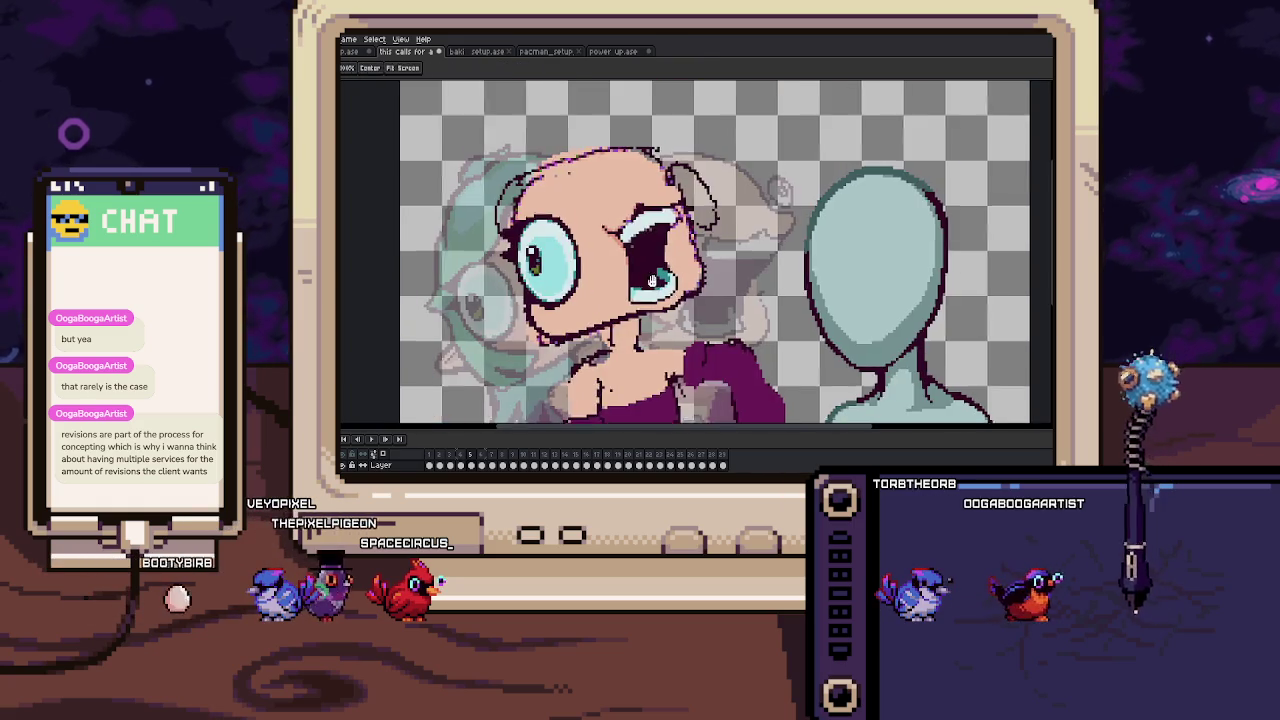
# Pick a teal colour from the canvas and zoom into the mouth close-up.
pyautogui.scroll(5, 645, 265)
pyautogui.scroll(1, 578, 311)
pyautogui.press('alt')
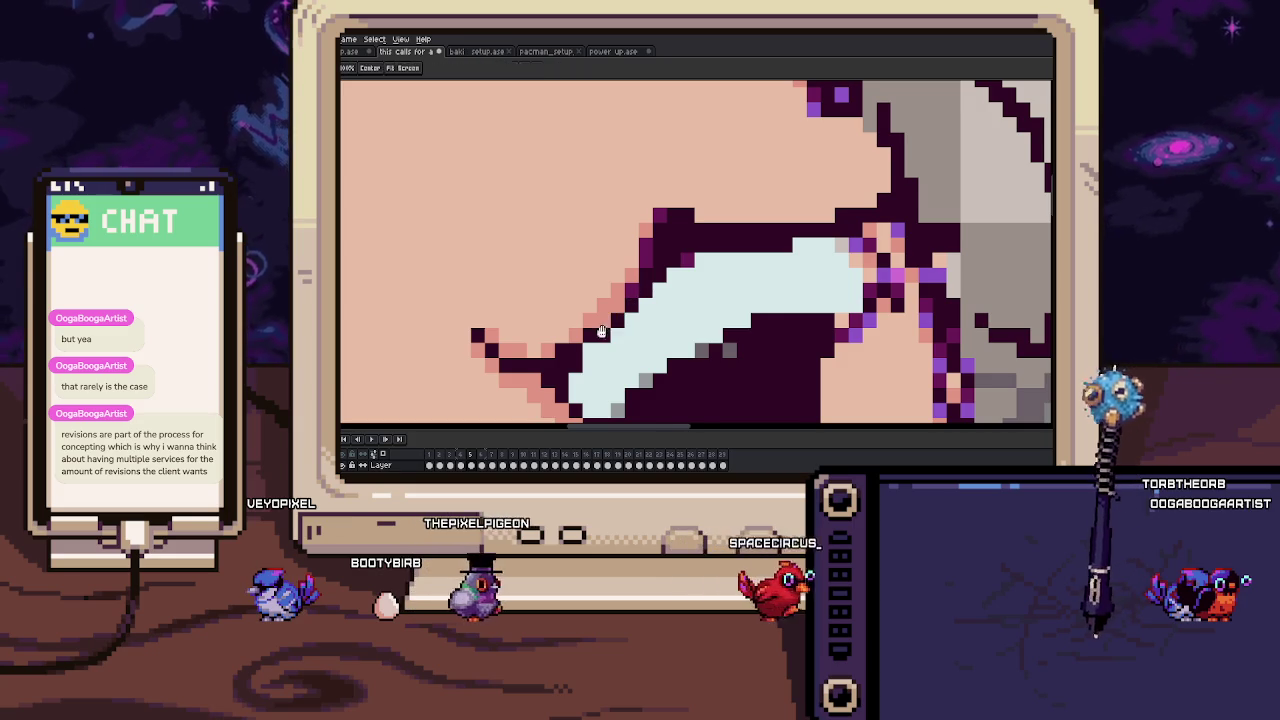
pyautogui.moveTo(603, 331); pyautogui.dragTo(631, 265)
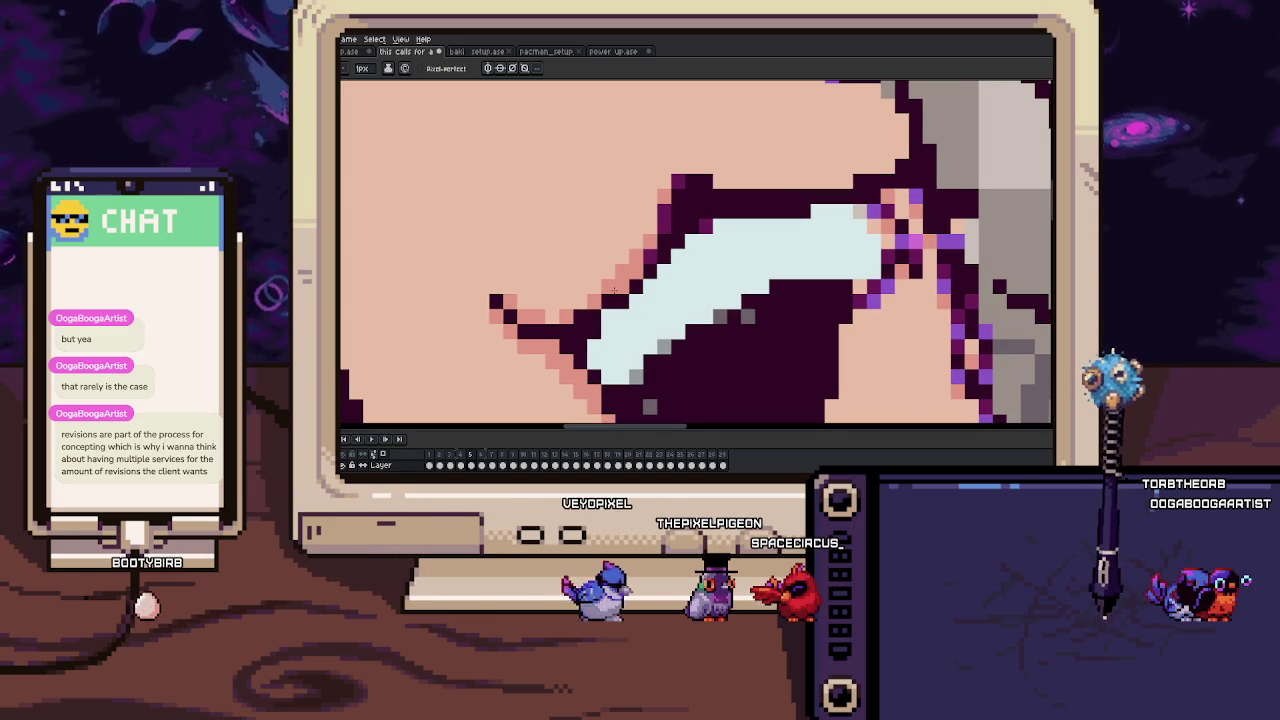
pyautogui.scroll(-4, 610, 343)
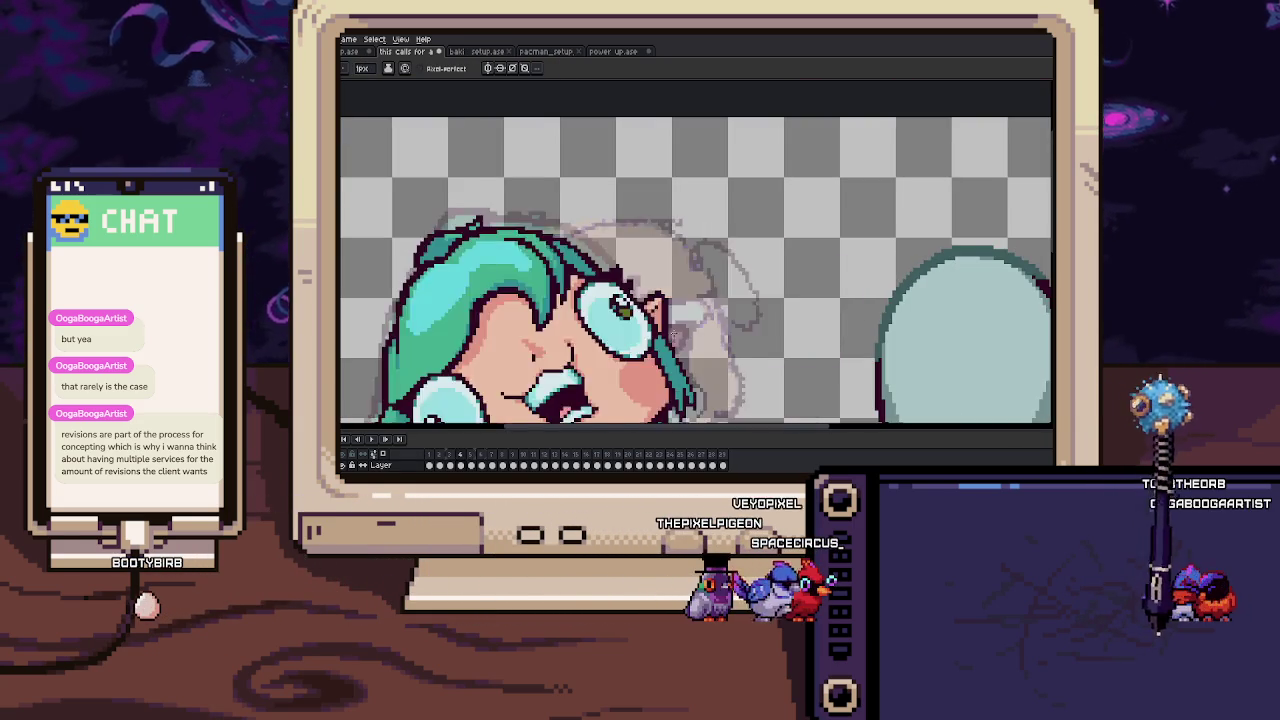
pyautogui.scroll(4, 618, 333)
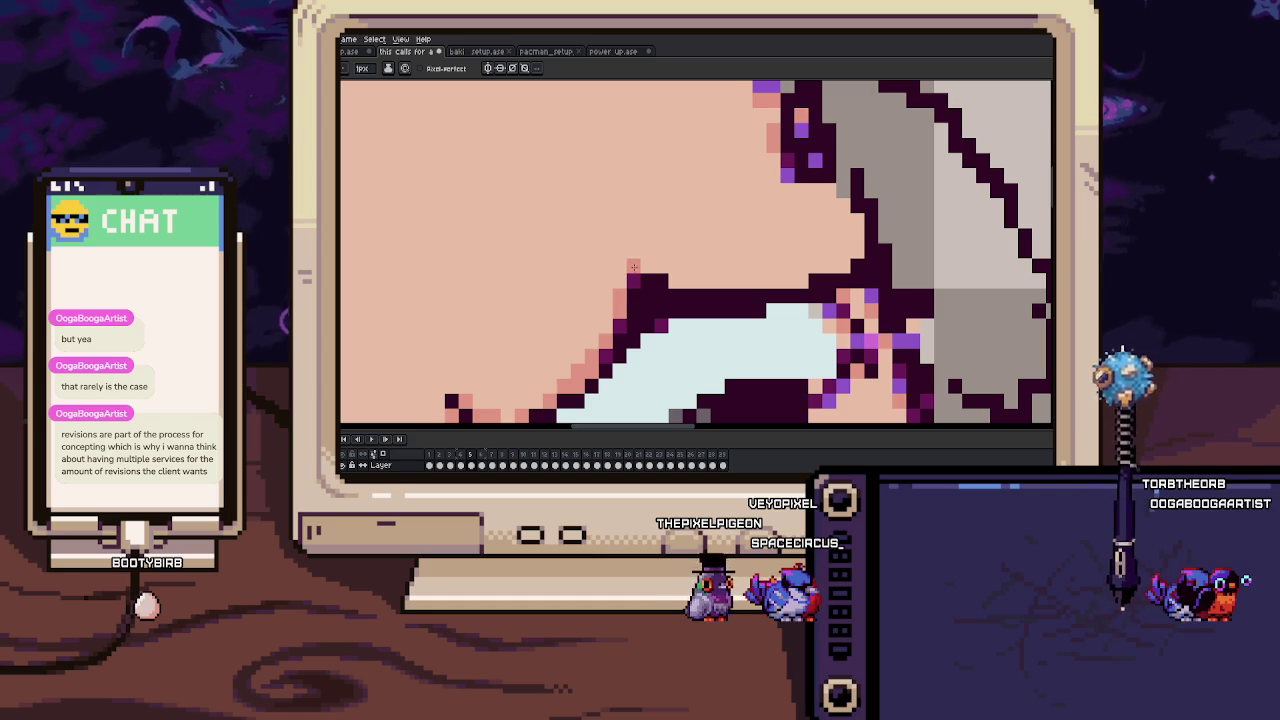
pyautogui.scroll(-1, 680, 284)
pyautogui.scroll(-1, 600, 294)
pyautogui.scroll(-2, 590, 310)
pyautogui.scroll(-1, 569, 350)
pyautogui.scroll(1, 575, 340)
pyautogui.scroll(1, 590, 320)
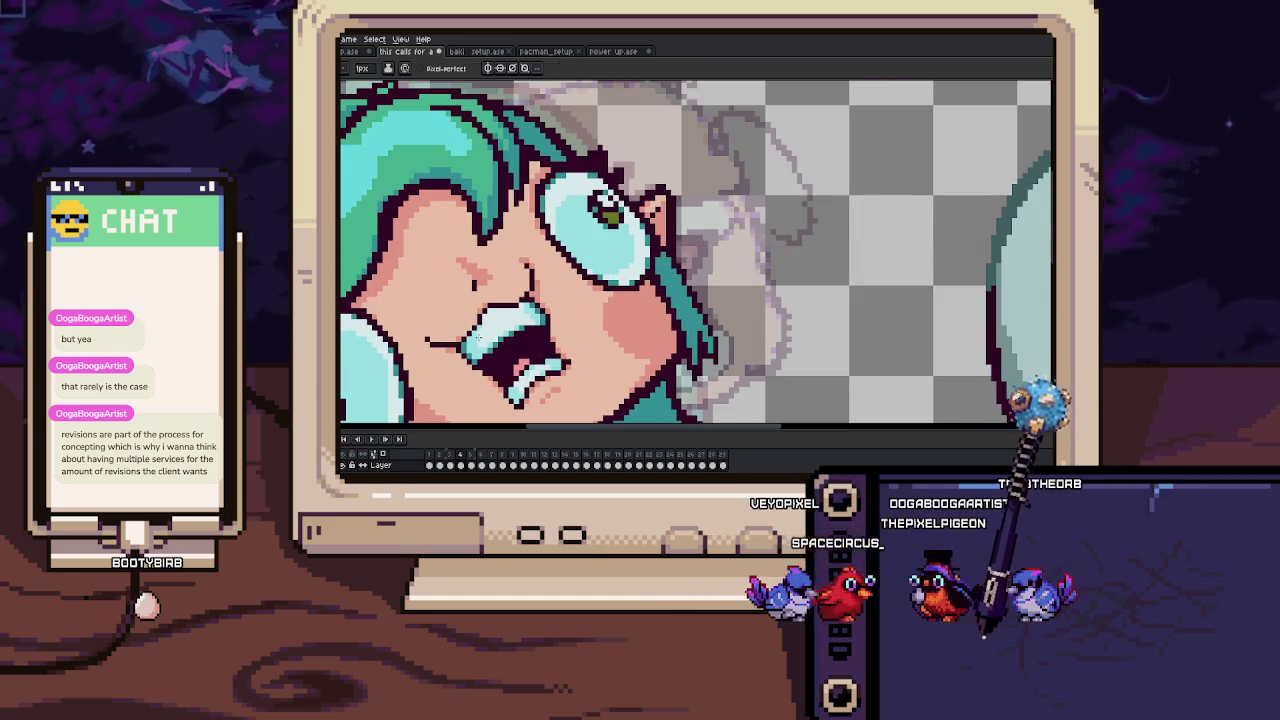
pyautogui.scroll(1, 605, 294)
pyautogui.scroll(1, 605, 294)
pyautogui.scroll(1, 617, 203)
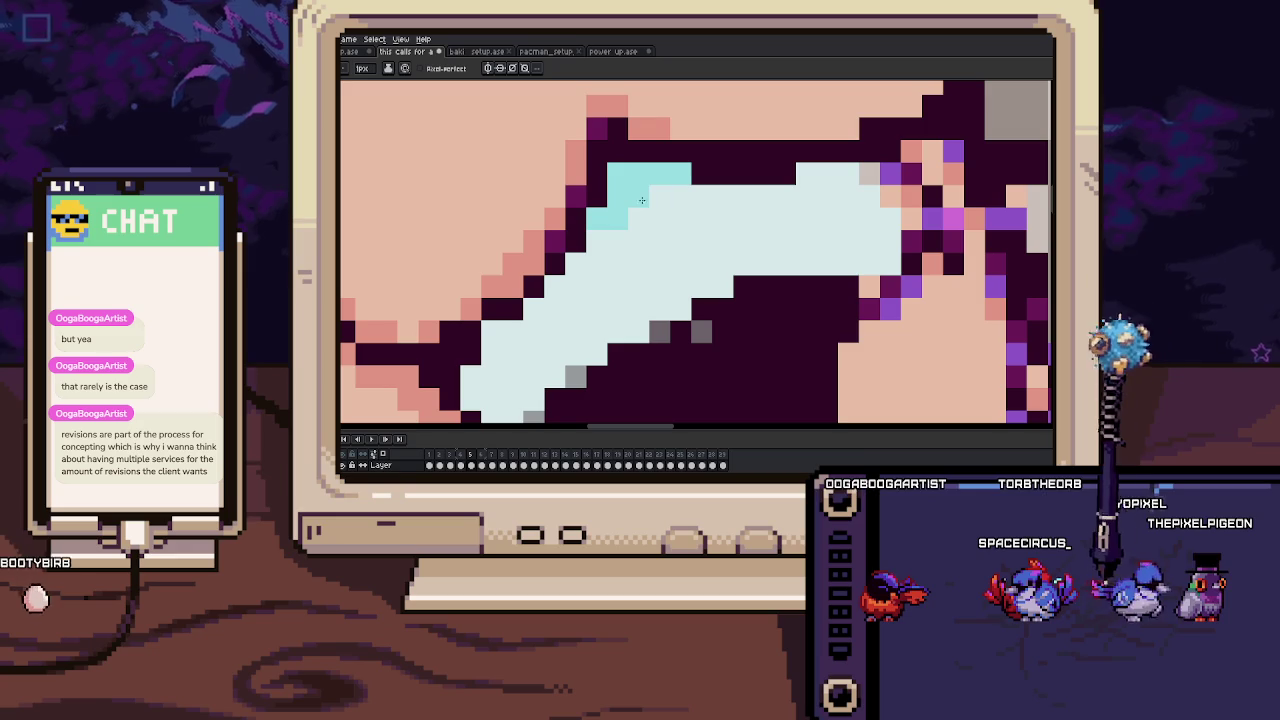
# Shade the upper teeth's top edge and left end with light cyan.
pyautogui.moveTo(605, 231); pyautogui.dragTo(601, 266)
pyautogui.scroll(-2, 759, 208)
pyautogui.scroll(-1, 650, 250)
pyautogui.scroll(2, 560, 275)
pyautogui.scroll(1, 545, 283)
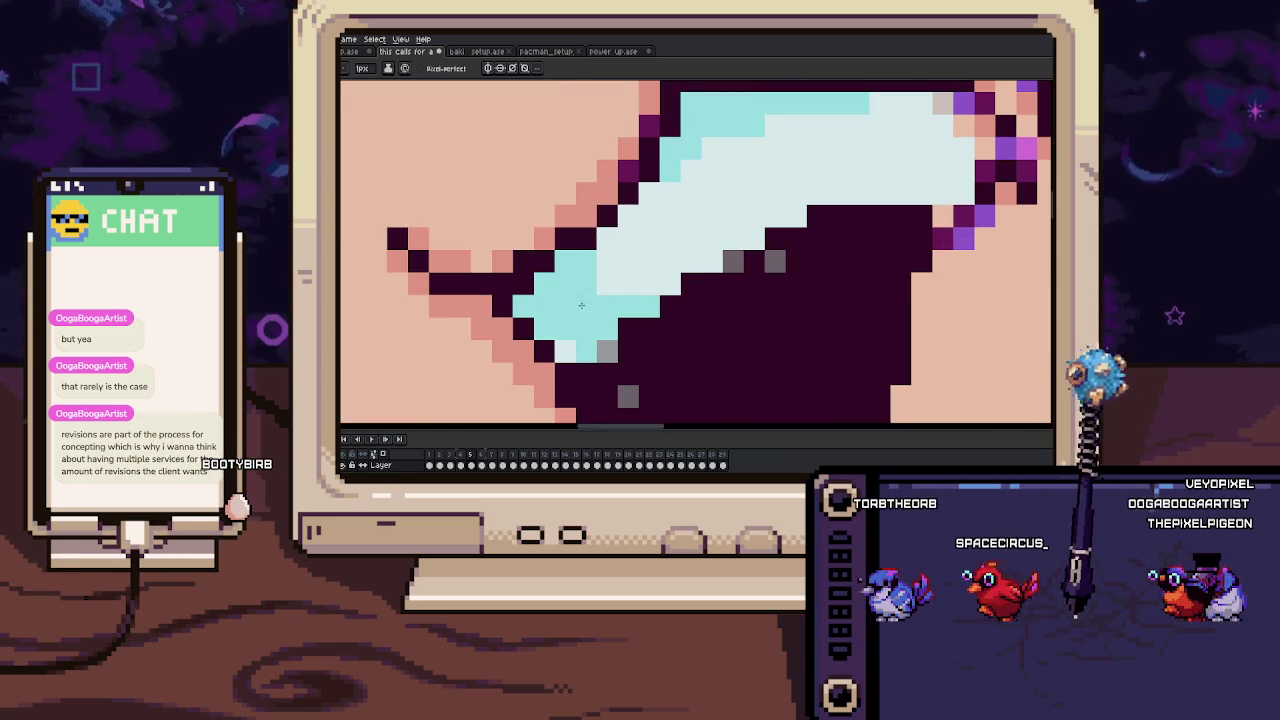
pyautogui.scroll(-1, 636, 345)
pyautogui.scroll(1, 623, 300)
pyautogui.scroll(1, 543, 323)
pyautogui.scroll(-3, 591, 270)
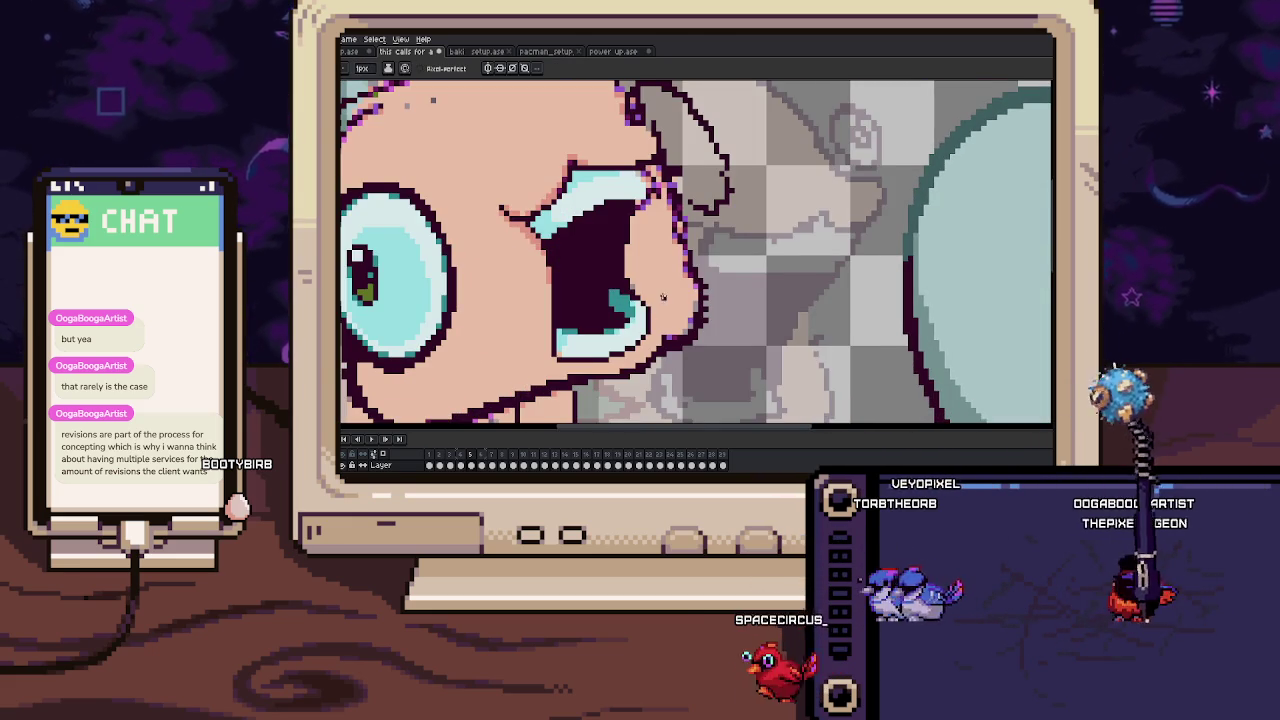
# Zoom in around the jaw and briefly glance at the neighbouring frame.
pyautogui.scroll(1, 665, 320)
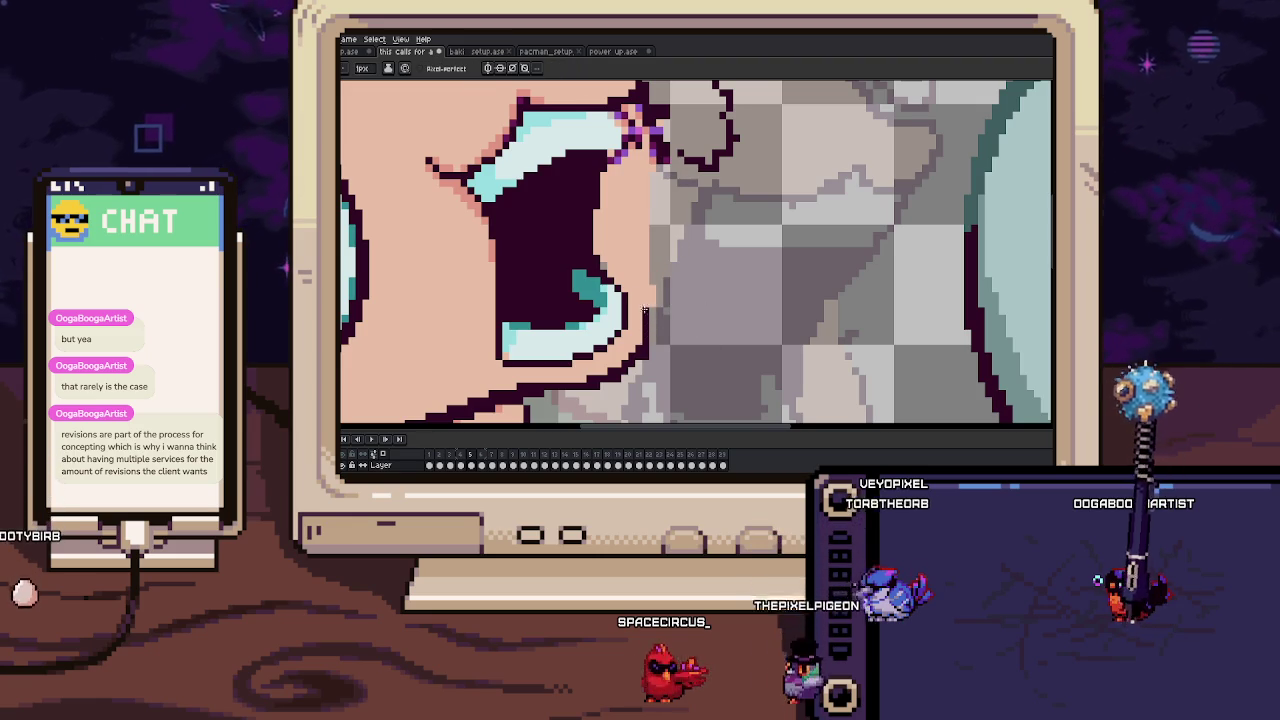
pyautogui.scroll(2, 660, 270)
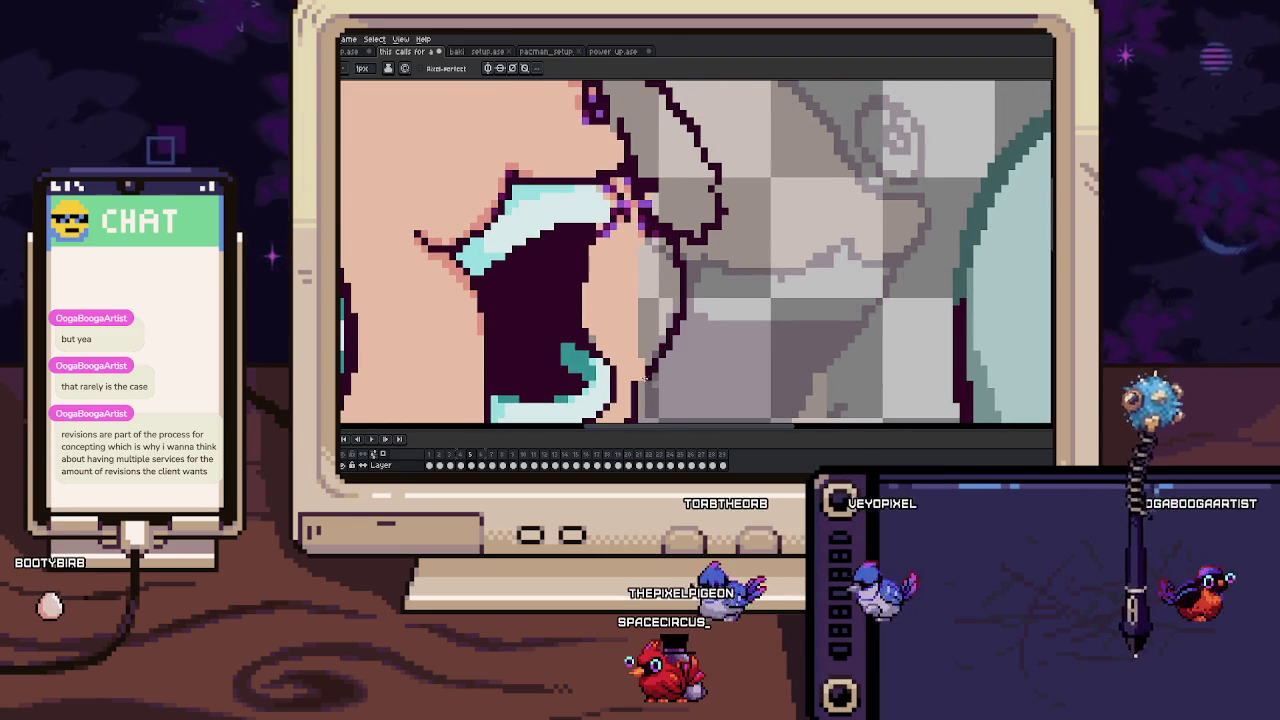
pyautogui.scroll(-2, 660, 250)
pyautogui.scroll(-1, 672, 287)
pyautogui.scroll(2, 672, 287)
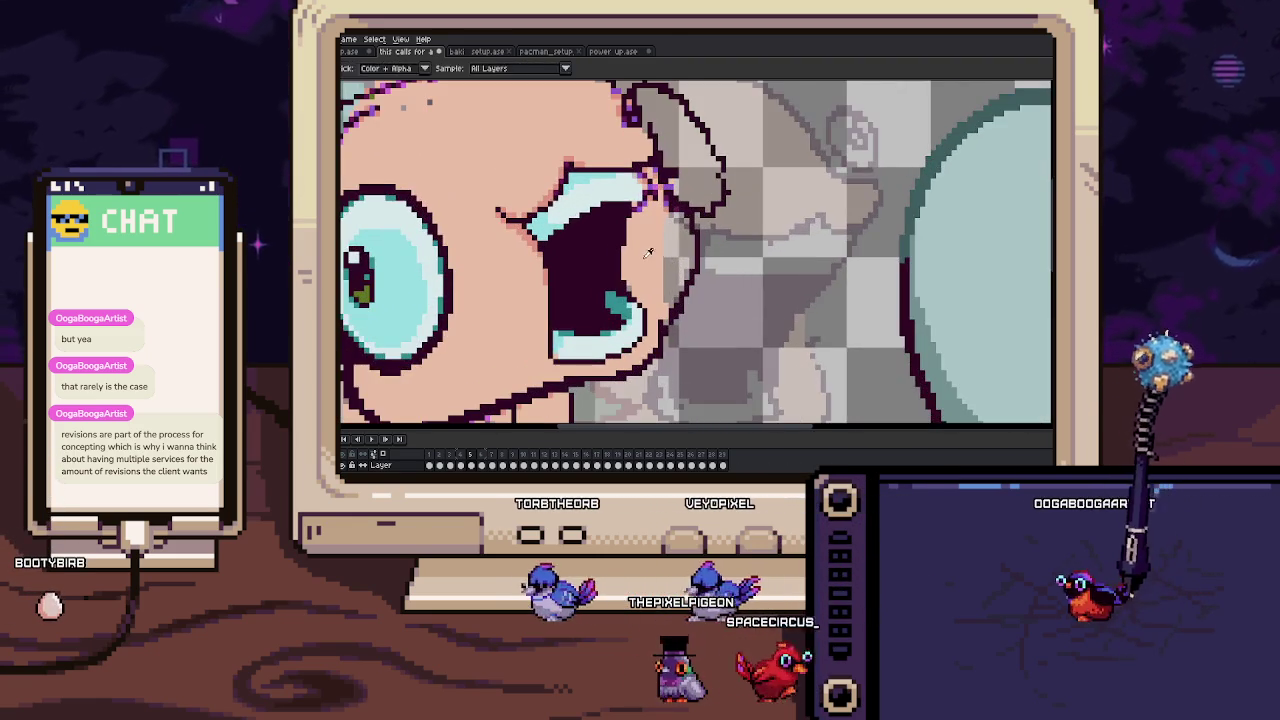
pyautogui.scroll(1, 676, 207)
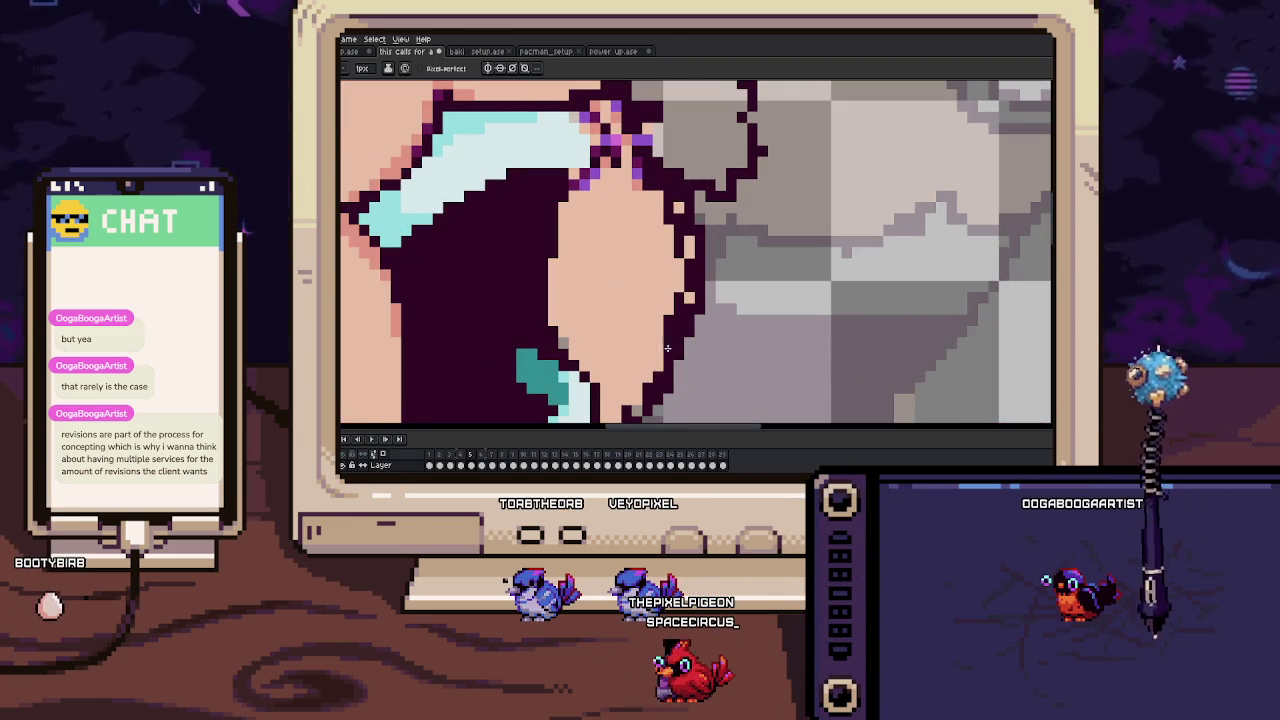
pyautogui.scroll(-2, 640, 381)
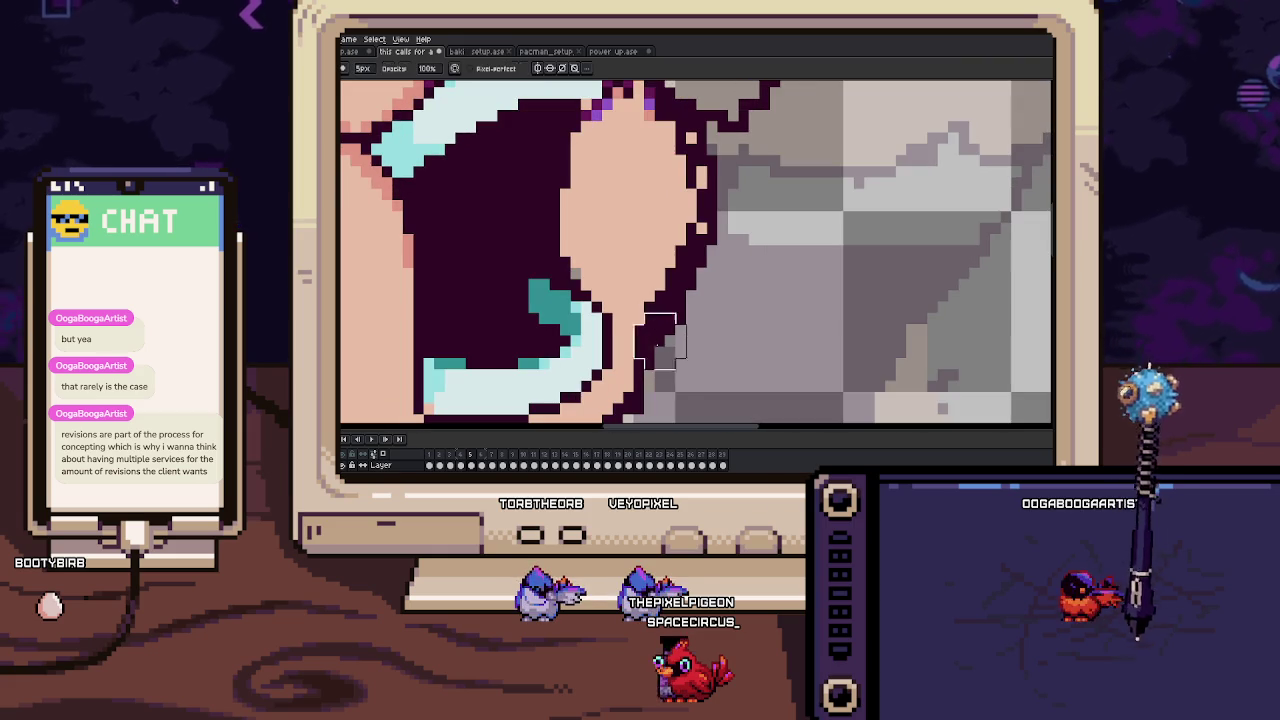
pyautogui.scroll(1, 681, 352)
pyautogui.scroll(1, 700, 320)
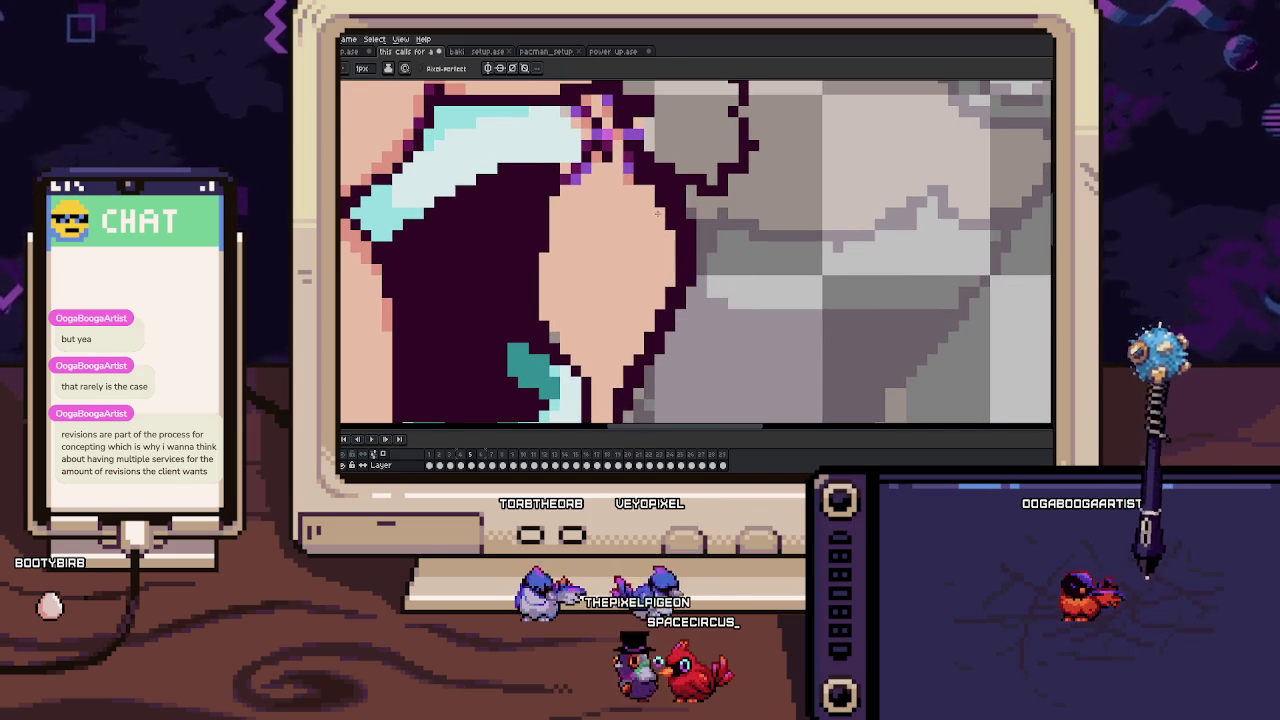
pyautogui.scroll(1, 659, 214)
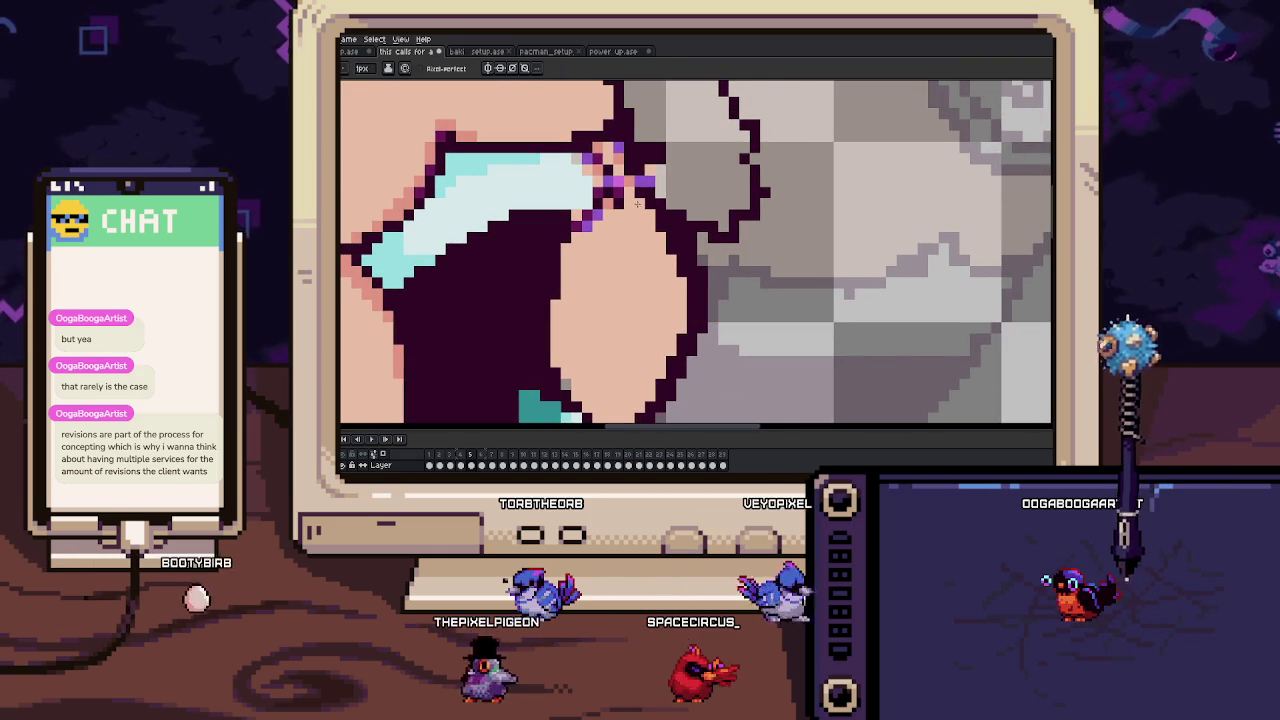
pyautogui.press('Right')
pyautogui.press('Left')
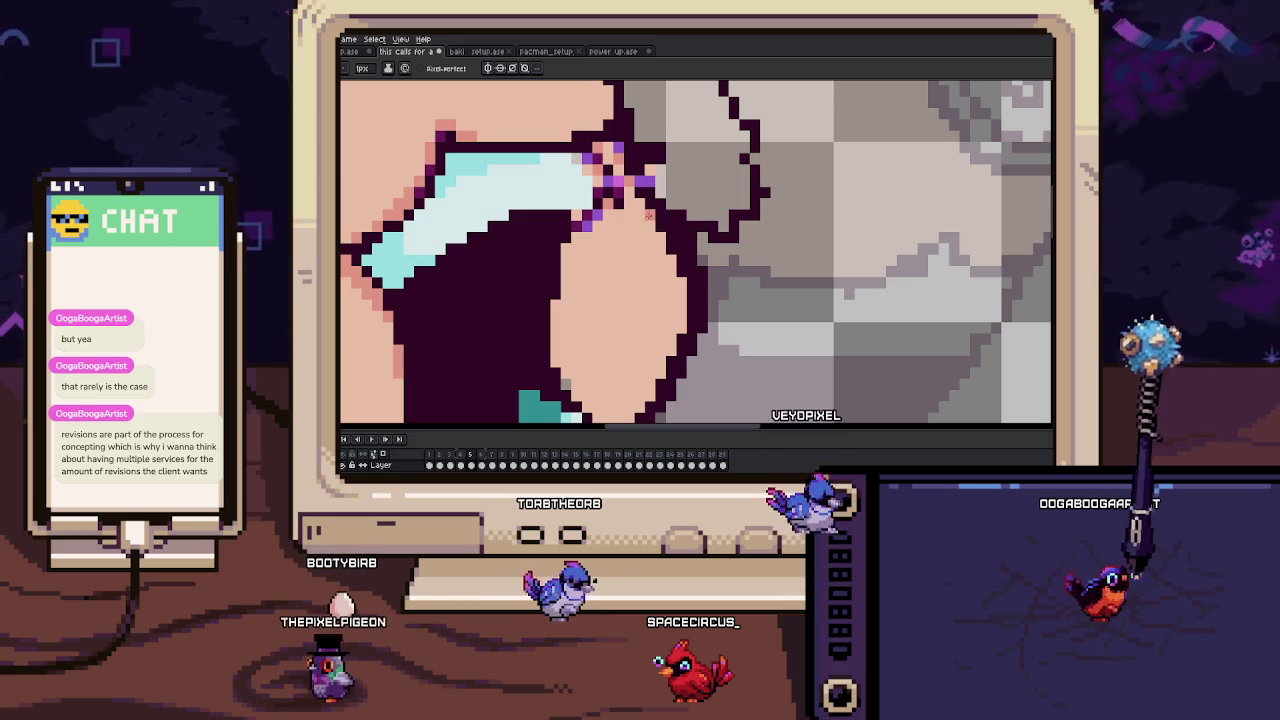
# Add darker skin shading along the jaw and tidy the outline with a 5 px eraser.
pyautogui.moveTo(648, 213); pyautogui.dragTo(680, 290)
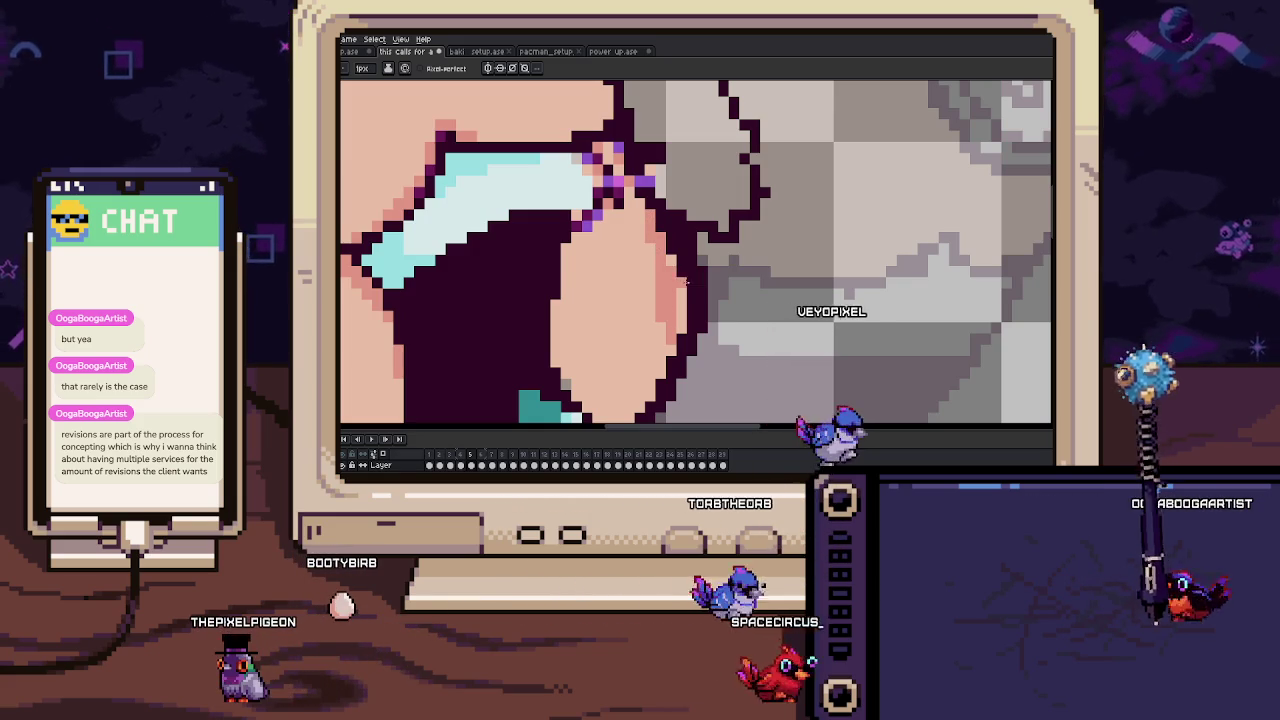
pyautogui.press('e')
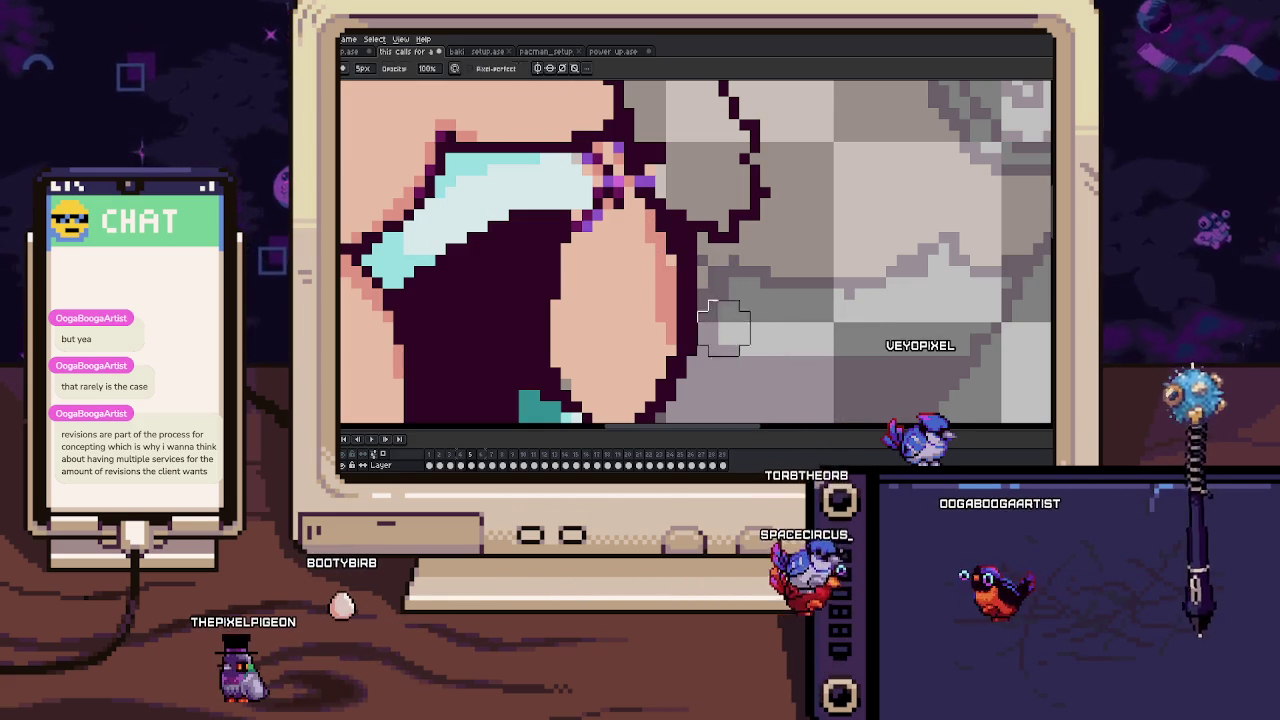
pyautogui.press('b')
pyautogui.scroll(-2, 690, 305)
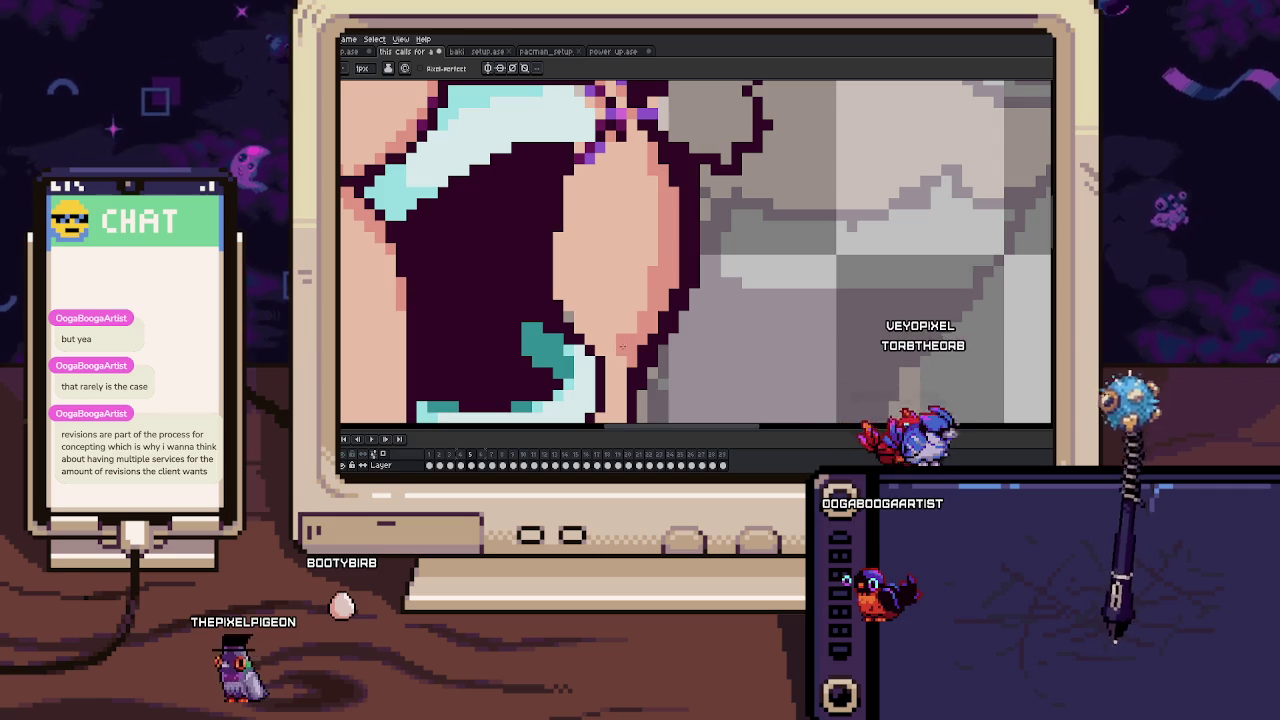
pyautogui.scroll(-3, 572, 313)
pyautogui.scroll(-2, 572, 313)
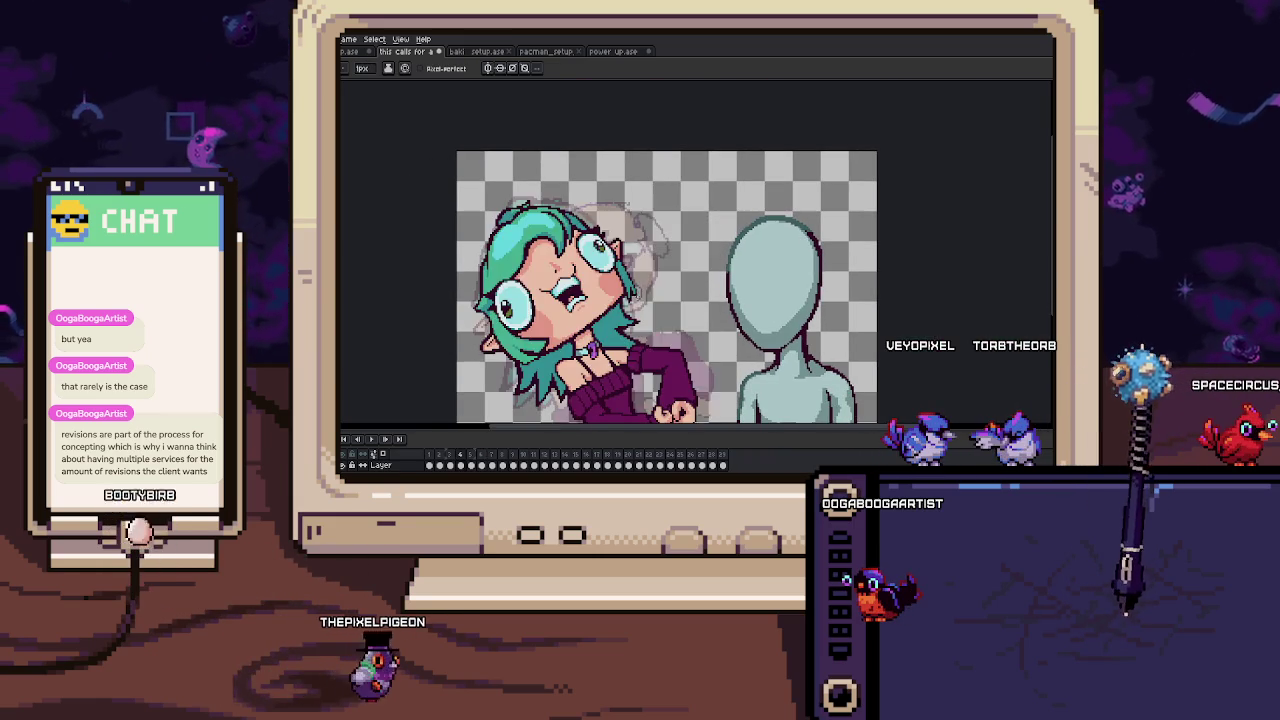
# Step back to the teal-haired frame to compare it with the bald frame, then zoom in.
pyautogui.press(',')
pyautogui.press(',')
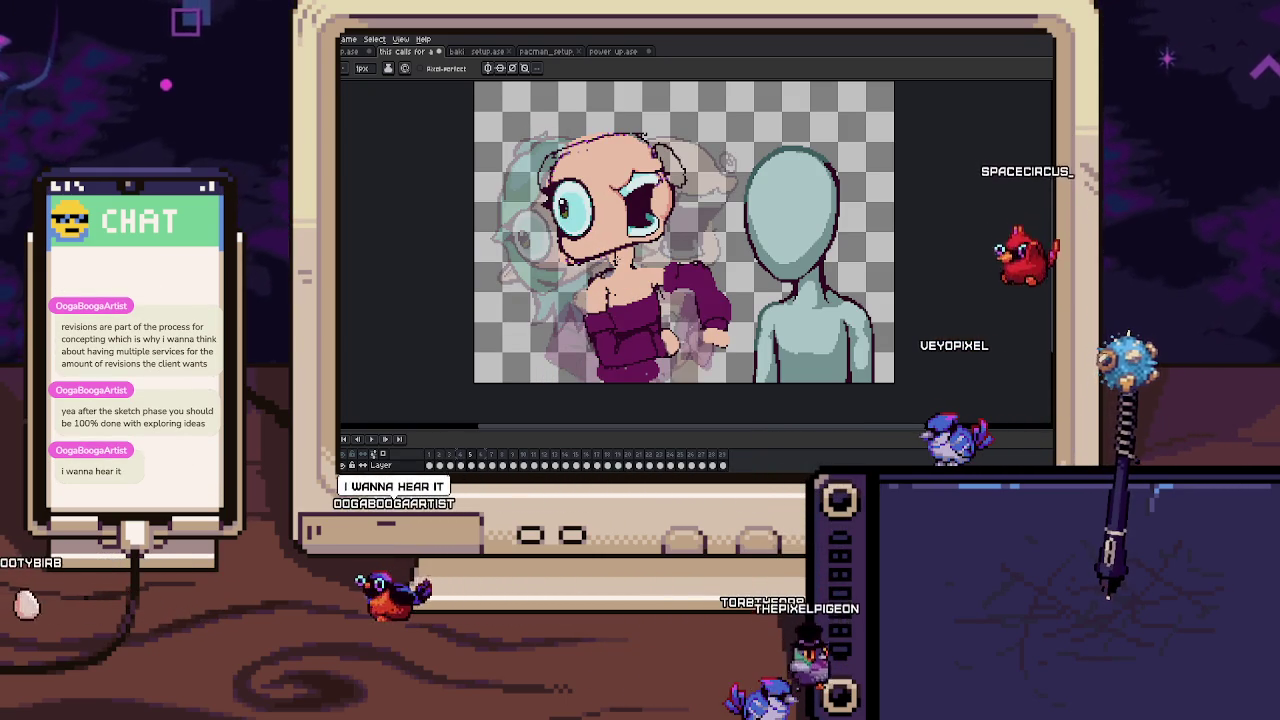
pyautogui.press('Left')
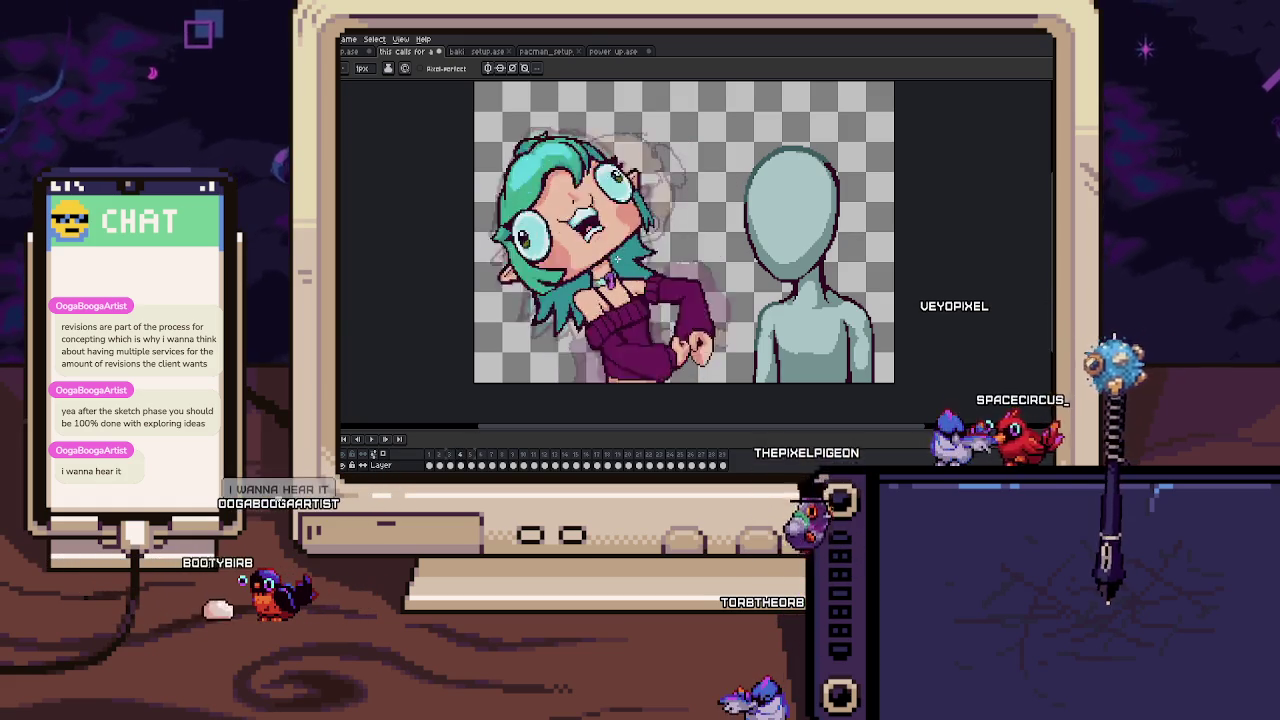
pyautogui.scroll(2, 617, 258)
pyautogui.scroll(3, 644, 254)
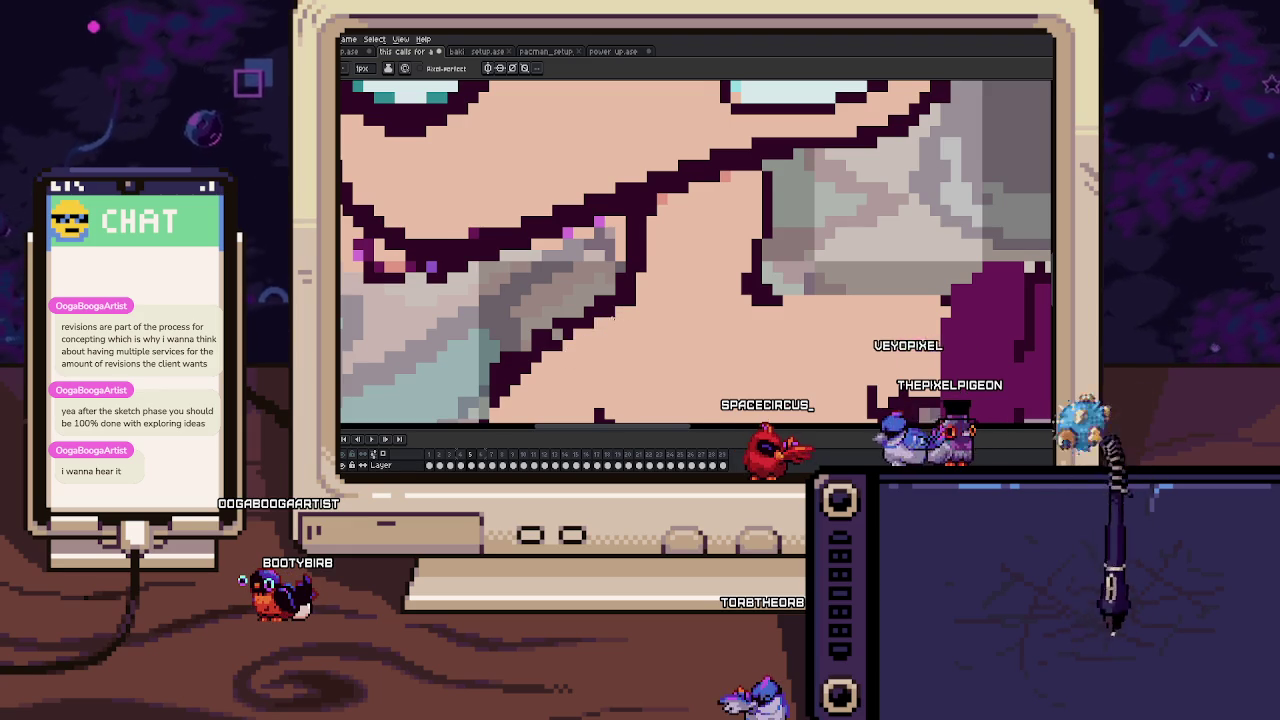
# Paint over stray dark and purple pixels near the neck in light grey.
pyautogui.scroll(-2, 600, 254)
pyautogui.scroll(-3, 560, 300)
pyautogui.scroll(3, 600, 260)
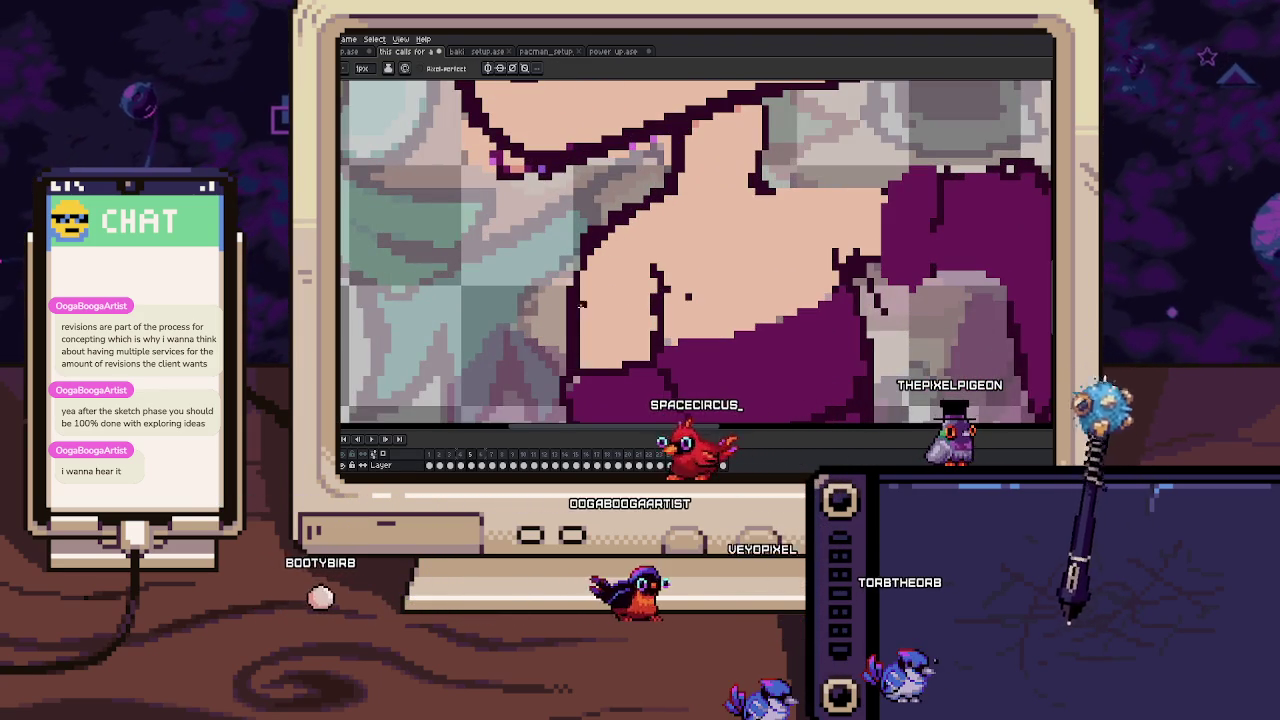
pyautogui.scroll(2, 577, 231)
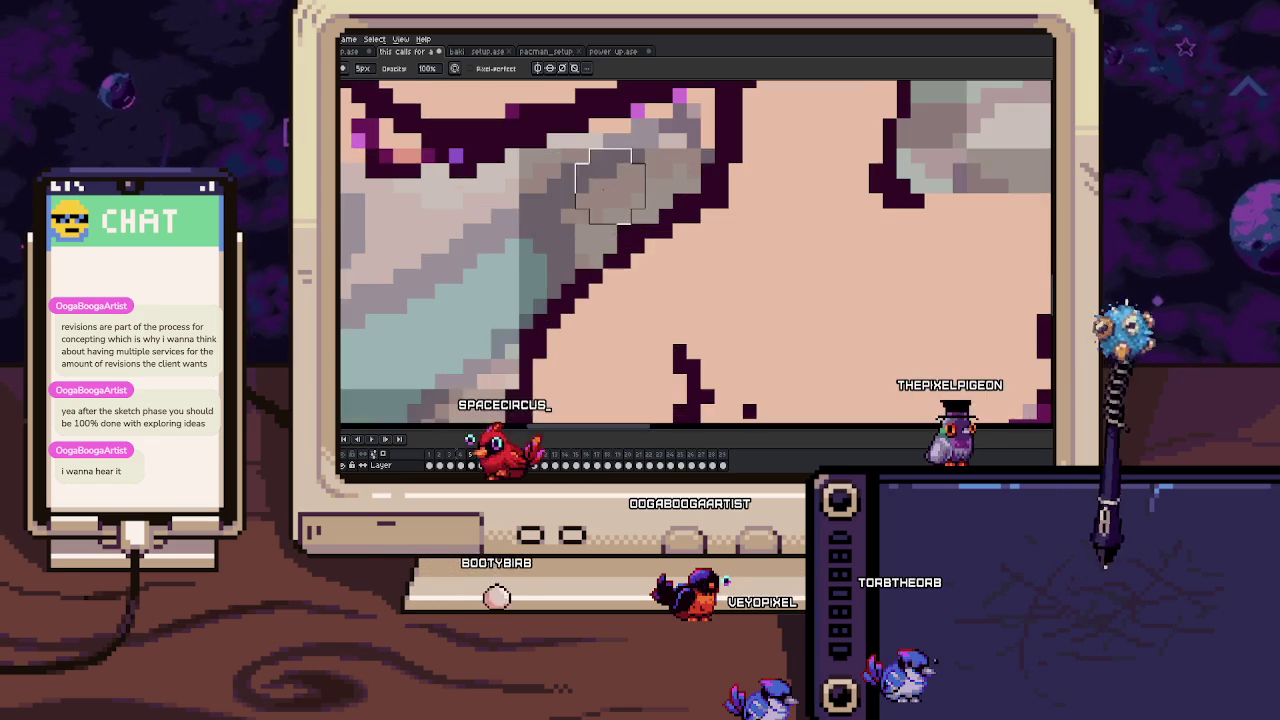
pyautogui.moveTo(578, 201); pyautogui.dragTo(618, 235)
pyautogui.scroll(-3, 678, 264)
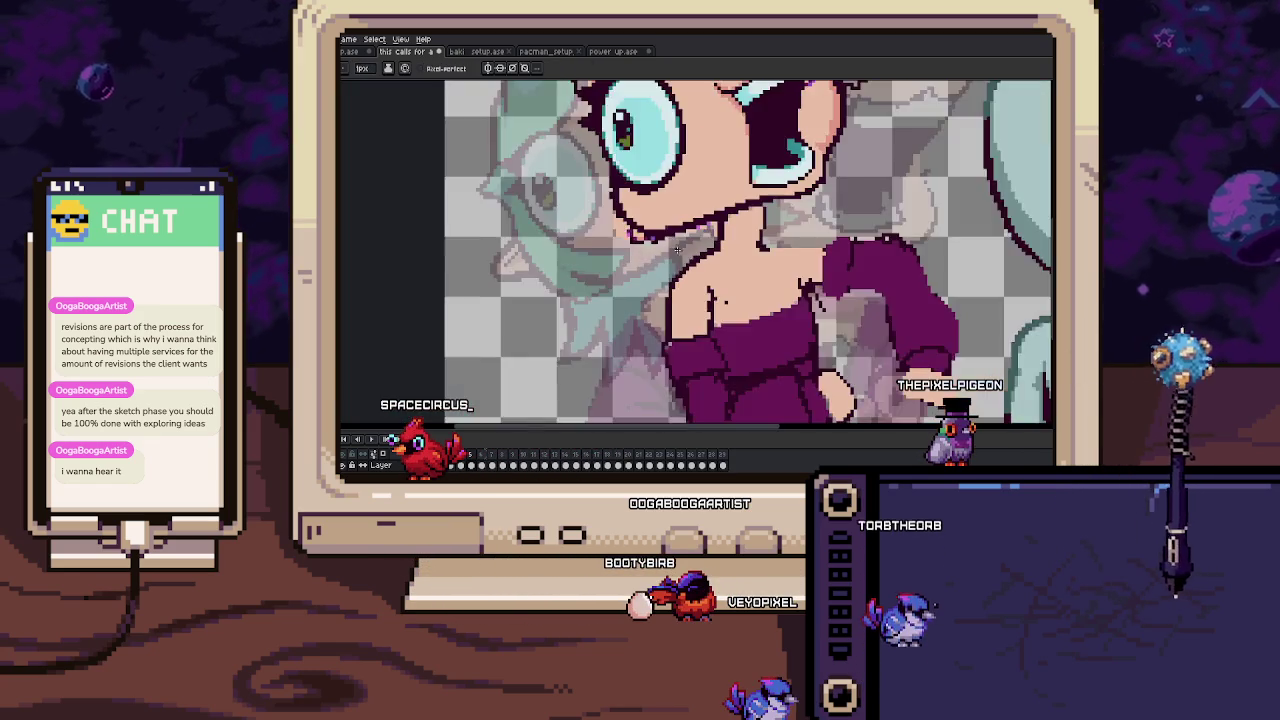
pyautogui.scroll(1, 678, 264)
pyautogui.scroll(3, 690, 300)
pyautogui.moveTo(703, 340); pyautogui.dragTo(703, 316)
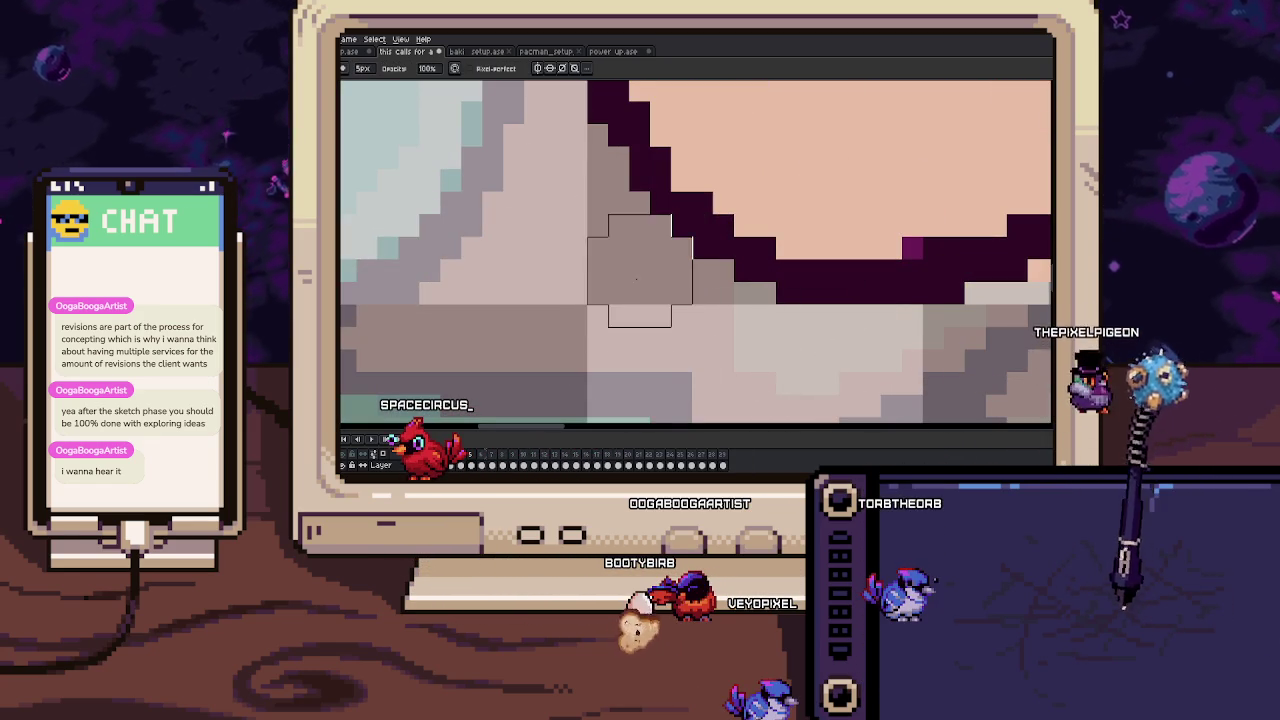
pyautogui.scroll(-3, 697, 320)
pyautogui.scroll(2, 625, 215)
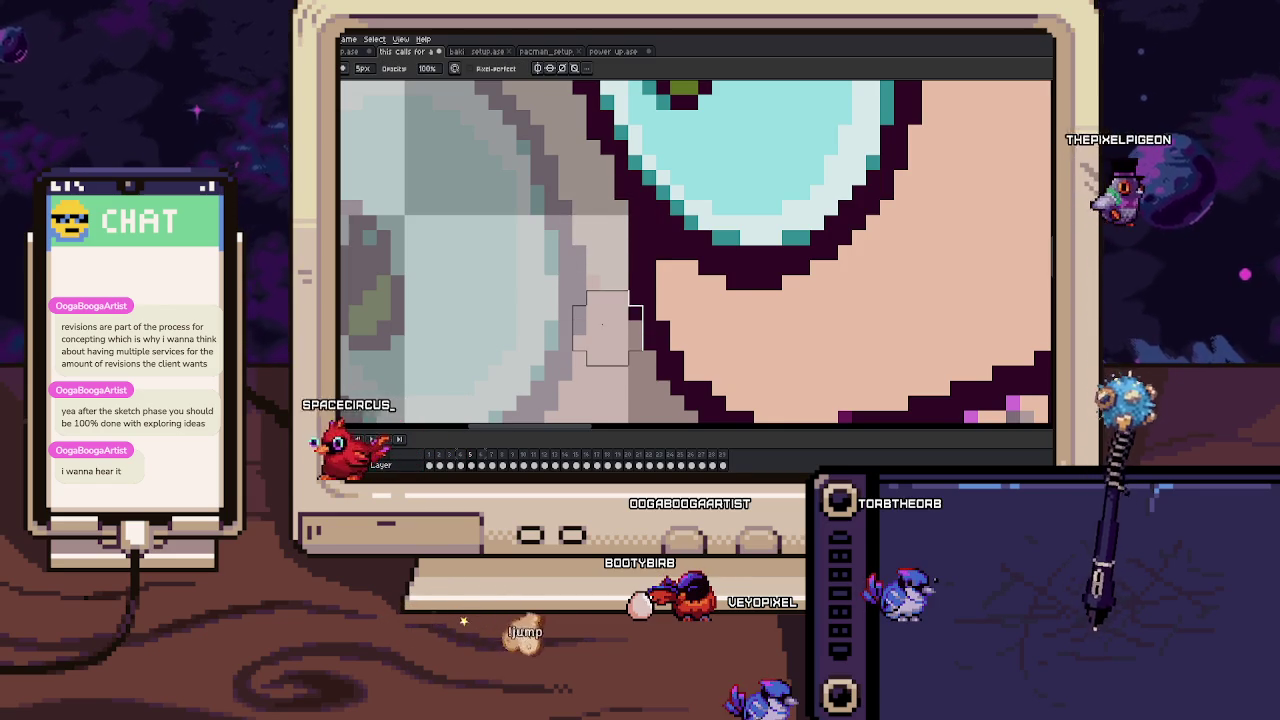
pyautogui.scroll(-1, 607, 327)
pyautogui.scroll(-2, 607, 320)
pyautogui.scroll(3, 608, 294)
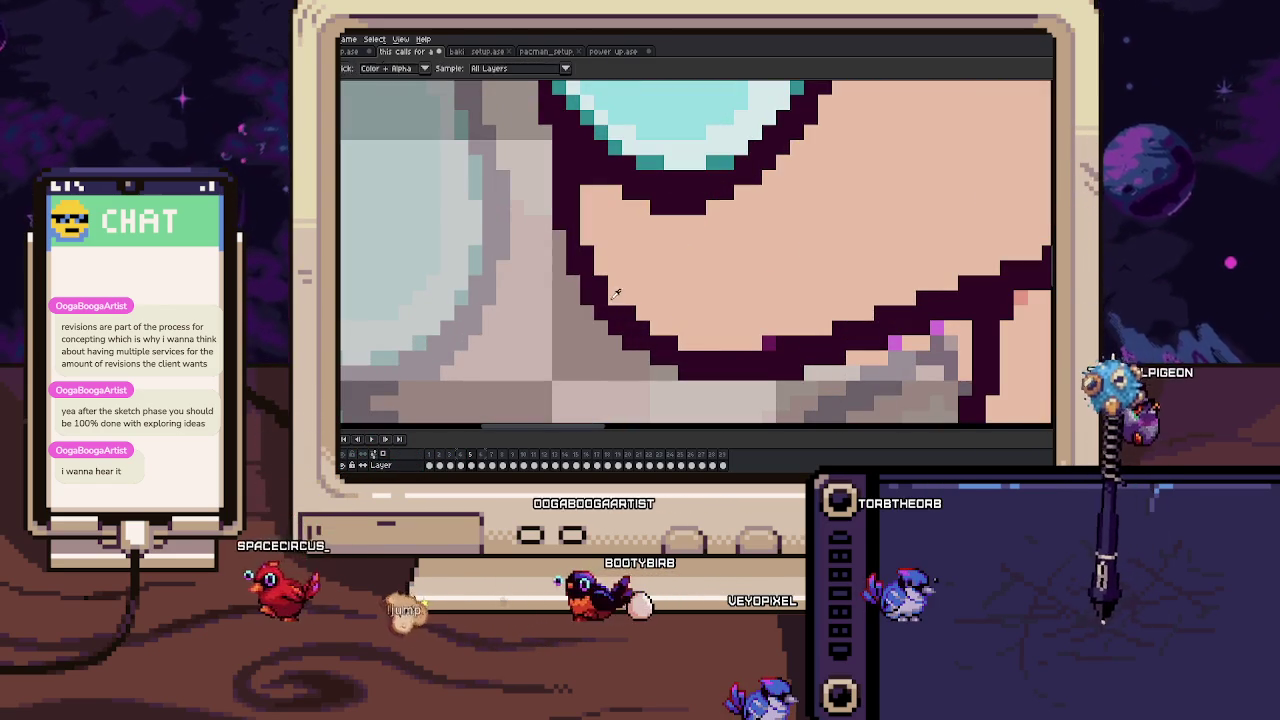
# Compare with the previous frame, then add light-pink strokes along the cheek and jaw outline.
pyautogui.press(',')
pyautogui.press('.')
pyautogui.scroll(-1, 700, 240)
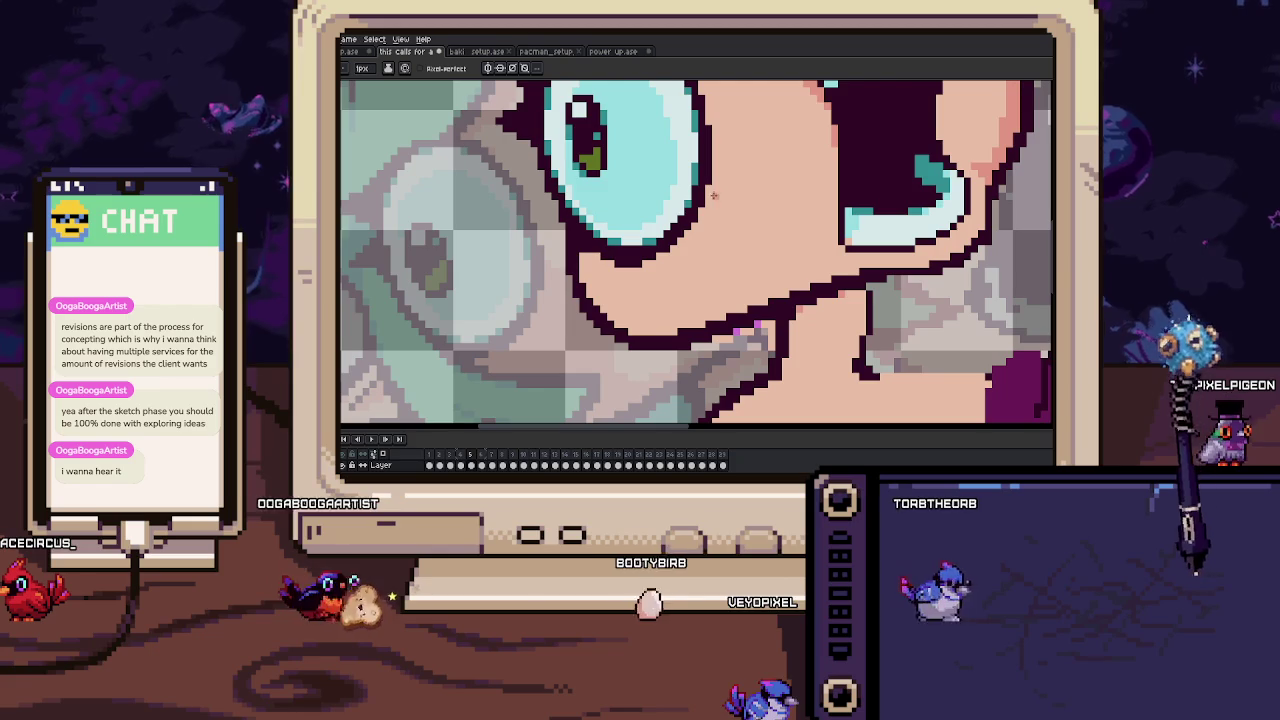
pyautogui.moveTo(712, 190); pyautogui.dragTo(744, 238)
pyautogui.scroll(1, 744, 274)
pyautogui.scroll(1, 744, 274)
pyautogui.moveTo(727, 311); pyautogui.dragTo(785, 307)
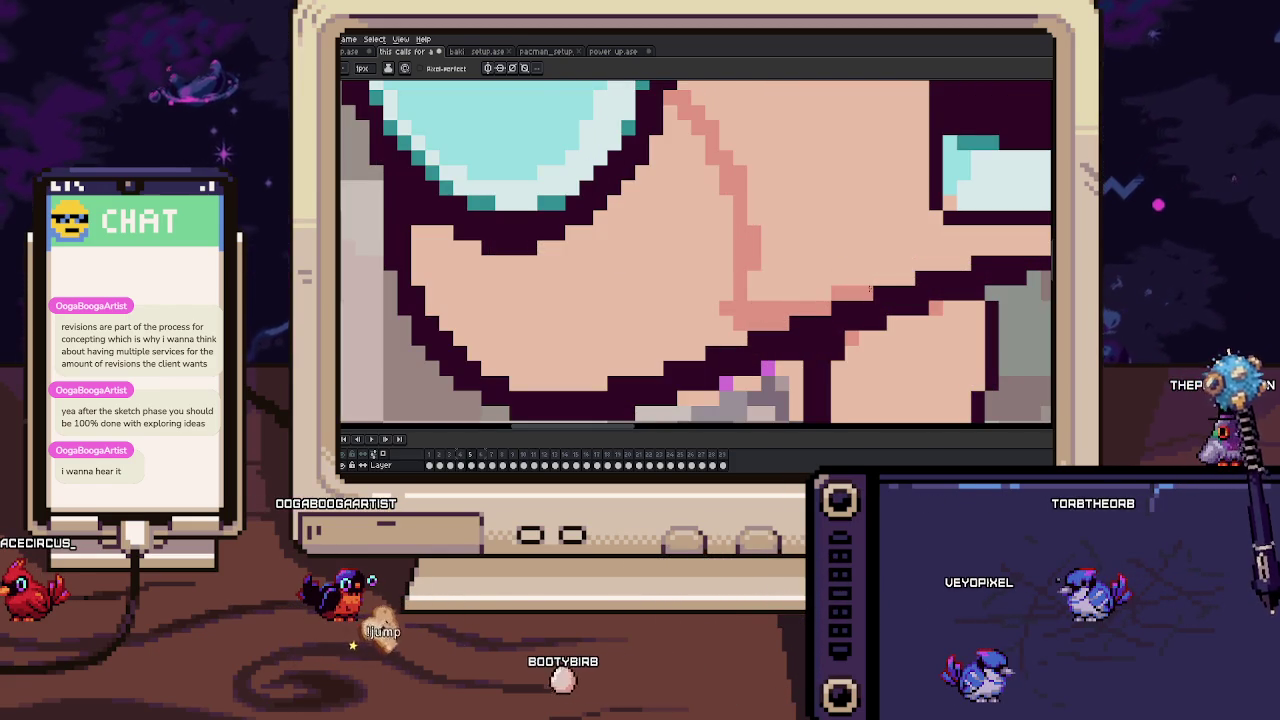
pyautogui.scroll(-1, 800, 300)
pyautogui.press('g')
pyautogui.scroll(-2, 708, 316)
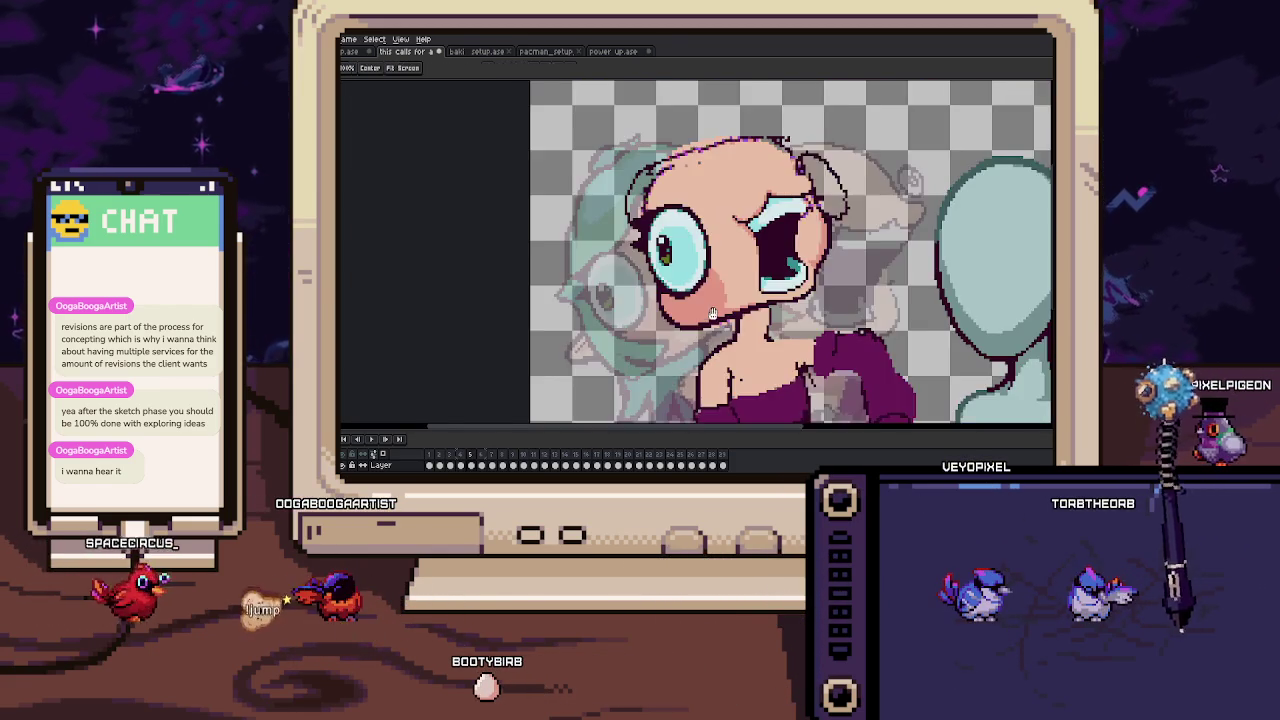
# Draw the outline of a green hair strand hanging beside the eye.
pyautogui.scroll(2, 660, 295)
pyautogui.scroll(-2, 596, 274)
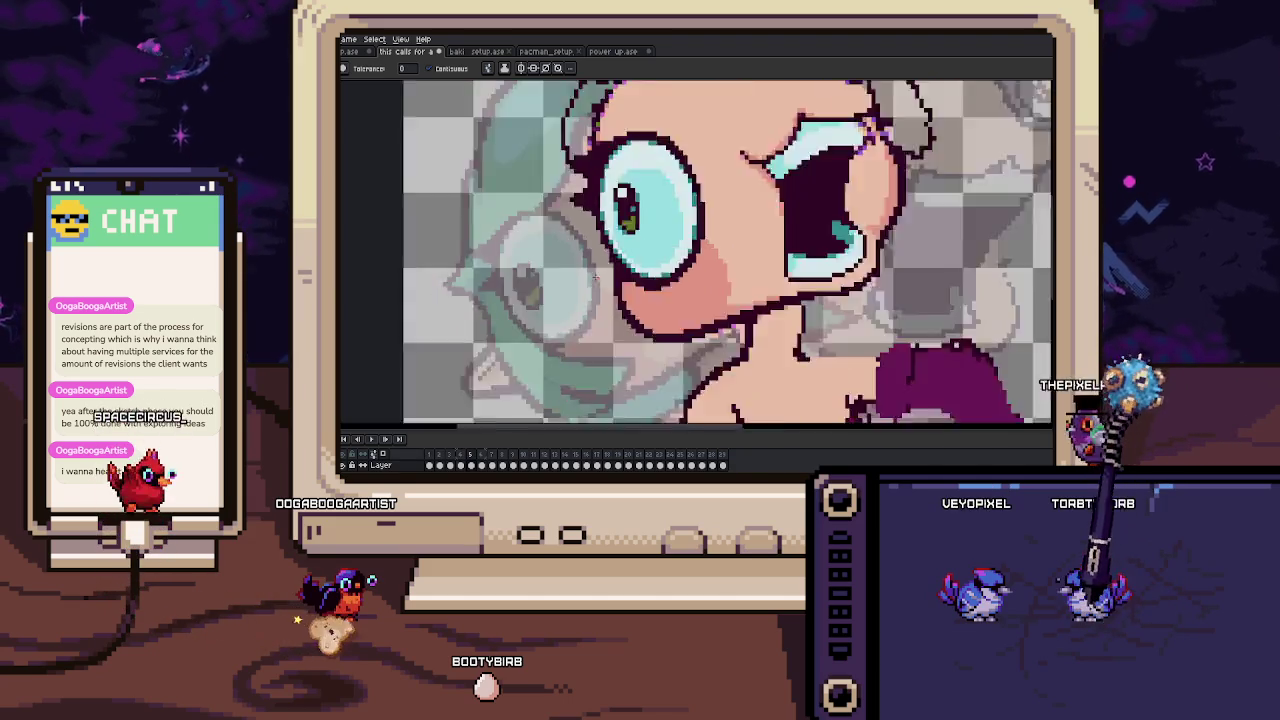
pyautogui.press('b')
pyautogui.scroll(1, 600, 300)
pyautogui.scroll(1, 609, 337)
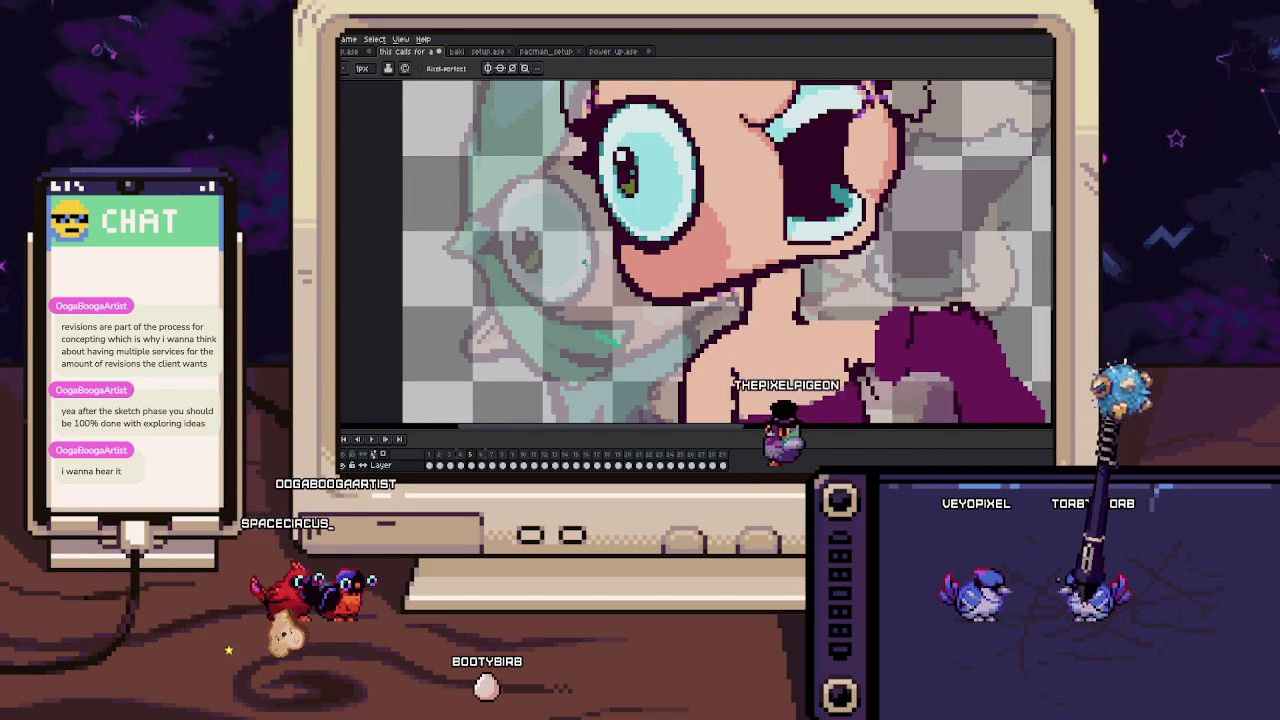
pyautogui.moveTo(587, 180); pyautogui.dragTo(588, 258)
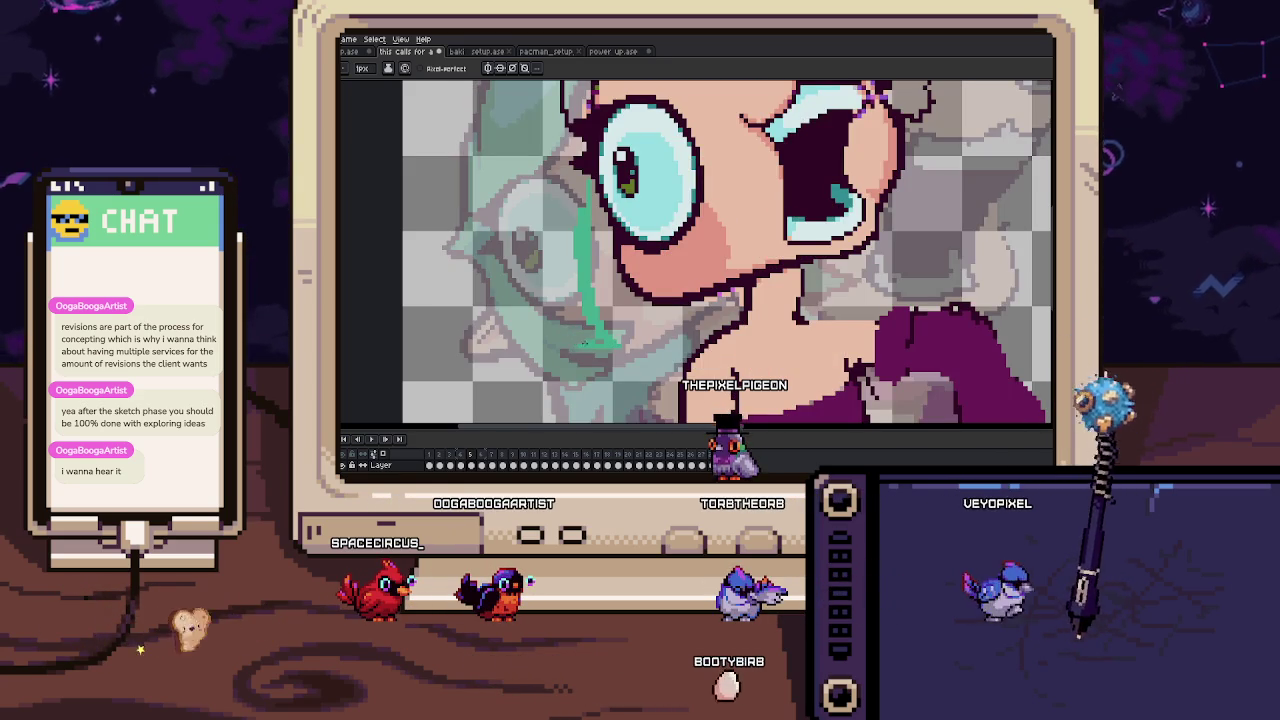
# Fill the hair strand solid green with the Paint Bucket.
pyautogui.moveTo(558, 298); pyautogui.dragTo(519, 353)
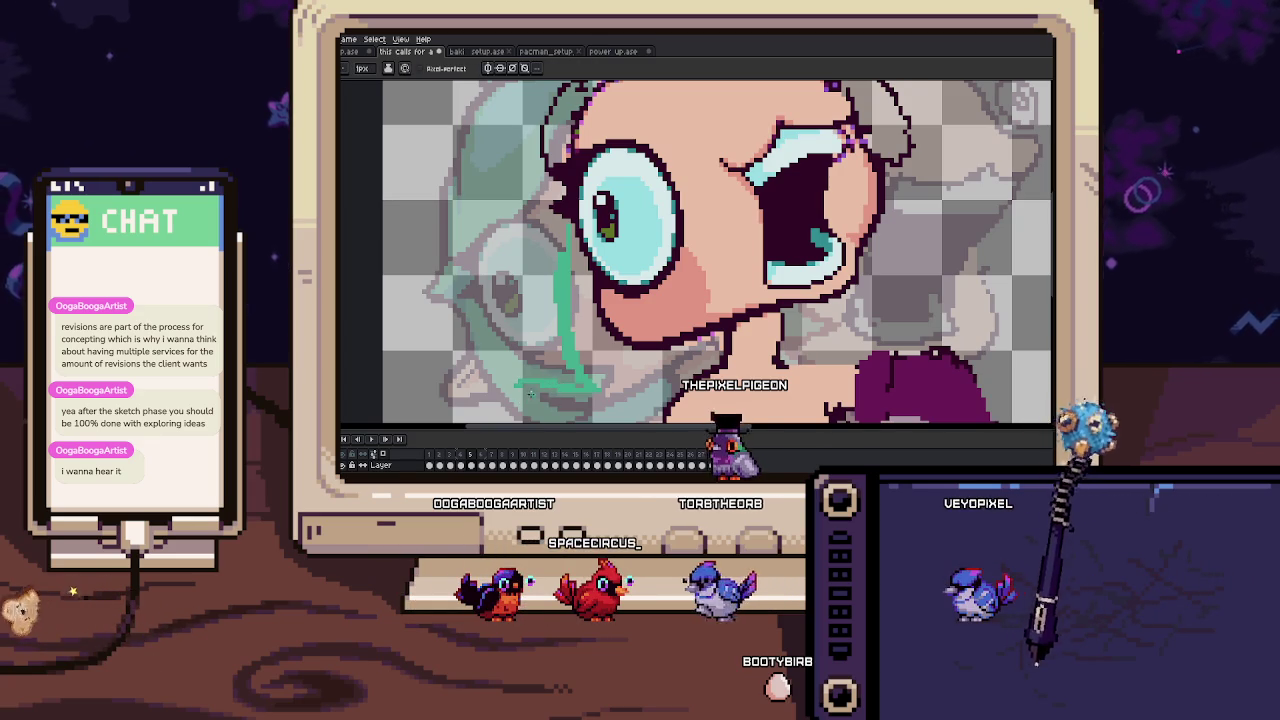
pyautogui.moveTo(516, 354); pyautogui.dragTo(513, 374)
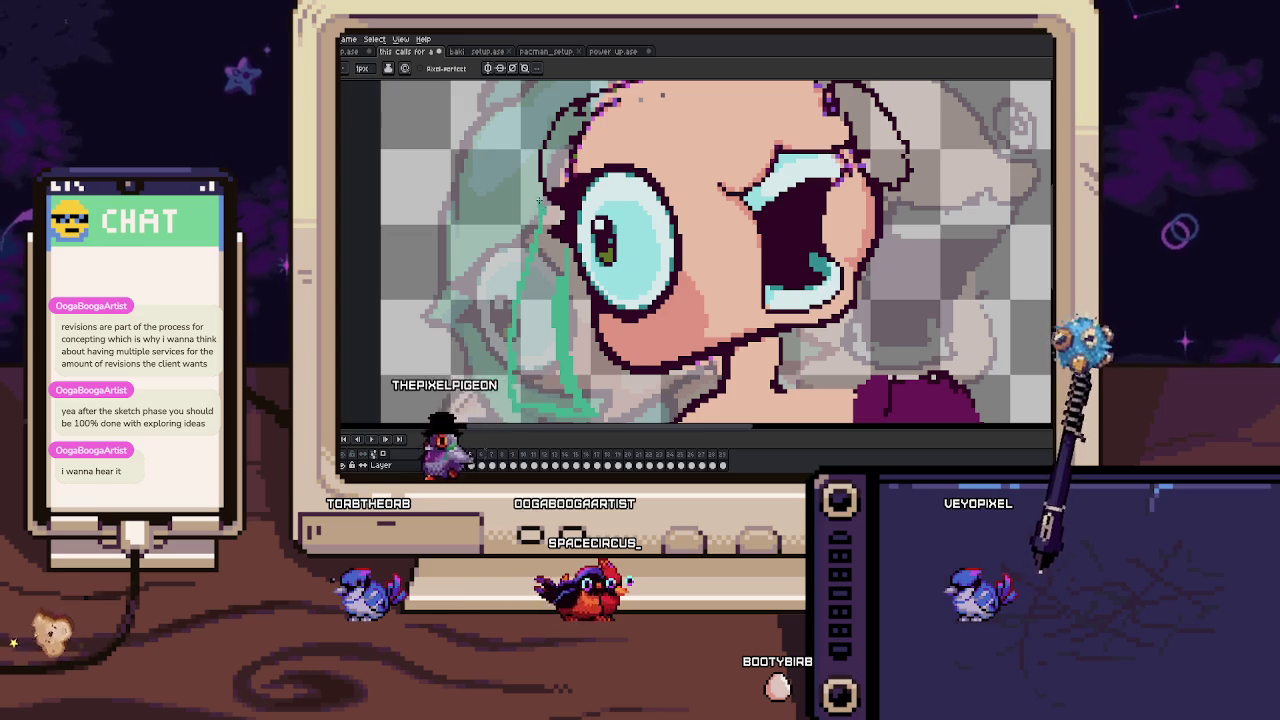
pyautogui.press('g')
pyautogui.click(553, 242)
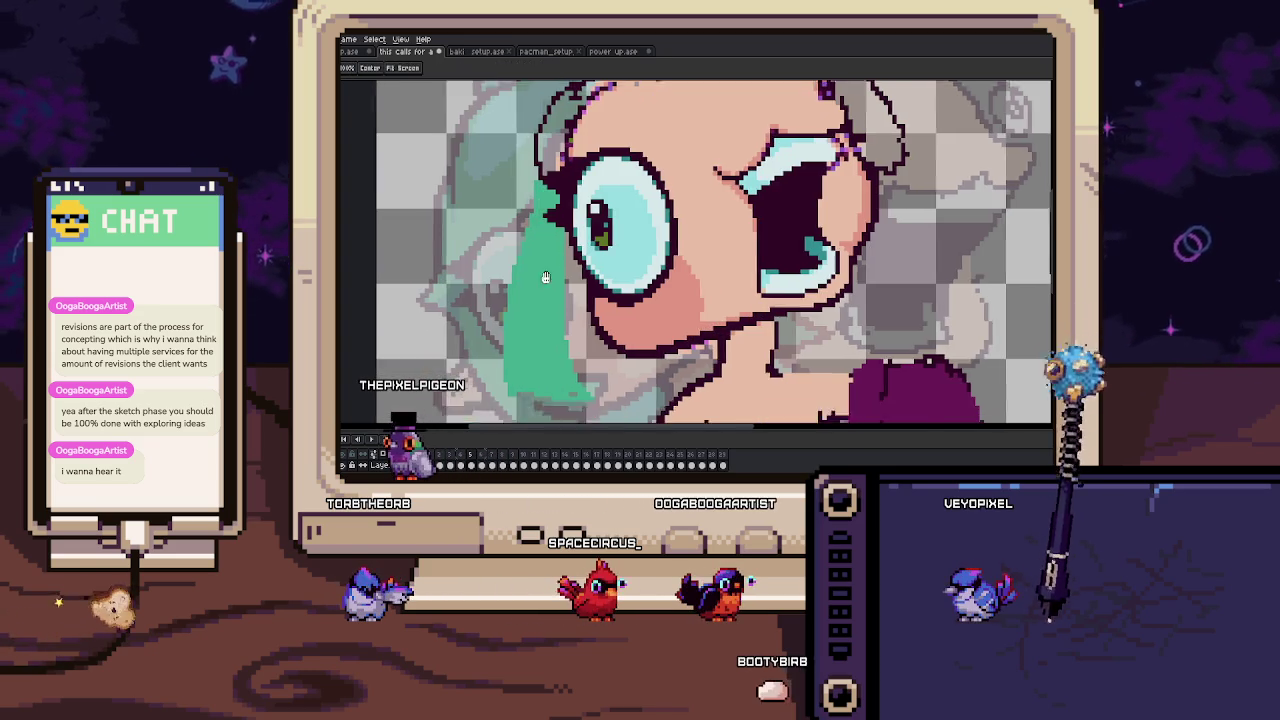
pyautogui.scroll(2, 551, 374)
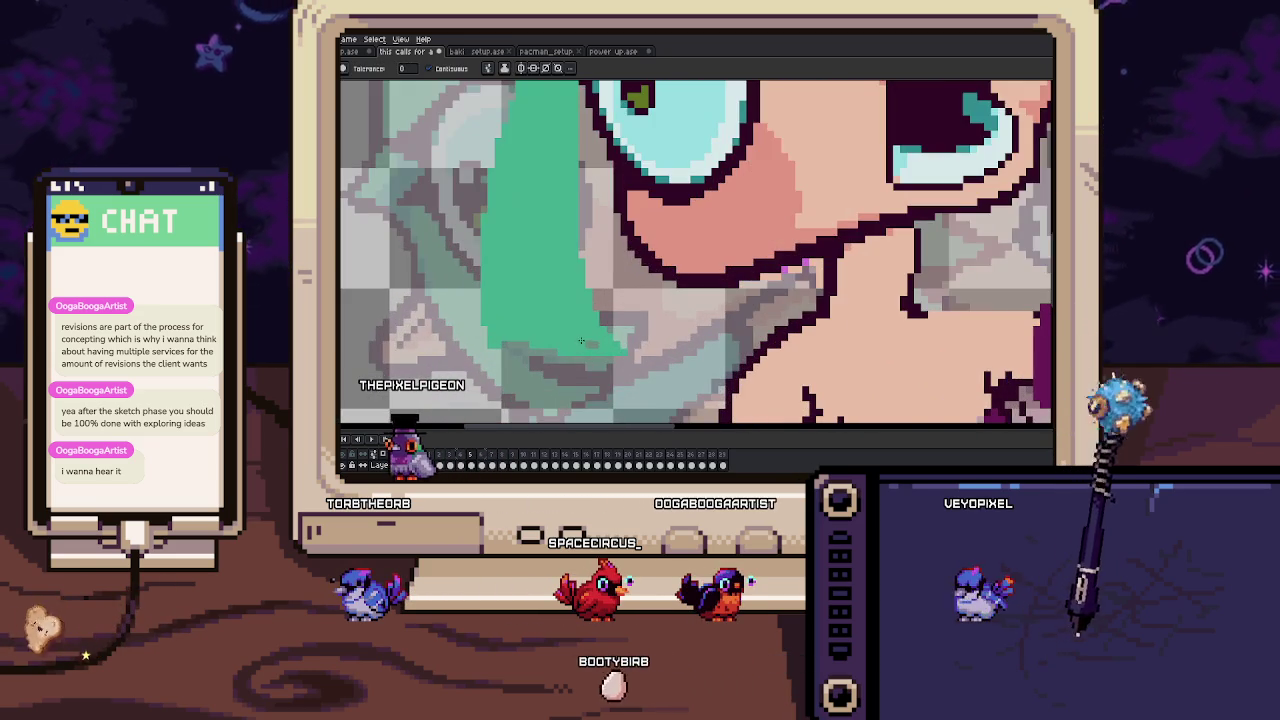
pyautogui.press('b')
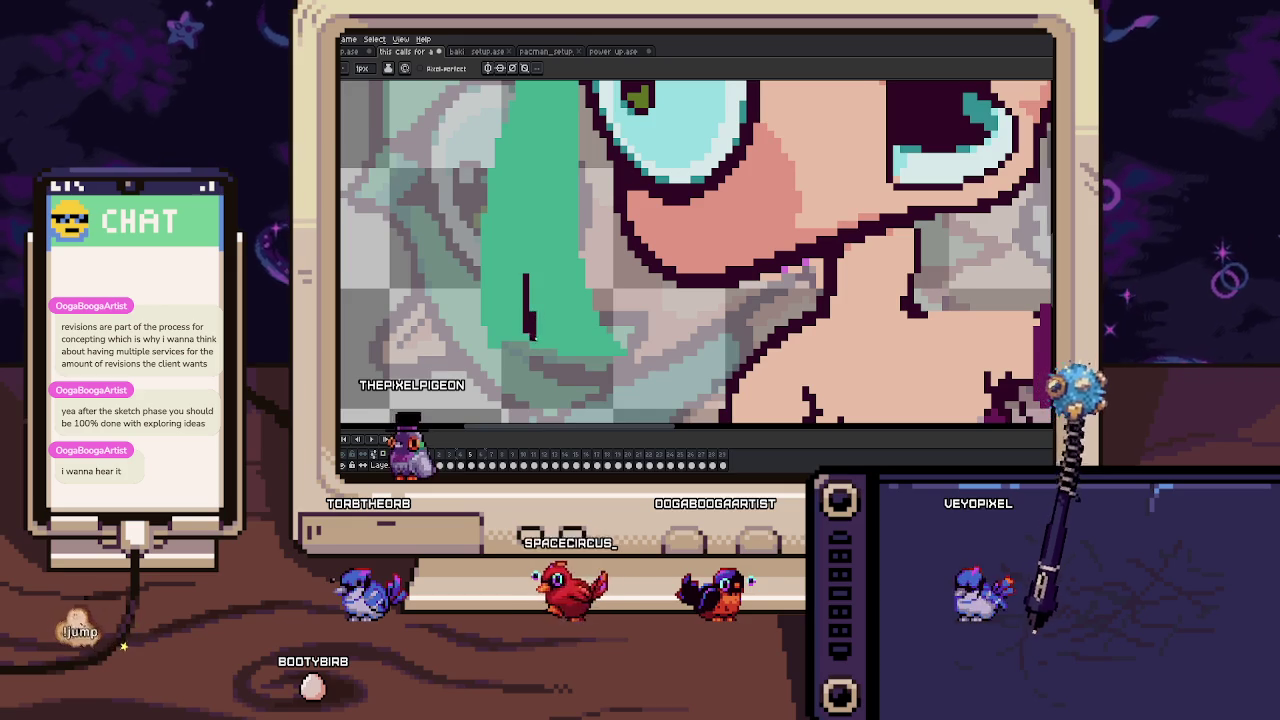
pyautogui.moveTo(531, 303); pyautogui.dragTo(508, 345)
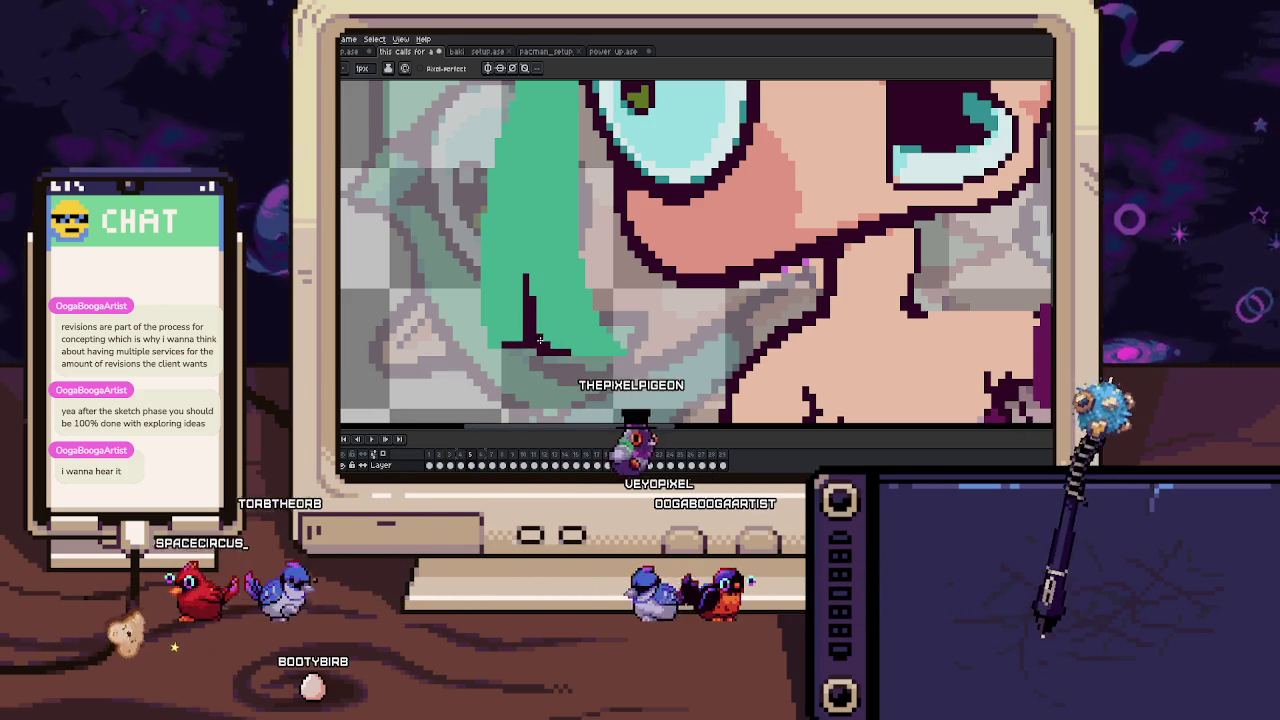
pyautogui.scroll(-1, 550, 330)
pyautogui.scroll(1, 534, 313)
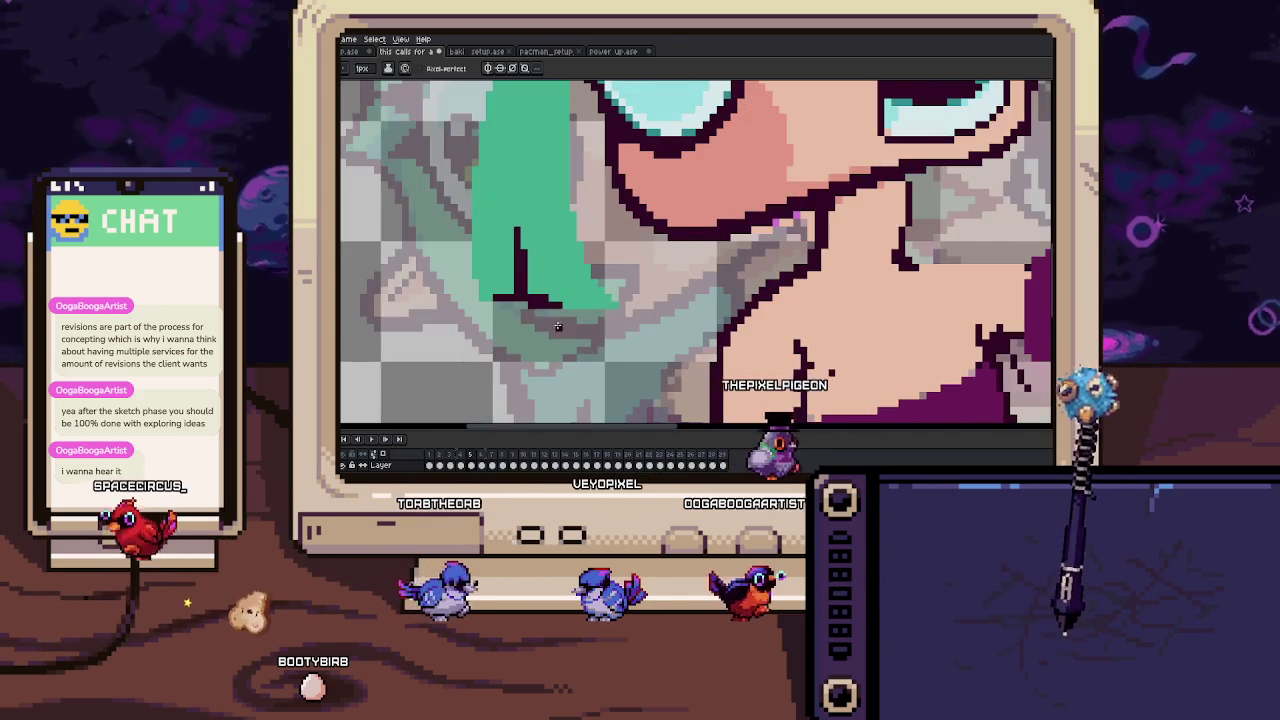
pyautogui.moveTo(625, 316); pyautogui.dragTo(545, 311)
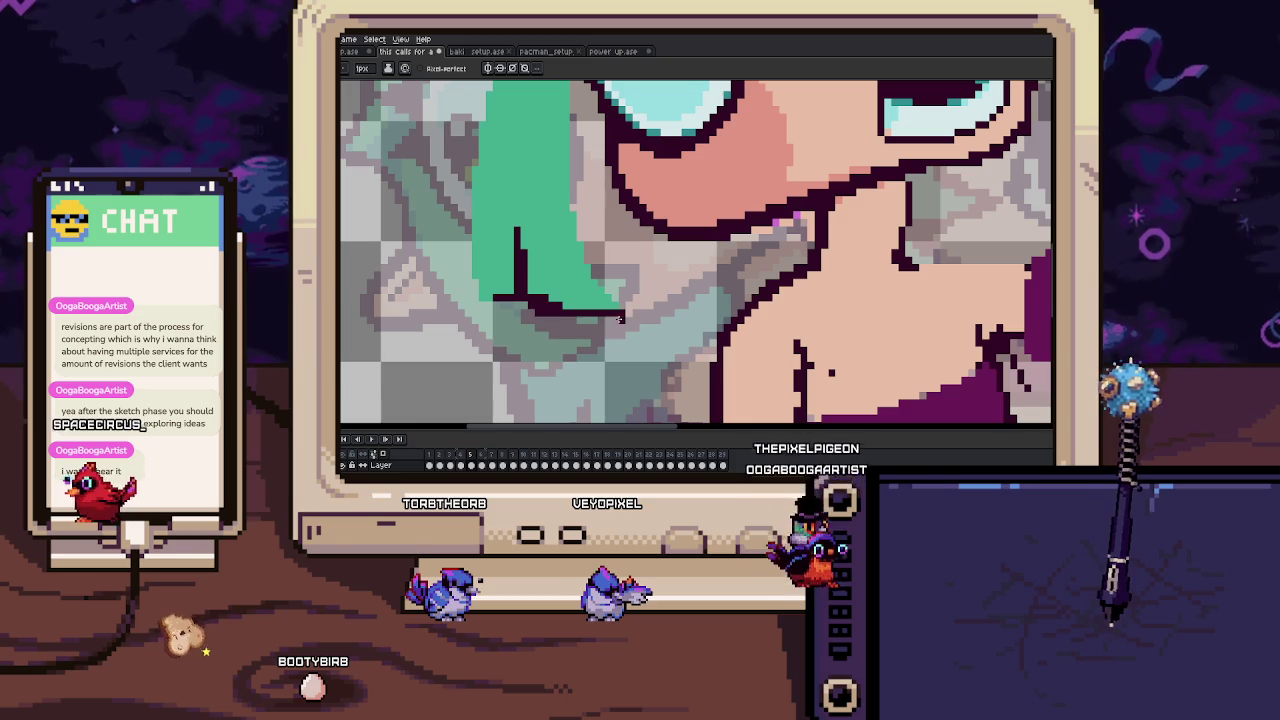
pyautogui.scroll(1, 545, 311)
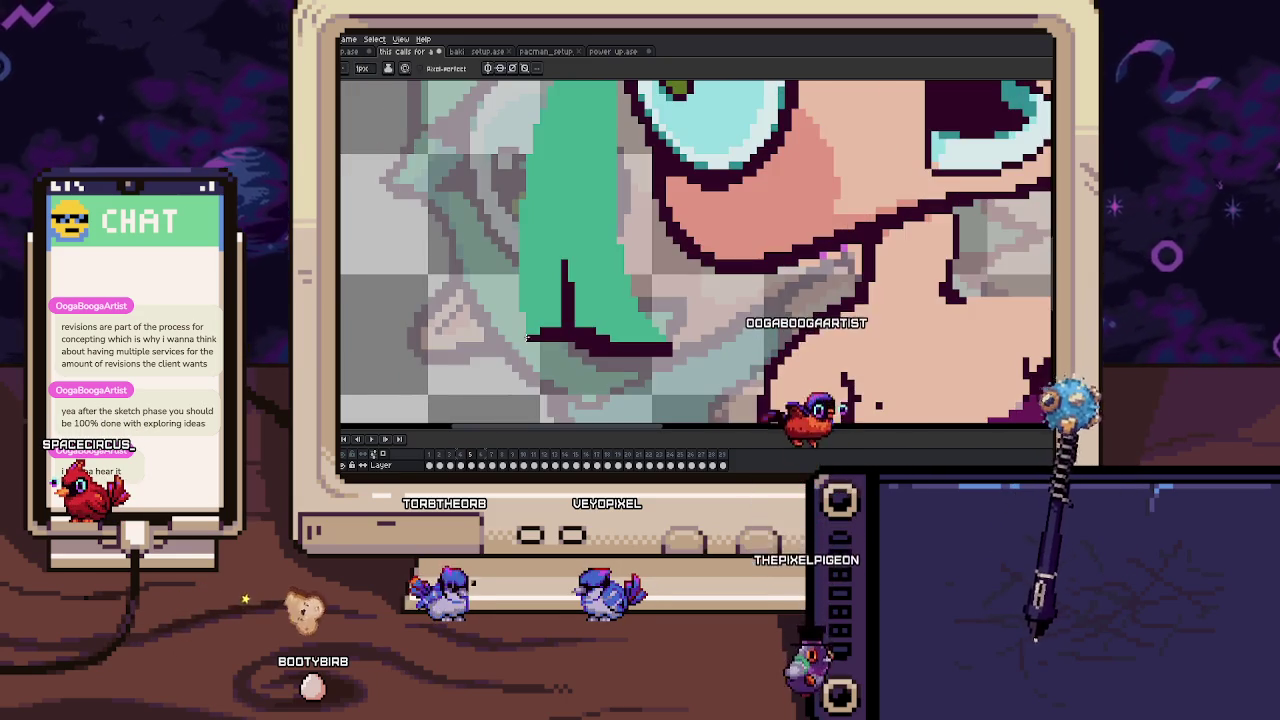
pyautogui.moveTo(519, 323); pyautogui.dragTo(517, 365)
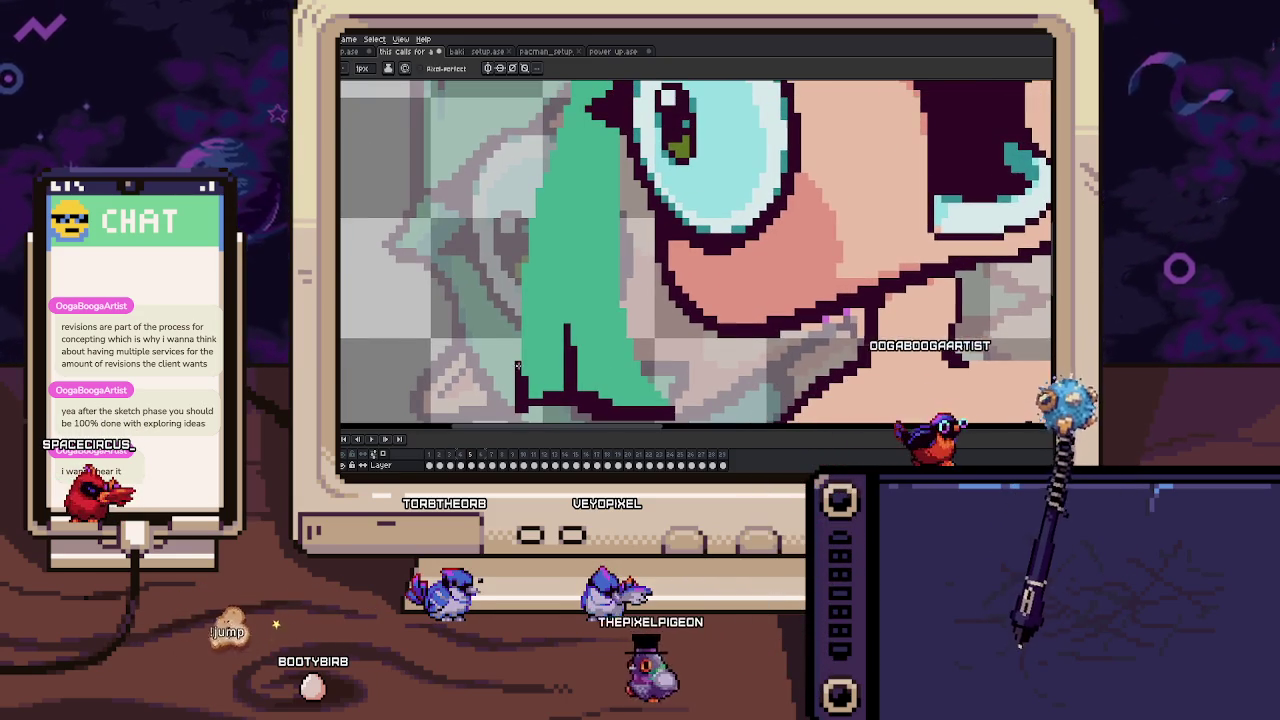
pyautogui.scroll(1, 523, 260)
pyautogui.scroll(-1, 514, 290)
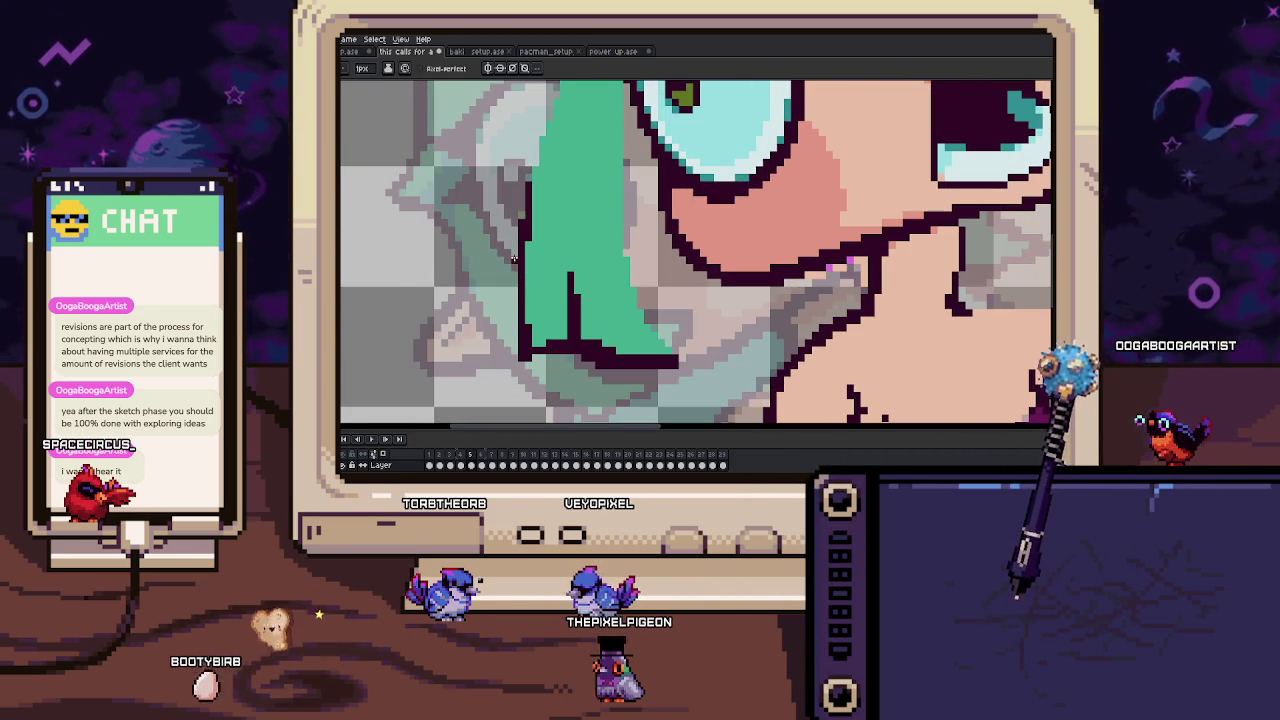
pyautogui.scroll(-1, 512, 342)
pyautogui.scroll(1, 515, 338)
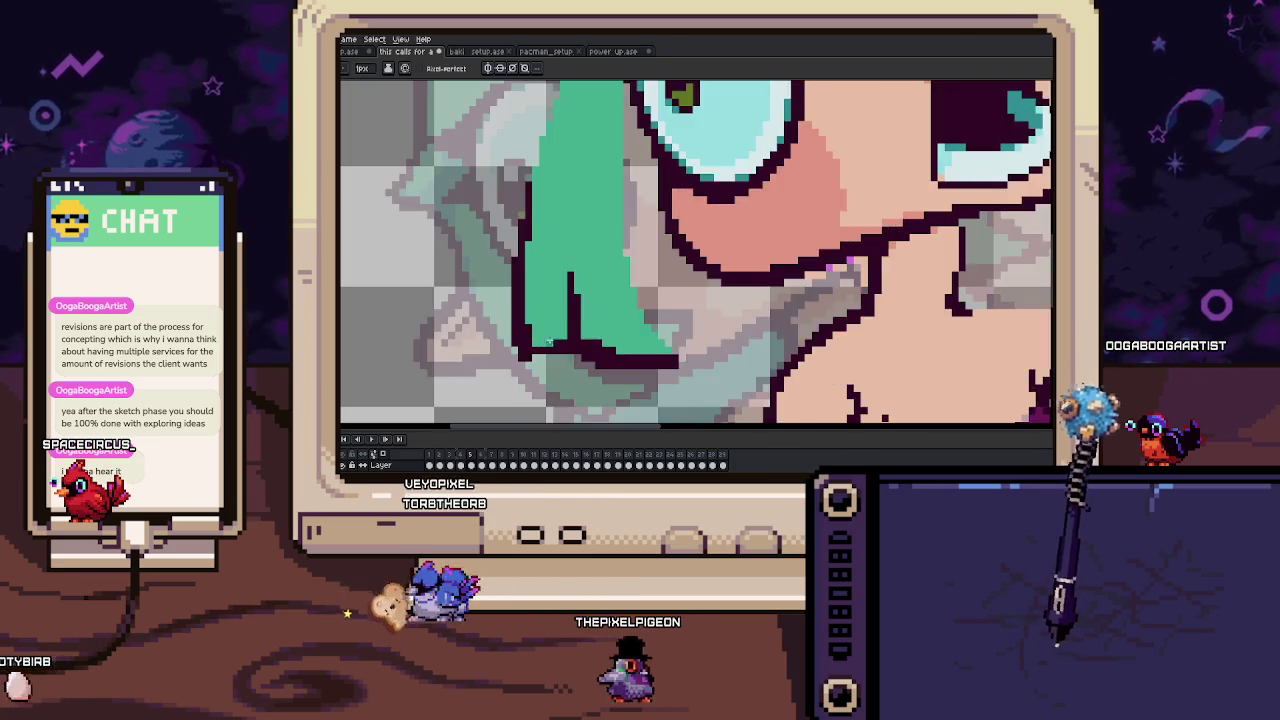
pyautogui.scroll(1, 520, 332)
pyautogui.scroll(-1, 514, 308)
pyautogui.scroll(-1, 540, 285)
pyautogui.press('Right')
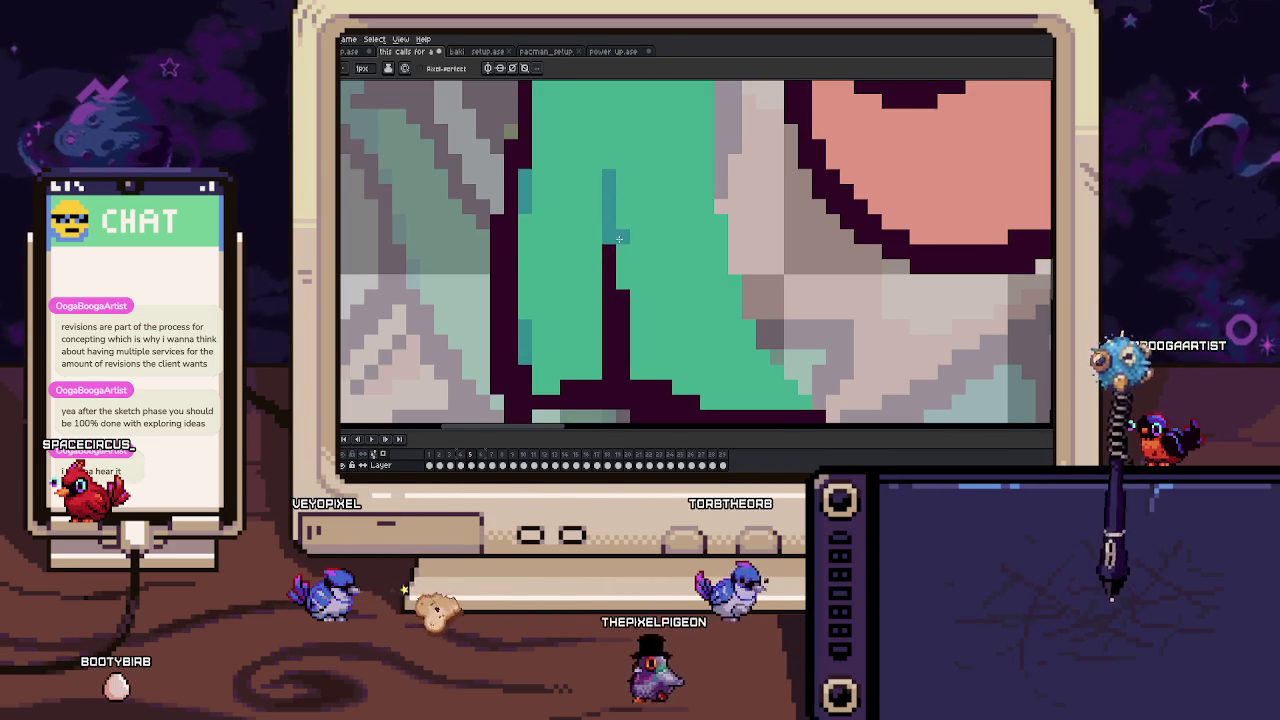
pyautogui.scroll(-1, 603, 285)
pyautogui.scroll(1, 567, 322)
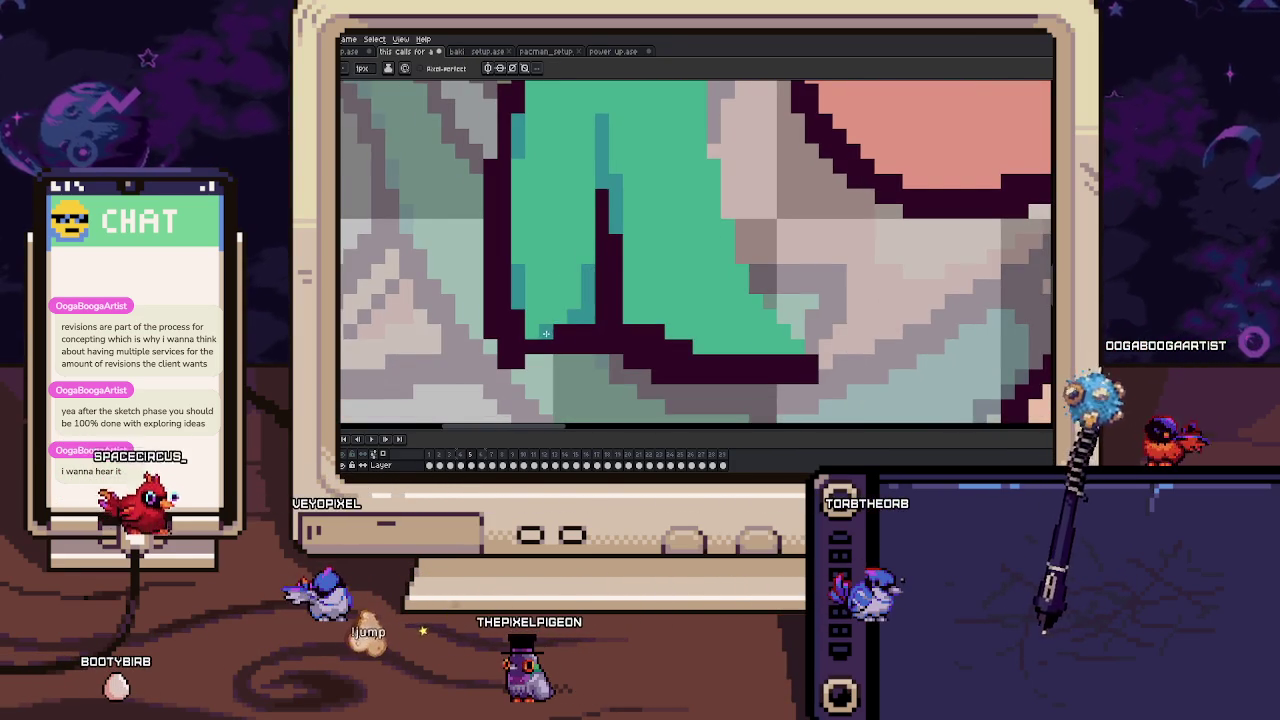
pyautogui.scroll(-1, 566, 322)
pyautogui.scroll(1, 564, 340)
pyautogui.scroll(1, 564, 345)
pyautogui.scroll(1, 564, 345)
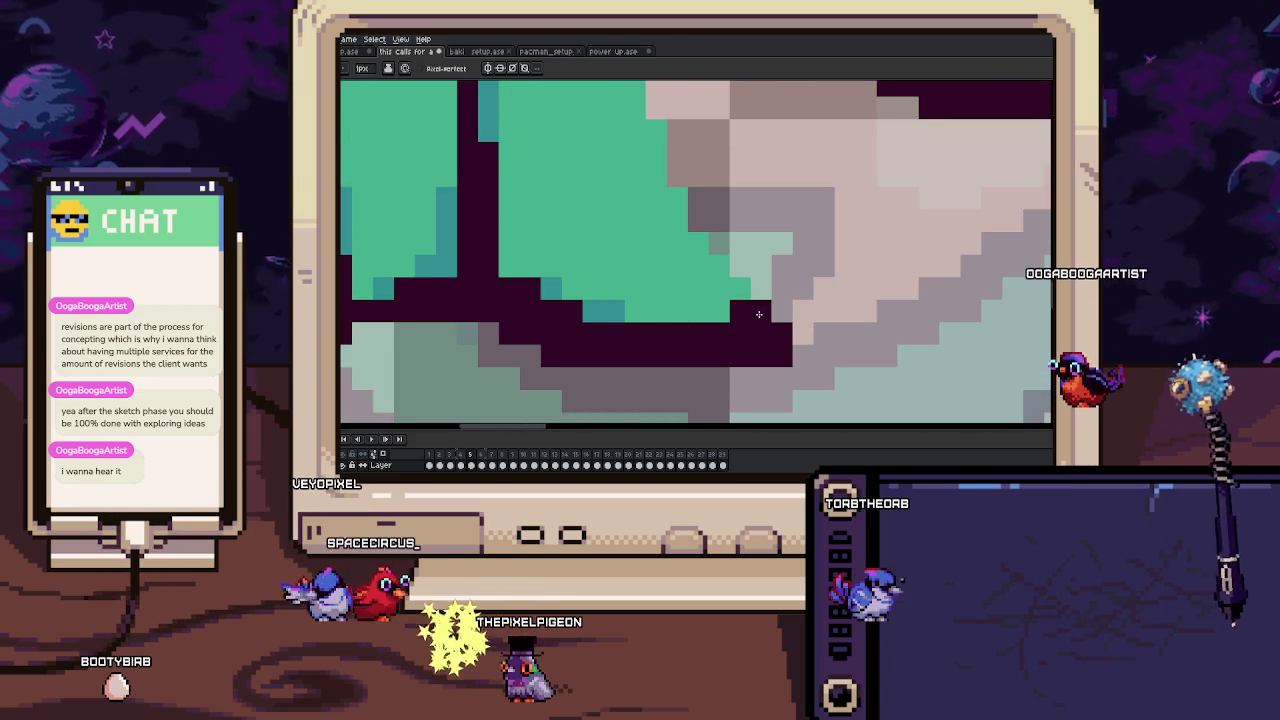
pyautogui.scroll(1, 704, 316)
pyautogui.scroll(-1, 700, 318)
pyautogui.scroll(-1, 690, 322)
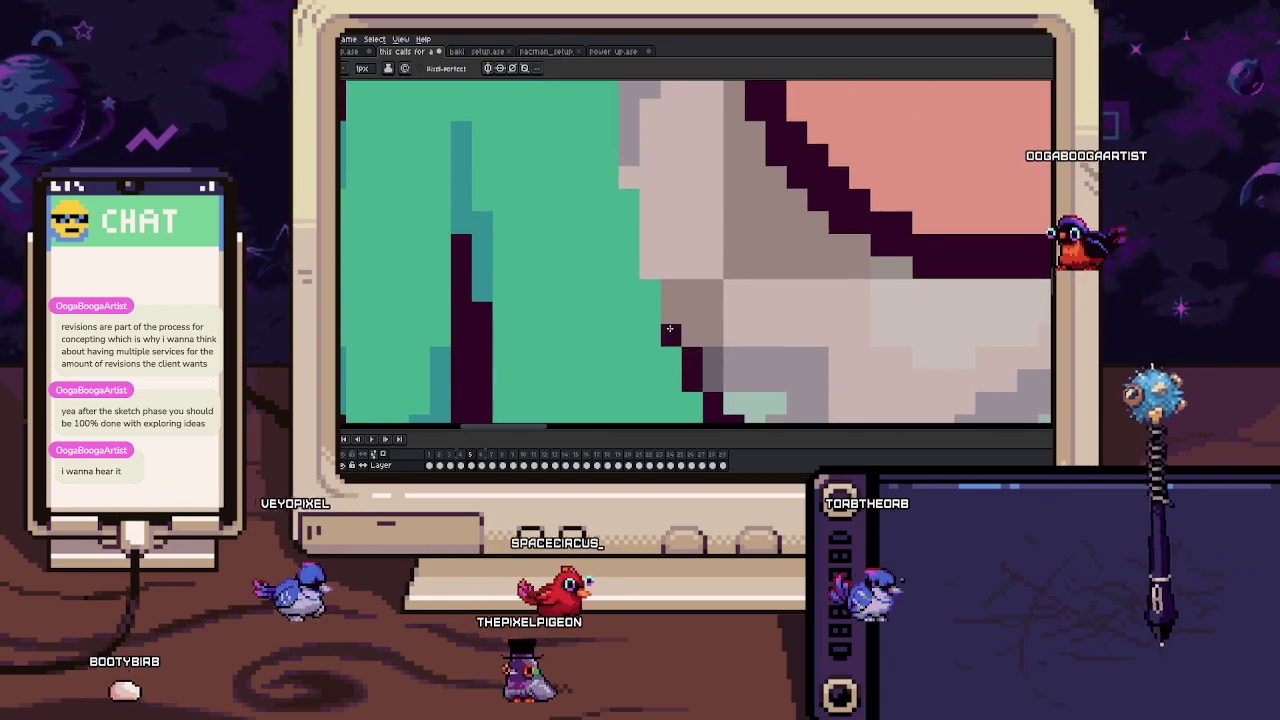
pyautogui.scroll(-2, 670, 328)
pyautogui.scroll(1, 655, 335)
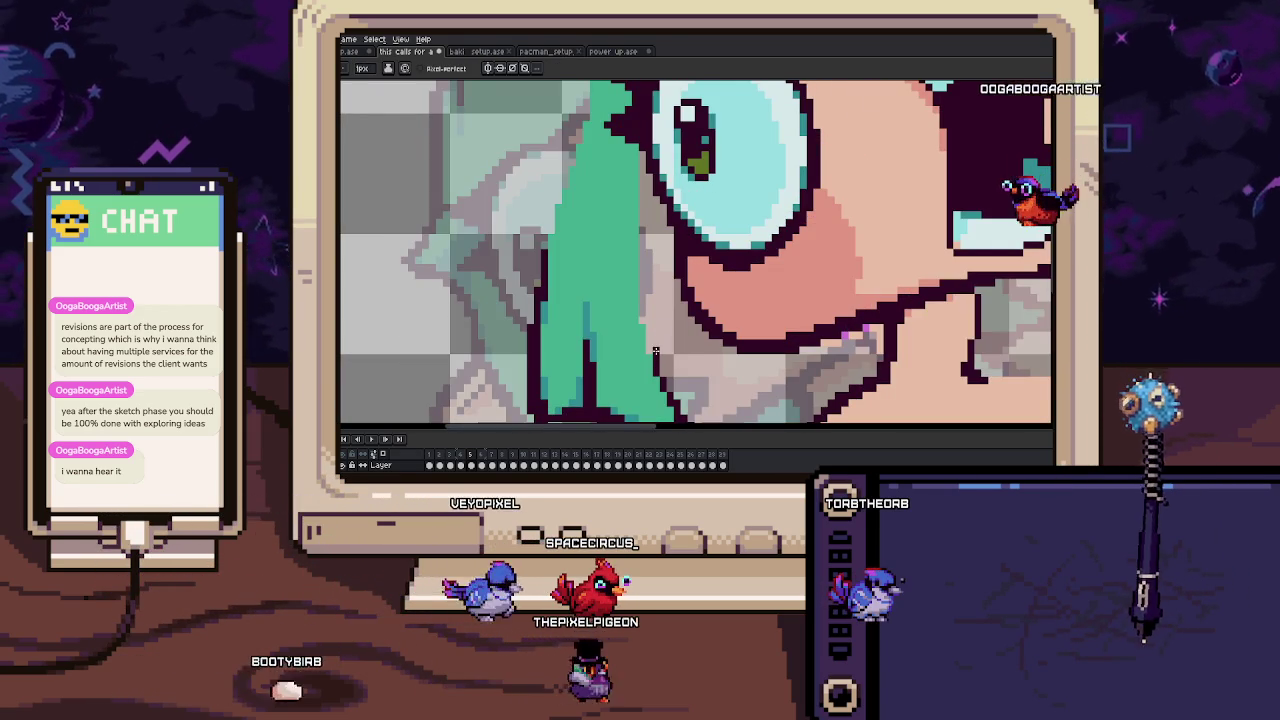
pyautogui.press('space')
pyautogui.moveTo(641, 299)
pyautogui.mouseDown()
pyautogui.moveTo(641, 338)
pyautogui.moveTo(646, 280)
pyautogui.mouseUp()
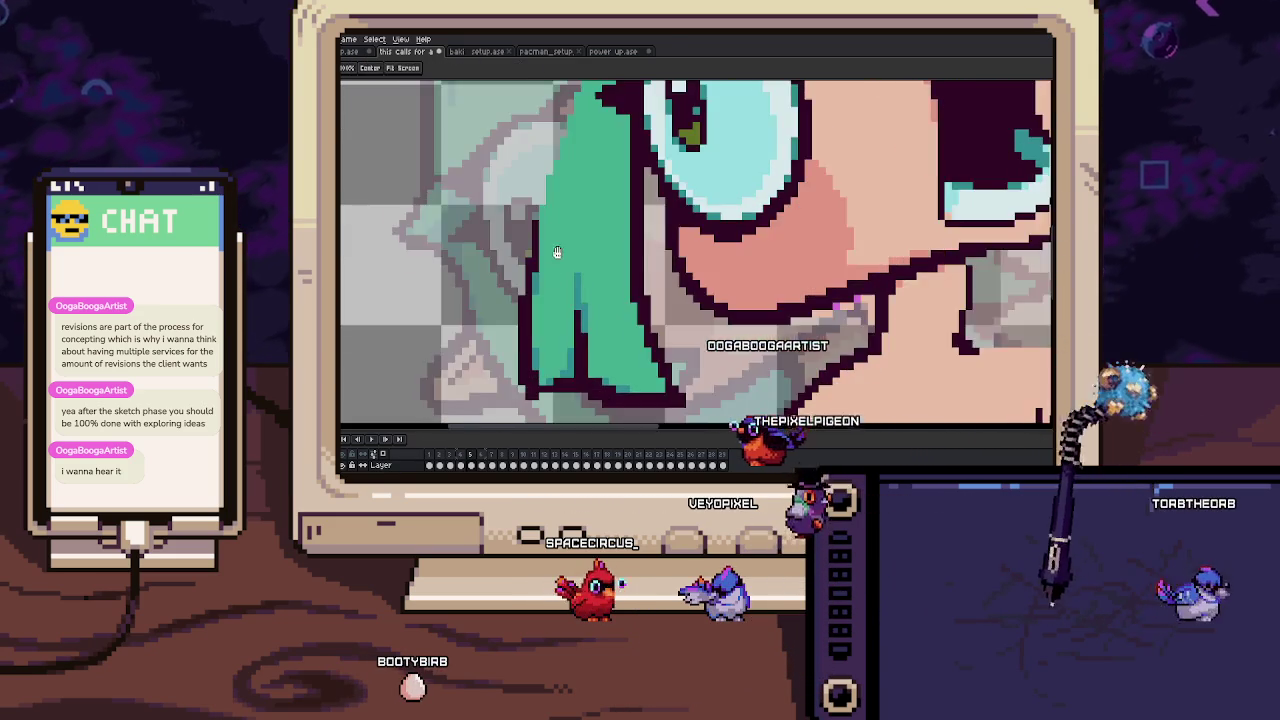
pyautogui.scroll(2, 533, 294)
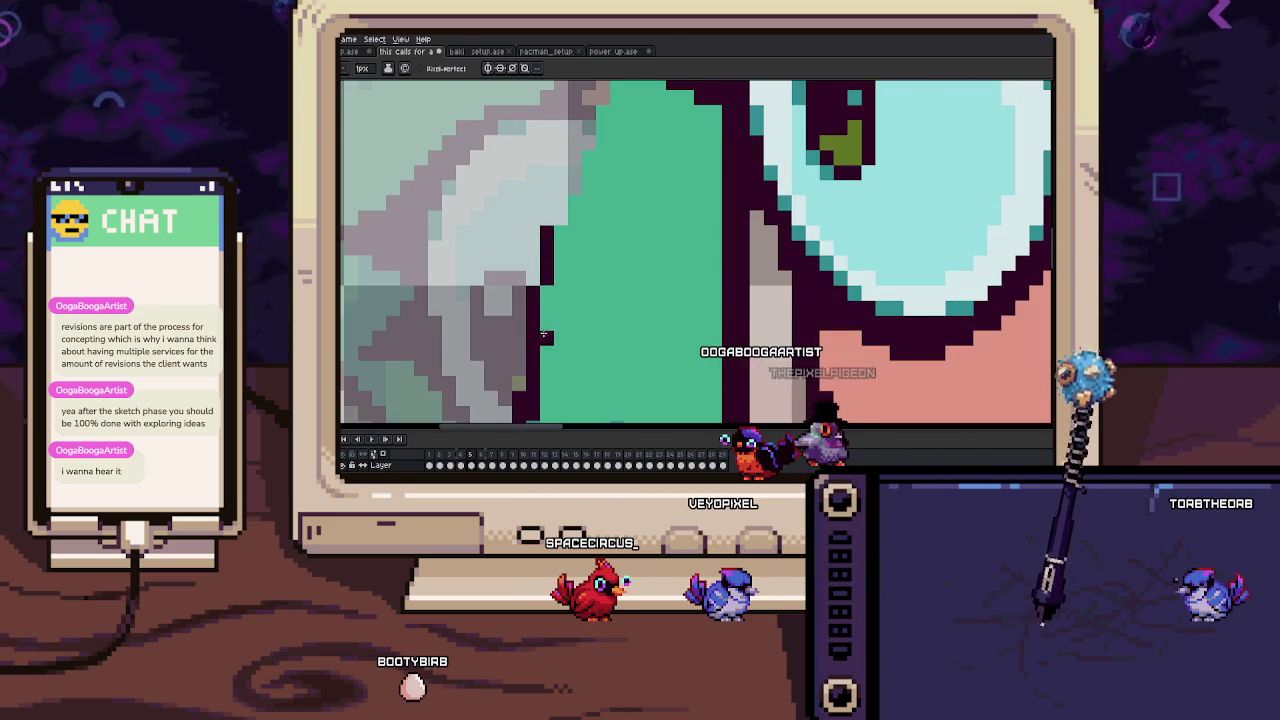
pyautogui.scroll(-3, 543, 324)
pyautogui.scroll(3, 540, 280)
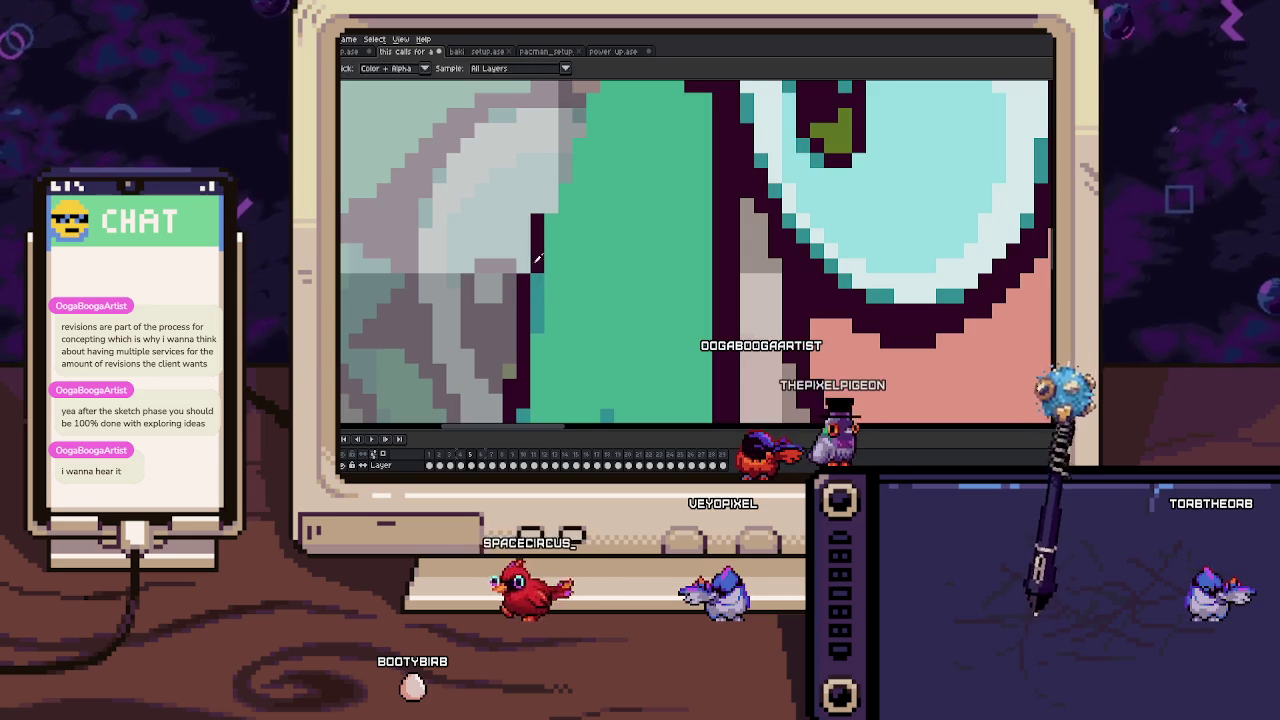
pyautogui.scroll(-3, 536, 319)
pyautogui.press('.')
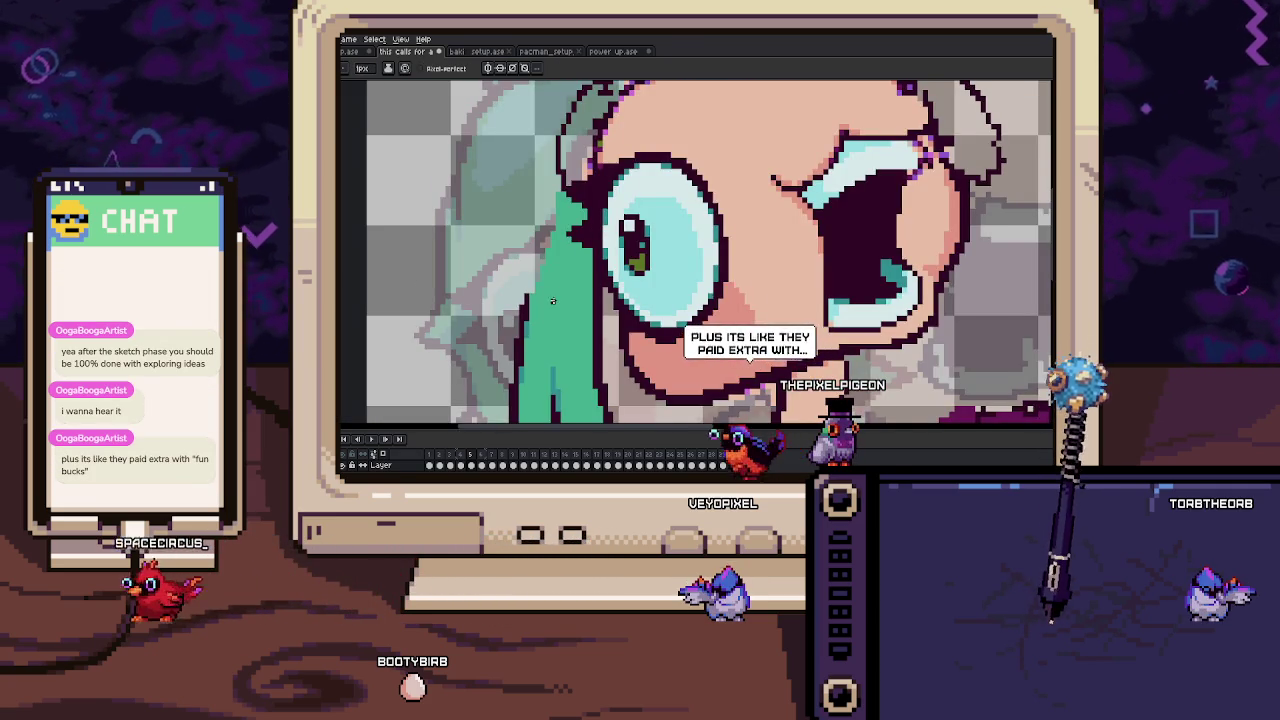
pyautogui.moveTo(552, 305); pyautogui.dragTo(591, 332)
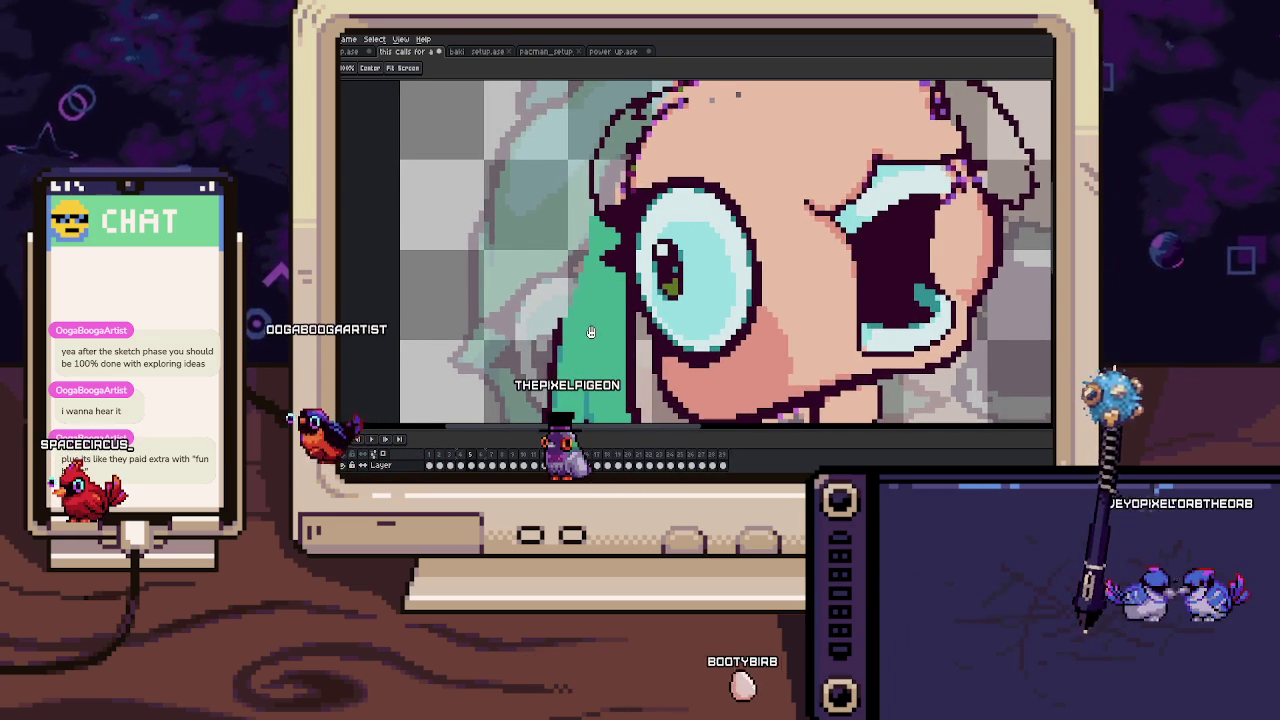
pyautogui.press('b')
pyautogui.scroll(2, 586, 305)
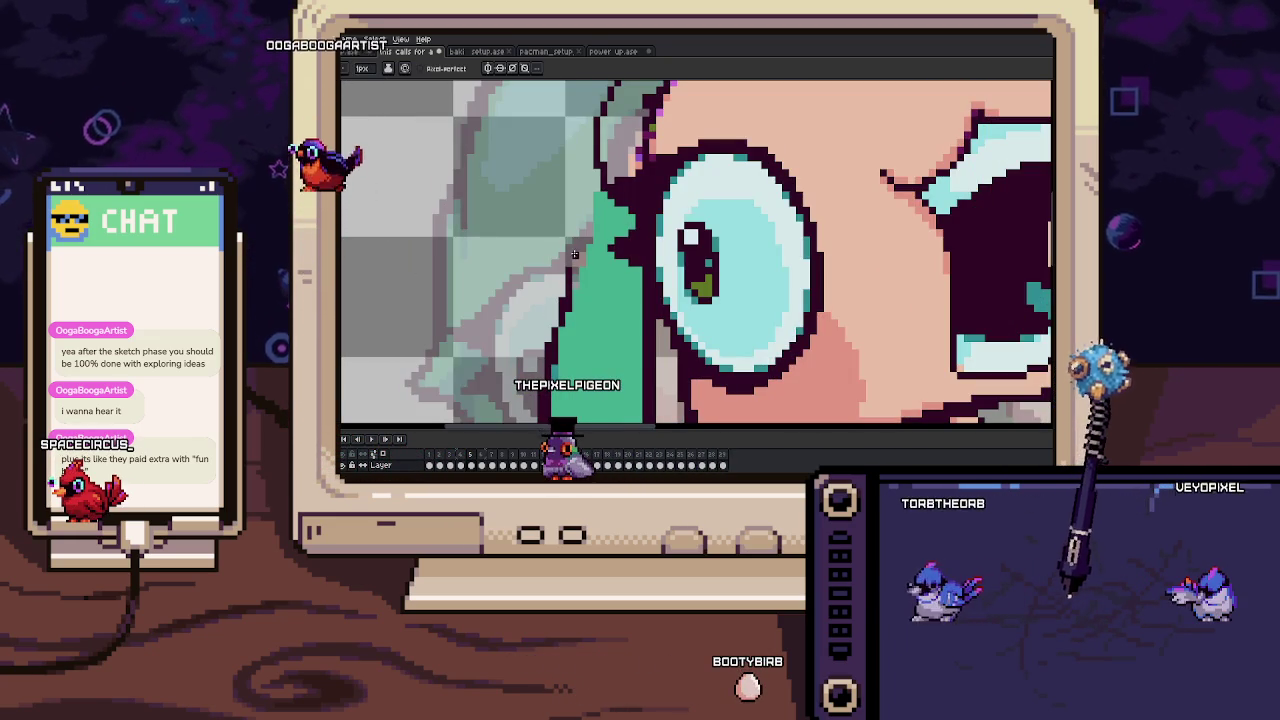
pyautogui.scroll(2, 588, 237)
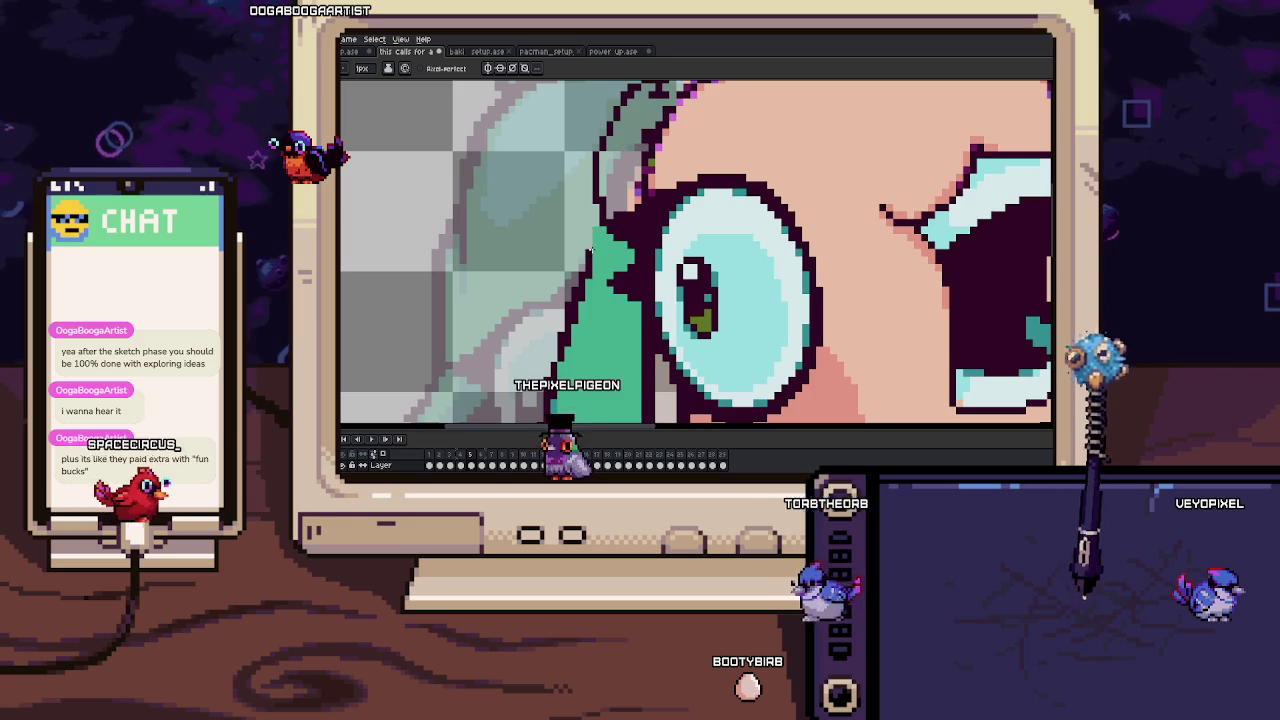
pyautogui.press('h')
pyautogui.scroll(-3, 605, 250)
pyautogui.scroll(2, 615, 280)
pyautogui.scroll(1, 620, 297)
pyautogui.scroll(-3, 620, 297)
pyautogui.scroll(2, 630, 295)
pyautogui.scroll(2, 645, 292)
pyautogui.press('i')
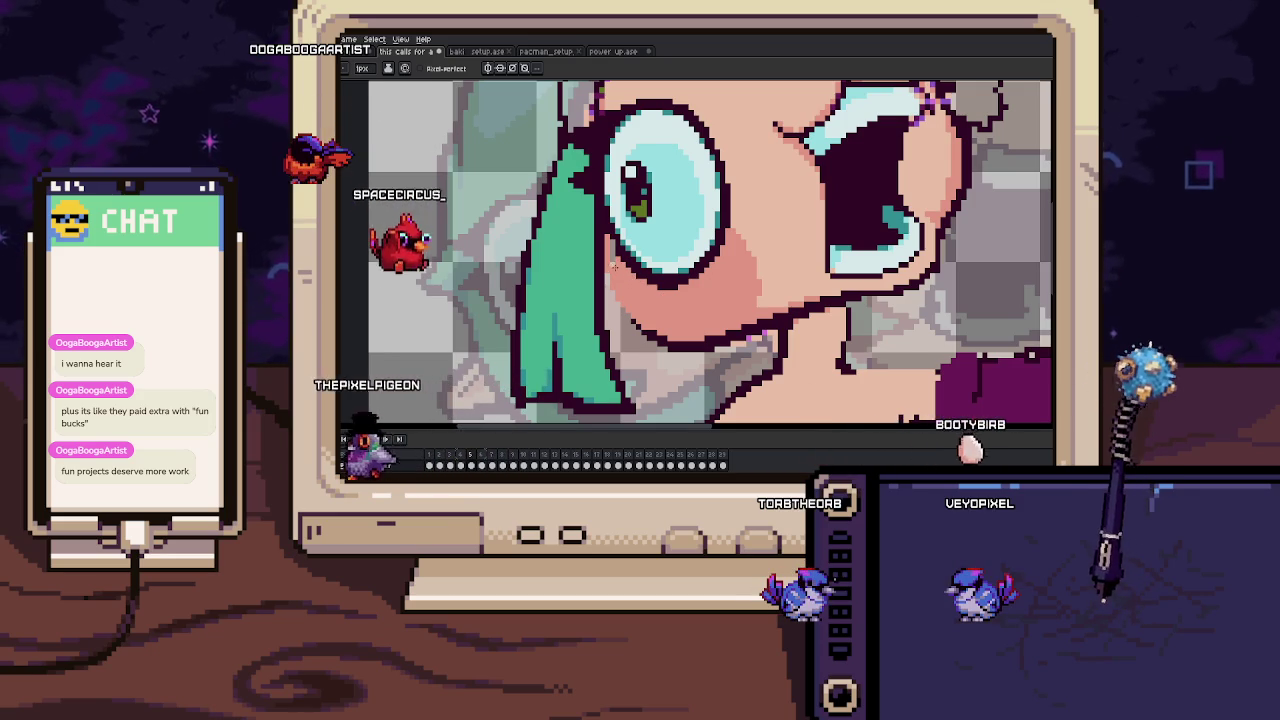
pyautogui.scroll(2, 615, 246)
pyautogui.scroll(-3, 605, 235)
pyautogui.scroll(-1, 615, 260)
pyautogui.scroll(3, 630, 310)
pyautogui.press('b')
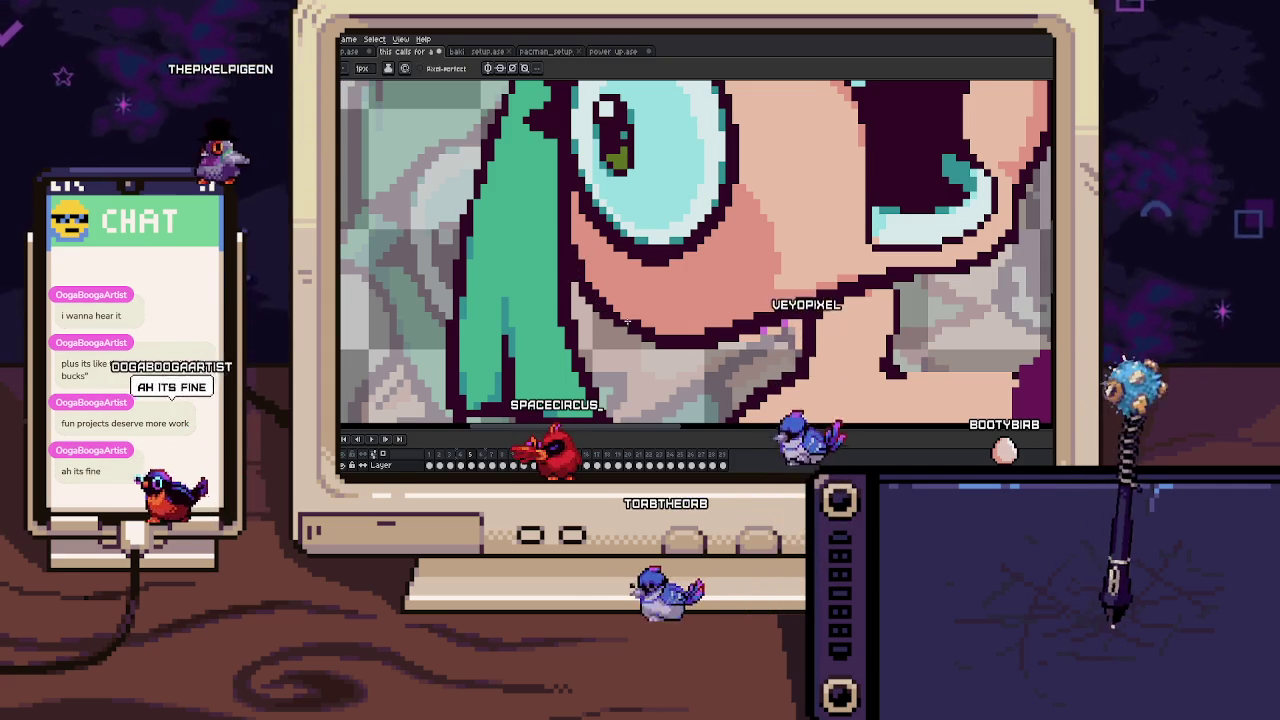
pyautogui.scroll(-5, 626, 323)
# Play the animation from frame 1 to preview the poses, then zoom in.
pyautogui.press('Home')
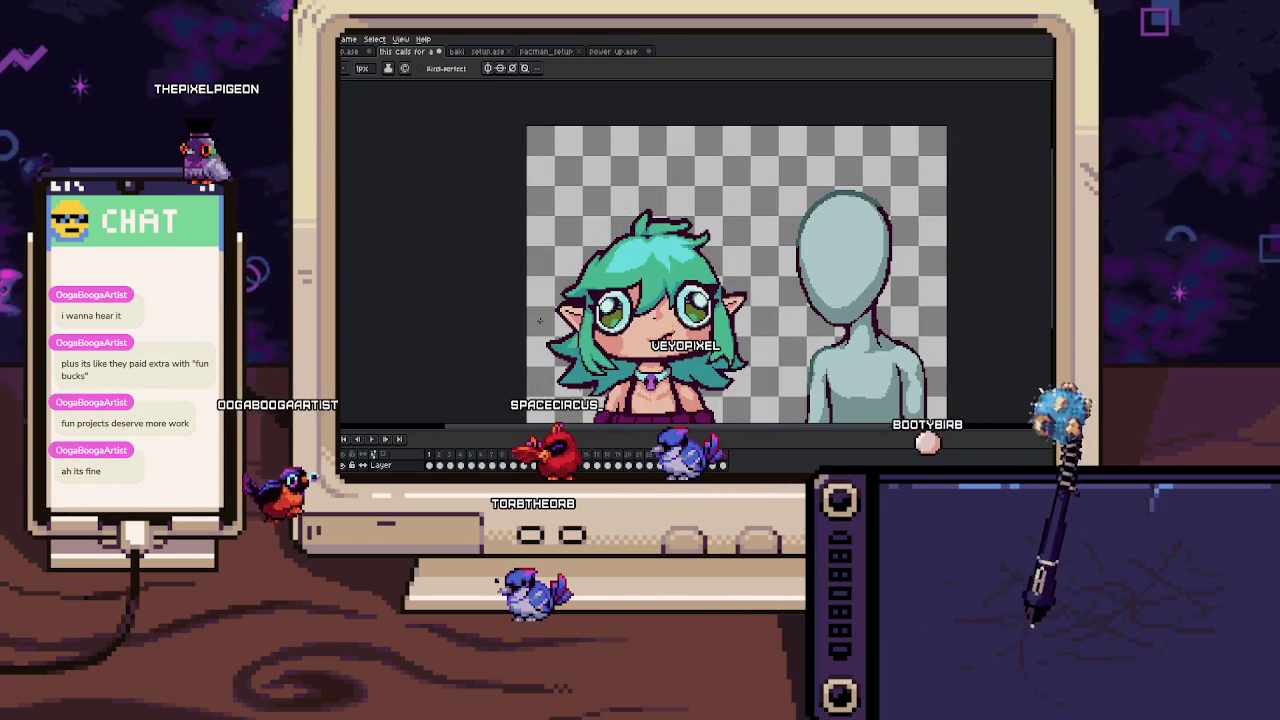
pyautogui.press('Return')
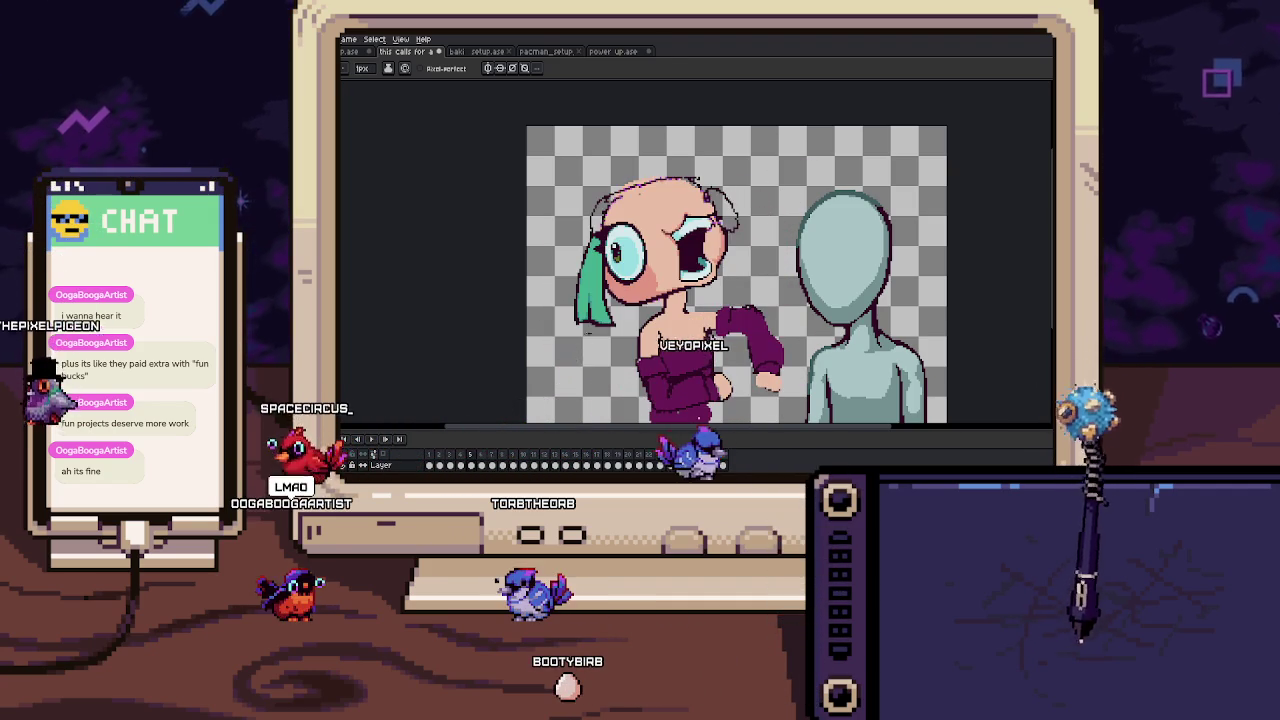
pyautogui.scroll(1, 585, 325)
pyautogui.scroll(1, 577, 300)
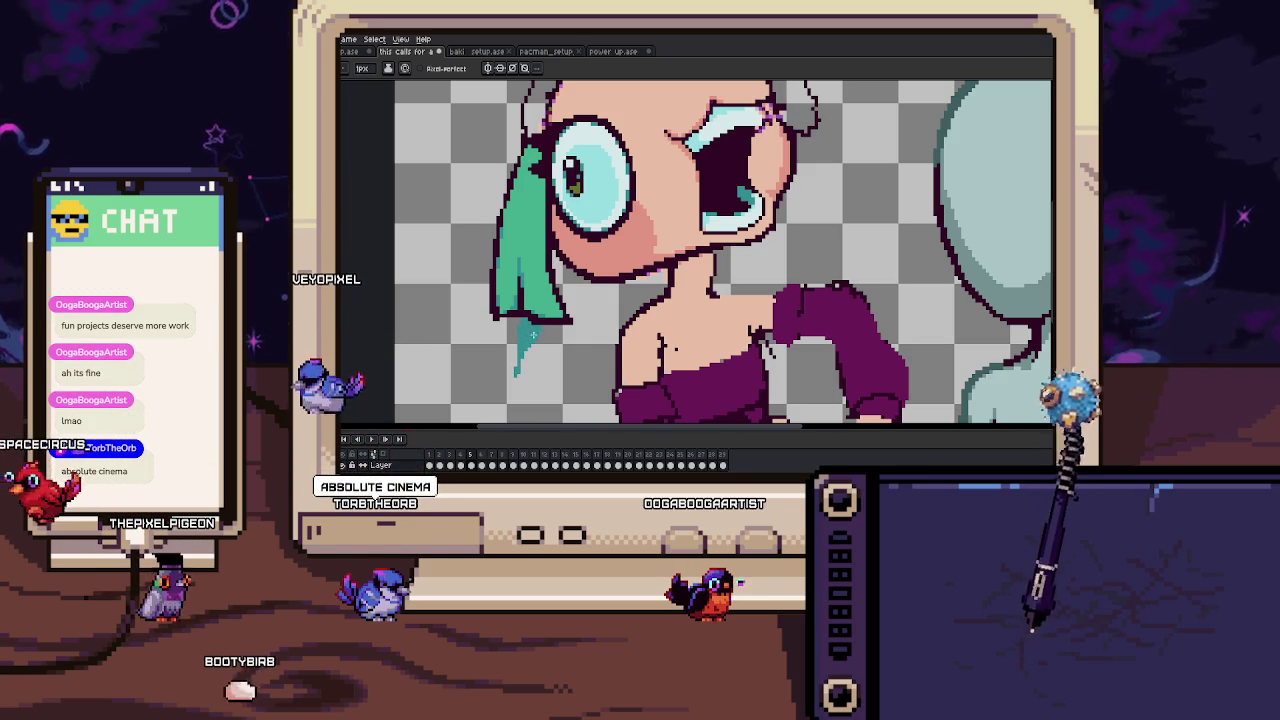
# Erase the teal drip beneath the hair lock with a 7px eraser.
pyautogui.press('e')
pyautogui.scroll(1, 532, 333)
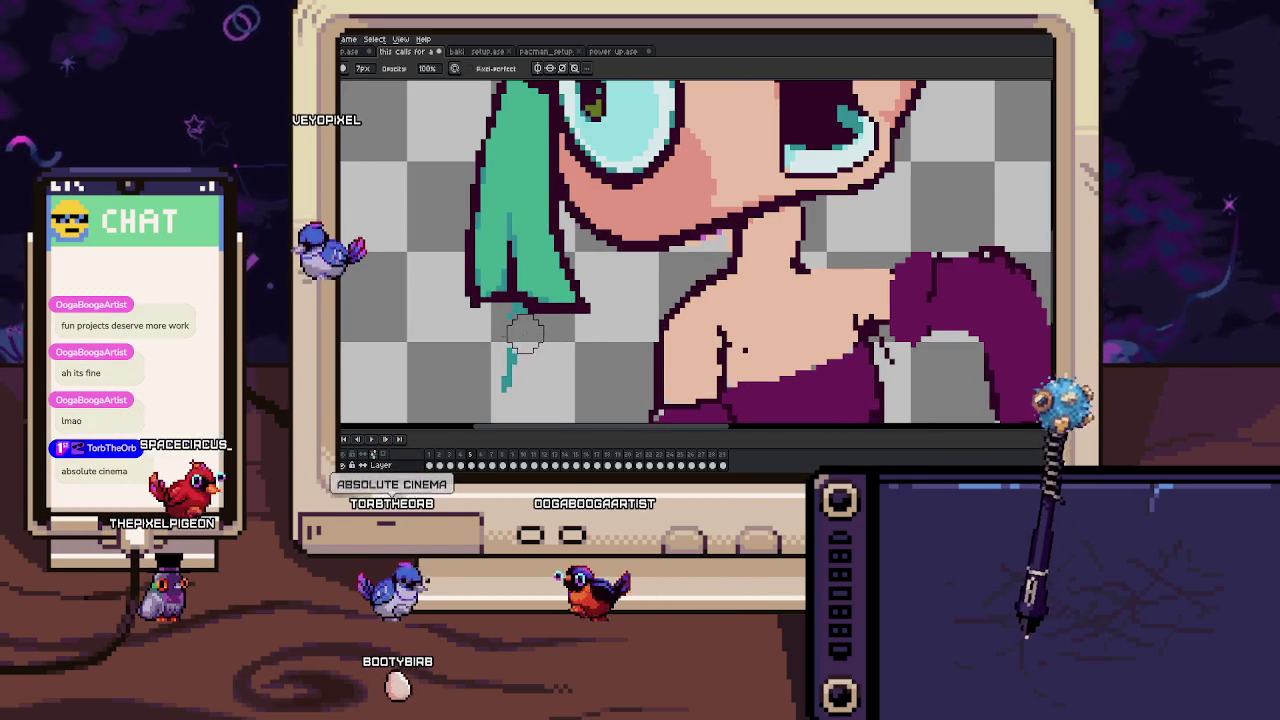
pyautogui.moveTo(508, 340); pyautogui.dragTo(506, 390)
# Draw a dark V-shaped hair strand below the lock with the pencil.
pyautogui.press('b')
pyautogui.scroll(-2, 549, 302)
pyautogui.scroll(2, 520, 340)
pyautogui.press('b')
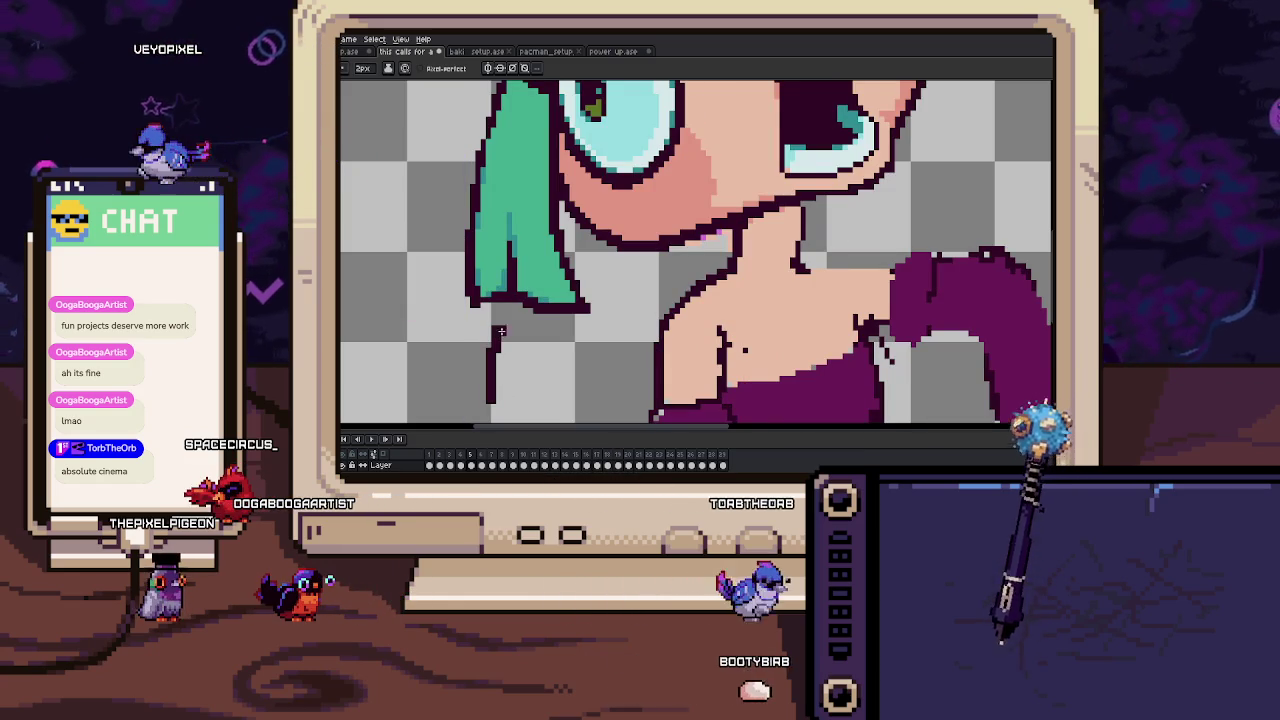
pyautogui.moveTo(490, 398); pyautogui.dragTo(541, 341)
pyautogui.moveTo(541, 341); pyautogui.dragTo(566, 246)
pyautogui.press('space')
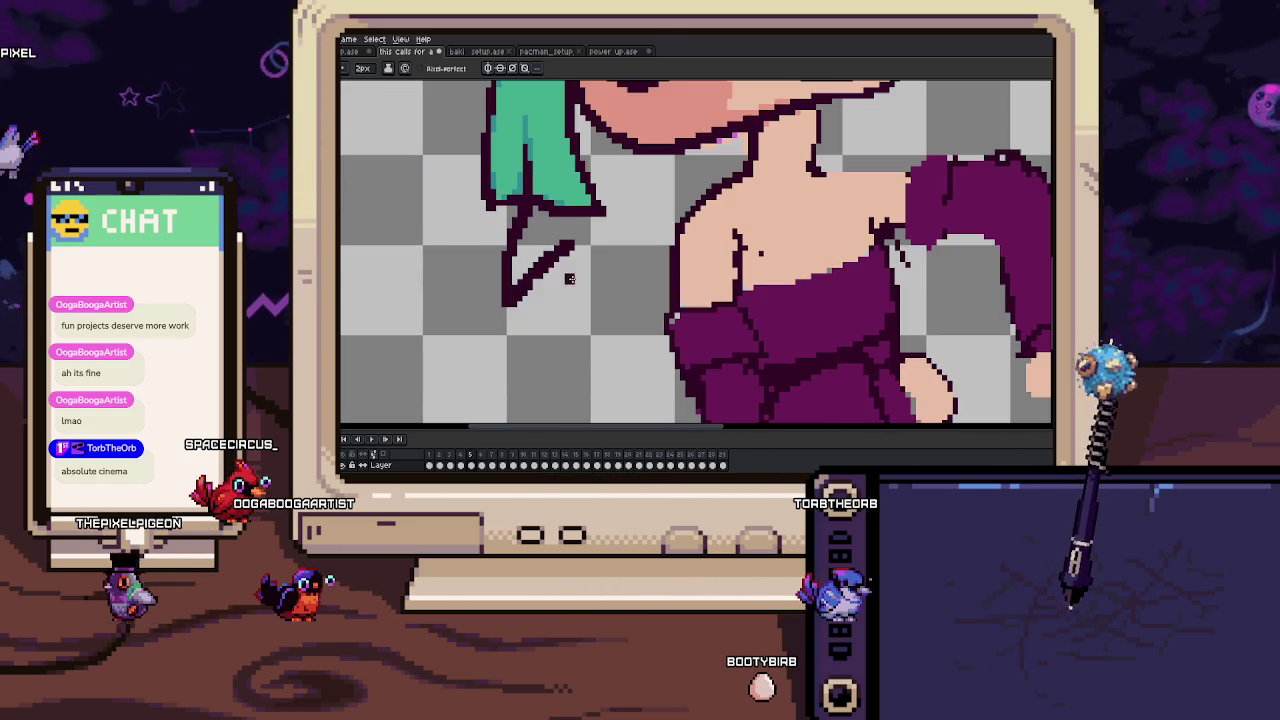
pyautogui.scroll(-2, 553, 296)
pyautogui.scroll(2, 553, 296)
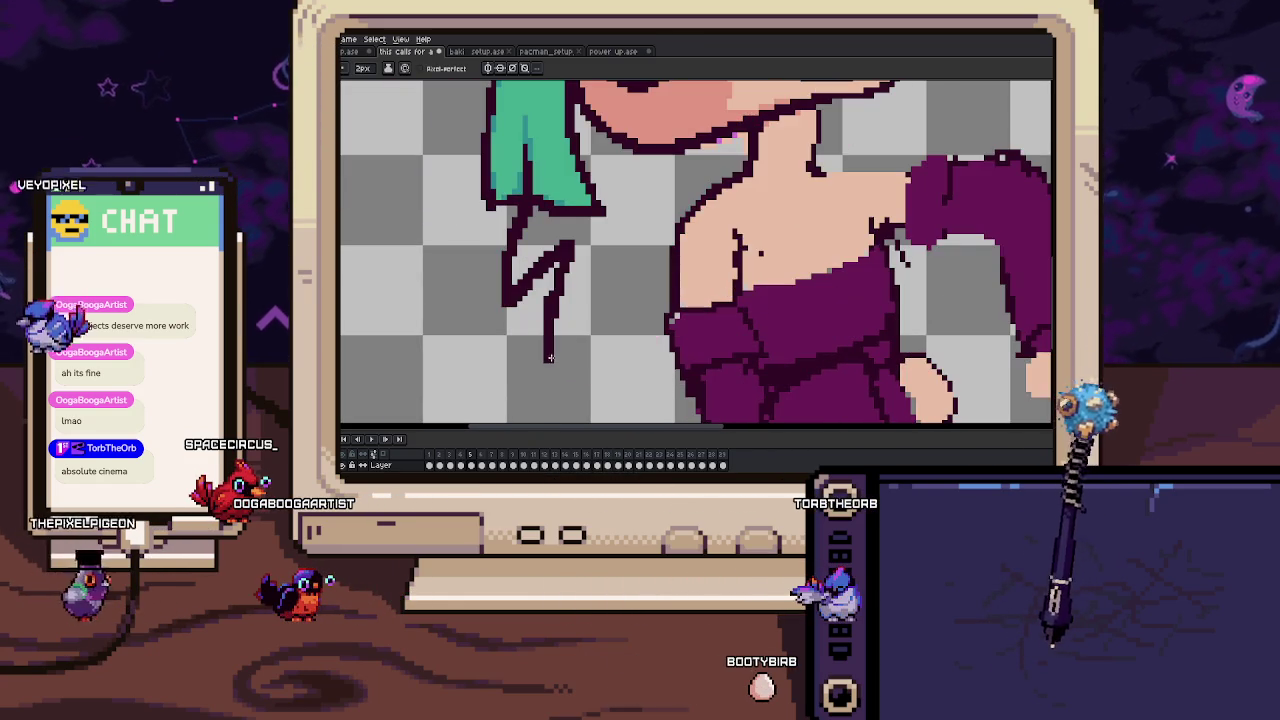
# Extend the dark zigzag strand up to the right.
pyautogui.moveTo(549, 333); pyautogui.dragTo(669, 288)
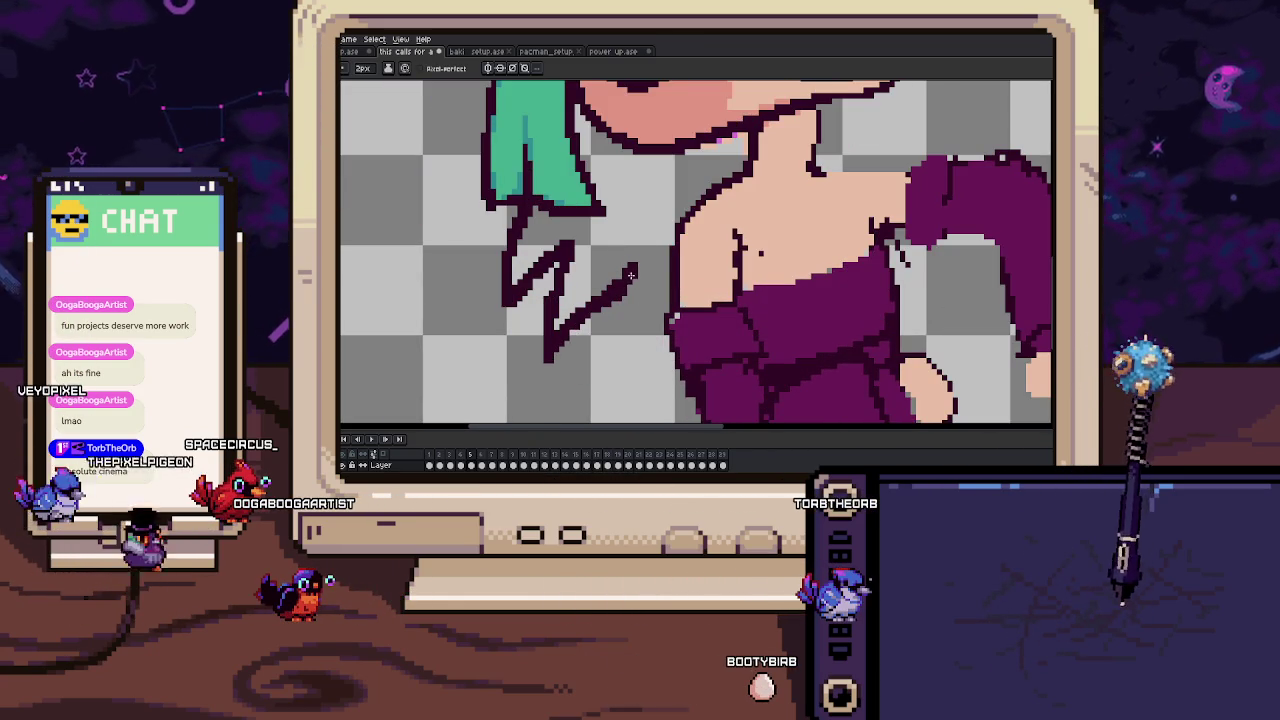
pyautogui.scroll(-2, 665, 280)
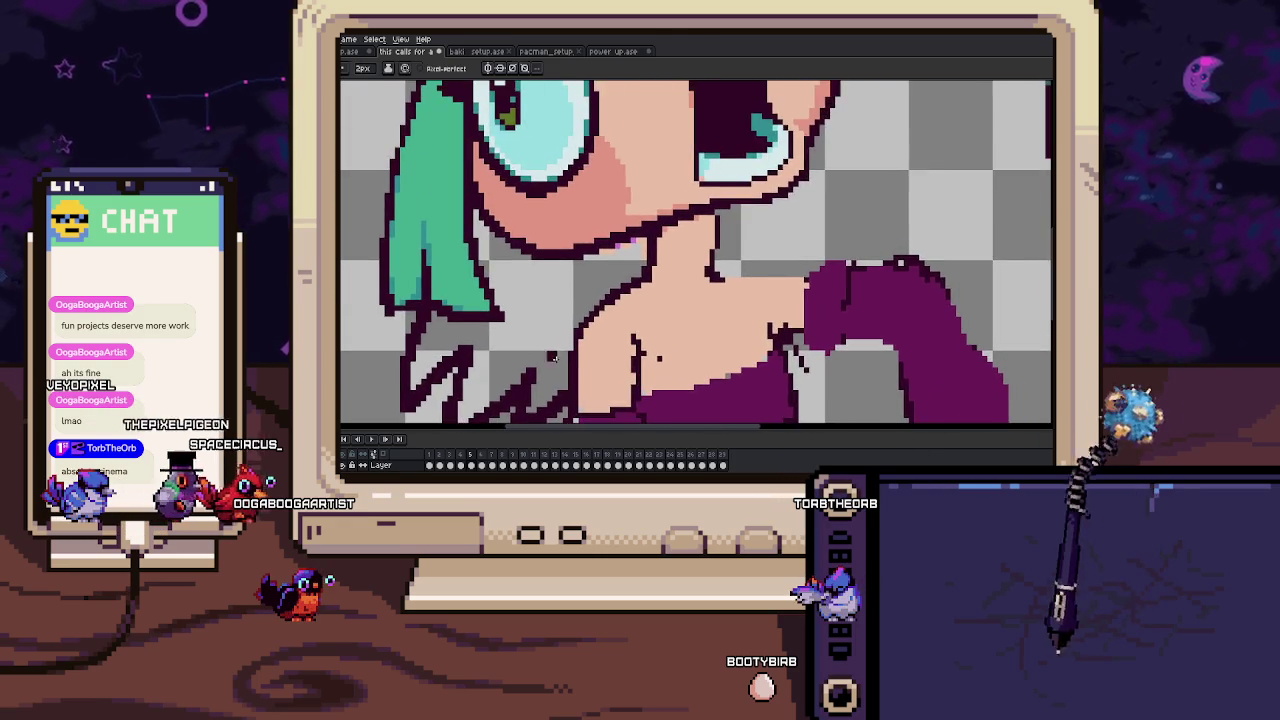
pyautogui.scroll(1, 700, 260)
pyautogui.scroll(1, 736, 241)
pyautogui.scroll(-2, 736, 241)
pyautogui.scroll(2, 727, 241)
pyautogui.scroll(-2, 719, 237)
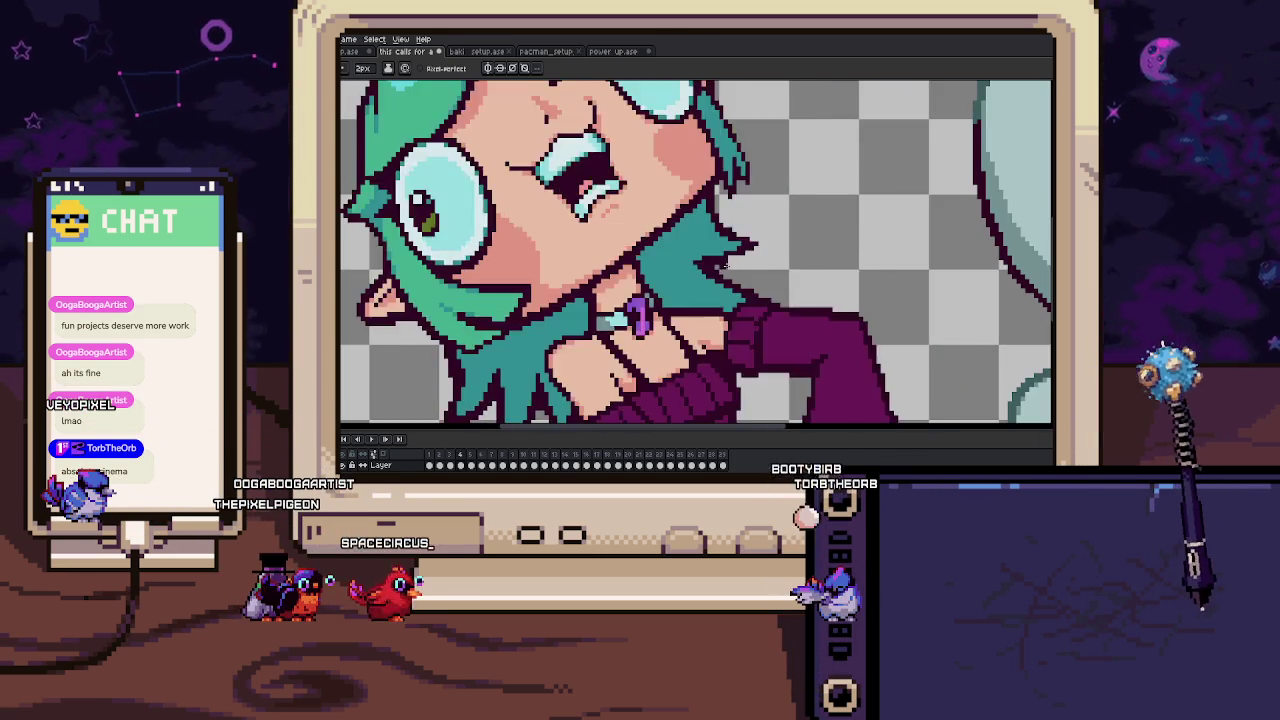
pyautogui.scroll(3, 576, 275)
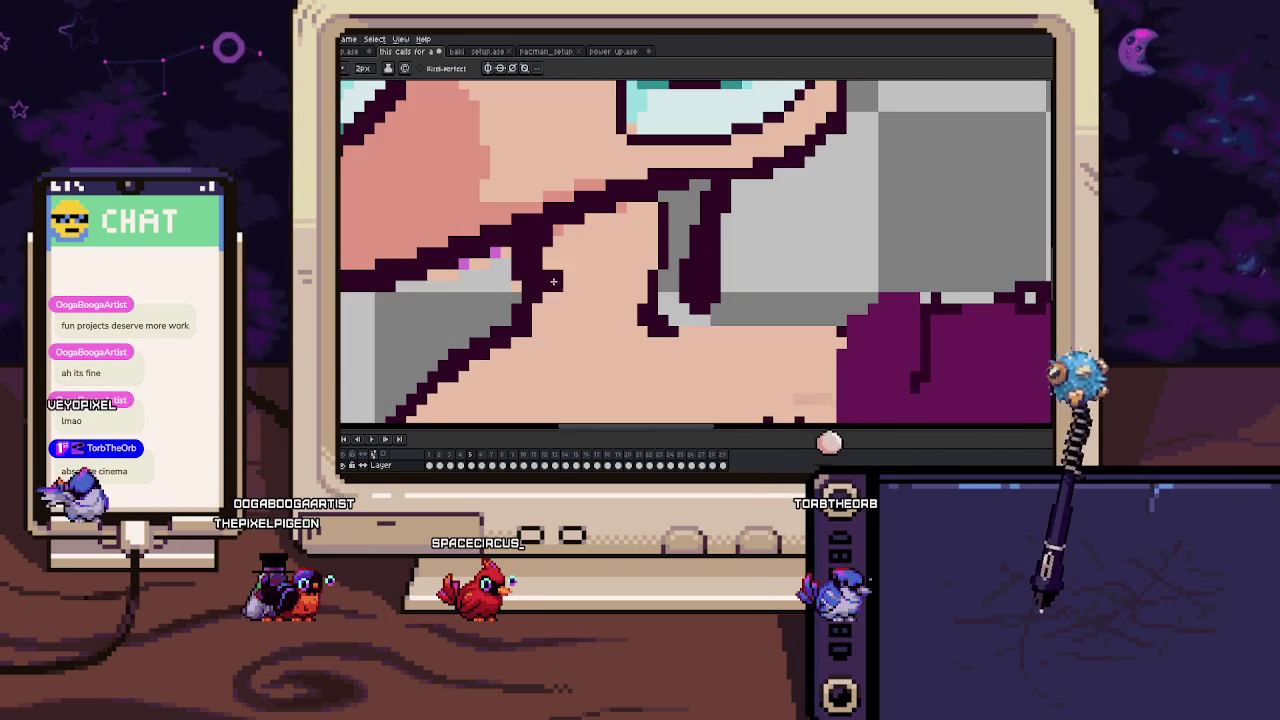
# Erase stray dark pixels along the neck and paint a skin-colour line across it.
pyautogui.press('e')
pyautogui.moveTo(498, 255); pyautogui.dragTo(475, 268)
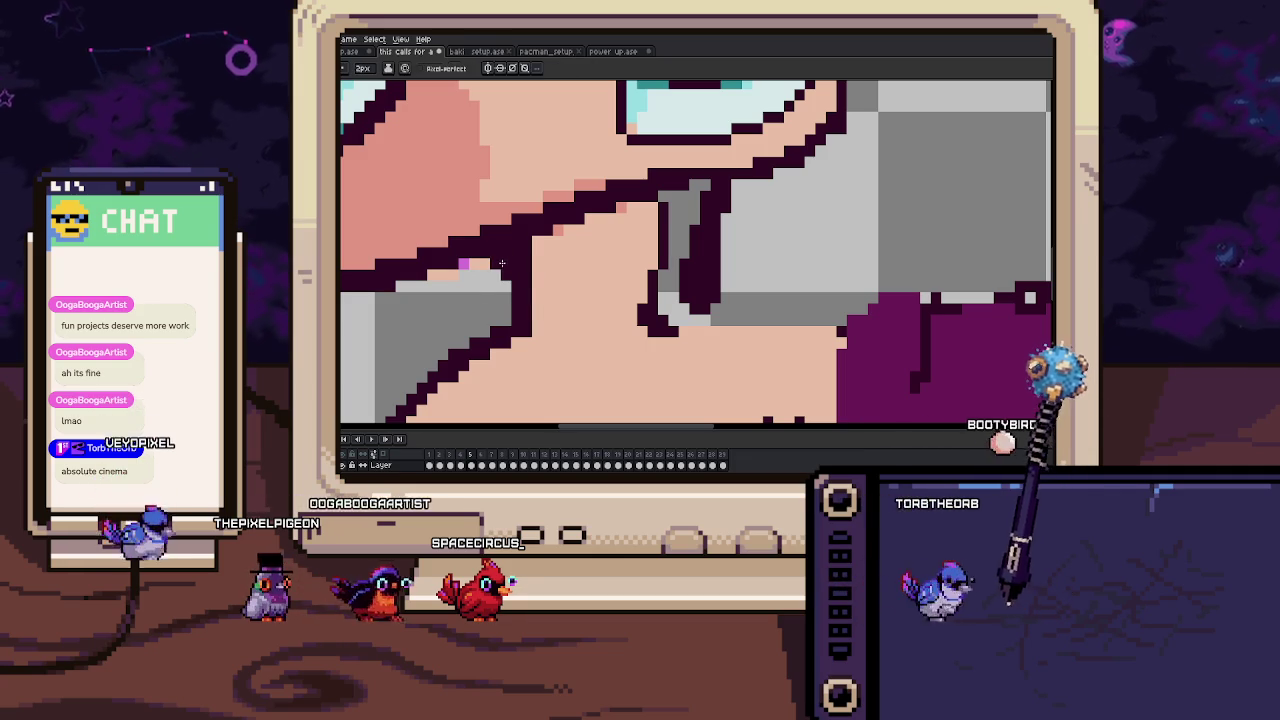
pyautogui.press('b')
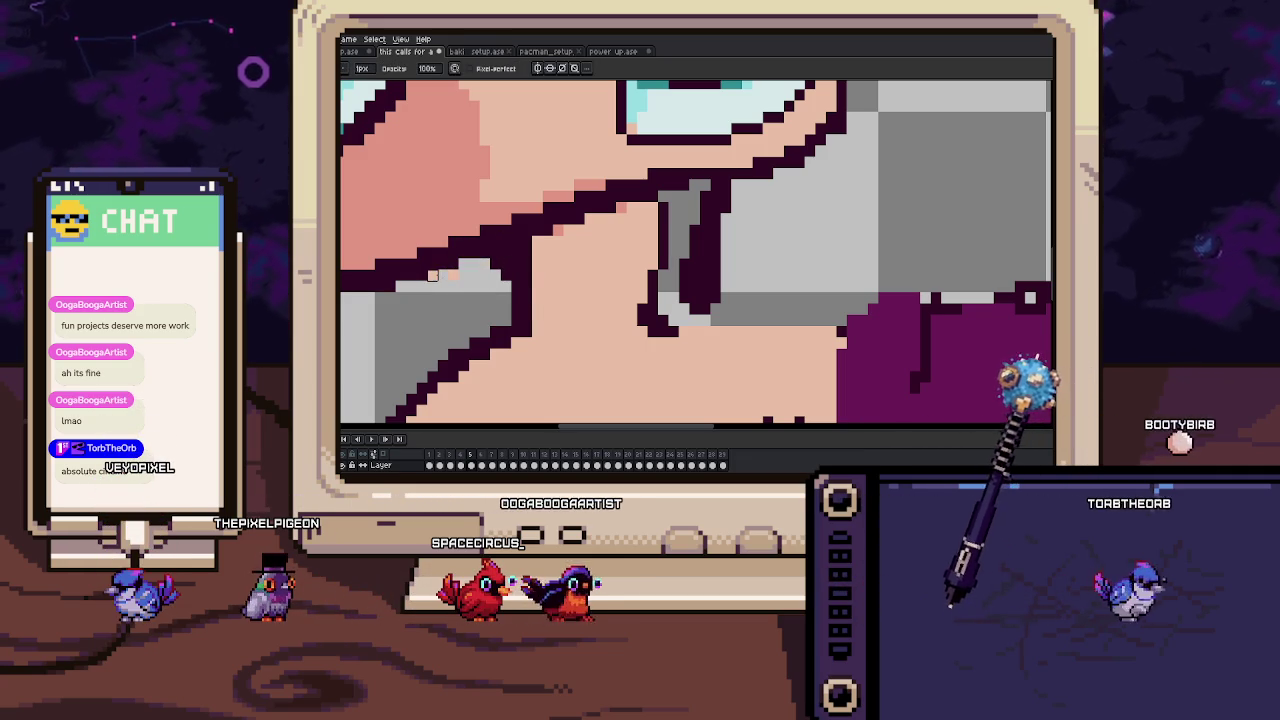
pyautogui.press('e')
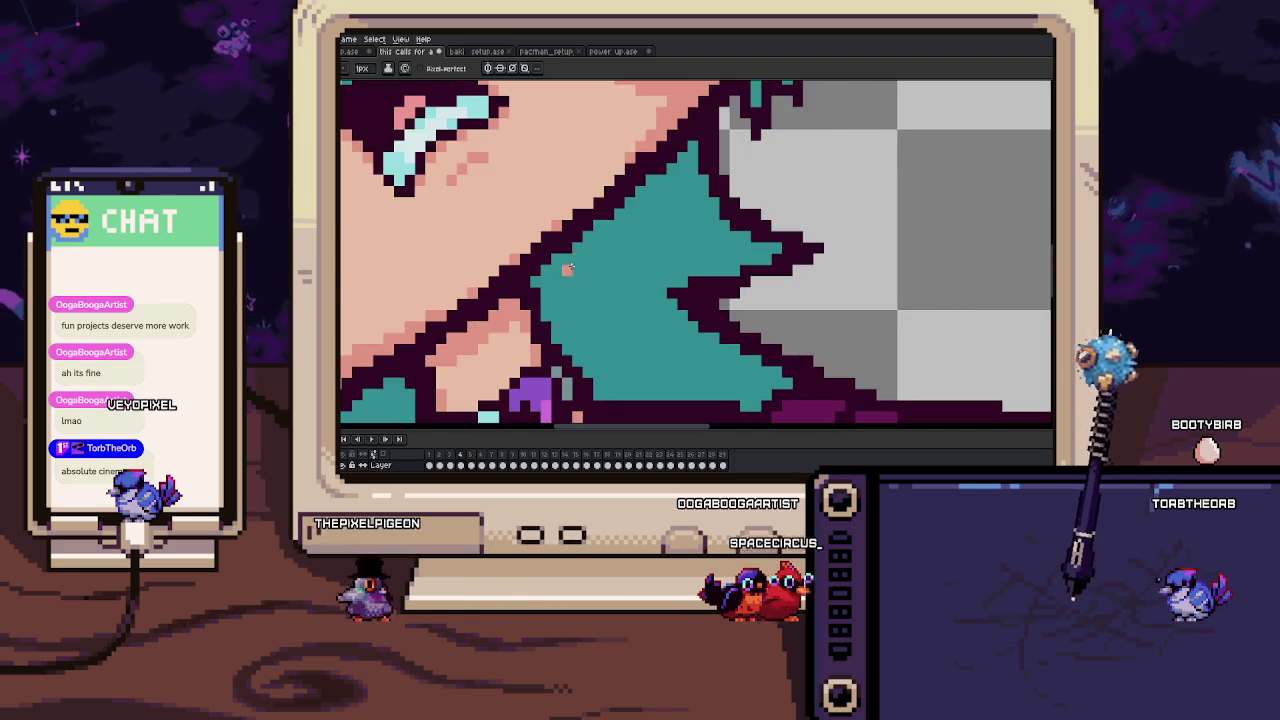
pyautogui.moveTo(546, 261)
pyautogui.mouseDown()
pyautogui.moveTo(633, 248)
pyautogui.moveTo(624, 237)
pyautogui.mouseUp()
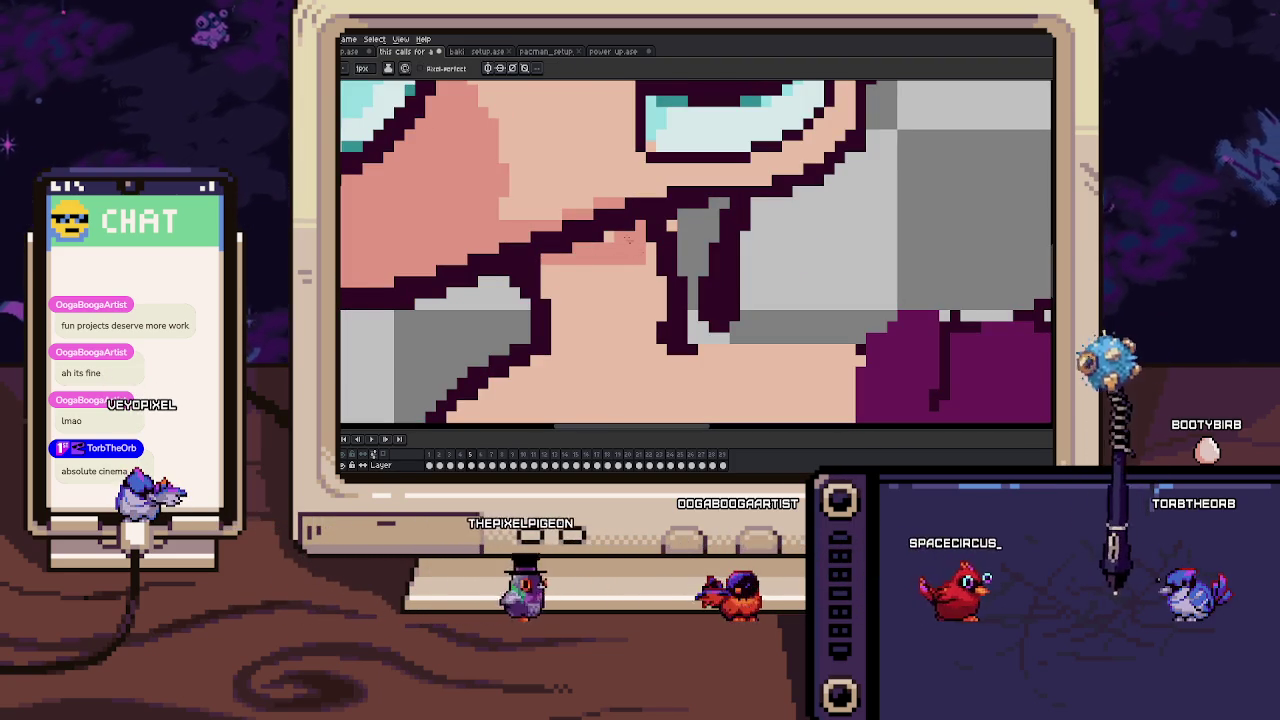
pyautogui.scroll(-3, 622, 250)
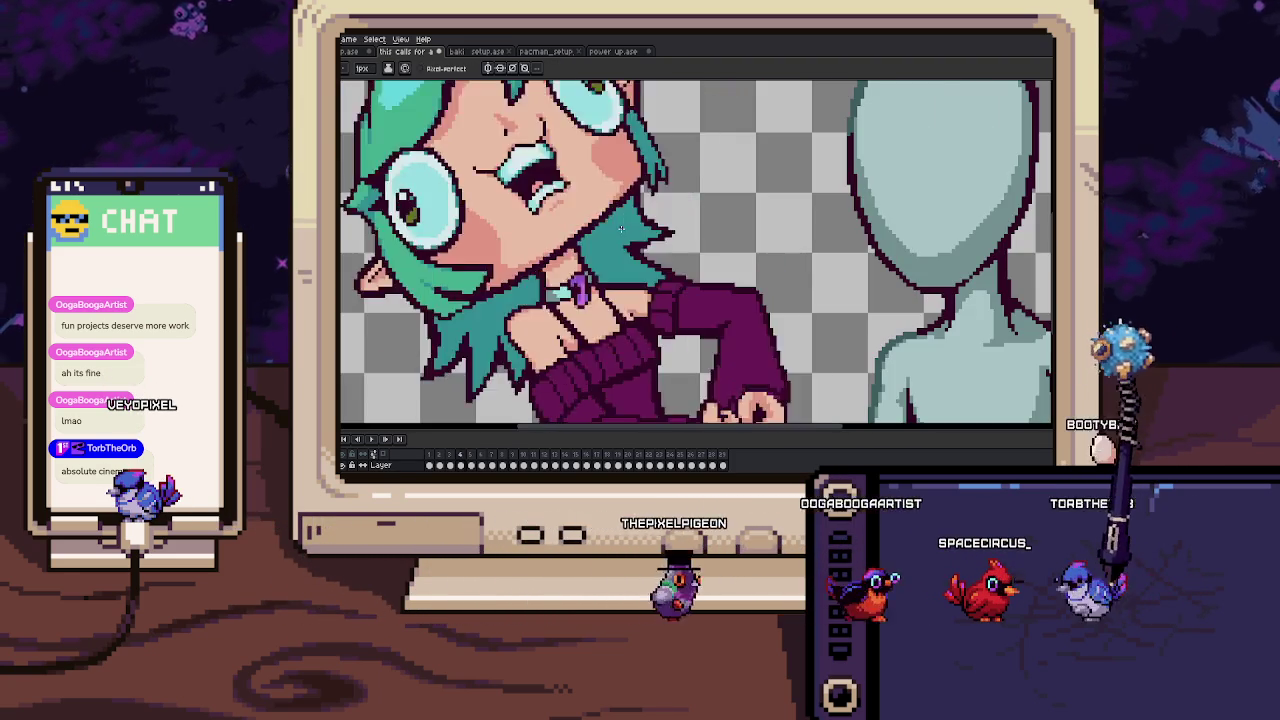
# Zoom out and play the animation to preview the new hair strands.
pyautogui.scroll(-3, 622, 263)
pyautogui.press('b')
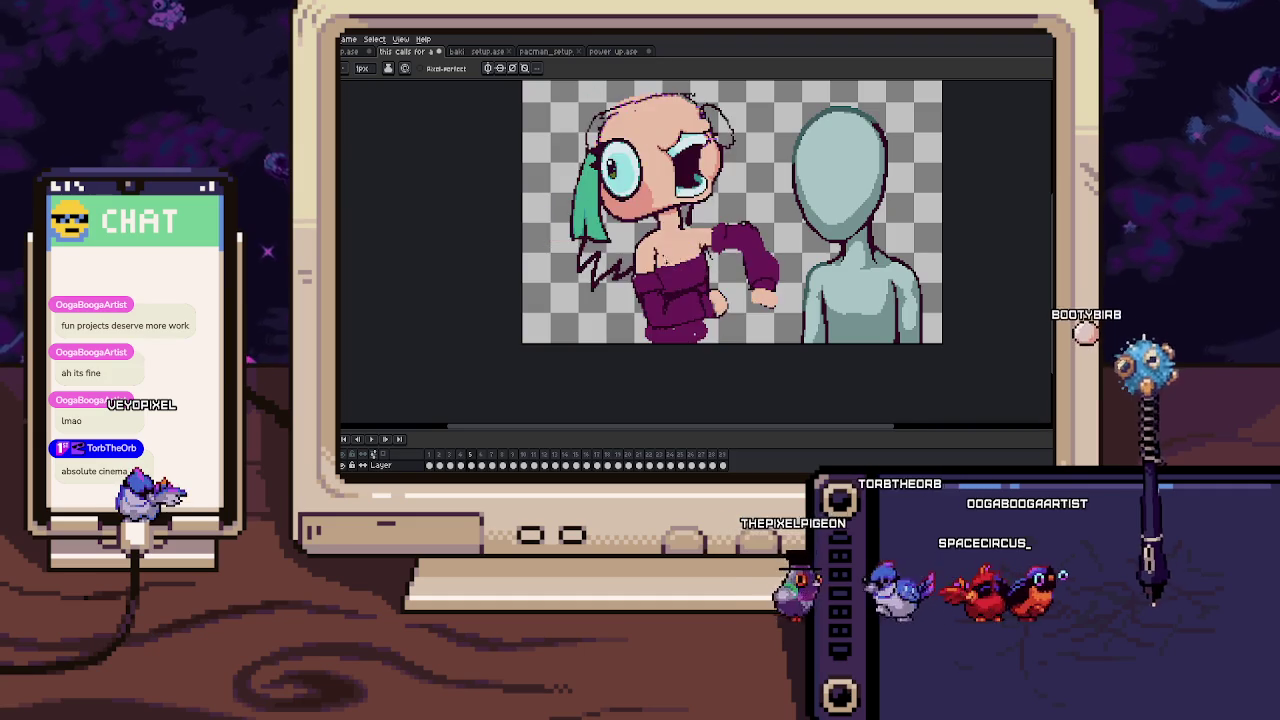
pyautogui.scroll(1, 620, 260)
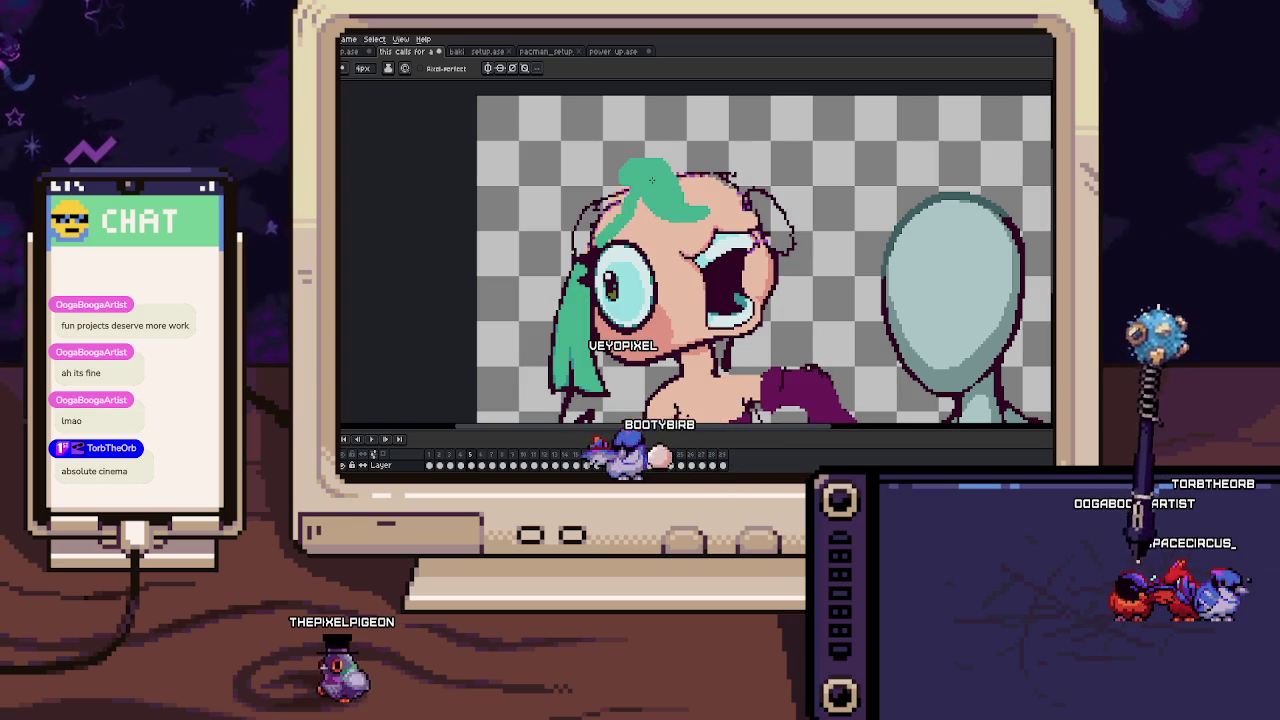
# Repaint stray teal hair pixels with skin colour and extend the hair mark beside the eye.
pyautogui.scroll(2, 690, 210)
pyautogui.moveTo(704, 178); pyautogui.dragTo(733, 213)
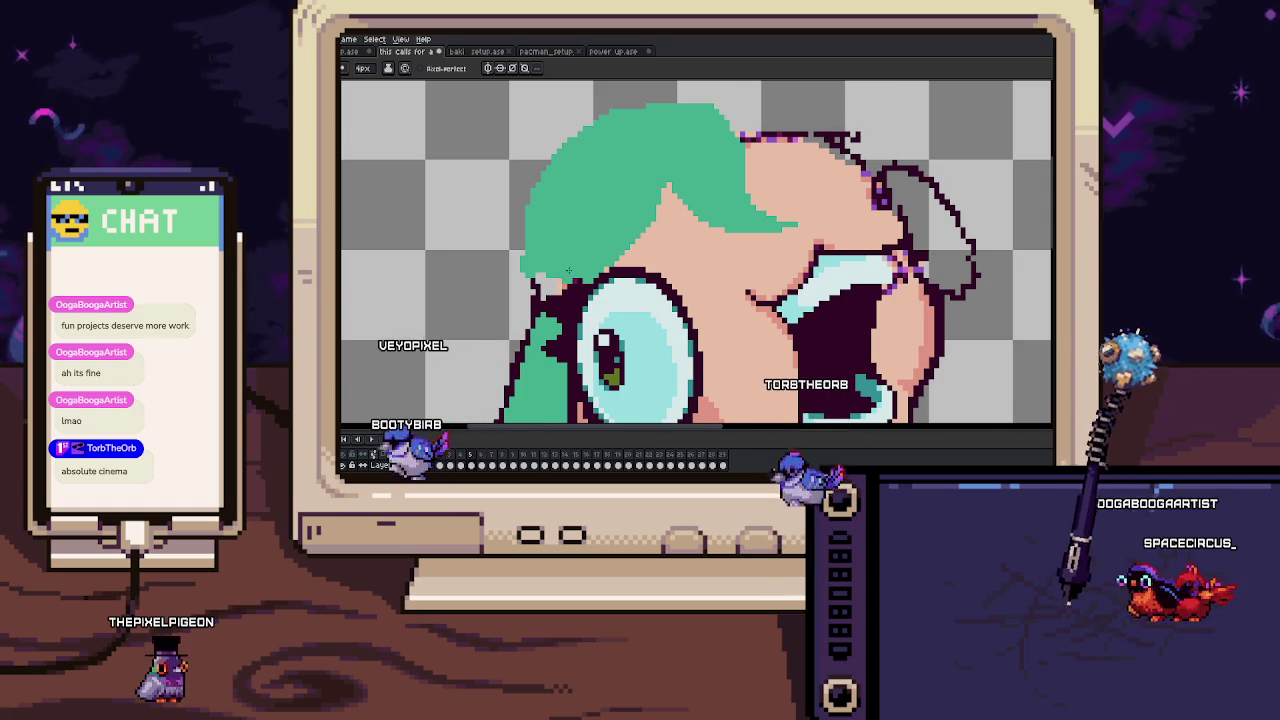
pyautogui.scroll(-1, 524, 279)
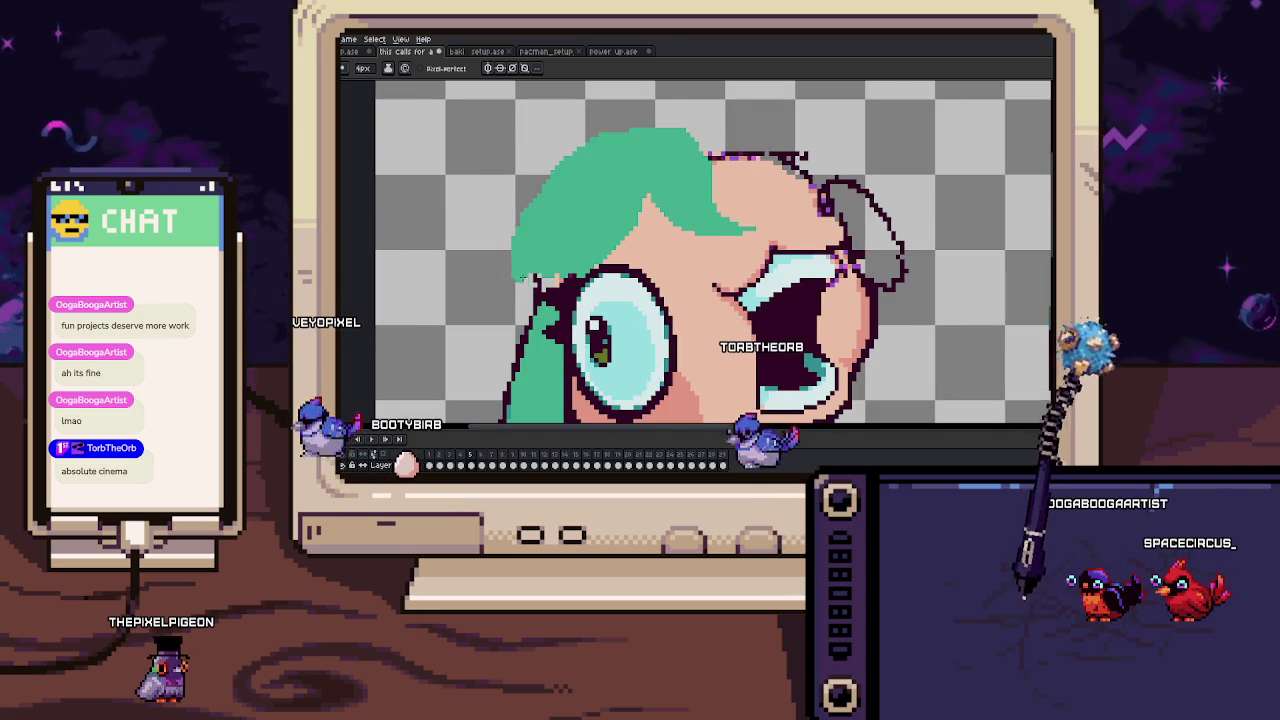
pyautogui.scroll(1, 500, 262)
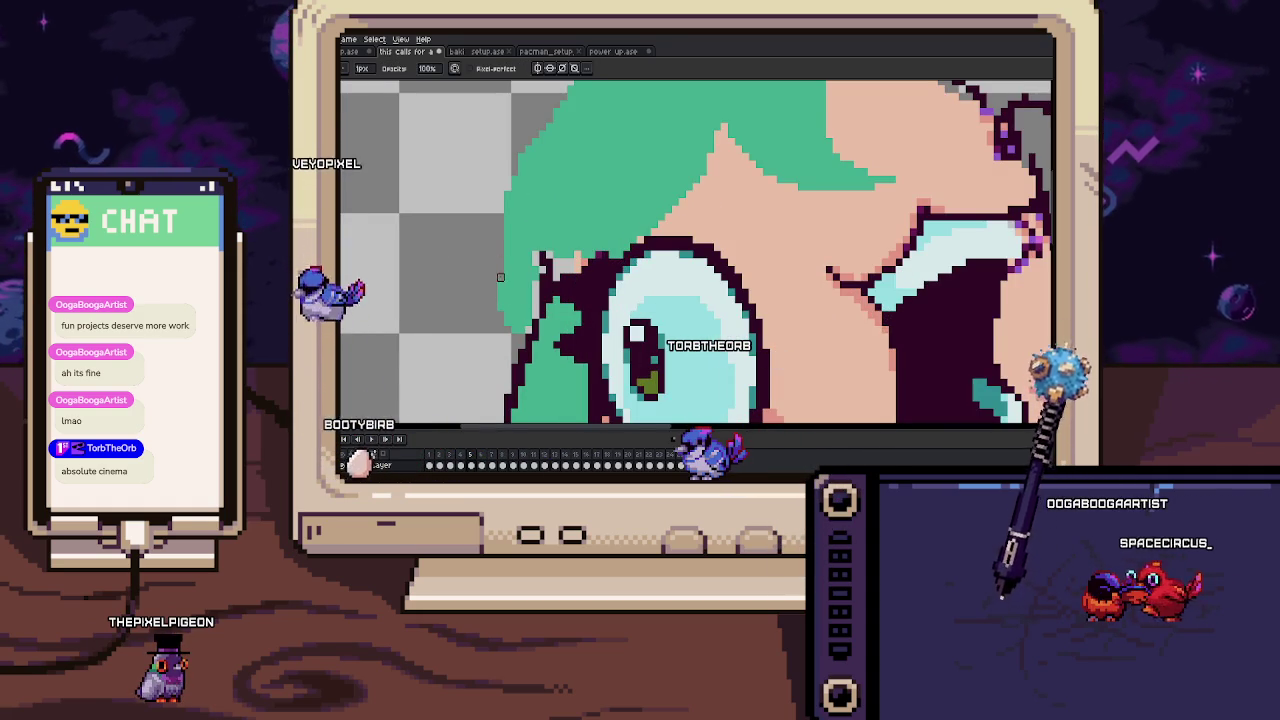
pyautogui.scroll(1, 500, 262)
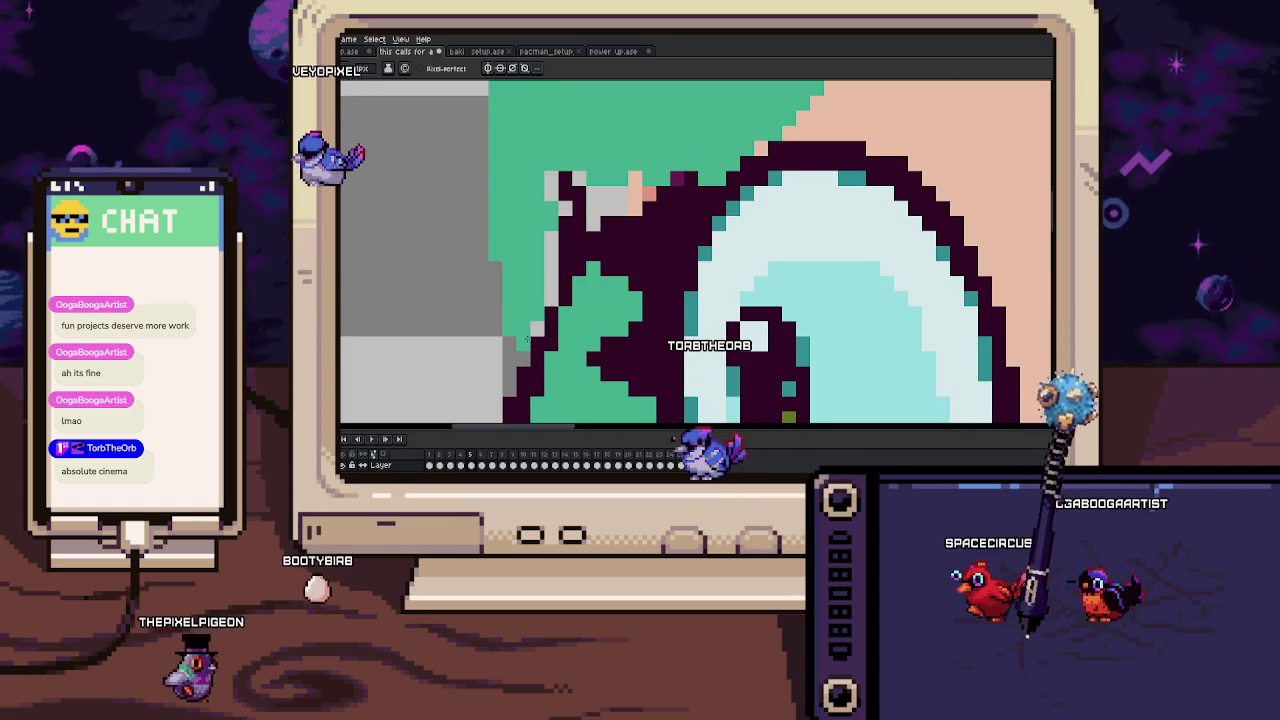
pyautogui.scroll(-2, 500, 262)
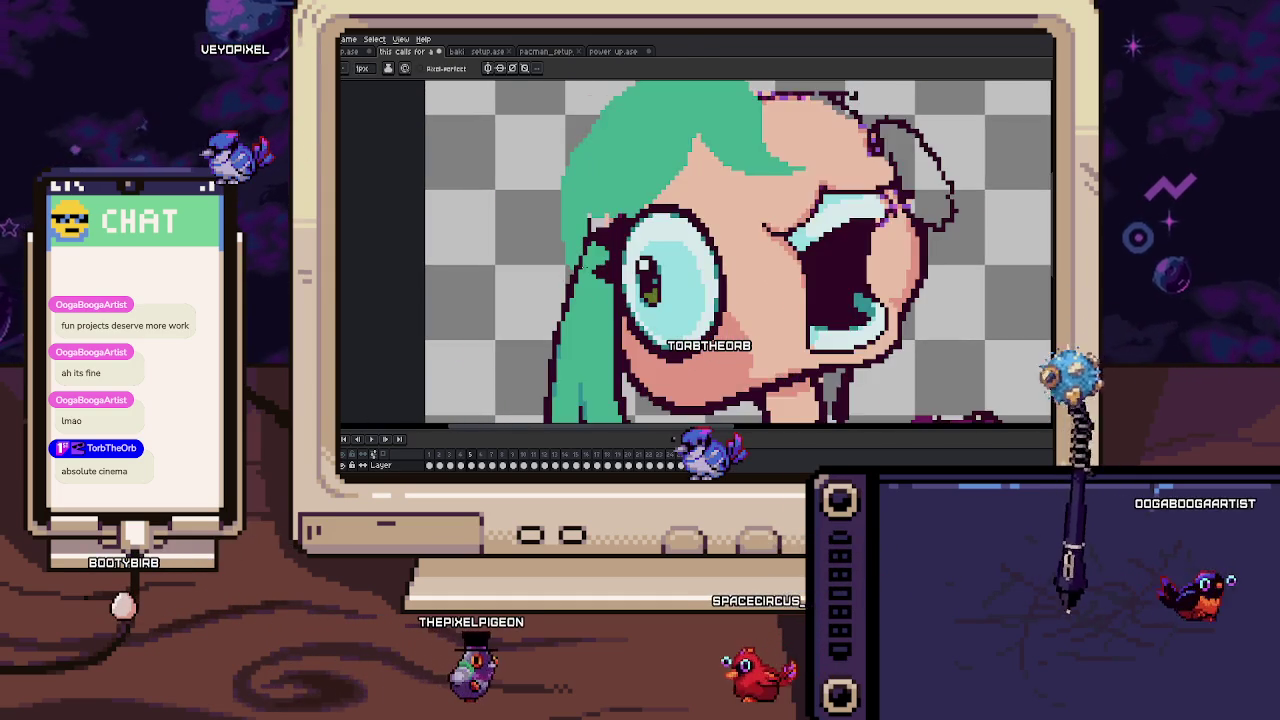
pyautogui.scroll(2, 575, 240)
pyautogui.moveTo(530, 256); pyautogui.dragTo(585, 287)
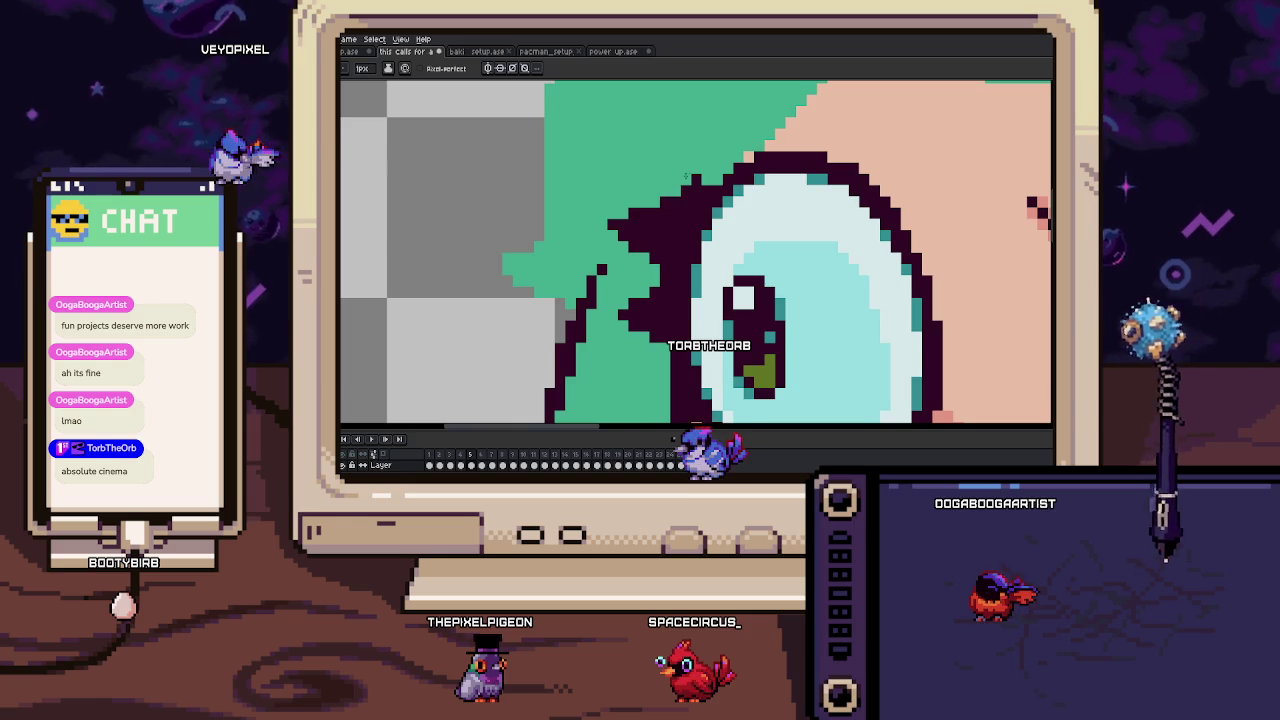
# Flip back and forth between frames 4 and 5 to compare the hair.
pyautogui.moveTo(684, 178); pyautogui.dragTo(651, 228)
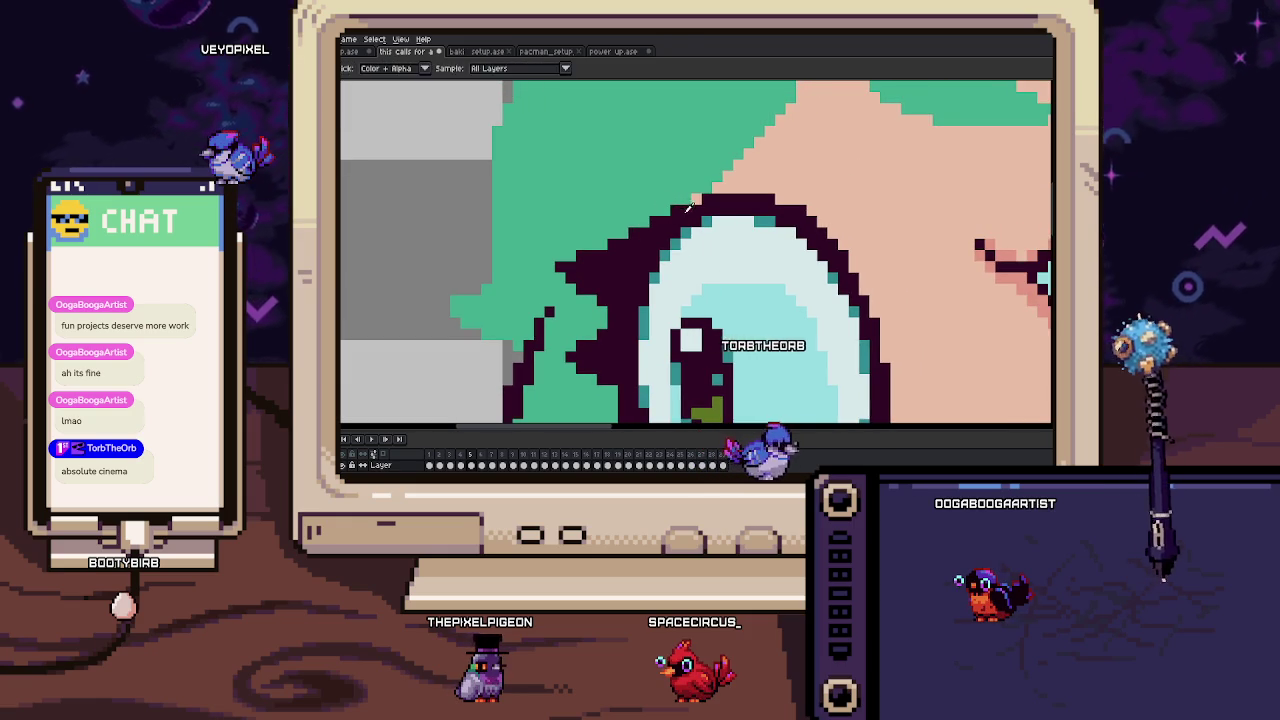
pyautogui.scroll(-2, 686, 206)
pyautogui.scroll(-1, 686, 206)
pyautogui.scroll(2, 685, 253)
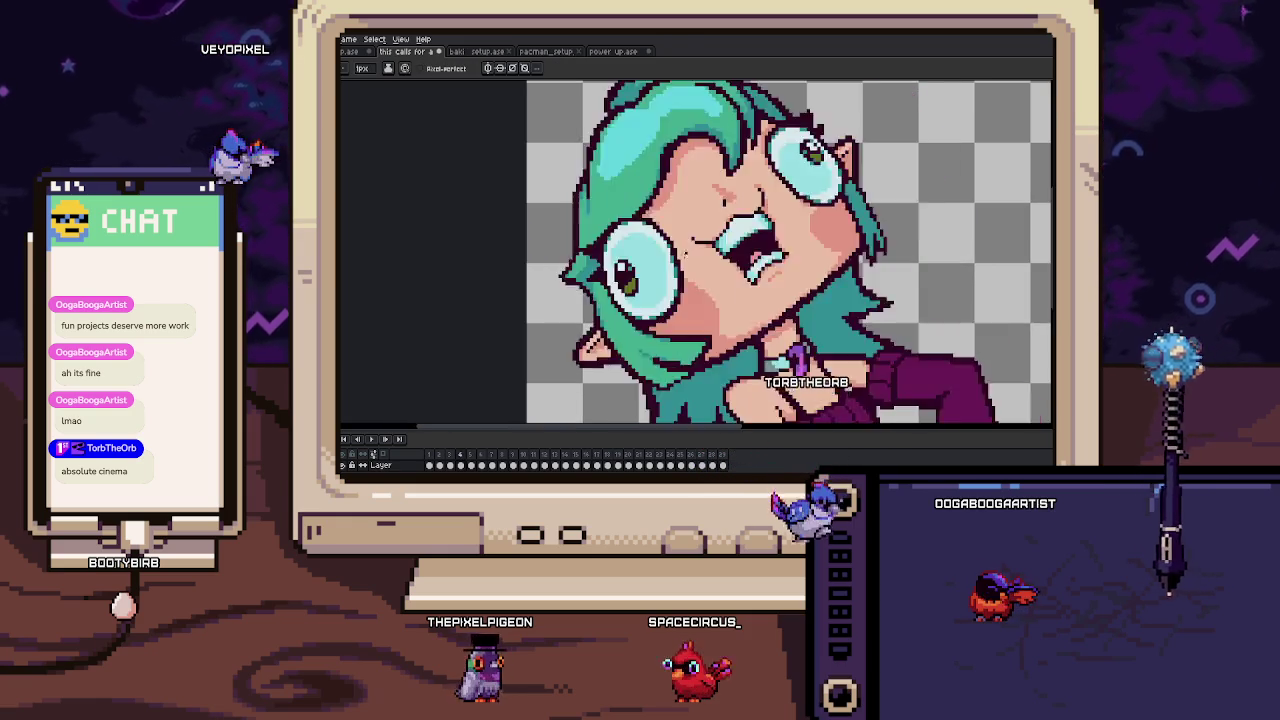
pyautogui.press('Right')
pyautogui.press('Left')
pyautogui.press('Right')
pyautogui.press('Left')
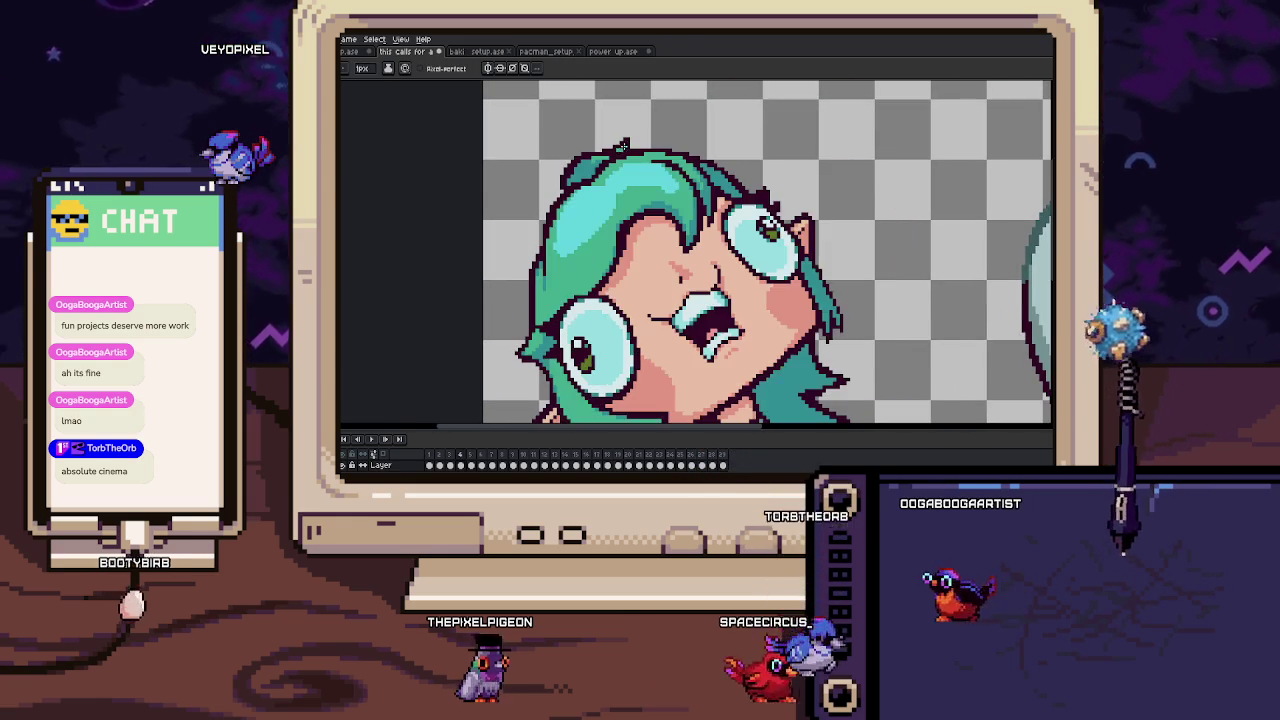
pyautogui.press('Right')
# Extend the dark hair outline along the edge beside the eye.
pyautogui.moveTo(612, 210)
pyautogui.mouseDown()
pyautogui.moveTo(557, 270)
pyautogui.moveTo(668, 186)
pyautogui.mouseUp()
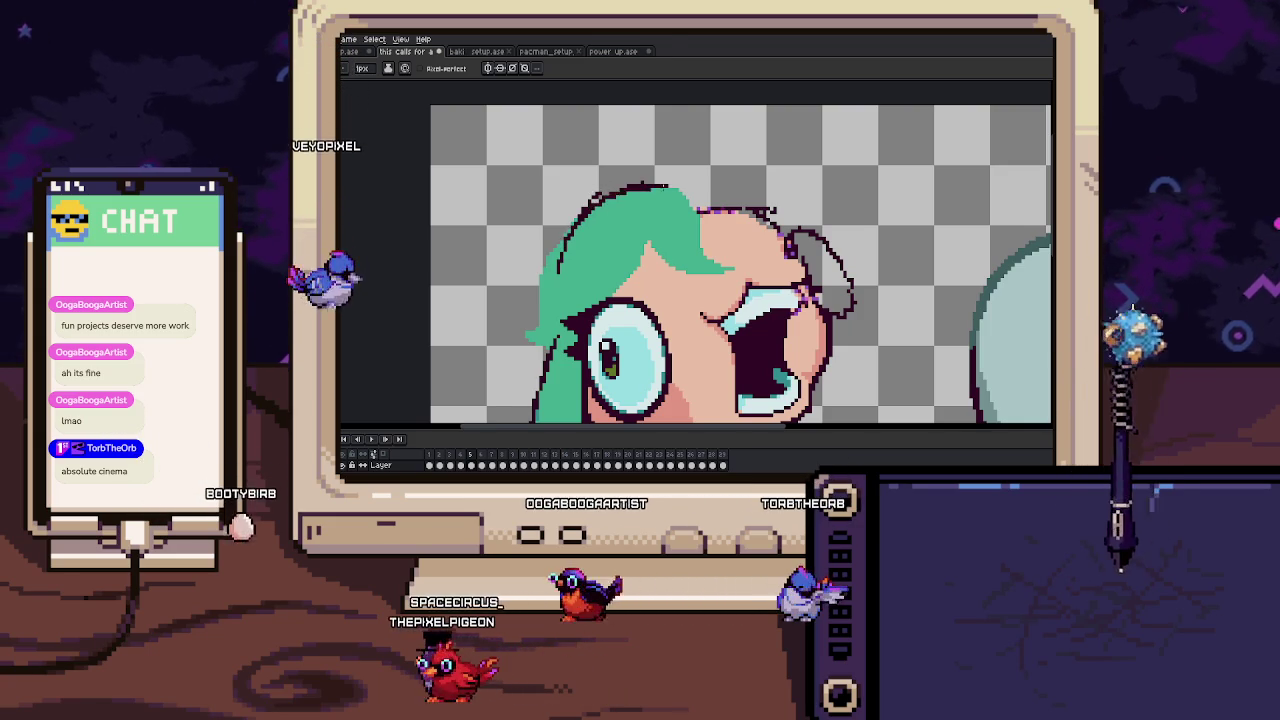
pyautogui.scroll(1, 591, 190)
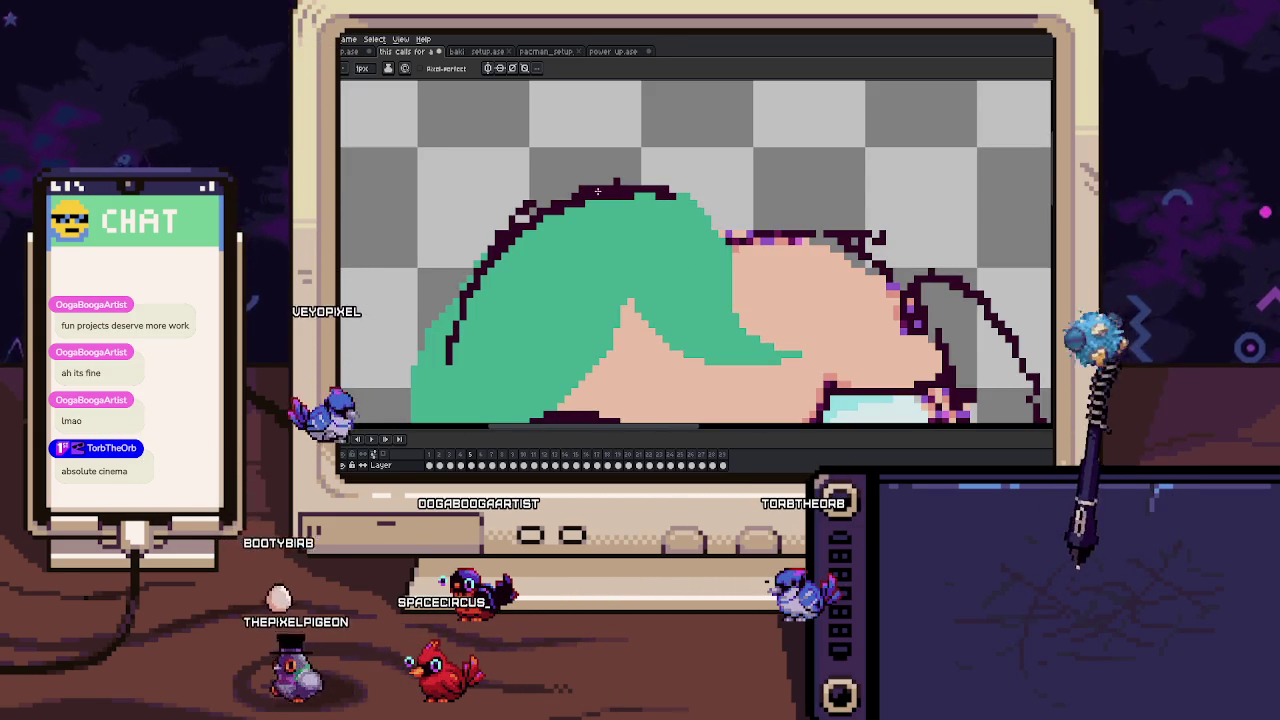
pyautogui.moveTo(556, 217); pyautogui.dragTo(591, 190)
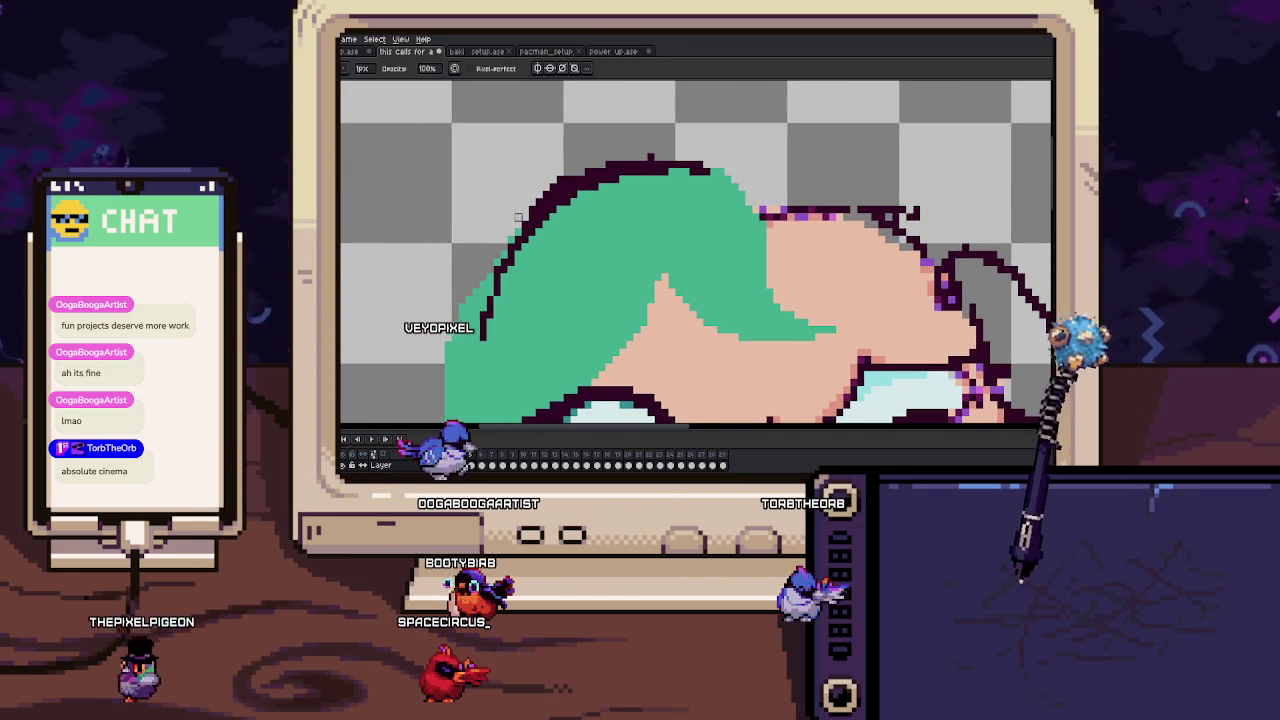
pyautogui.scroll(1, 598, 171)
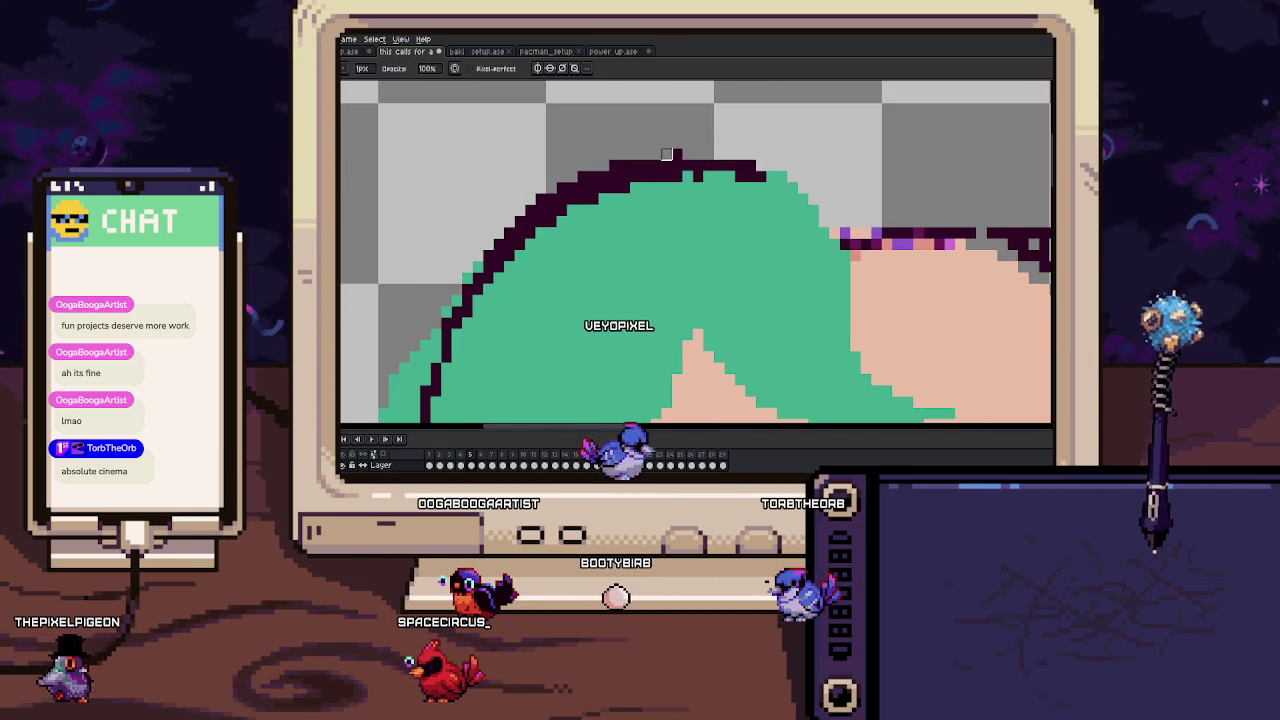
pyautogui.scroll(-2, 667, 165)
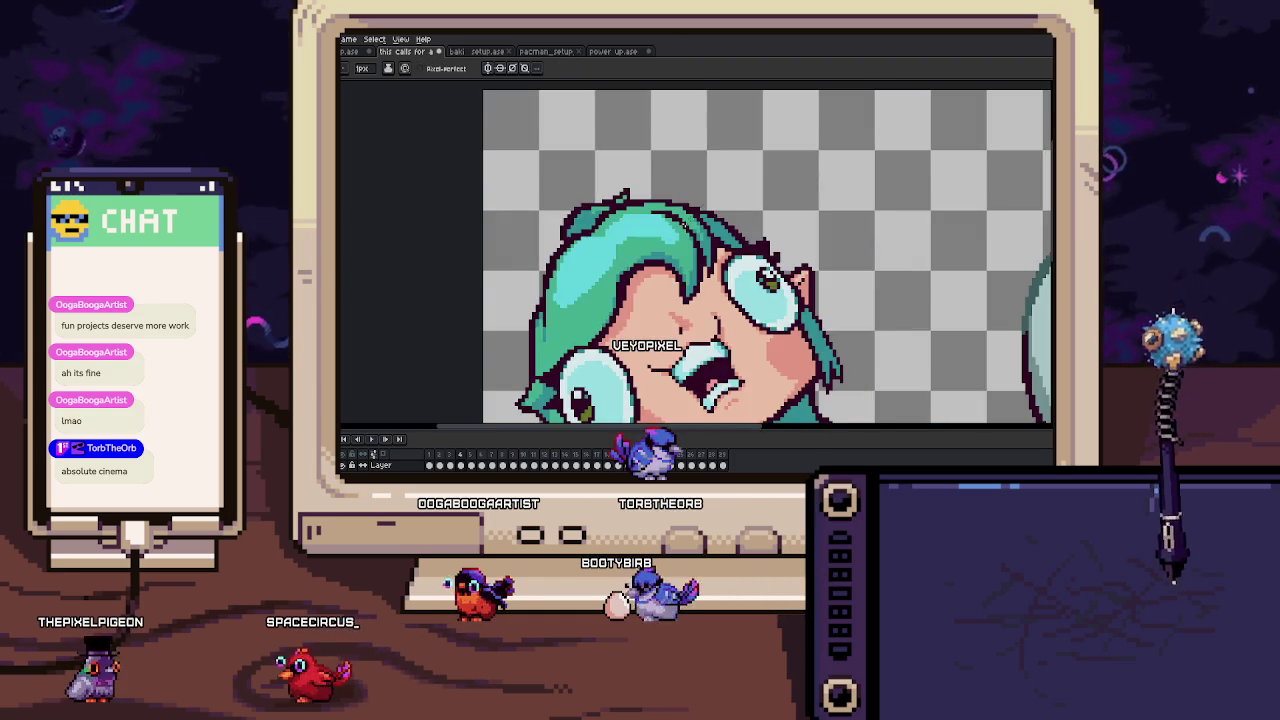
pyautogui.scroll(1, 623, 193)
pyautogui.scroll(1, 628, 194)
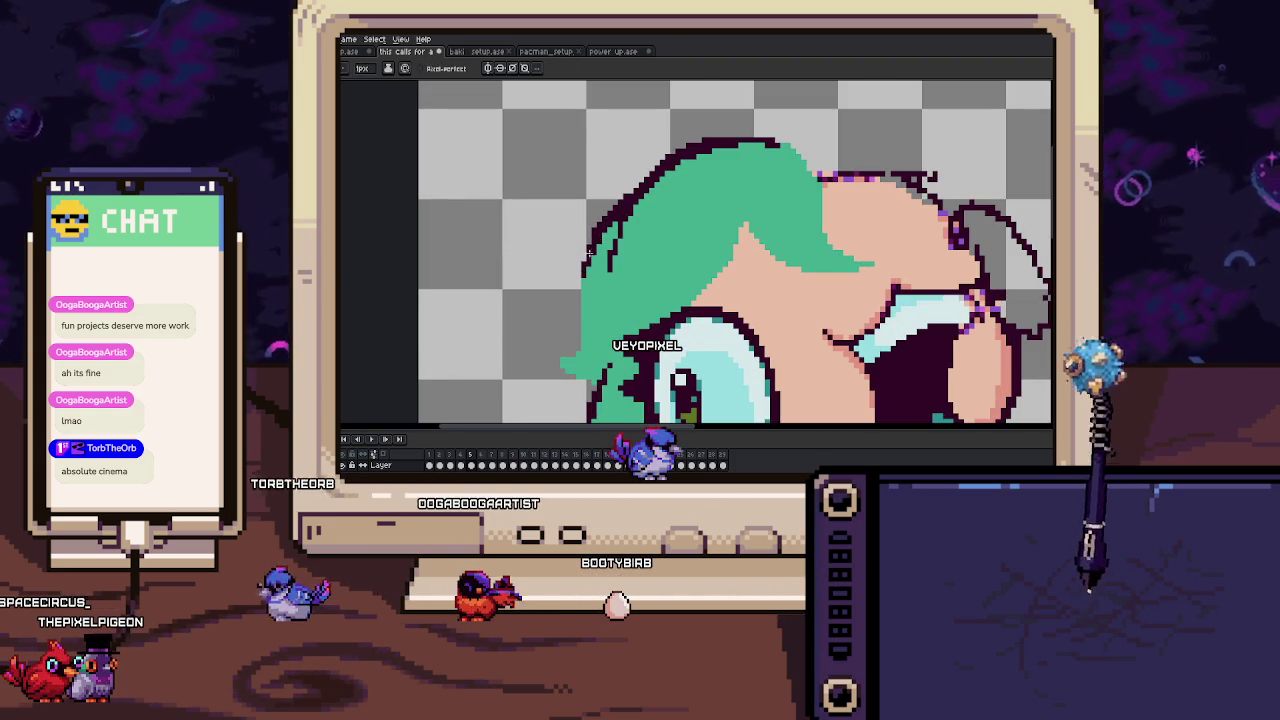
pyautogui.scroll(-1, 591, 256)
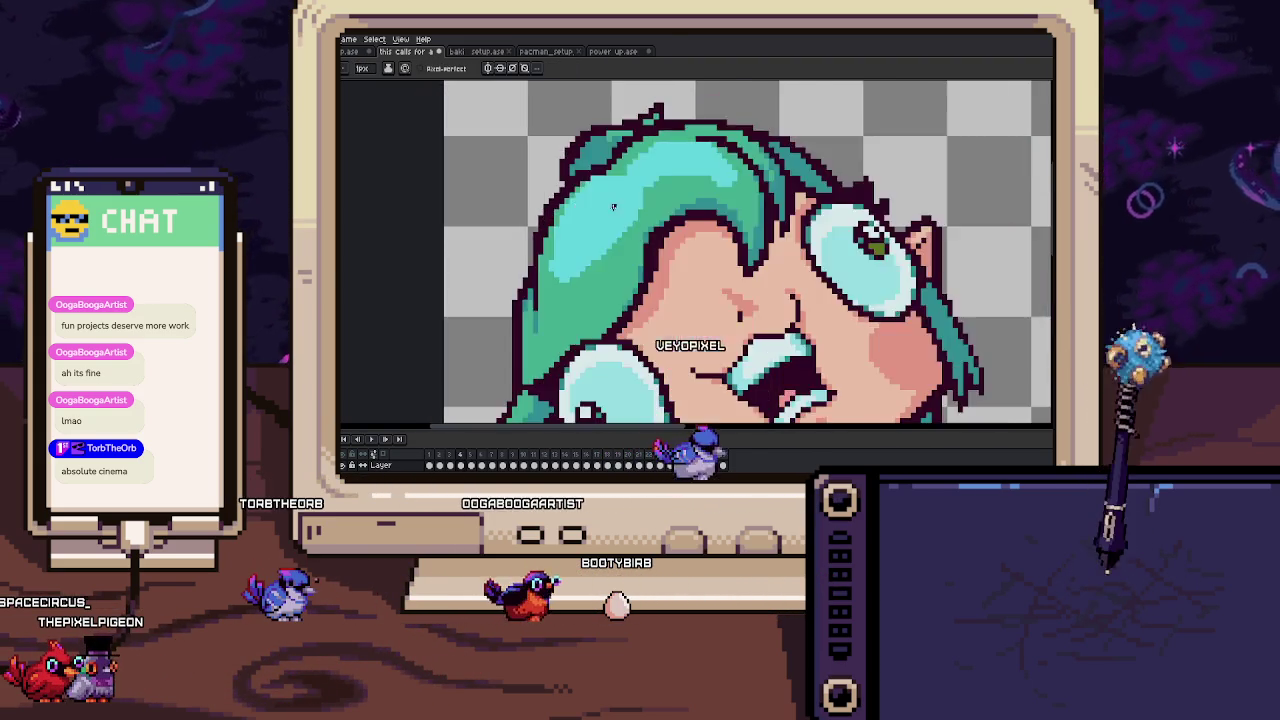
pyautogui.scroll(2, 616, 228)
pyautogui.scroll(-1, 616, 228)
pyautogui.scroll(1, 609, 251)
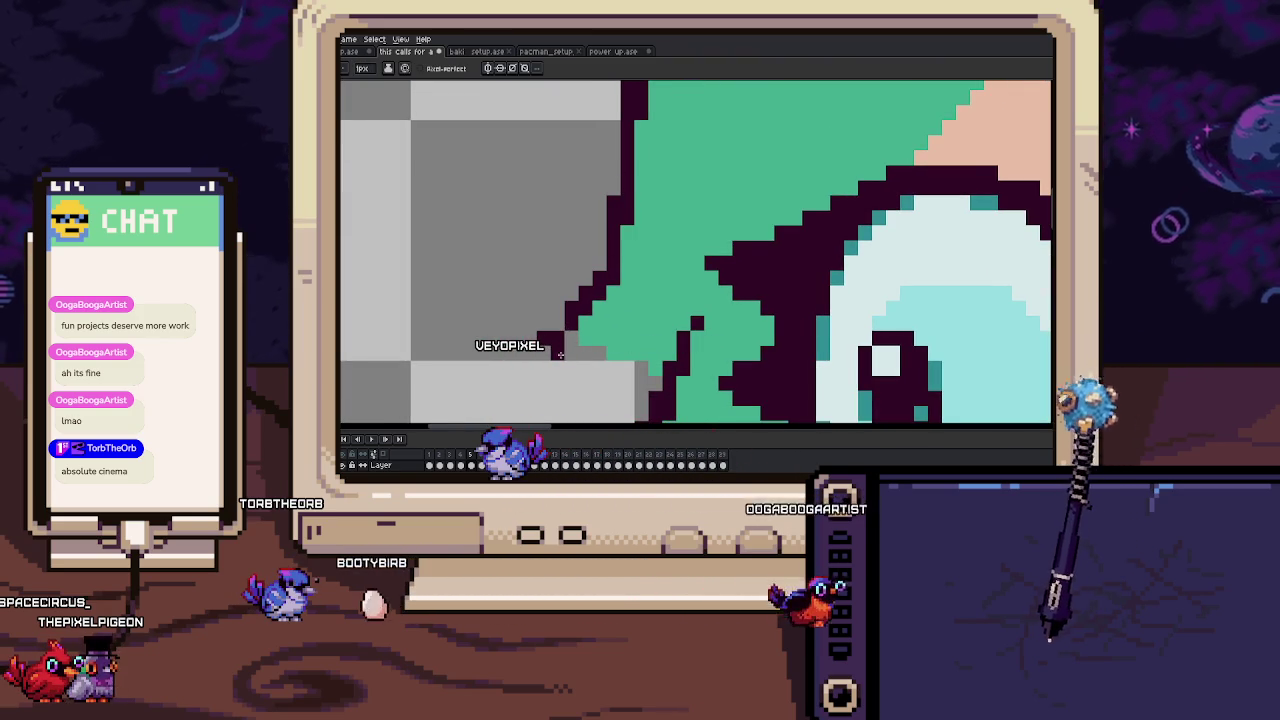
pyautogui.scroll(-1, 568, 316)
pyautogui.scroll(1, 565, 310)
pyautogui.moveTo(565, 310); pyautogui.dragTo(604, 305)
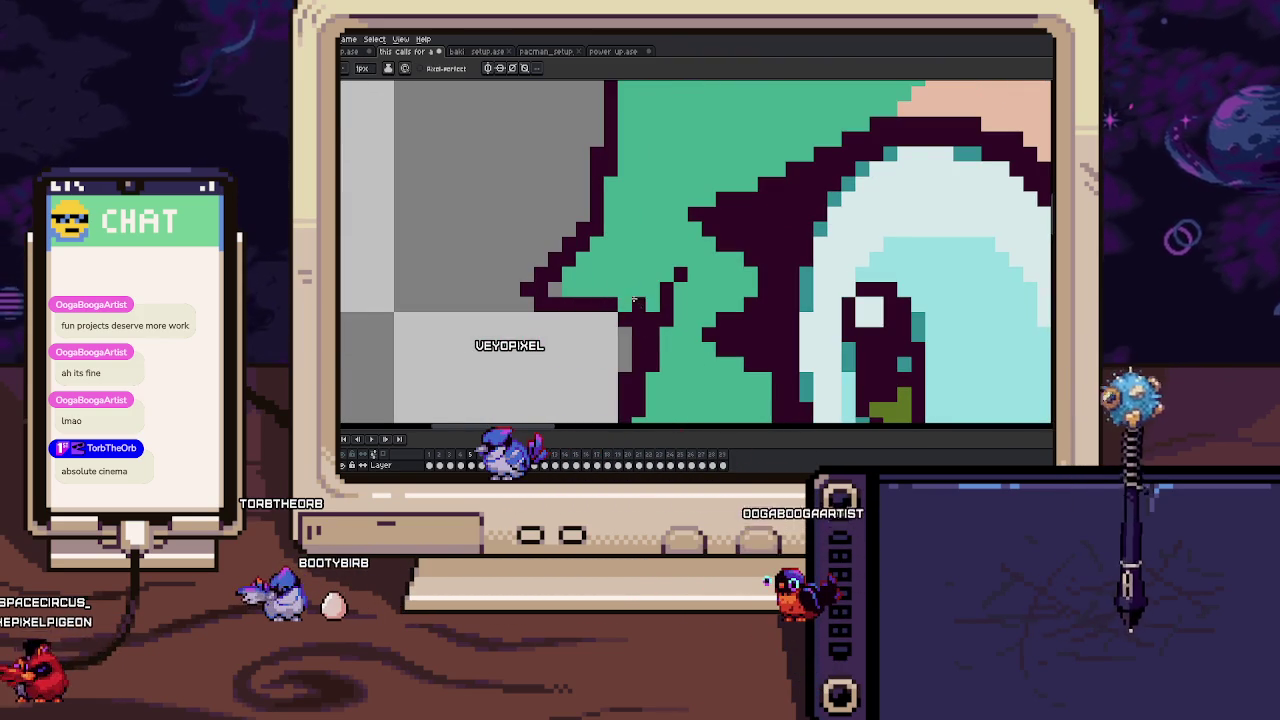
# Play the animation to compare both frames.
pyautogui.scroll(-5, 629, 336)
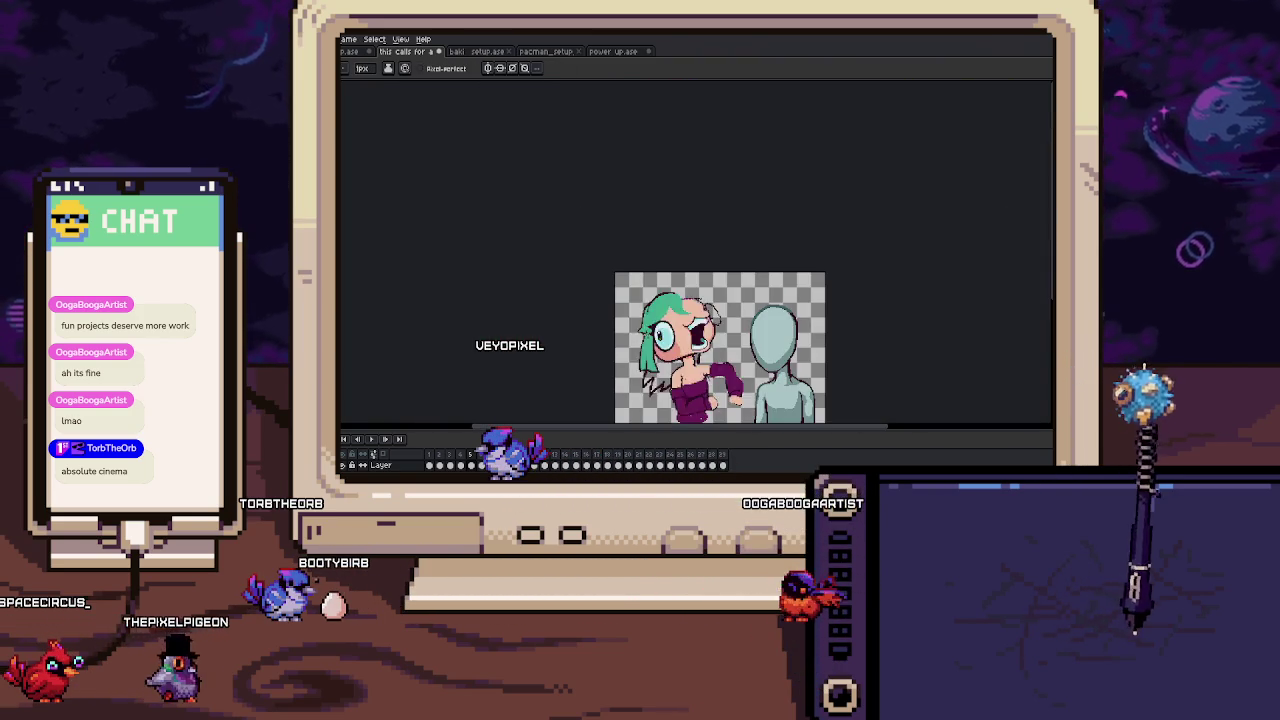
pyautogui.scroll(3, 628, 261)
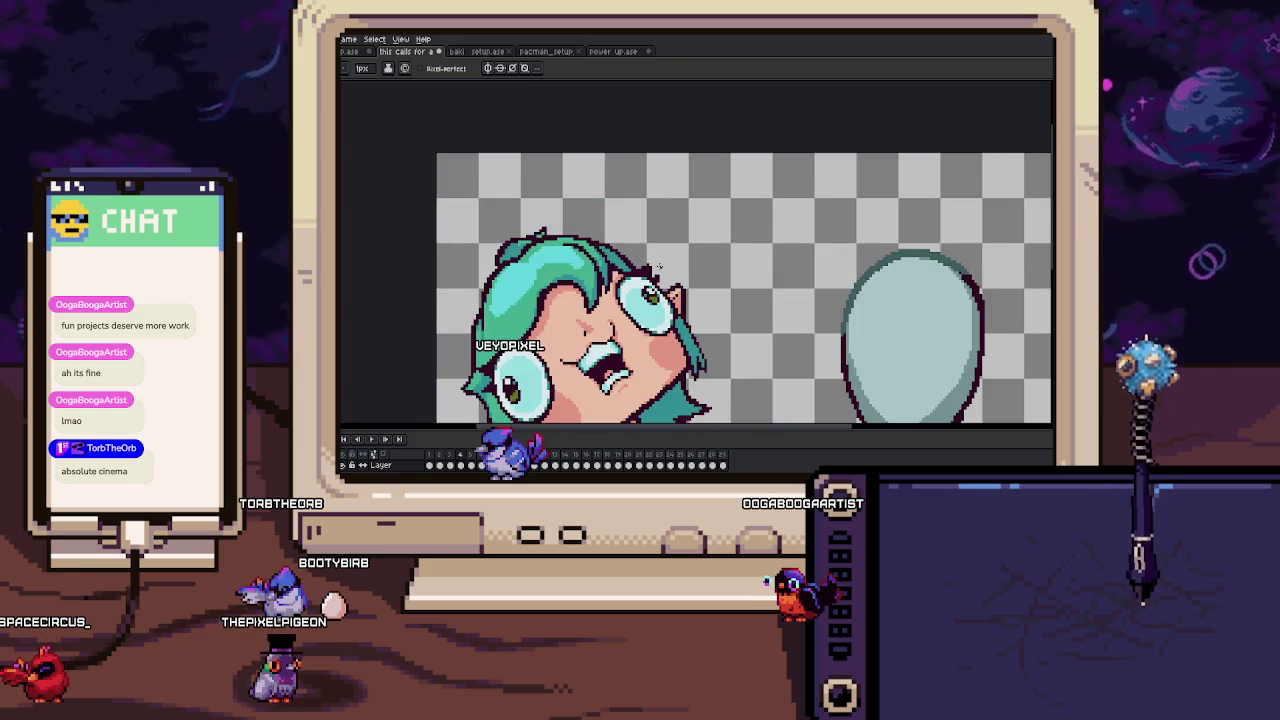
pyautogui.scroll(1, 628, 261)
pyautogui.scroll(1, 628, 261)
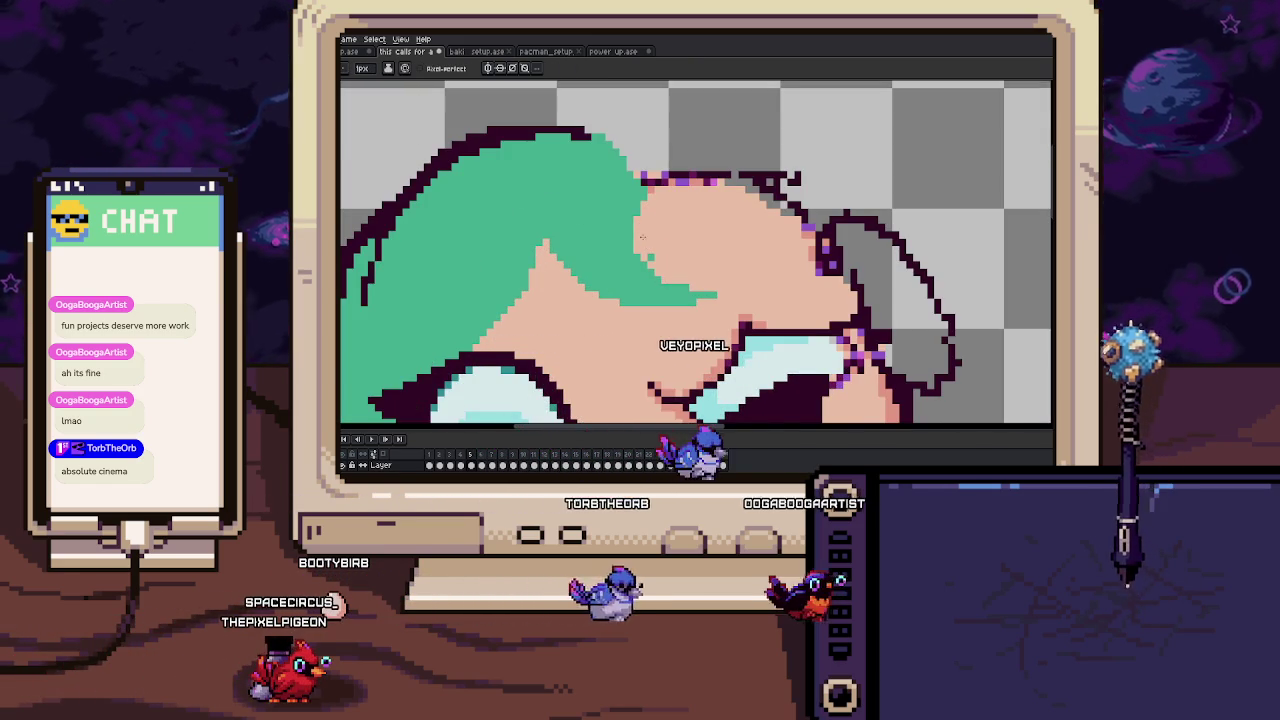
pyautogui.press('Return')
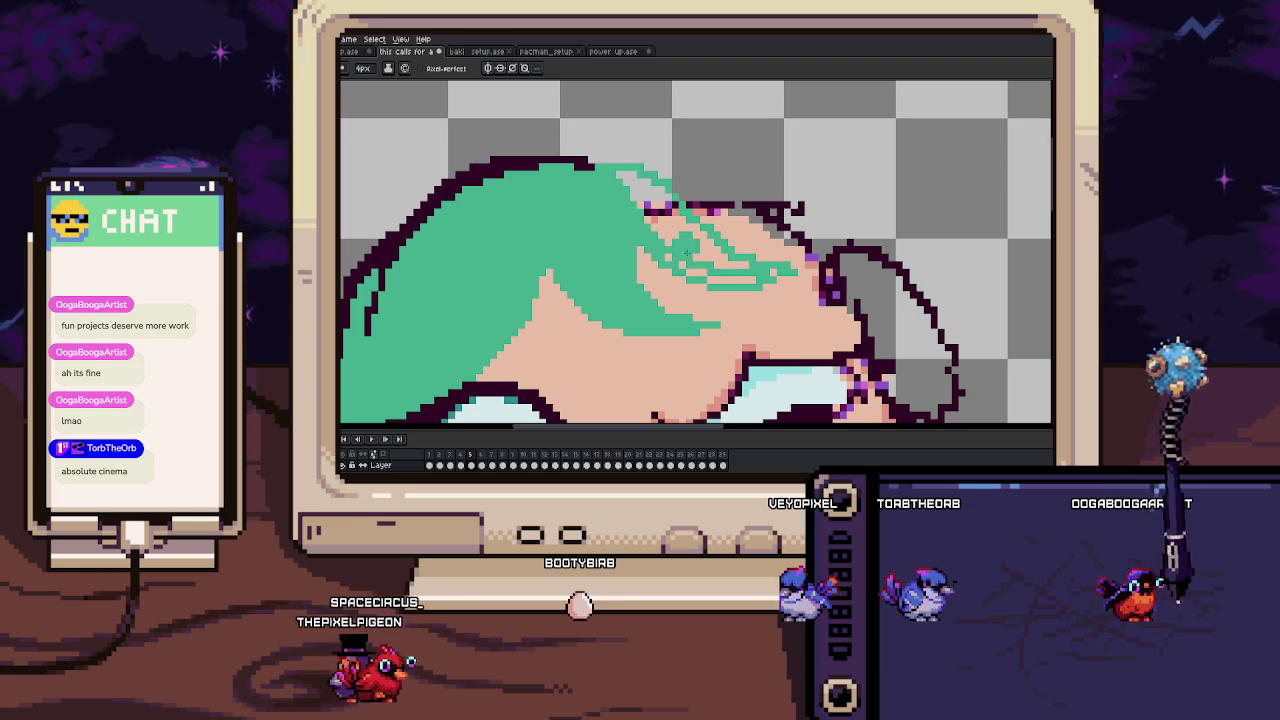
pyautogui.scroll(-5, 642, 196)
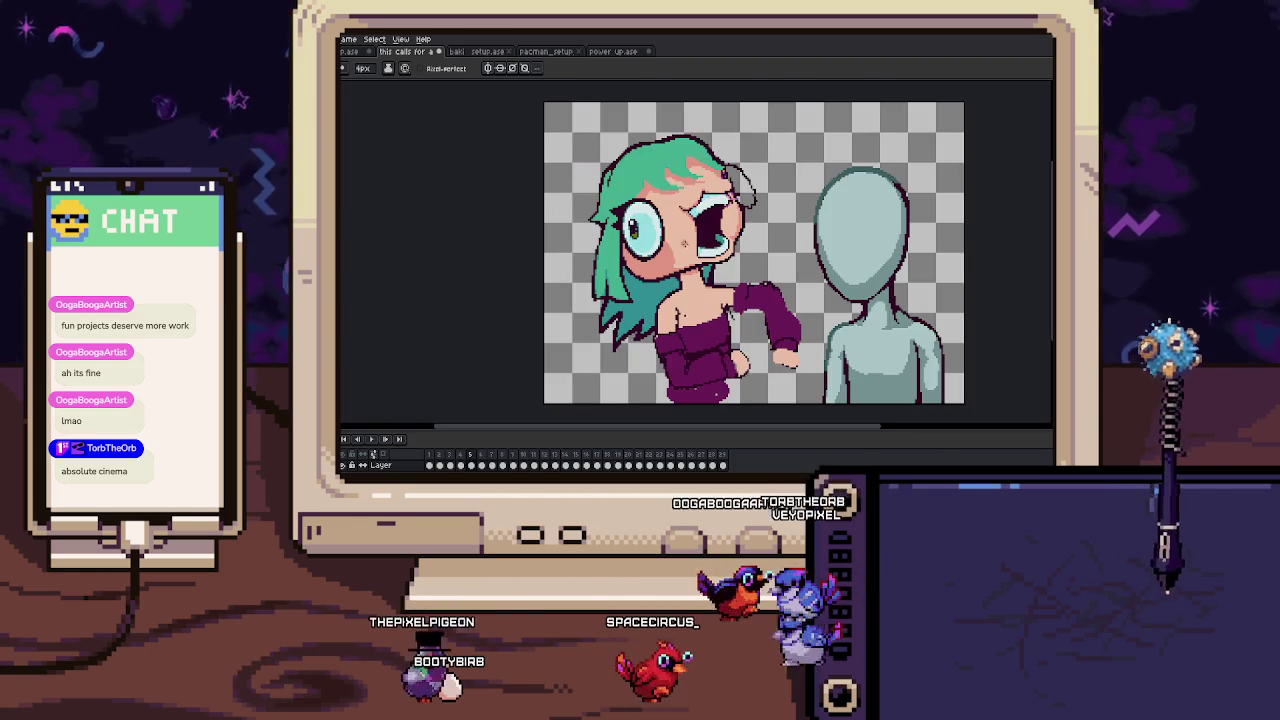
pyautogui.scroll(4, 706, 188)
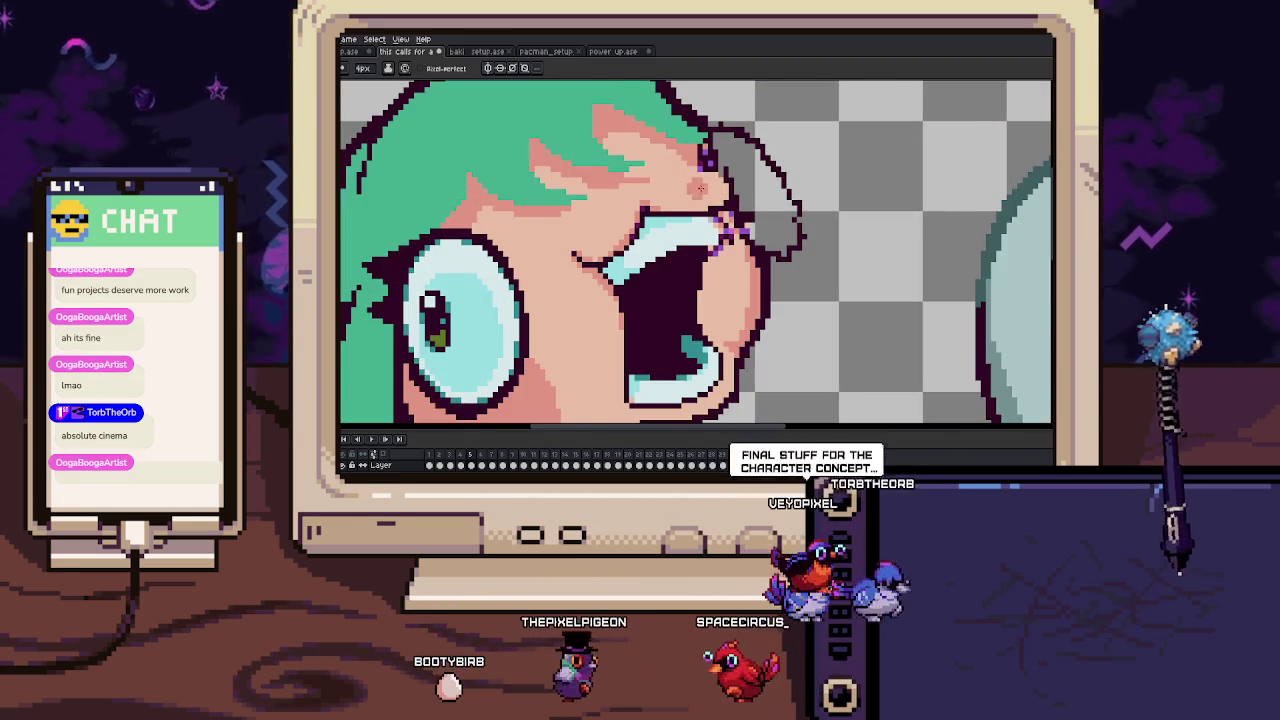
# Zoom in on the ear, sample the skin colour, and repaint the ear and its right edge.
pyautogui.scroll(1, 708, 186)
pyautogui.scroll(1, 715, 205)
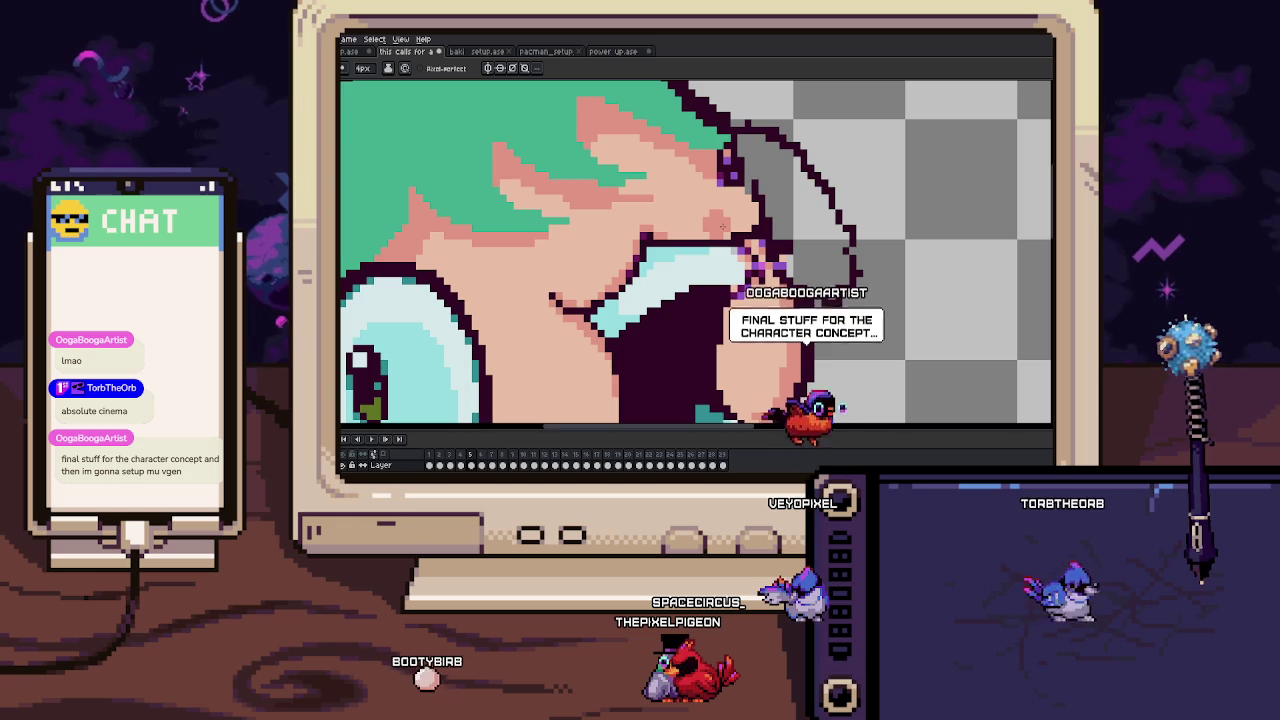
pyautogui.scroll(1, 722, 226)
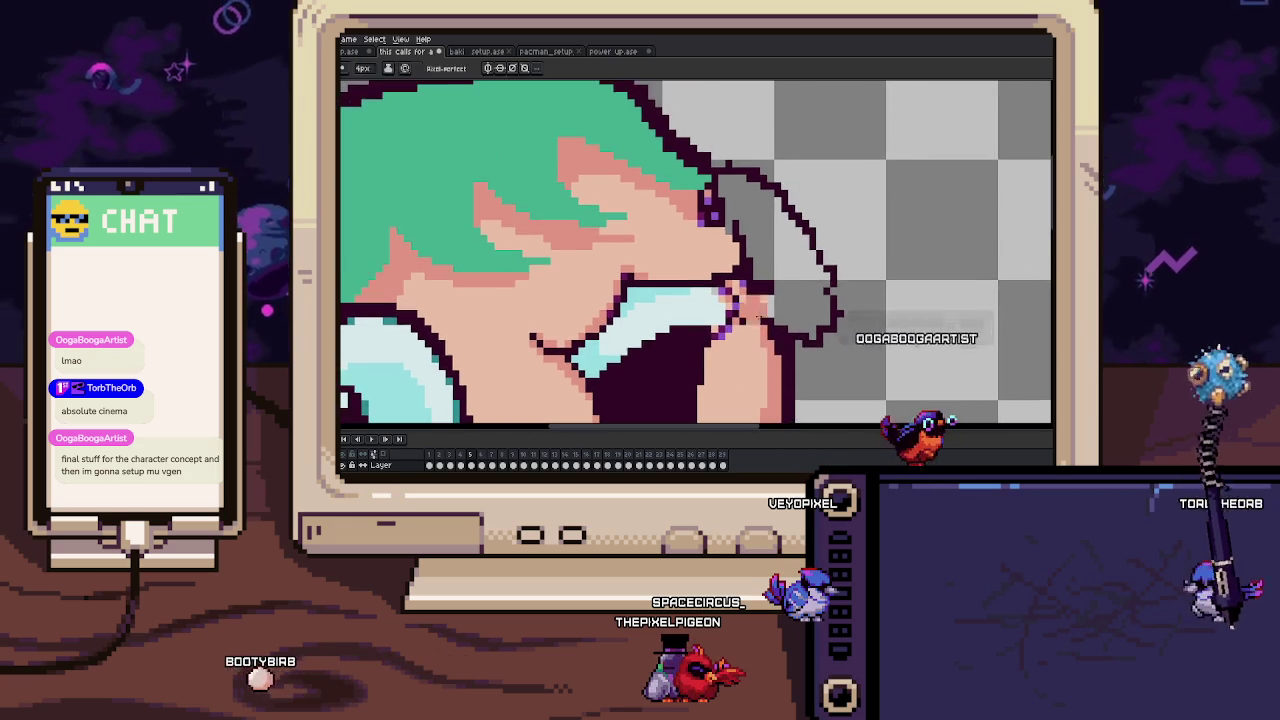
pyautogui.scroll(1, 718, 228)
pyautogui.scroll(1, 715, 229)
pyautogui.scroll(1, 711, 231)
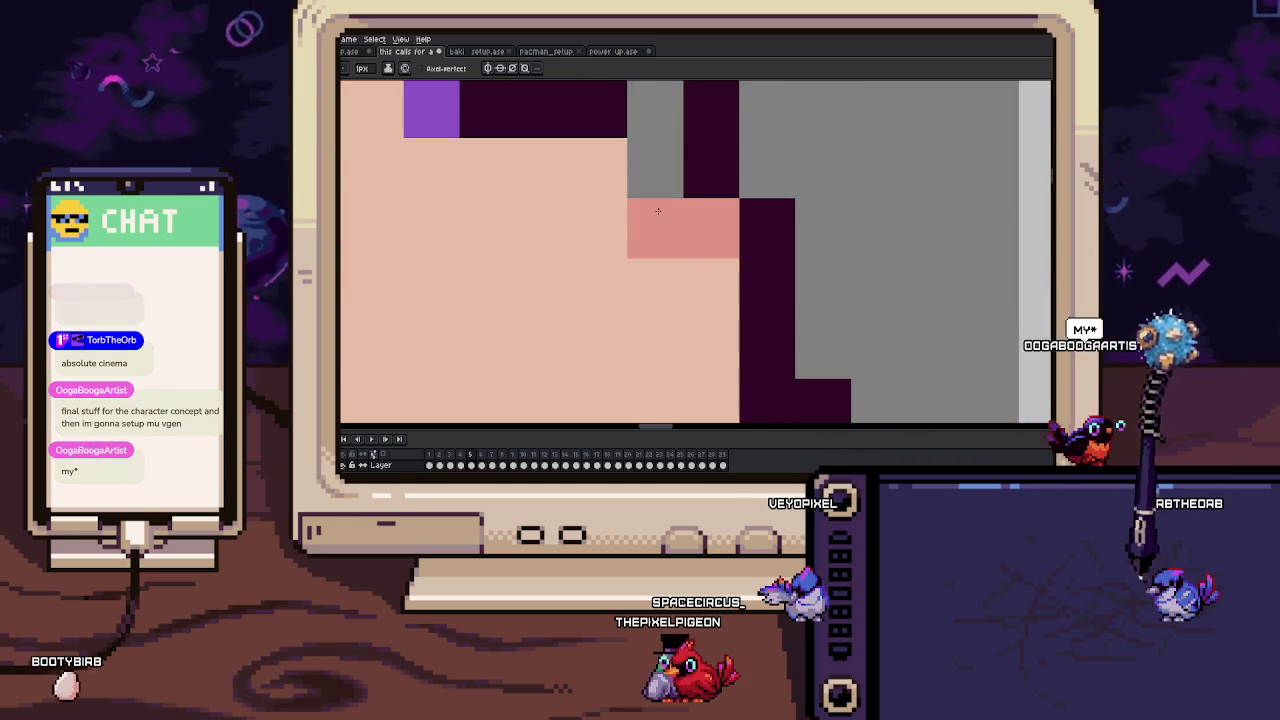
pyautogui.scroll(-1, 654, 215)
pyautogui.scroll(-1, 660, 190)
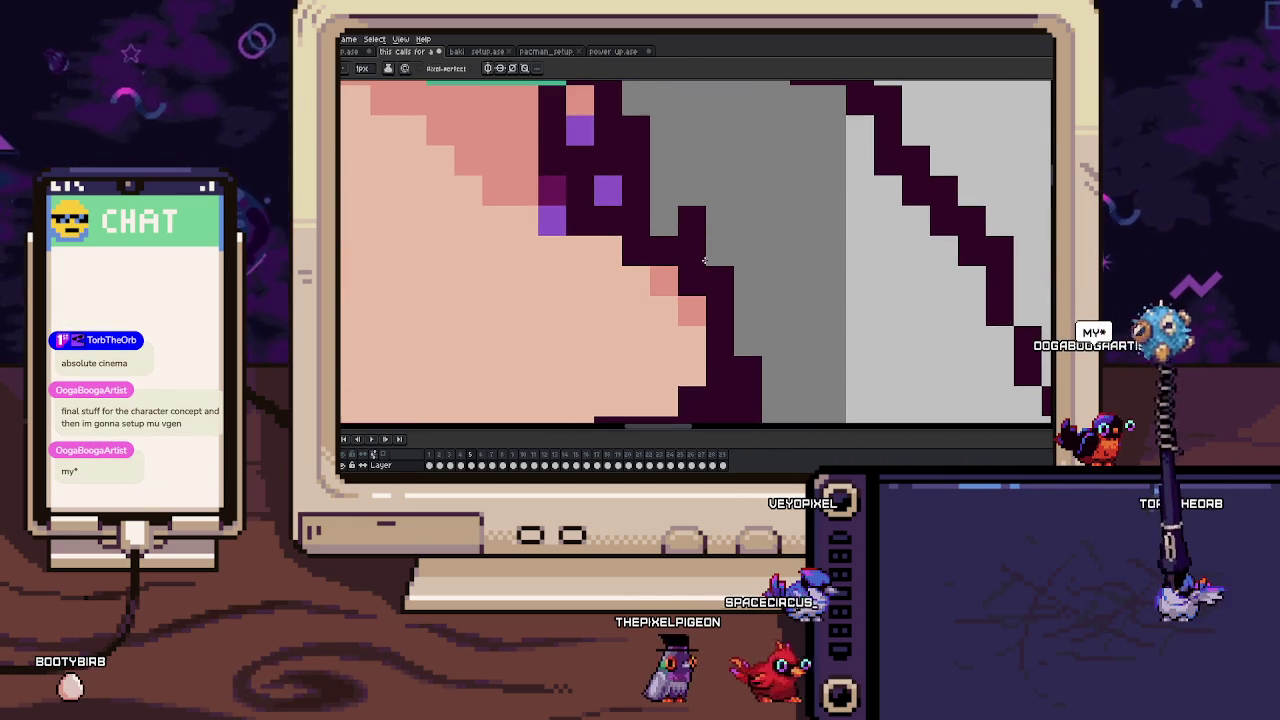
pyautogui.scroll(-1, 689, 220)
pyautogui.scroll(-1, 740, 262)
pyautogui.scroll(1, 745, 265)
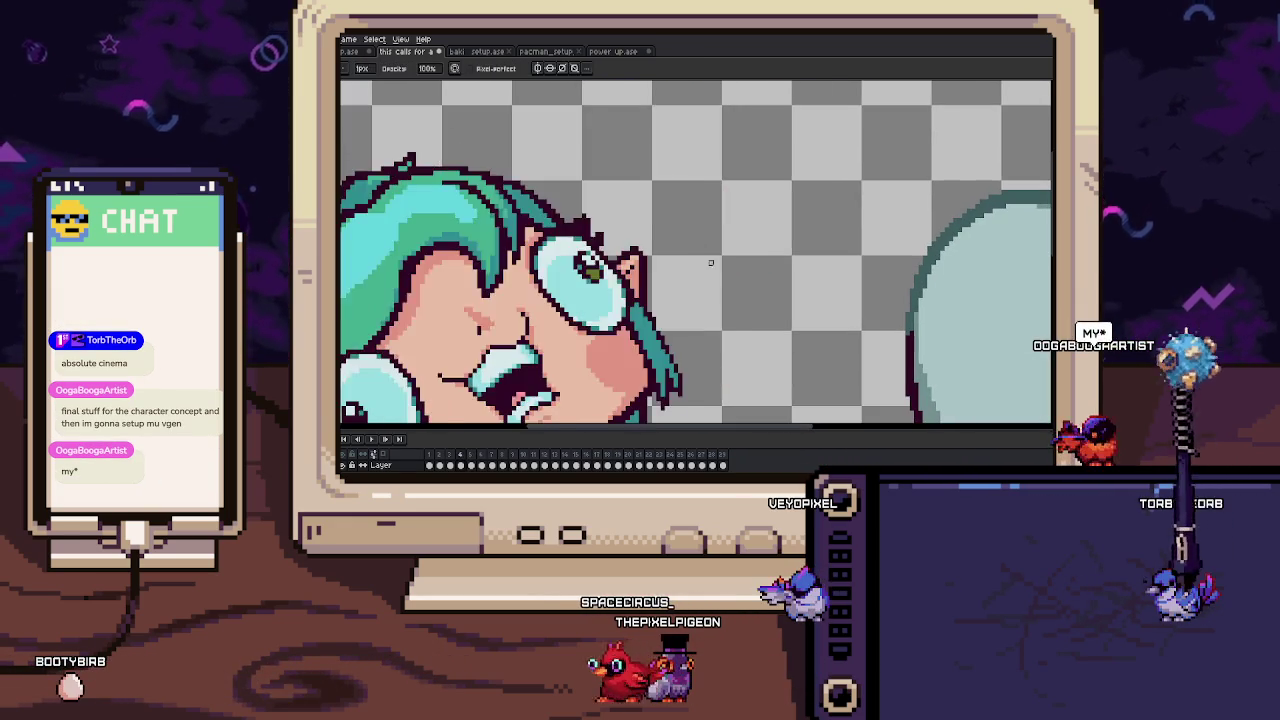
pyautogui.scroll(-1, 660, 200)
pyautogui.press('alt')
pyautogui.scroll(1, 718, 210)
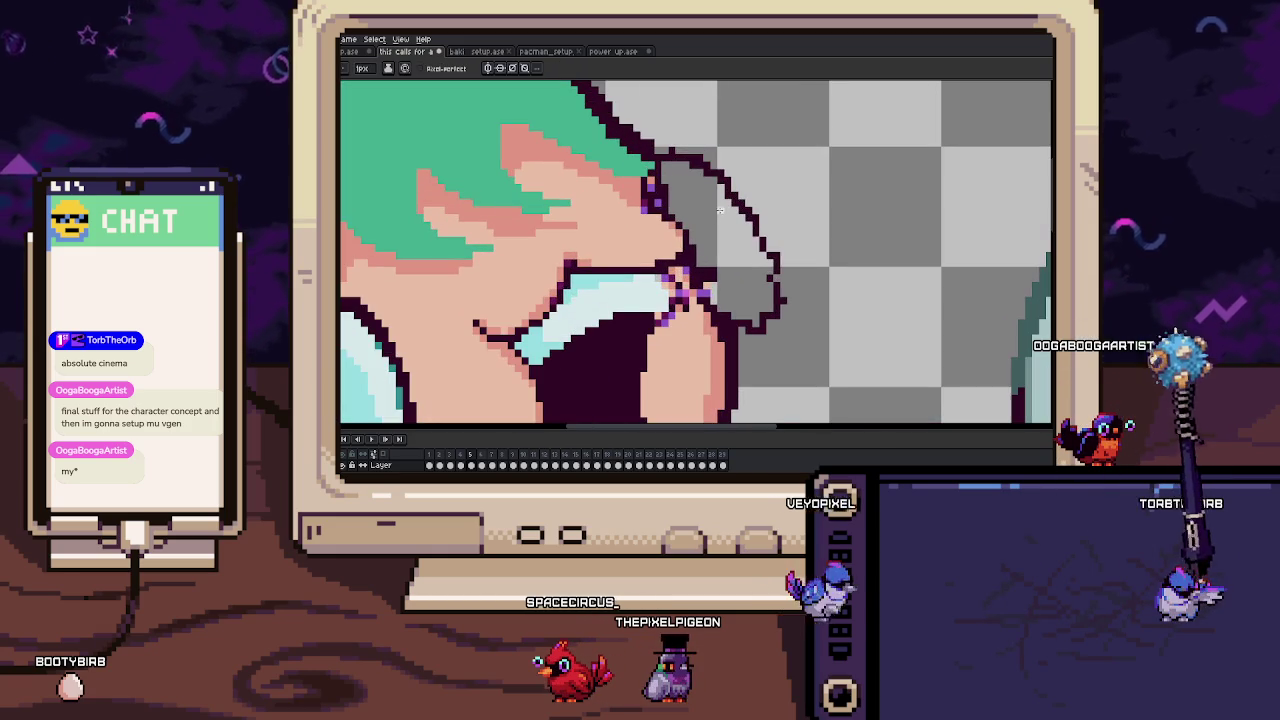
pyautogui.click(719, 230)
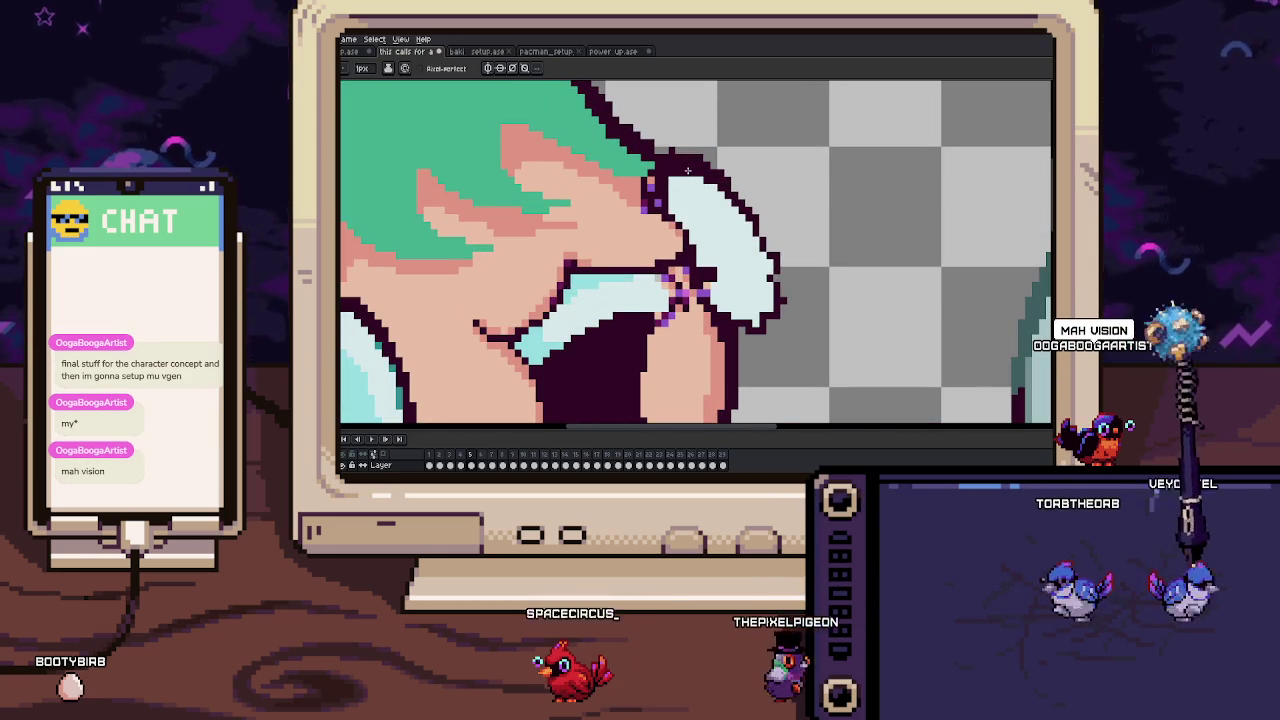
pyautogui.moveTo(737, 205); pyautogui.dragTo(761, 322)
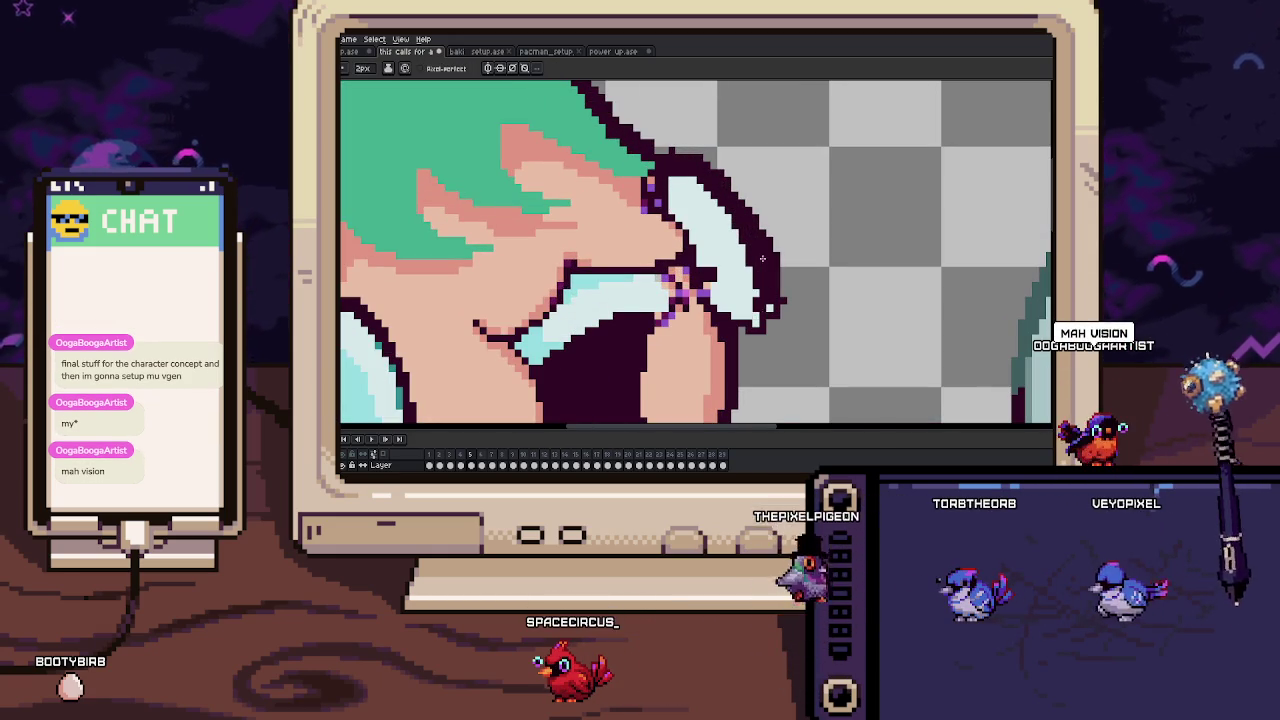
# Sample the skin colour again and fix a single stray pixel near the ear.
pyautogui.scroll(1, 726, 310)
pyautogui.scroll(2, 710, 285)
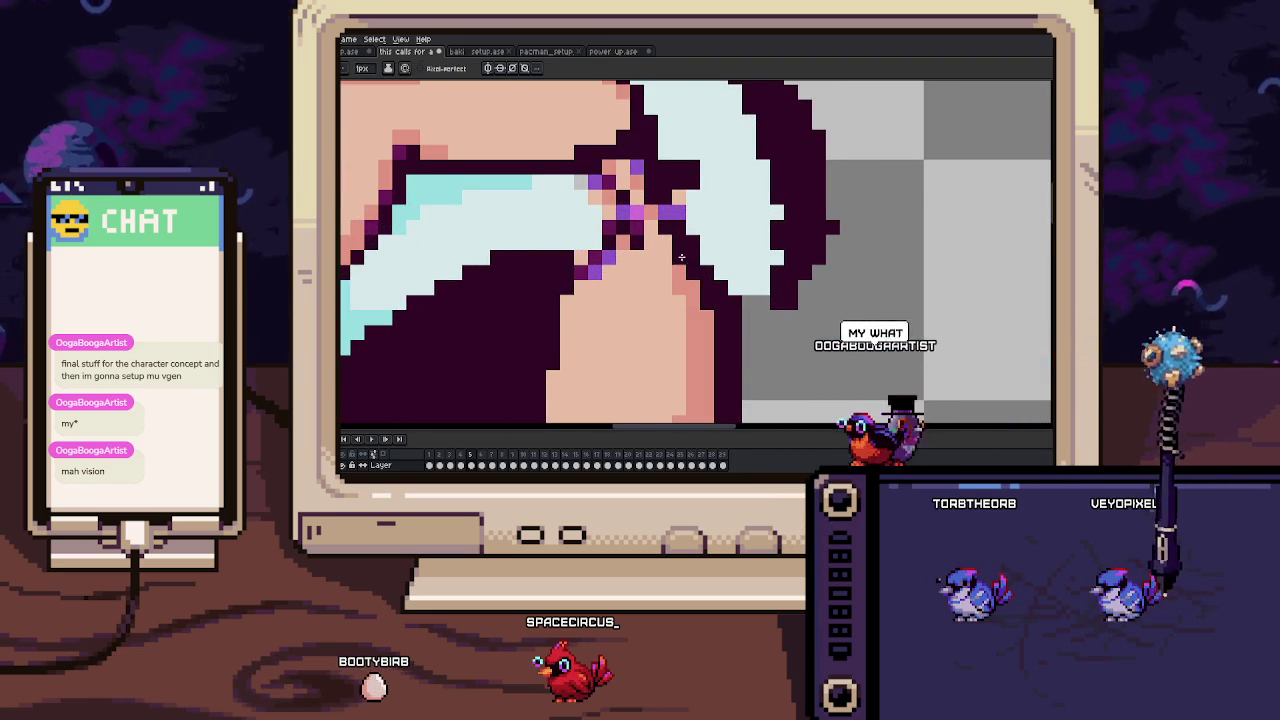
pyautogui.scroll(1, 690, 240)
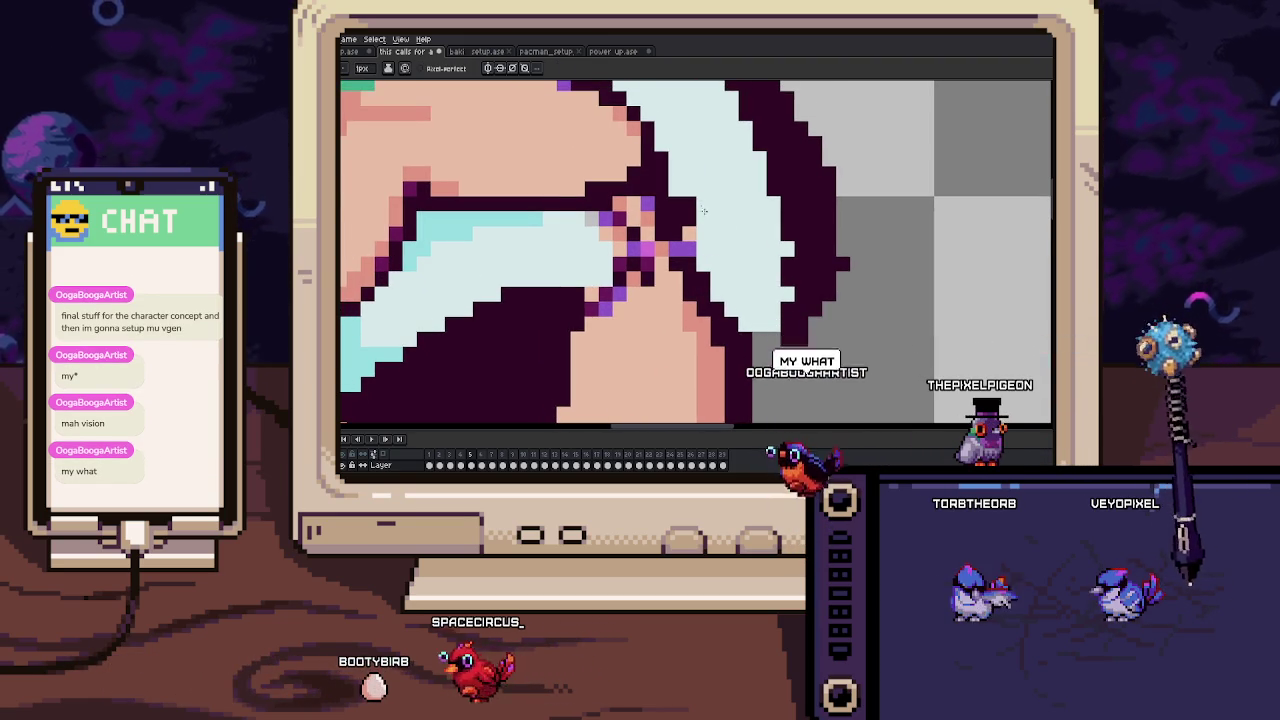
pyautogui.scroll(-3, 700, 230)
pyautogui.scroll(3, 680, 250)
pyautogui.press('alt')
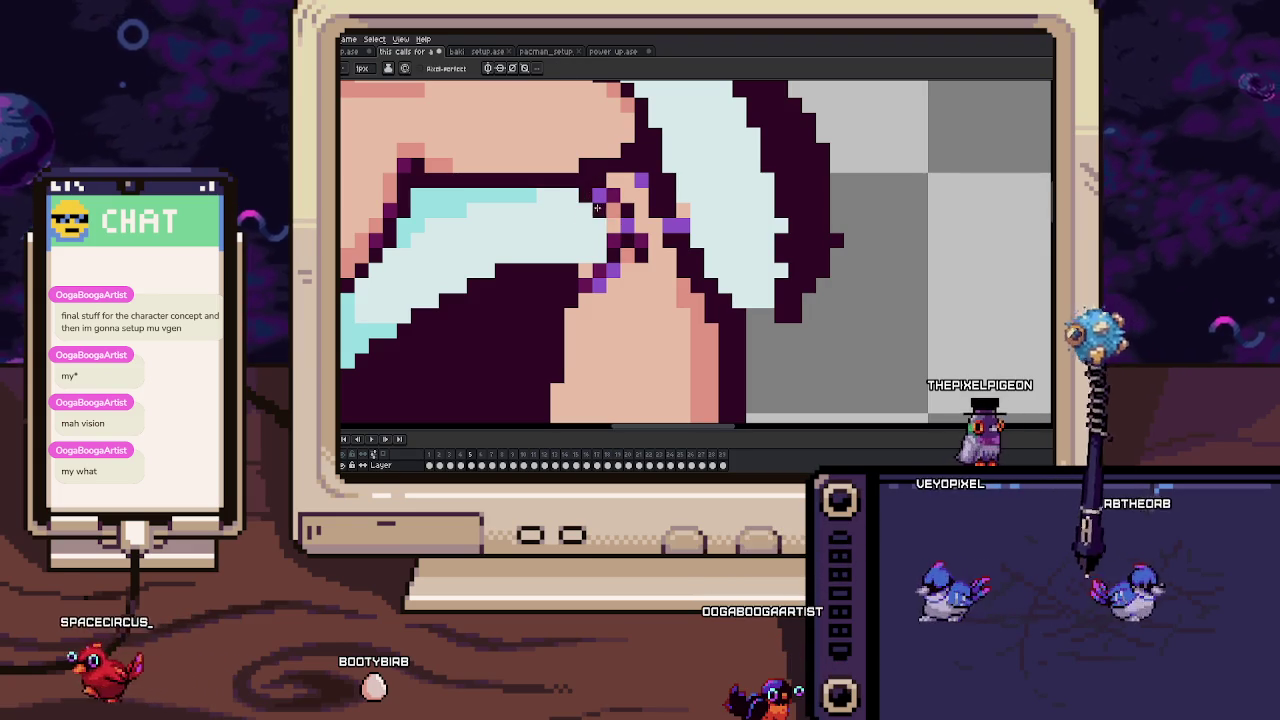
pyautogui.click(601, 269)
# Paint over the remaining stray dark pixels around the ear with skin colour.
pyautogui.moveTo(590, 262); pyautogui.dragTo(587, 242)
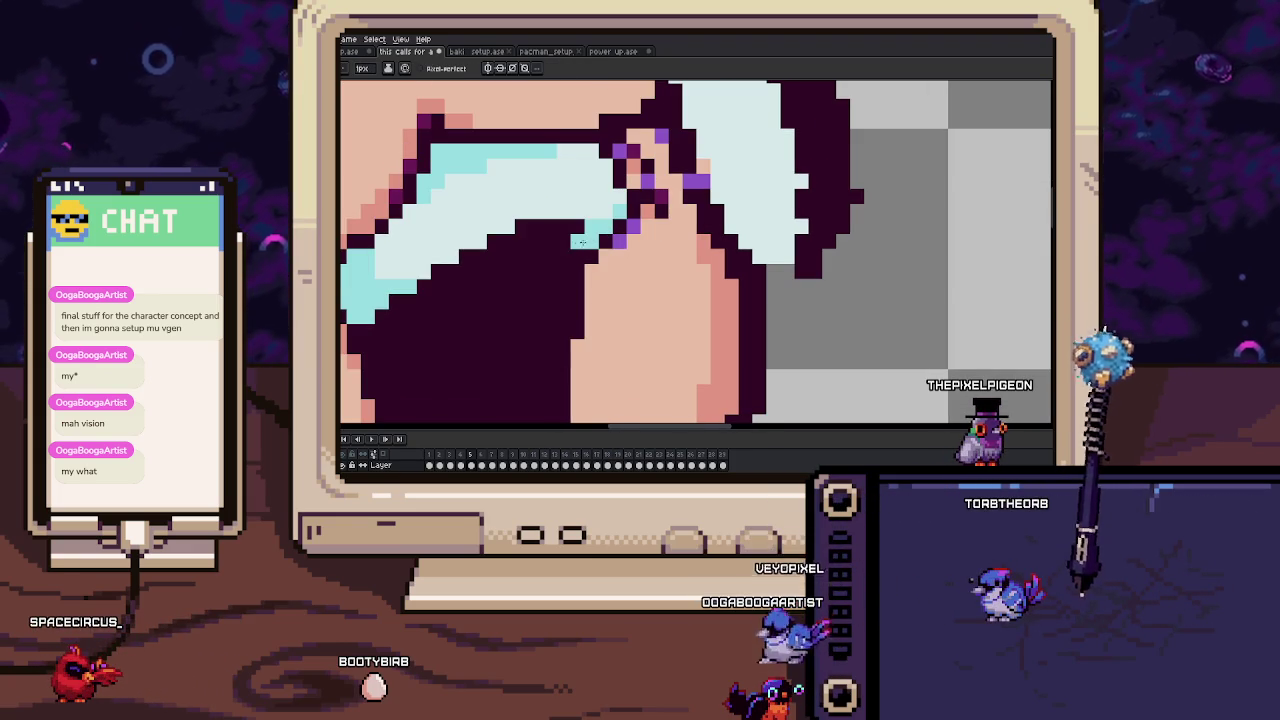
pyautogui.scroll(-3, 570, 258)
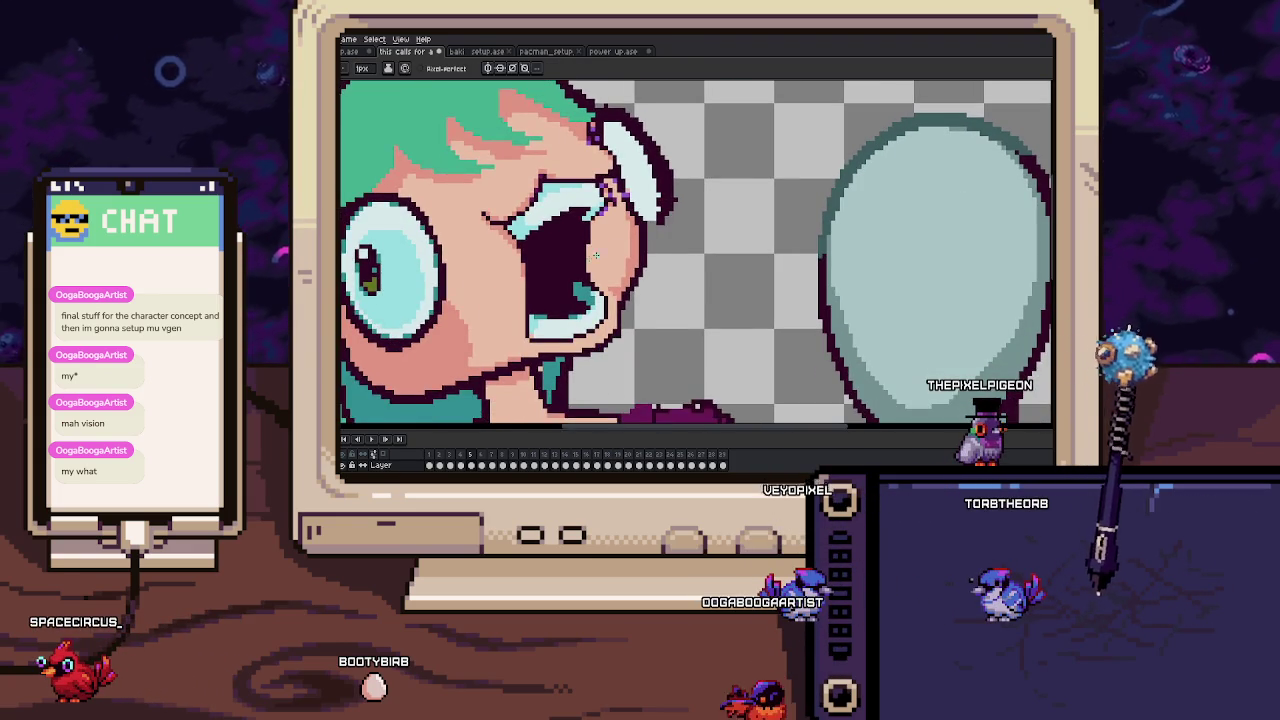
pyautogui.scroll(1, 644, 250)
pyautogui.scroll(3, 643, 265)
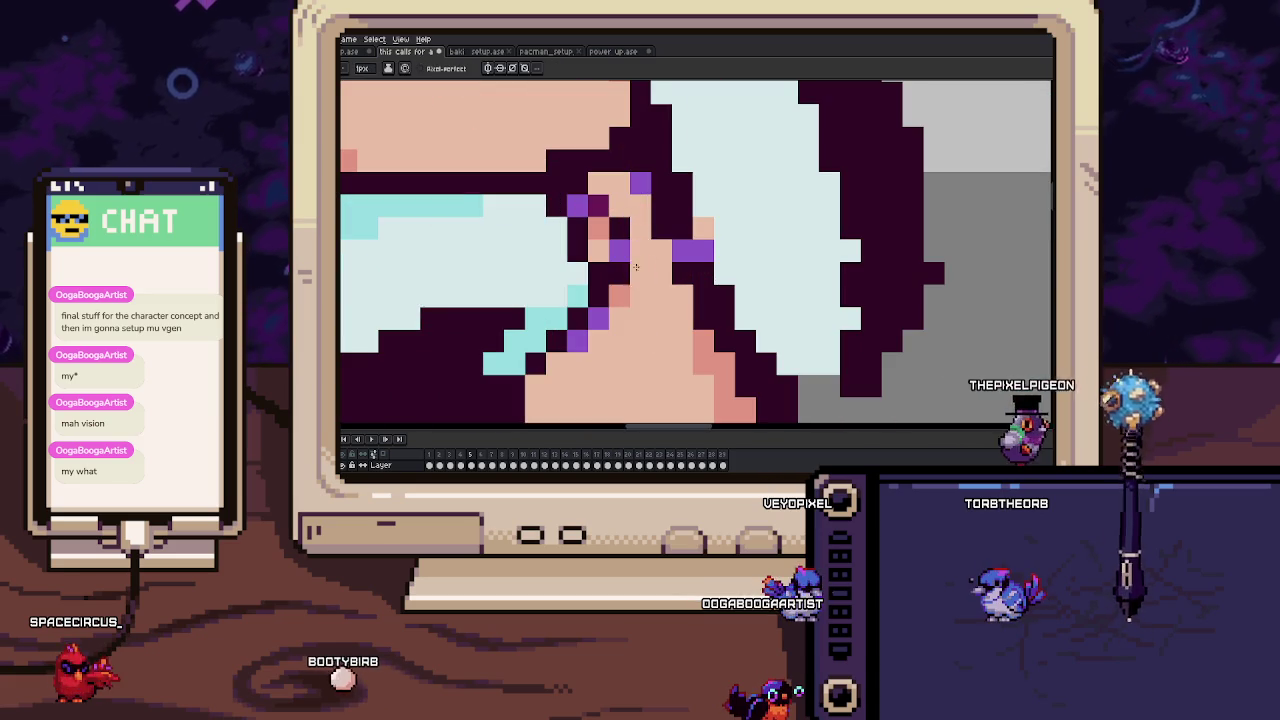
pyautogui.scroll(-1, 601, 222)
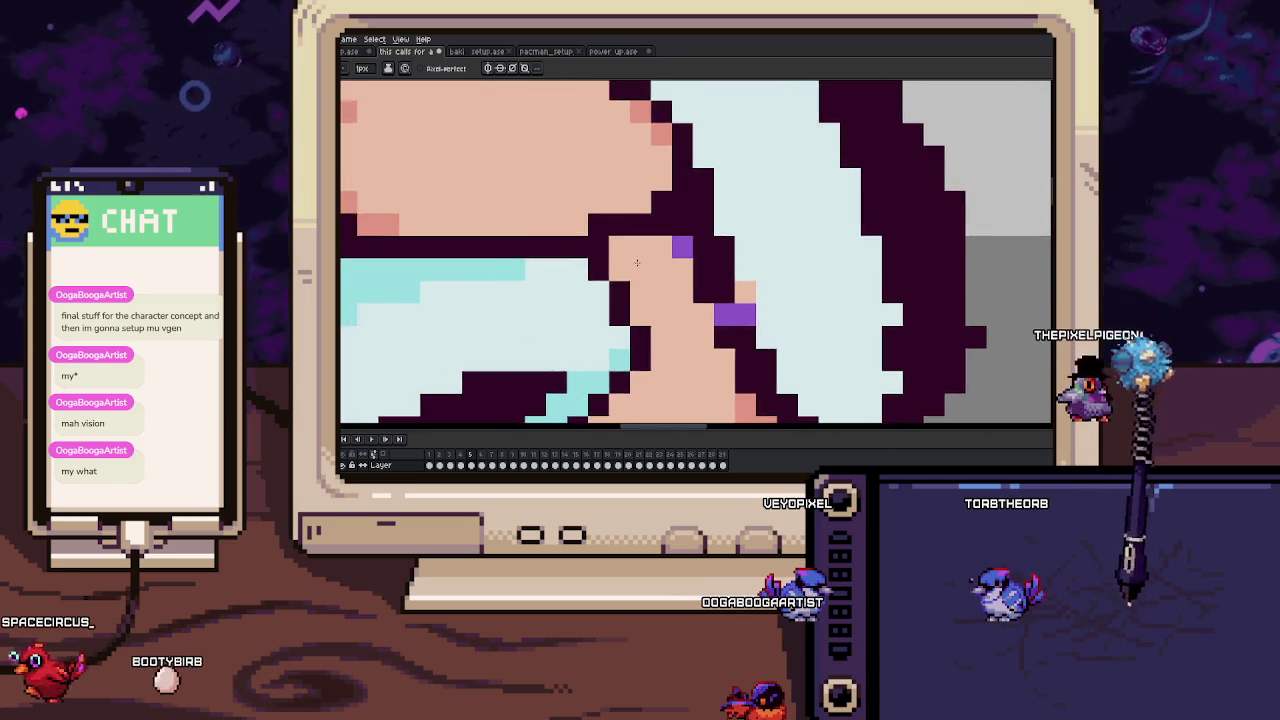
pyautogui.scroll(-2, 601, 222)
pyautogui.scroll(2, 619, 287)
pyautogui.scroll(1, 619, 287)
pyautogui.moveTo(619, 287); pyautogui.dragTo(648, 257)
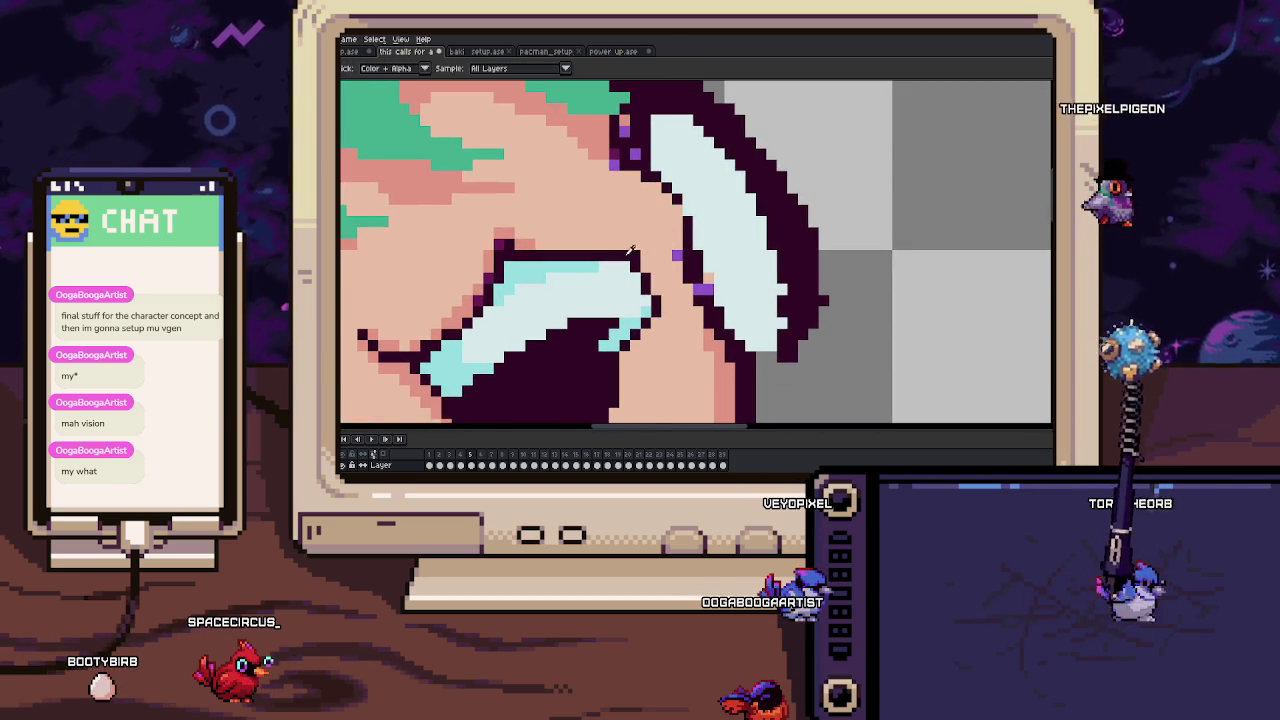
pyautogui.scroll(-2, 636, 252)
pyautogui.scroll(-1, 636, 252)
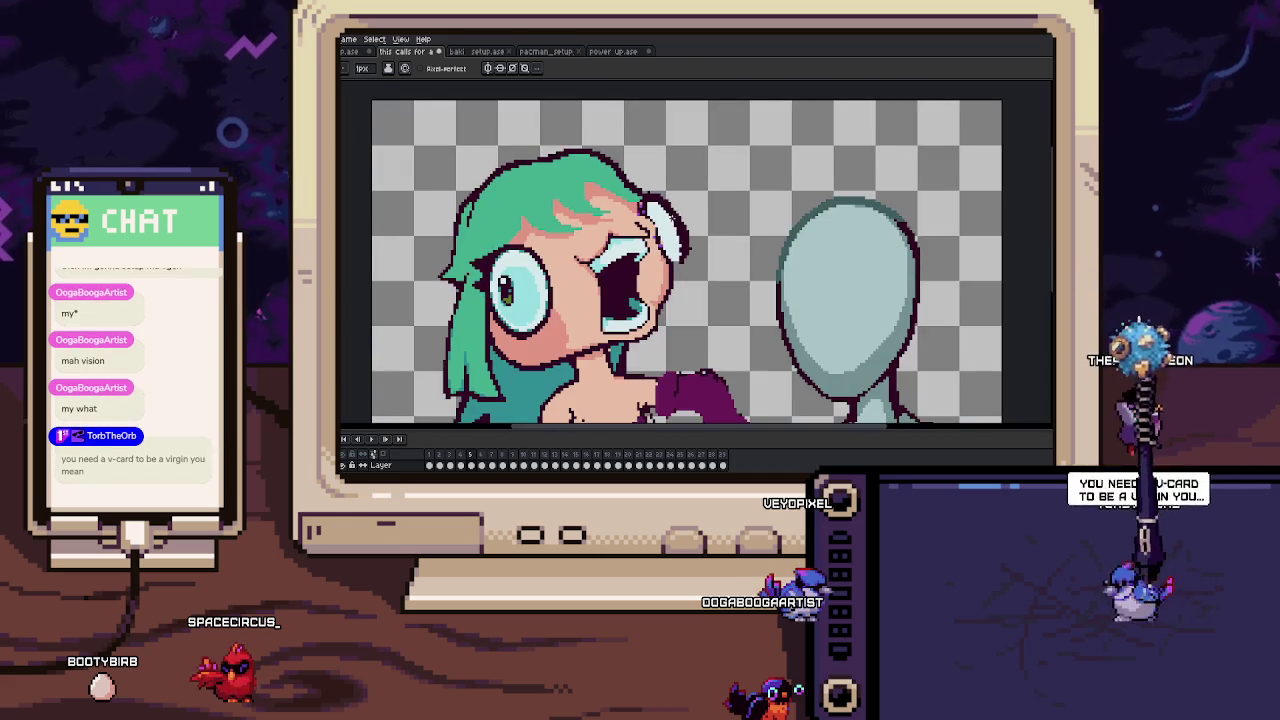
pyautogui.scroll(3, 592, 208)
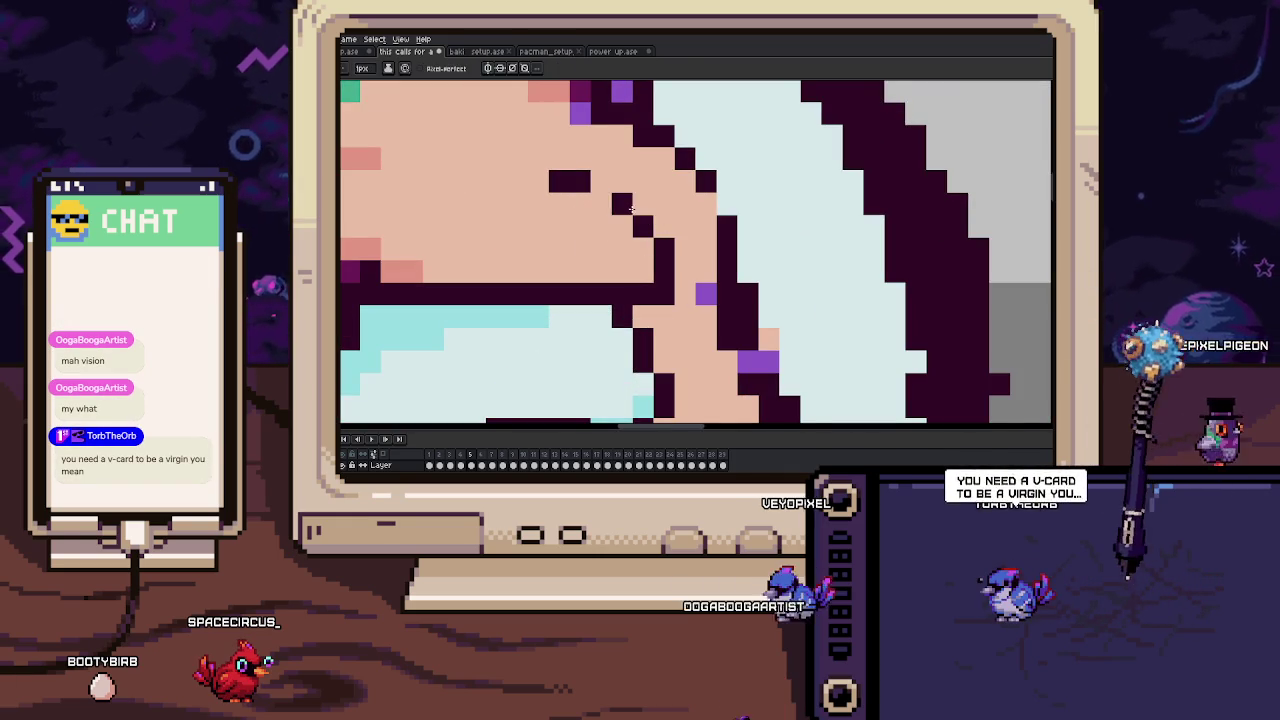
pyautogui.moveTo(558, 158); pyautogui.dragTo(590, 180)
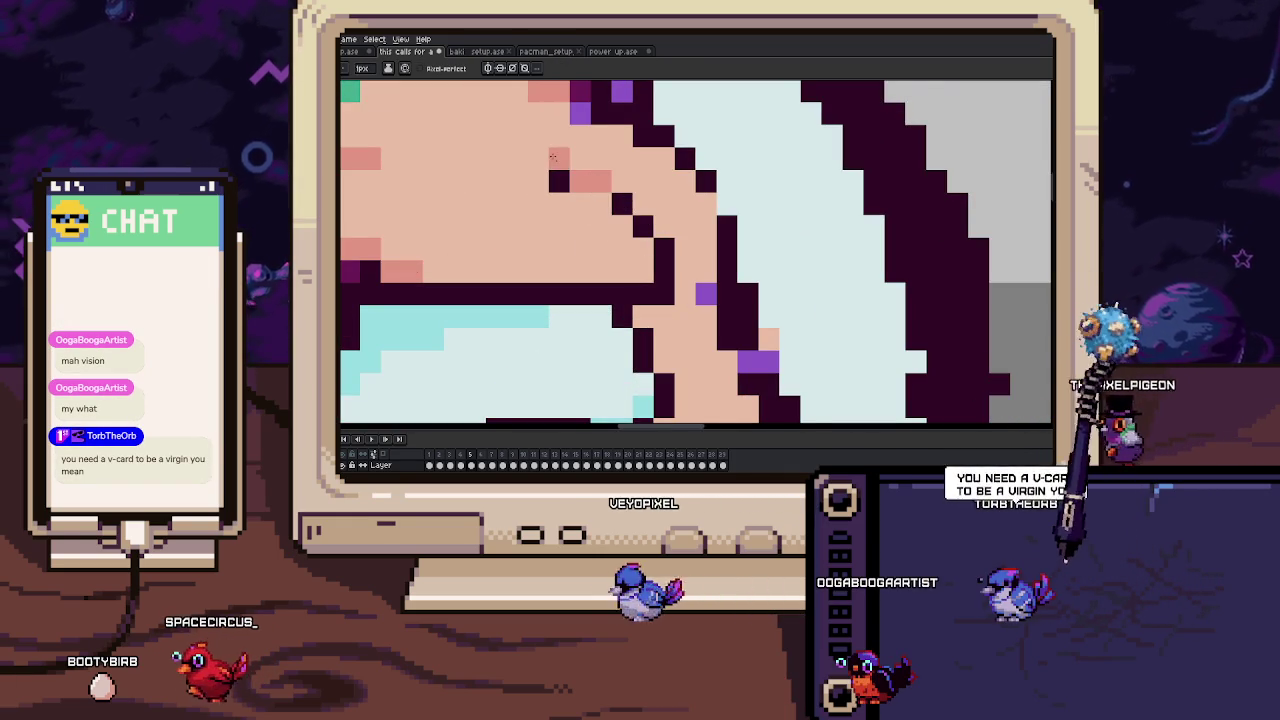
pyautogui.scroll(-2, 557, 175)
pyautogui.scroll(-1, 600, 200)
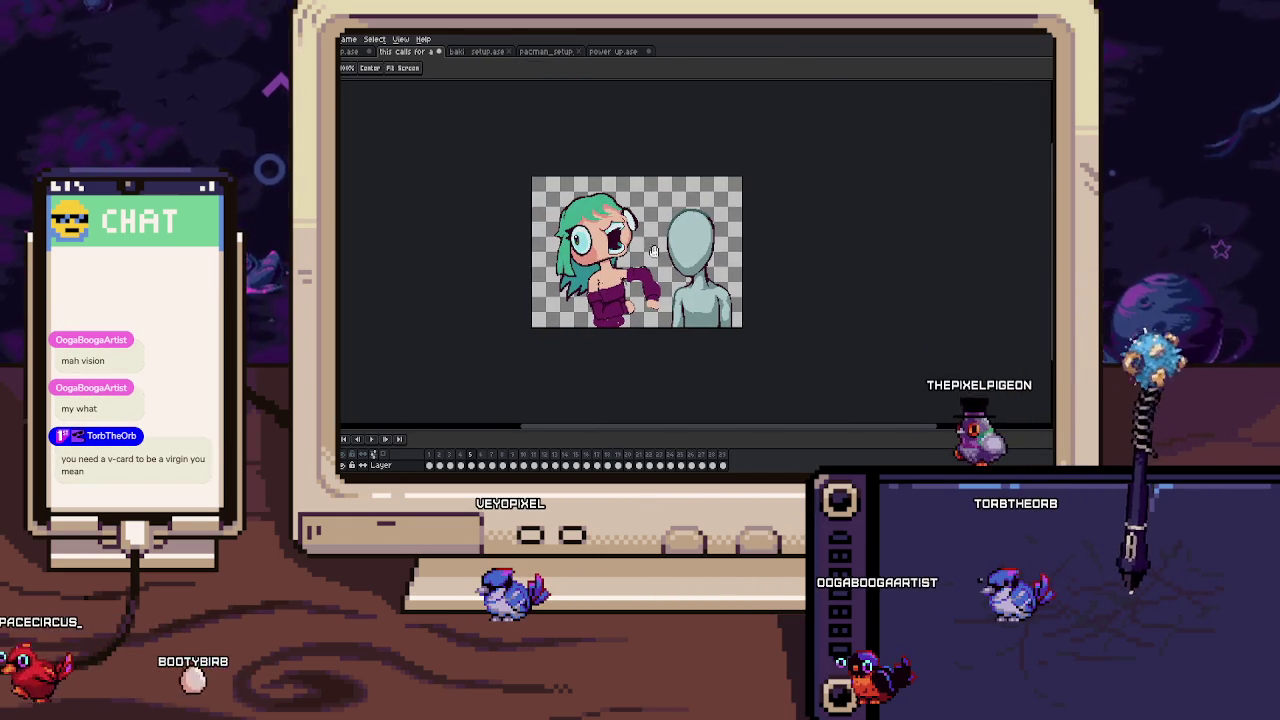
# On frame 4, marquee-select the hair edge beside the neck.
pyautogui.press('Left')
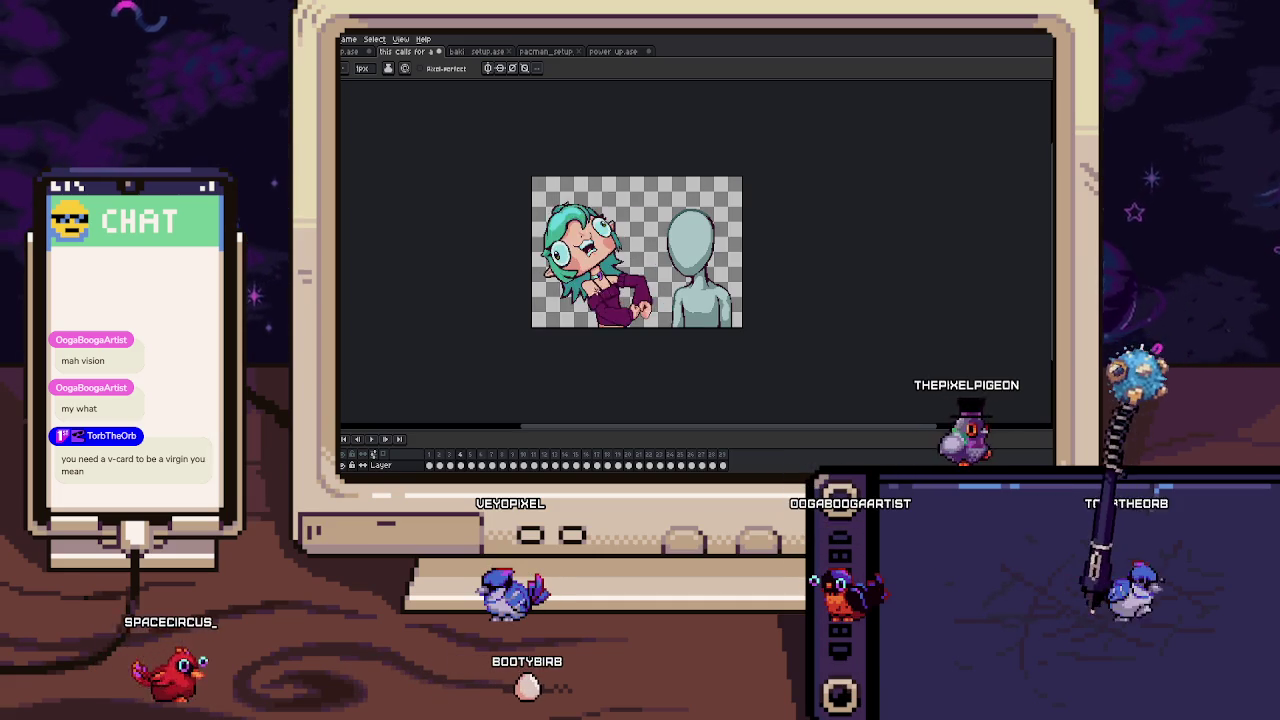
pyautogui.scroll(2, 645, 241)
pyautogui.scroll(1, 614, 285)
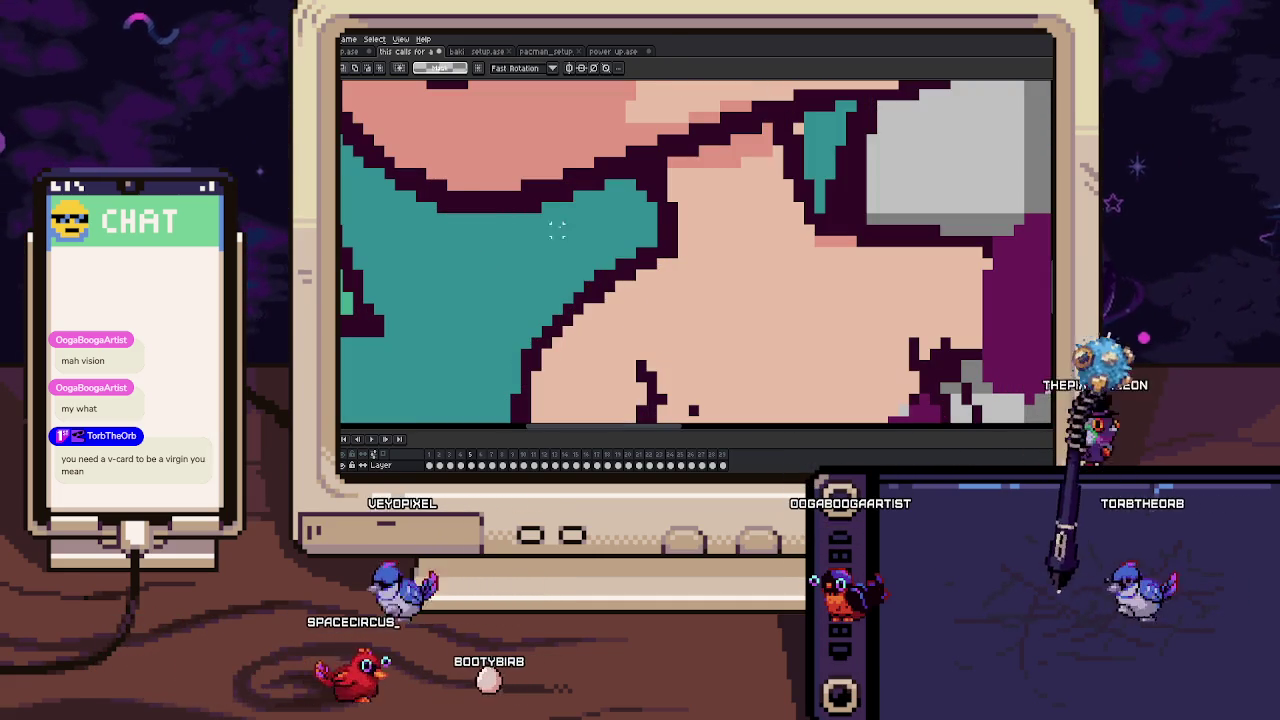
pyautogui.moveTo(560, 221); pyautogui.dragTo(669, 317)
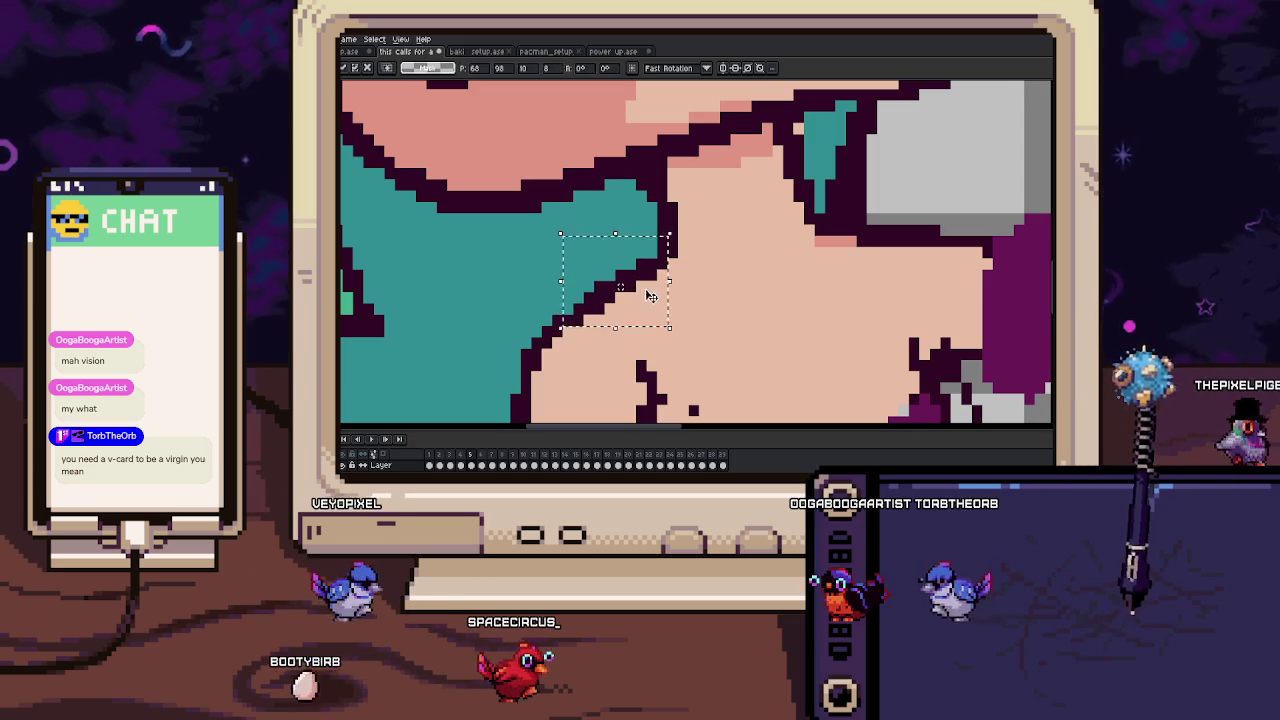
pyautogui.moveTo(577, 240); pyautogui.dragTo(652, 320)
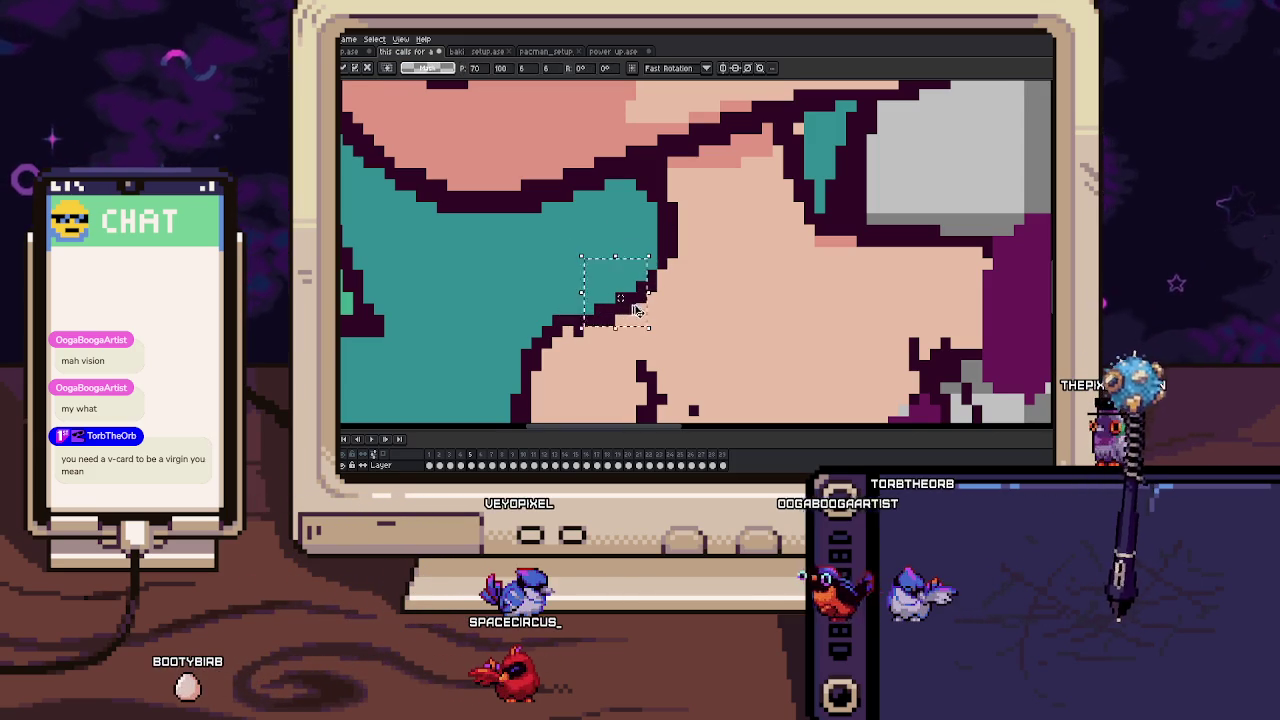
# Sample a colour from the artwork near the hair edge by the neck.
pyautogui.scroll(1, 593, 308)
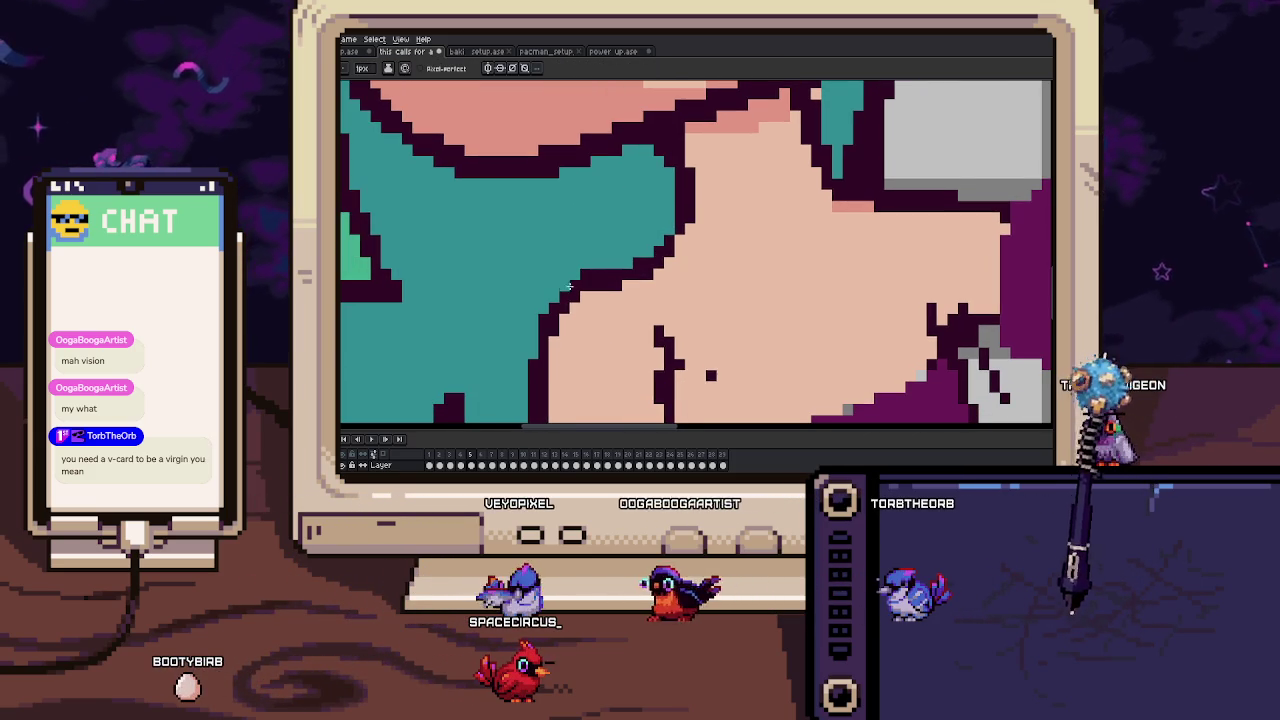
pyautogui.scroll(-3, 548, 302)
pyautogui.scroll(2, 555, 298)
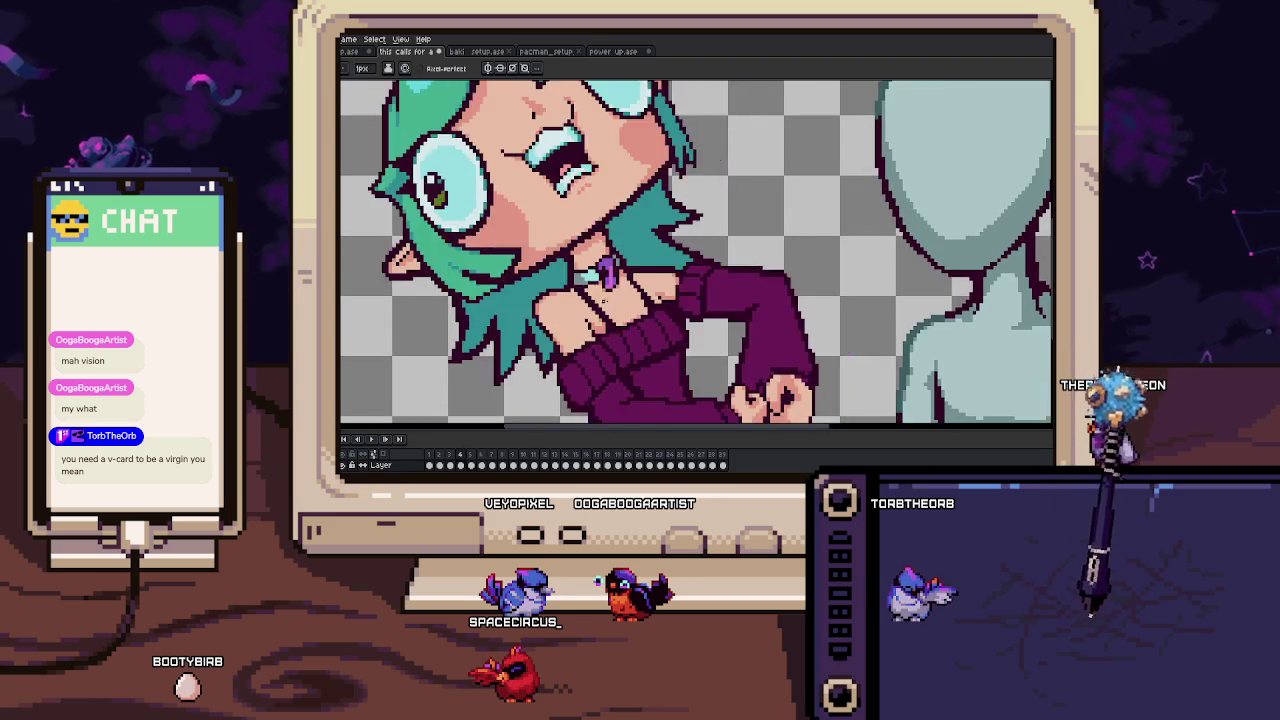
pyautogui.scroll(1, 566, 292)
pyautogui.press('i')
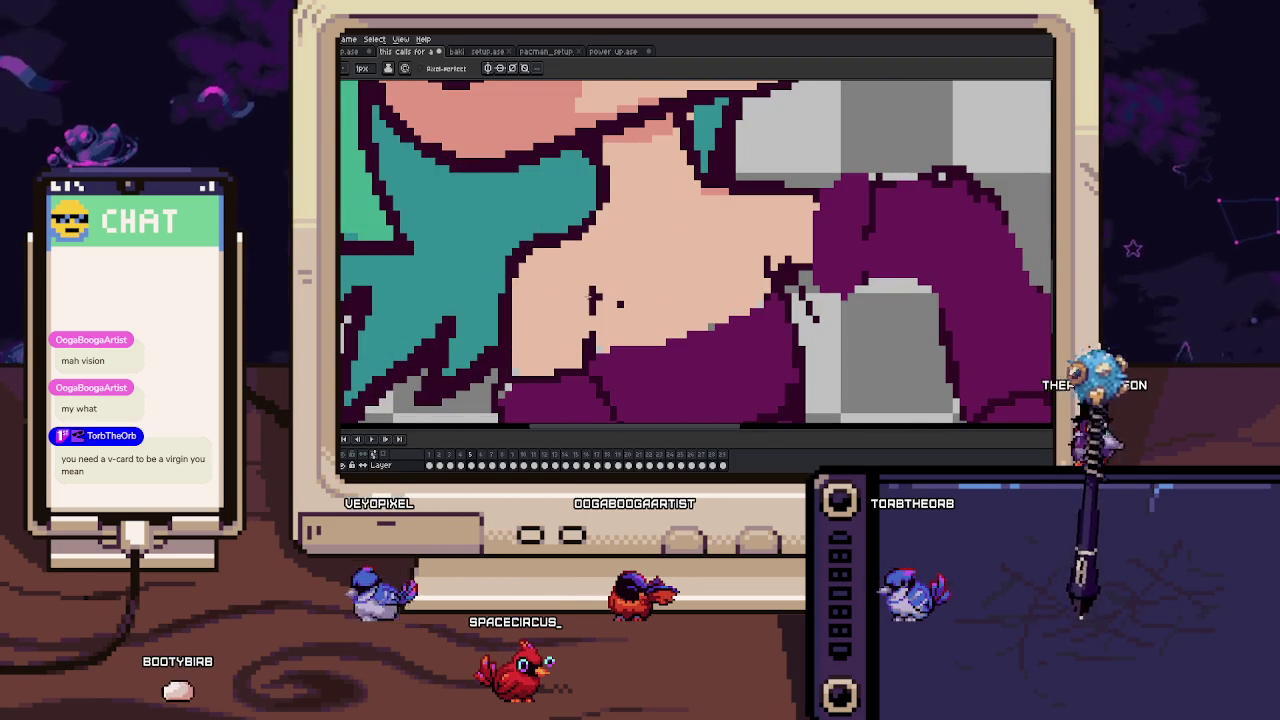
pyautogui.scroll(-1, 587, 293)
pyautogui.scroll(-2, 642, 320)
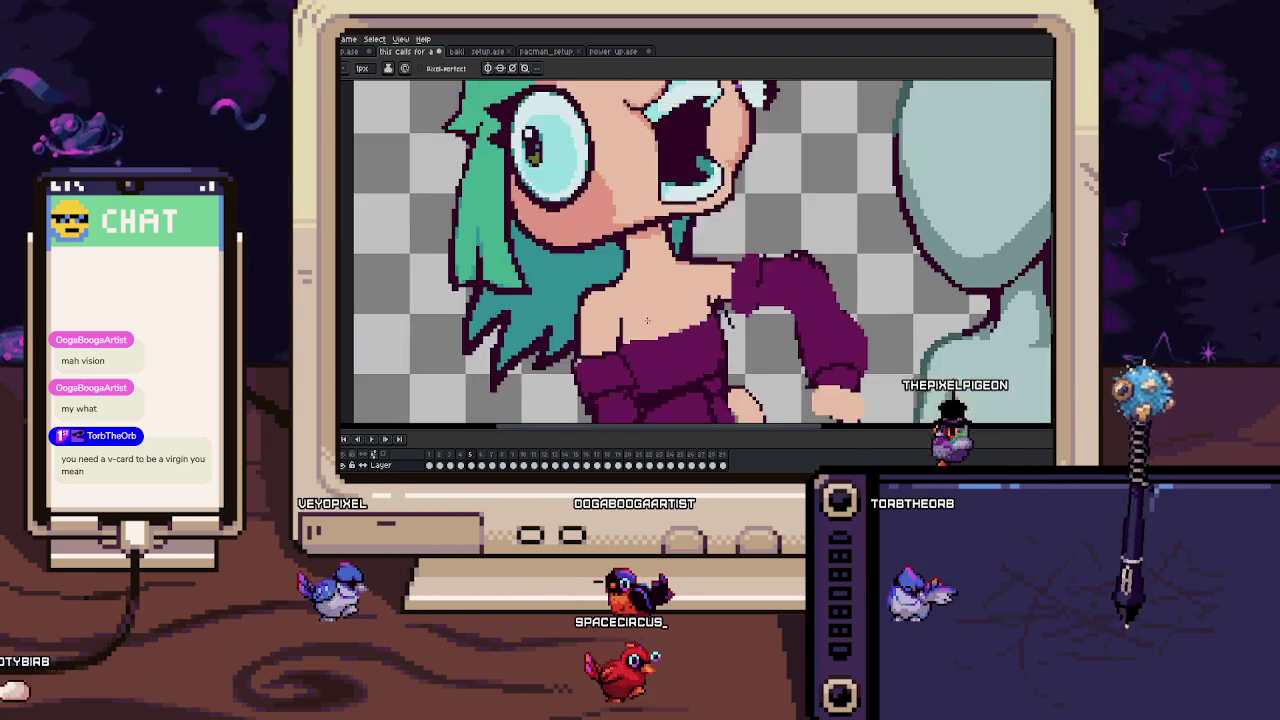
pyautogui.scroll(2, 620, 270)
# Draw a 2px dark neckline outline, then return the brush to 1px.
pyautogui.press('+')
pyautogui.moveTo(613, 259); pyautogui.dragTo(633, 300)
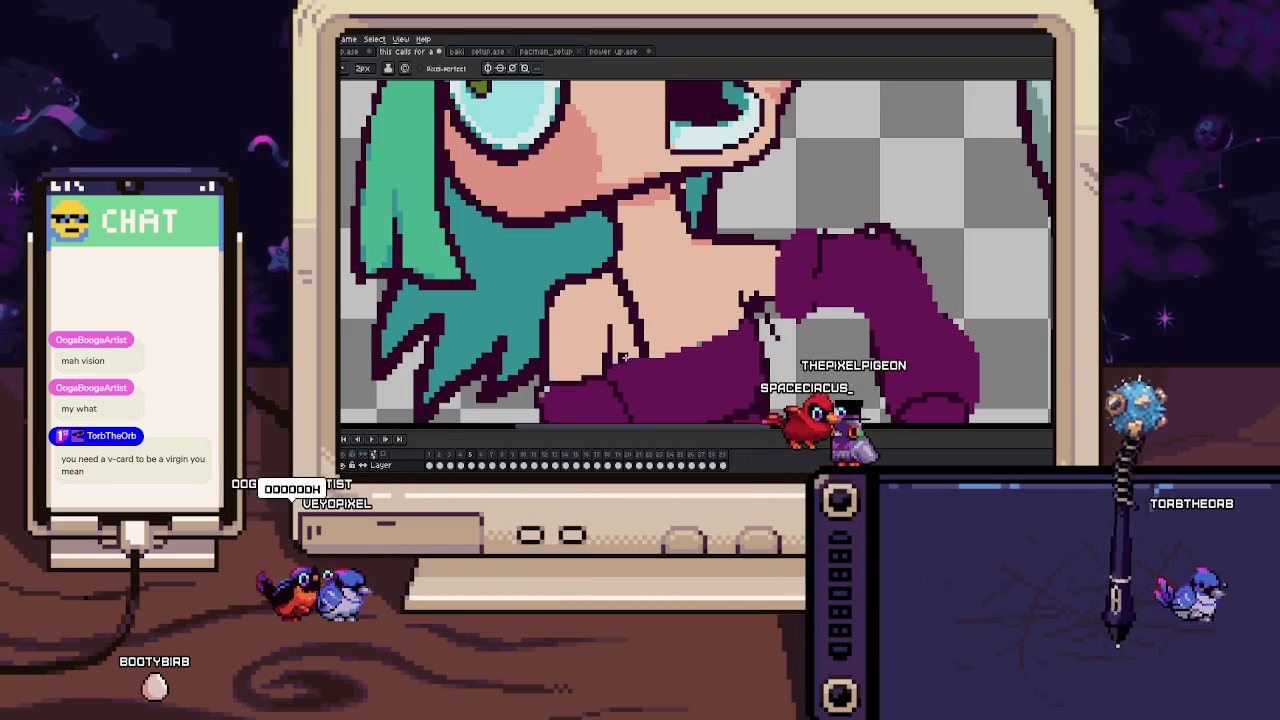
pyautogui.press('-')
pyautogui.scroll(2, 645, 352)
pyautogui.moveTo(648, 347); pyautogui.dragTo(588, 260)
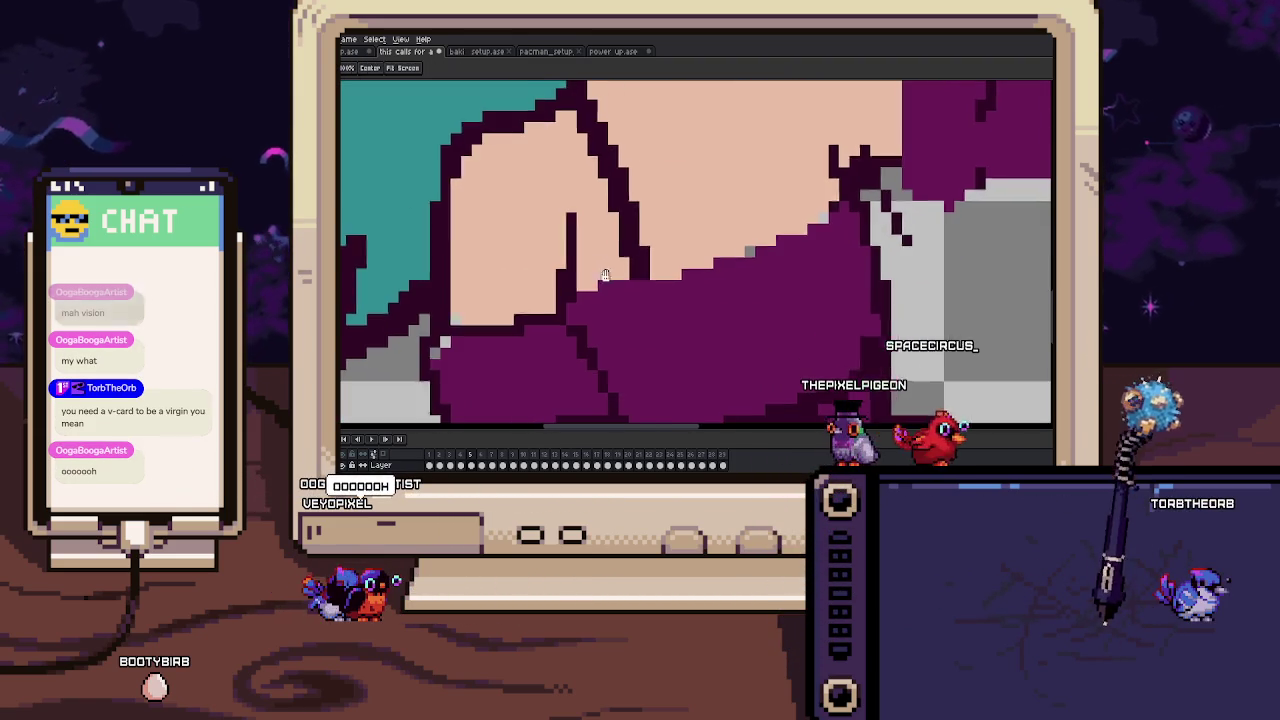
pyautogui.press('space')
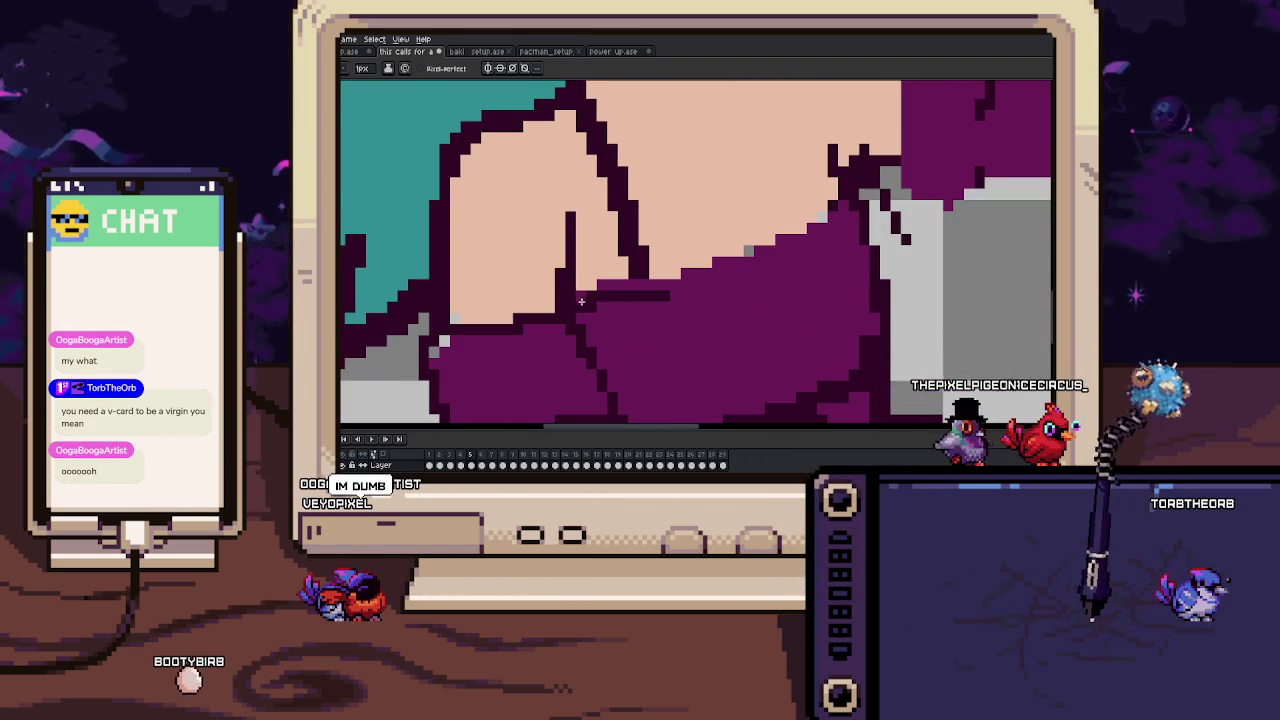
pyautogui.moveTo(667, 284); pyautogui.dragTo(572, 299)
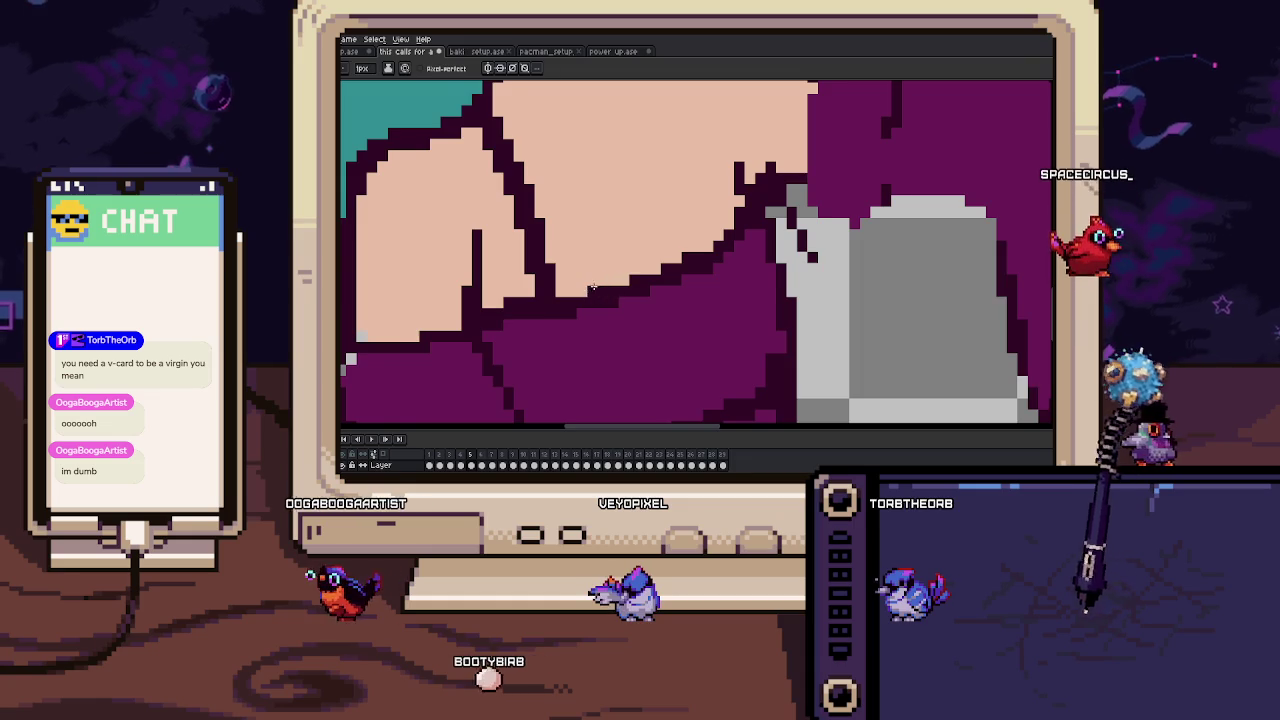
# Sample the sweater colour and add dark fold lines across the shoulder and chest.
pyautogui.scroll(-3, 592, 289)
pyautogui.scroll(2, 570, 300)
pyautogui.scroll(2, 556, 311)
pyautogui.press('i')
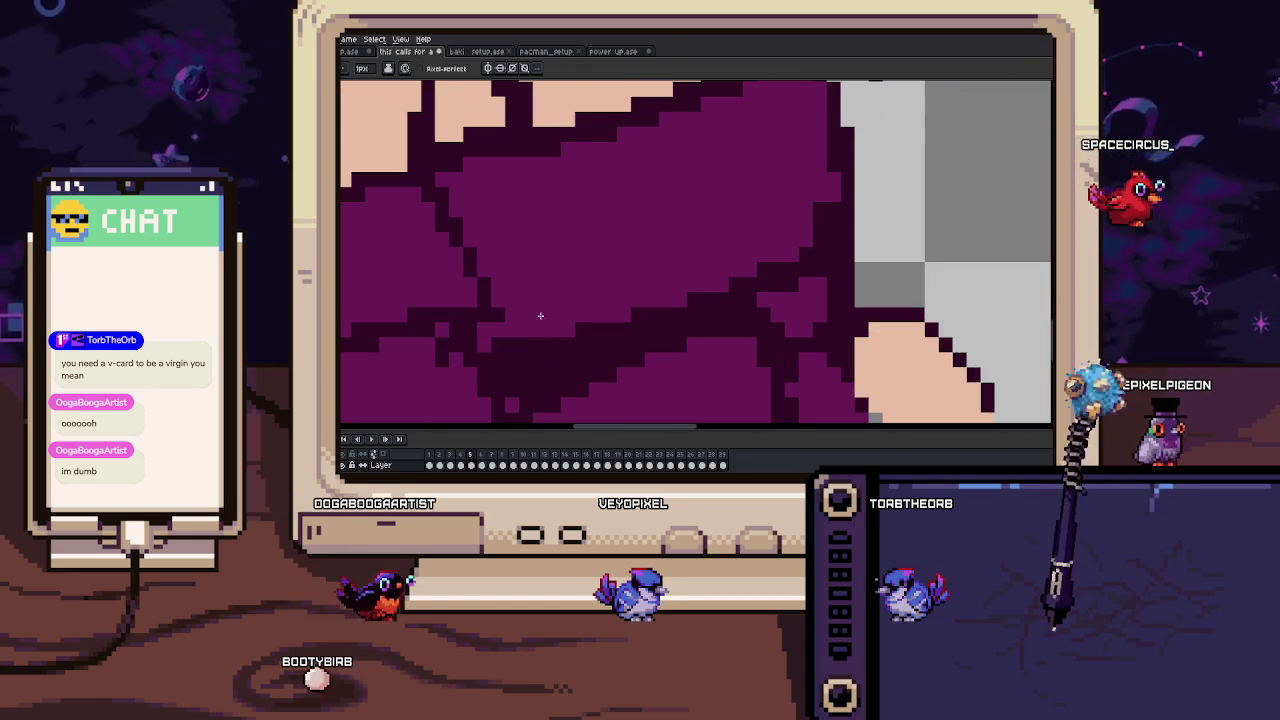
pyautogui.press('b')
pyautogui.moveTo(612, 328); pyautogui.dragTo(583, 363)
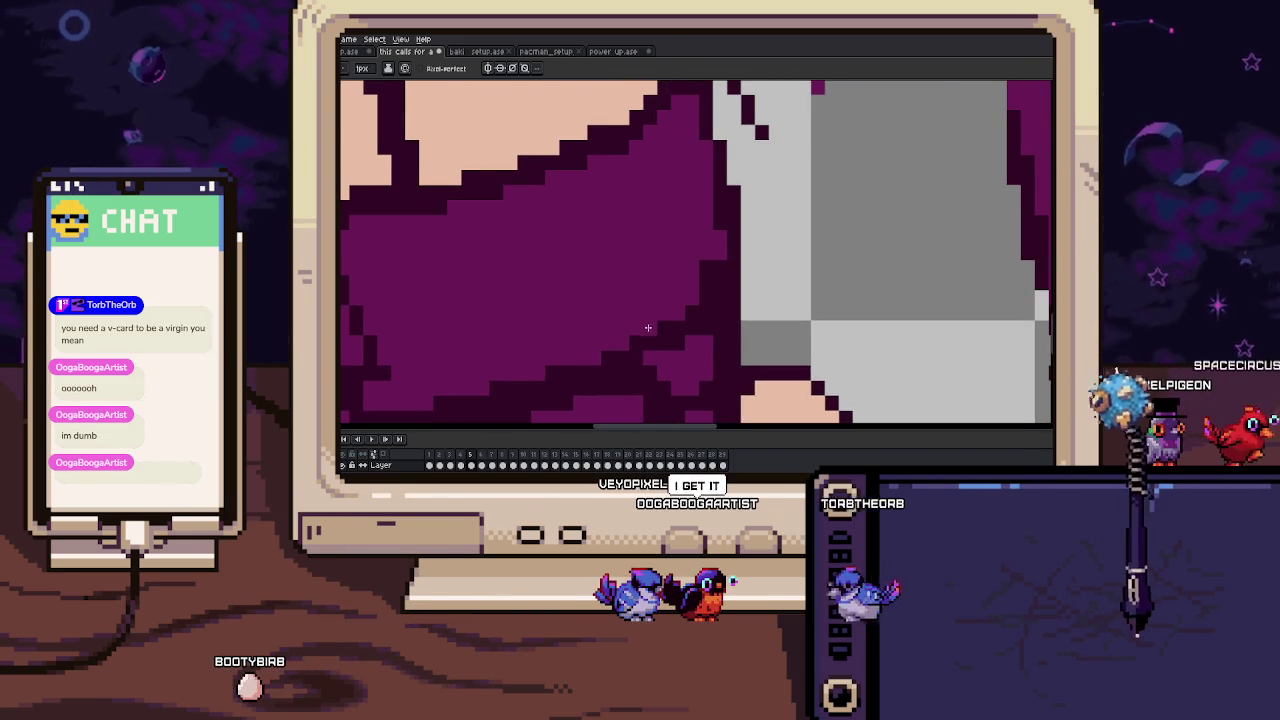
pyautogui.scroll(-3, 670, 344)
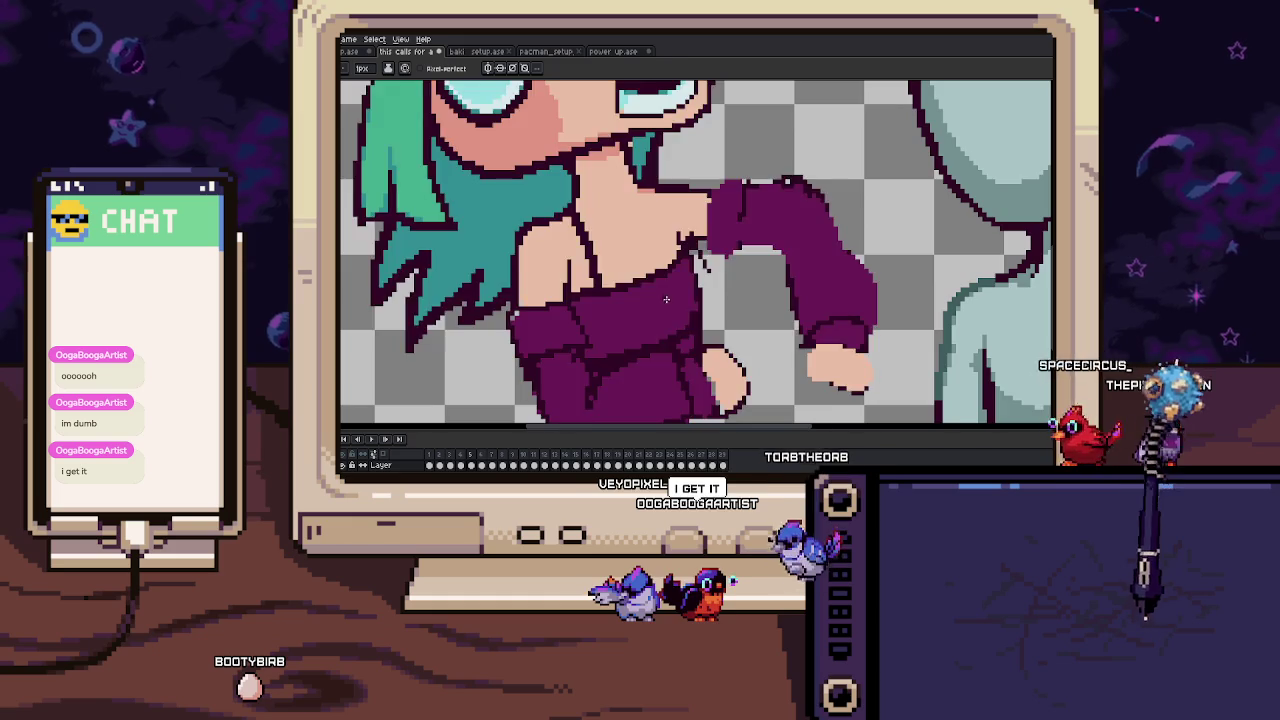
pyautogui.scroll(2, 672, 286)
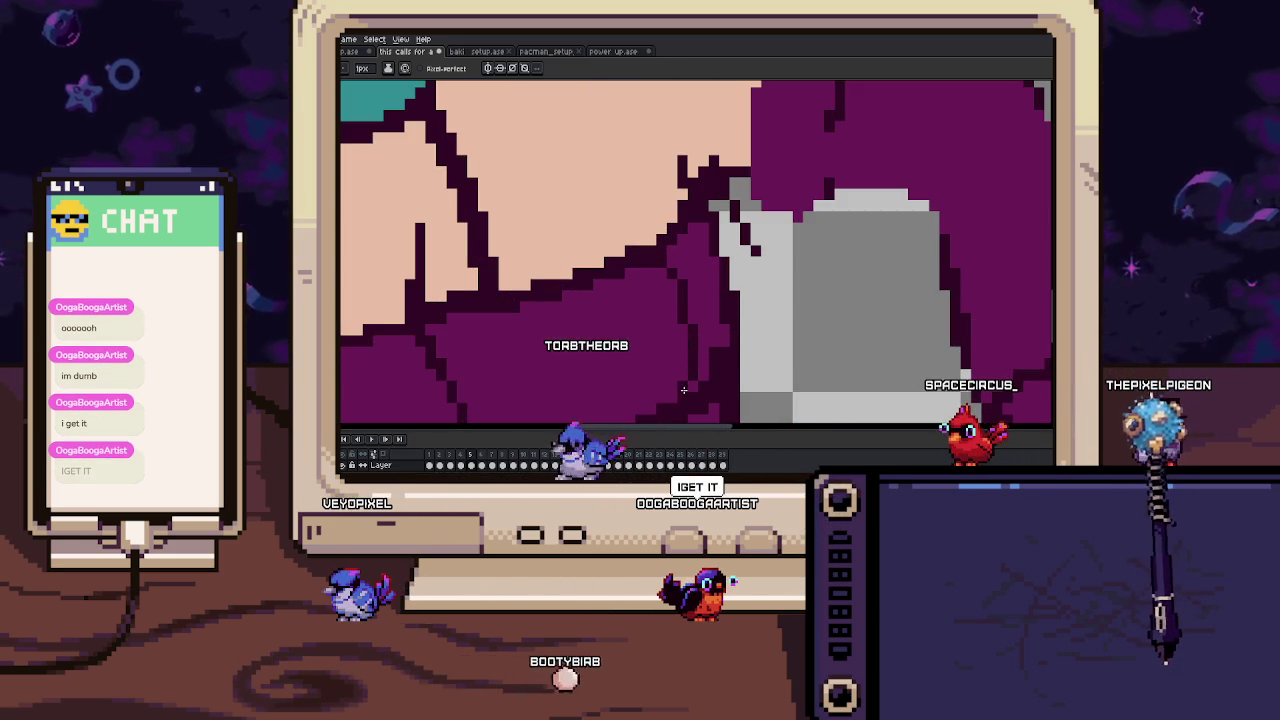
pyautogui.moveTo(614, 286); pyautogui.dragTo(663, 211)
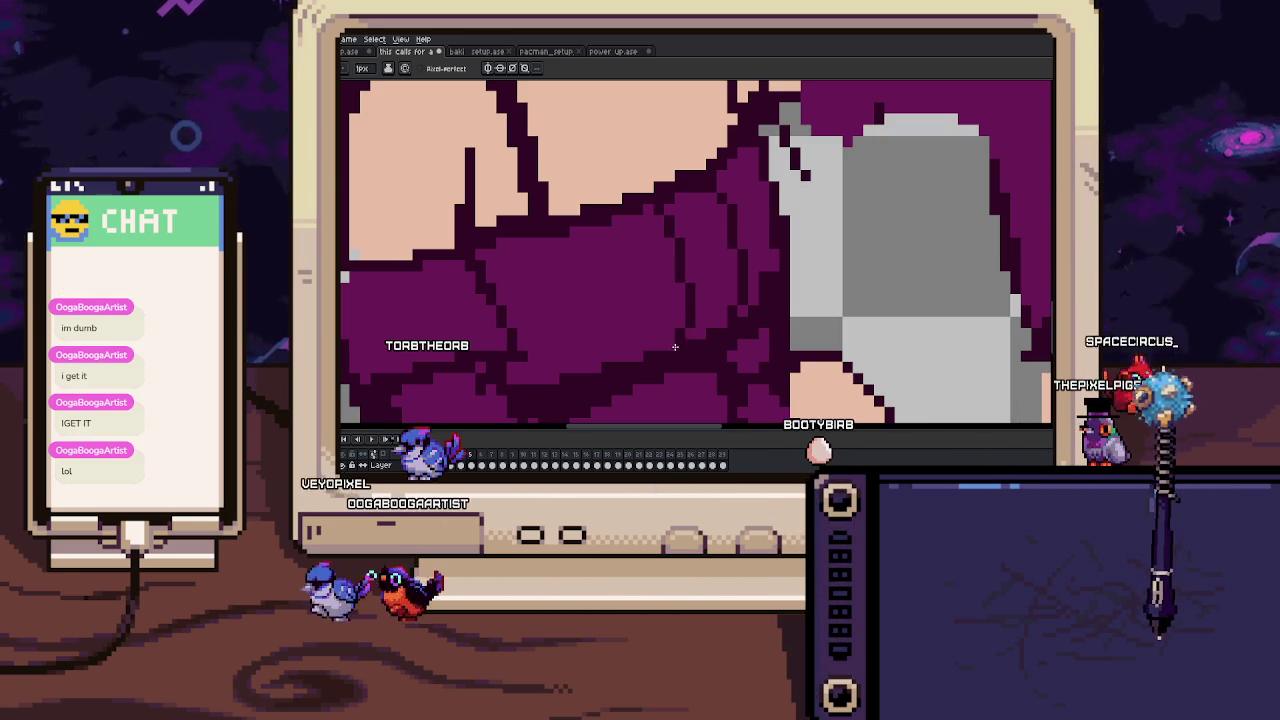
pyautogui.scroll(-3, 675, 346)
pyautogui.scroll(3, 657, 288)
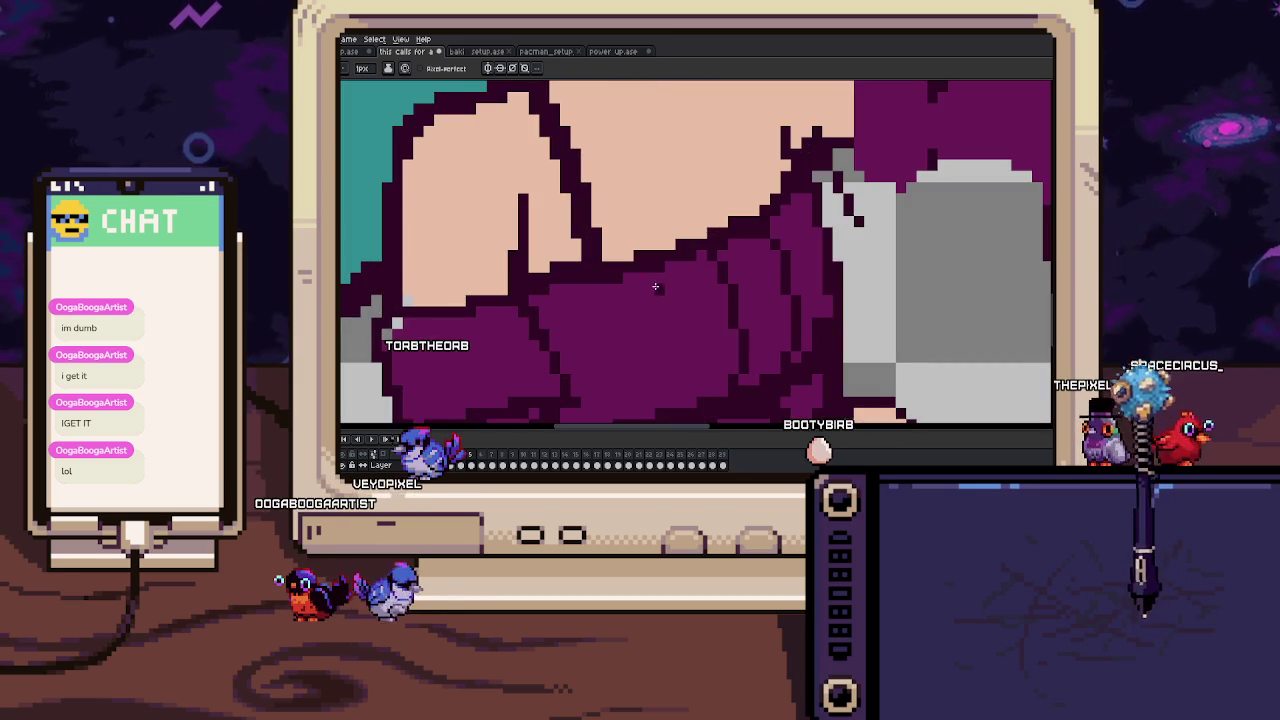
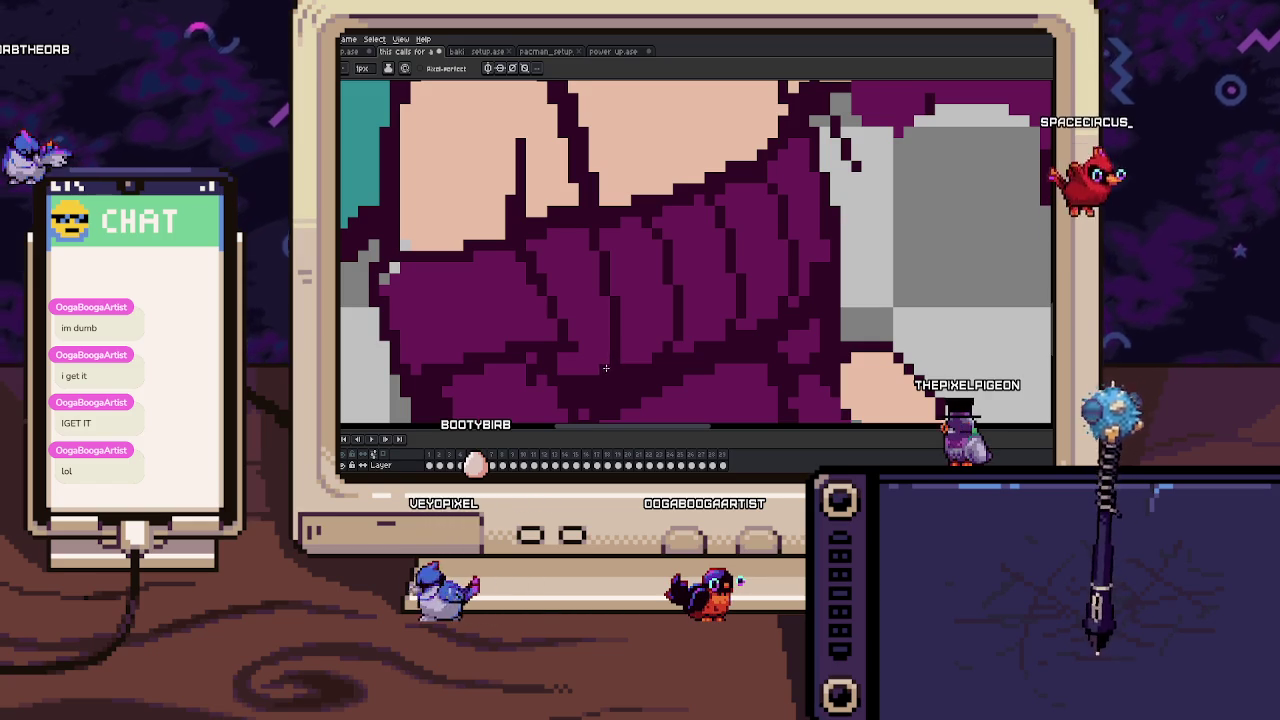
# Sample the peach skin colour and paint over the grey pixel beside the sleeve.
pyautogui.scroll(-3, 625, 365)
pyautogui.scroll(3, 630, 340)
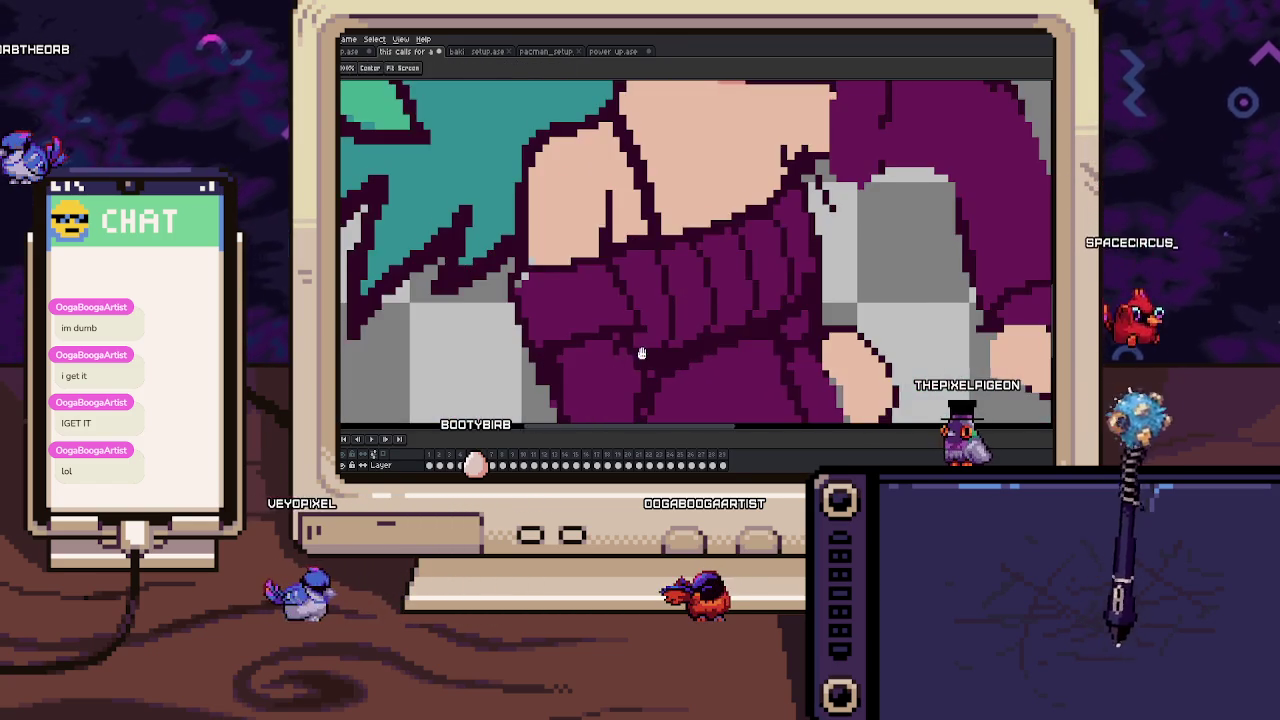
pyautogui.scroll(1, 636, 317)
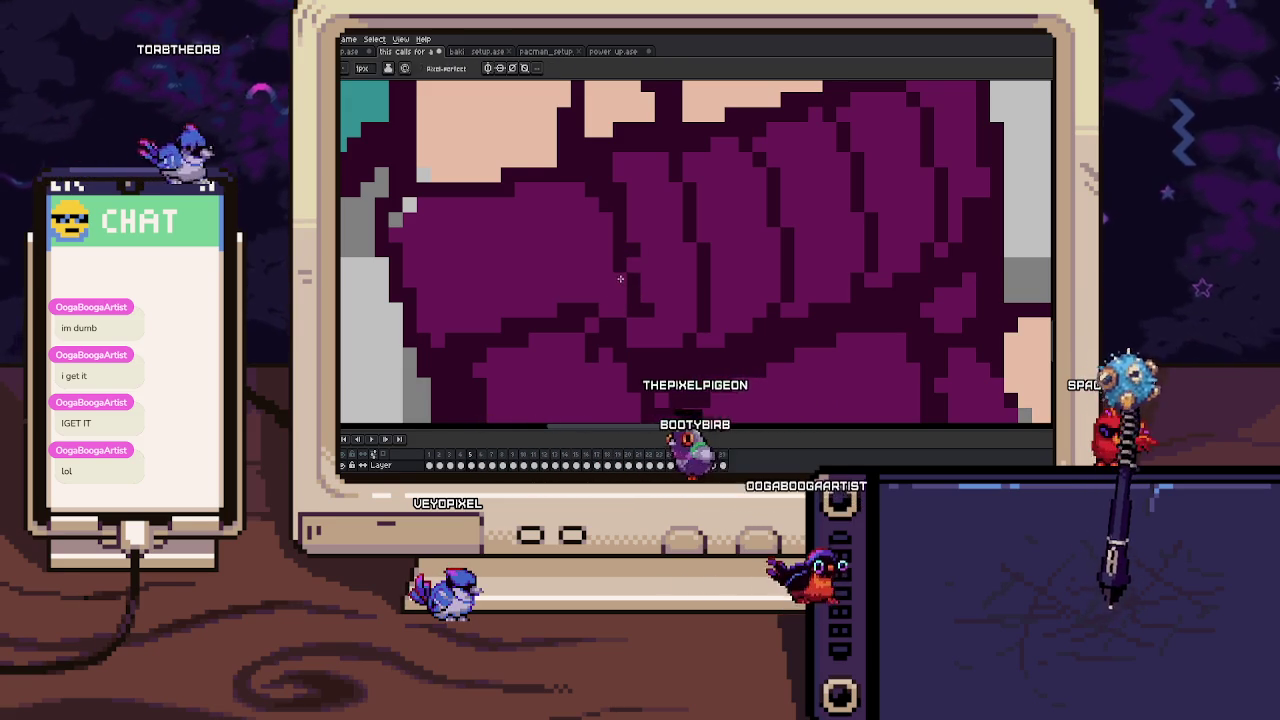
pyautogui.scroll(-2, 640, 262)
pyautogui.press('i')
pyautogui.press('b')
pyautogui.scroll(1, 617, 286)
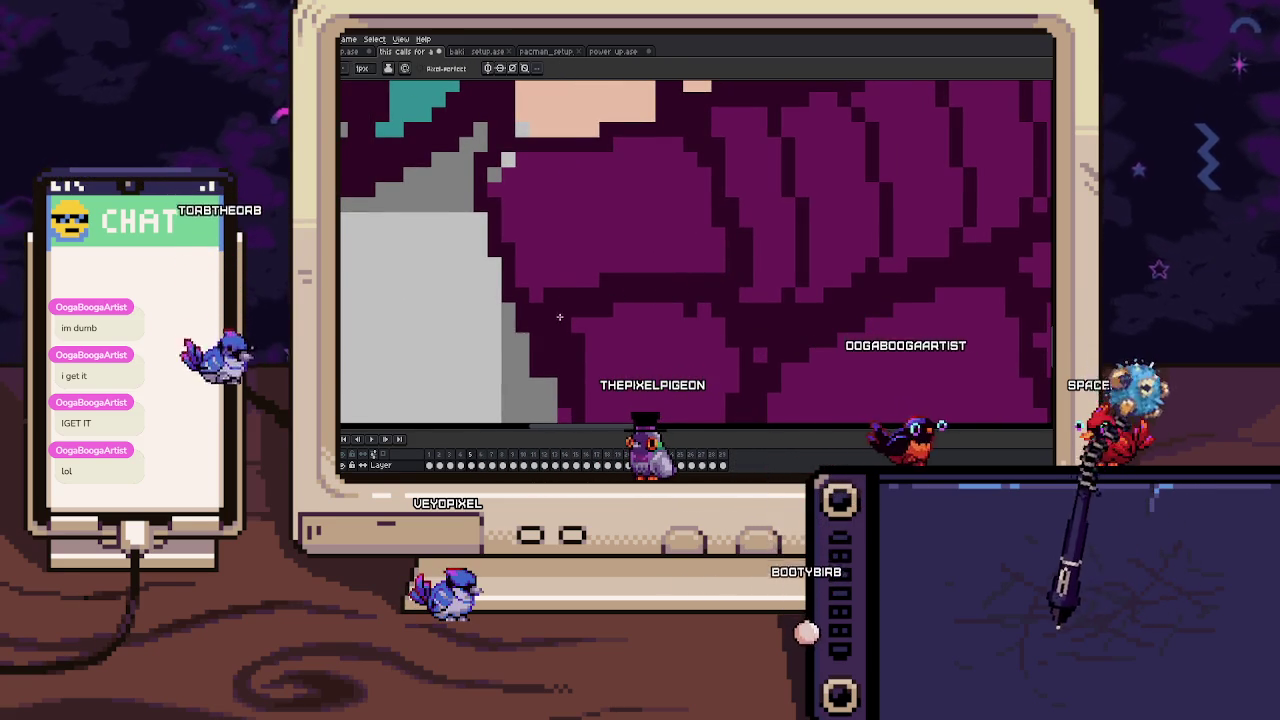
pyautogui.scroll(1, 567, 247)
pyautogui.moveTo(670, 160); pyautogui.dragTo(560, 190)
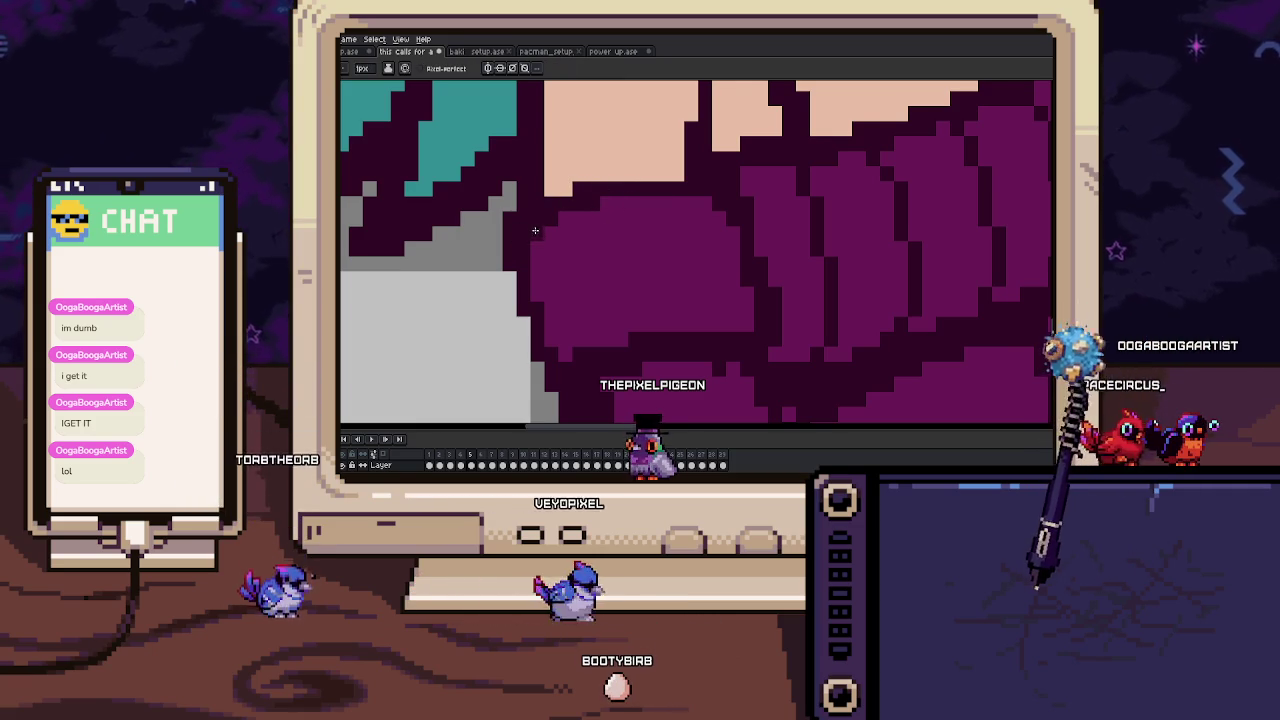
# Zoom out to check the sleeve touch-up, keeping the Pencil active.
pyautogui.scroll(-1, 551, 201)
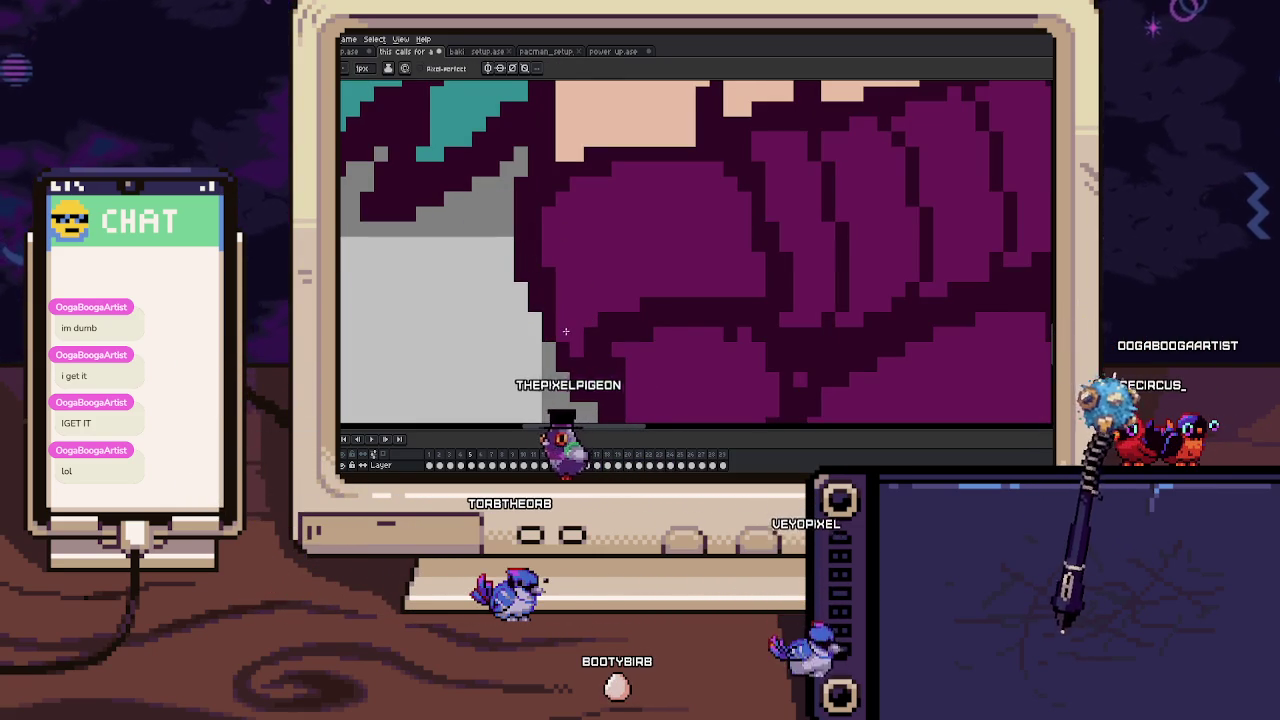
pyautogui.scroll(-2, 538, 229)
pyautogui.scroll(2, 550, 273)
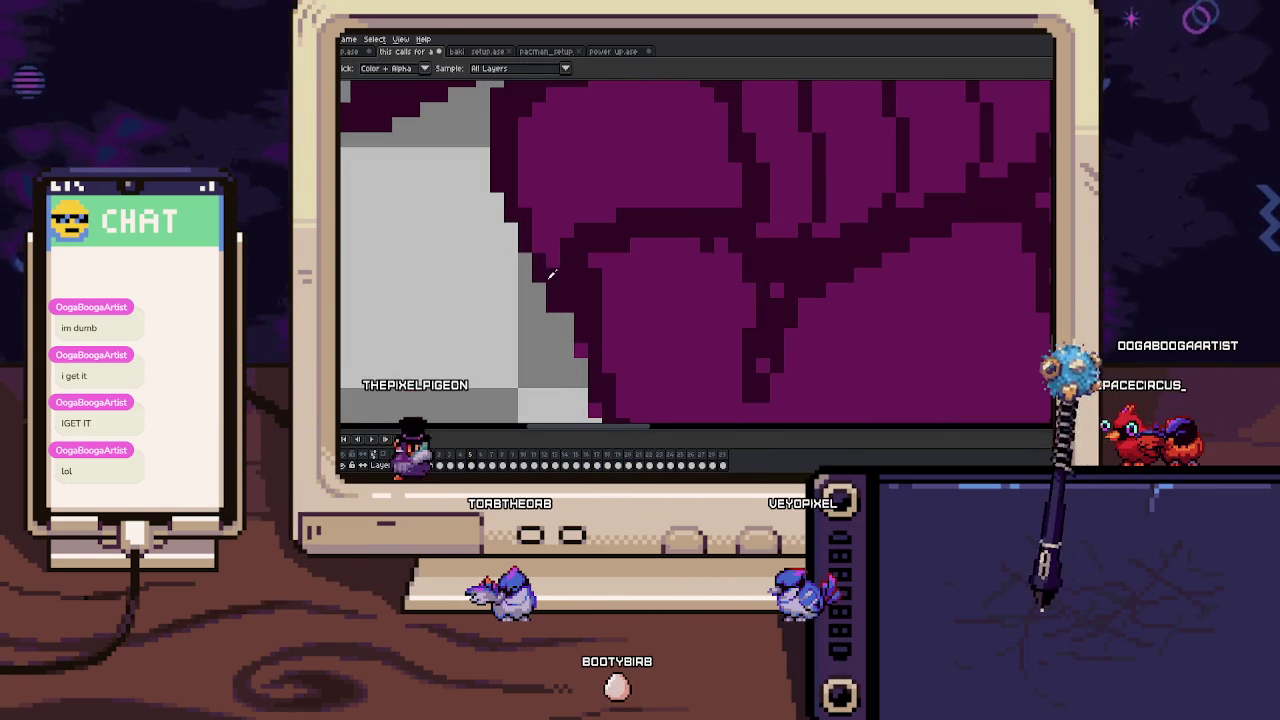
pyautogui.scroll(-1, 525, 261)
pyautogui.press('b')
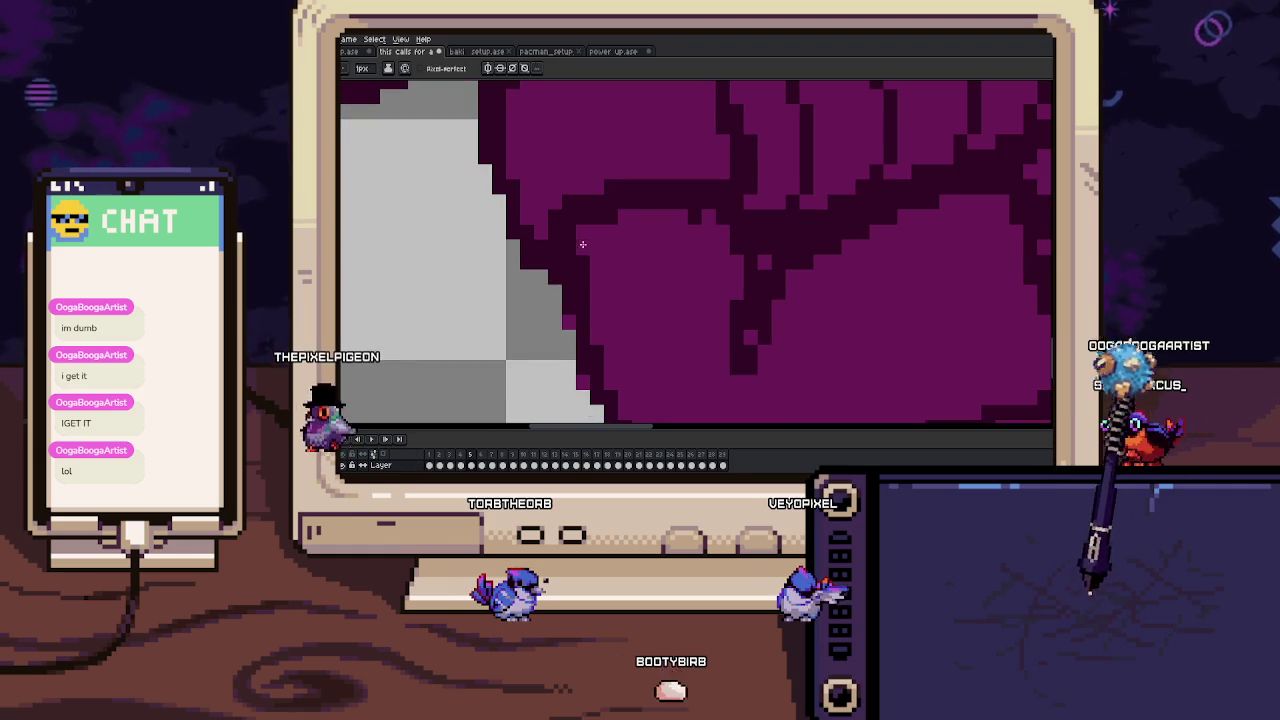
pyautogui.scroll(-1, 580, 236)
pyautogui.scroll(-3, 584, 287)
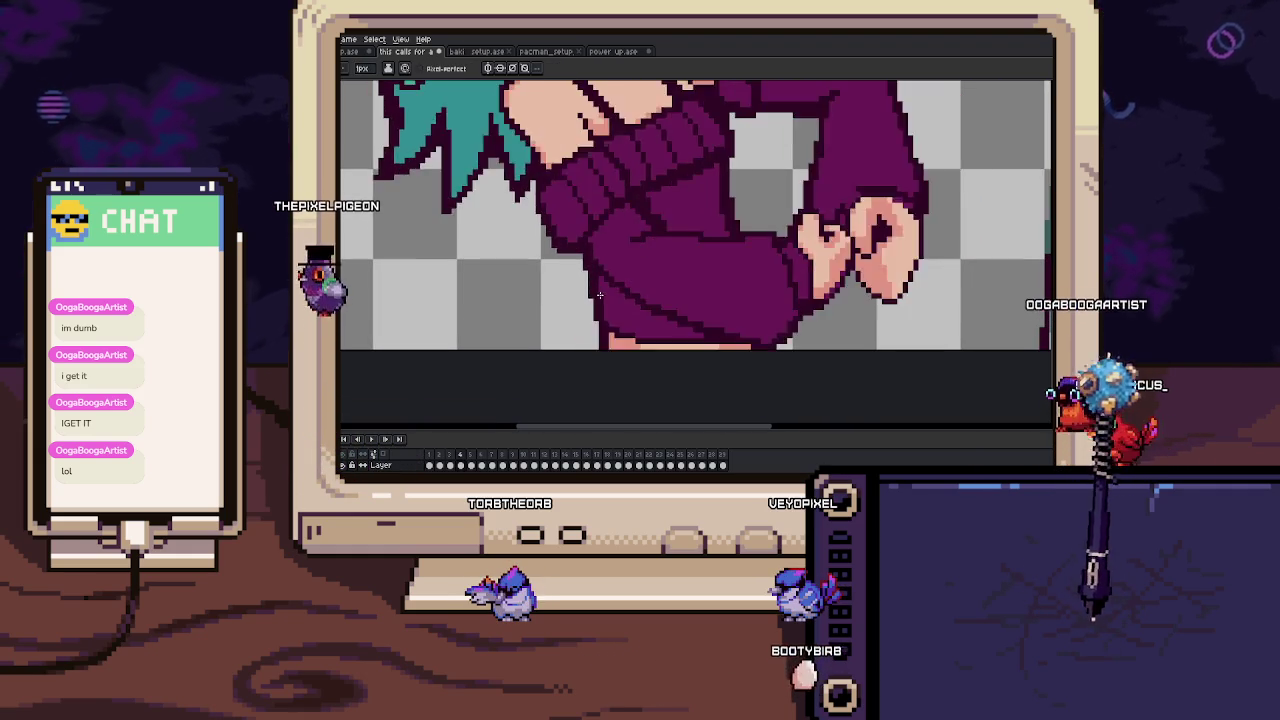
pyautogui.scroll(-1, 633, 281)
pyautogui.moveTo(633, 281); pyautogui.dragTo(585, 330)
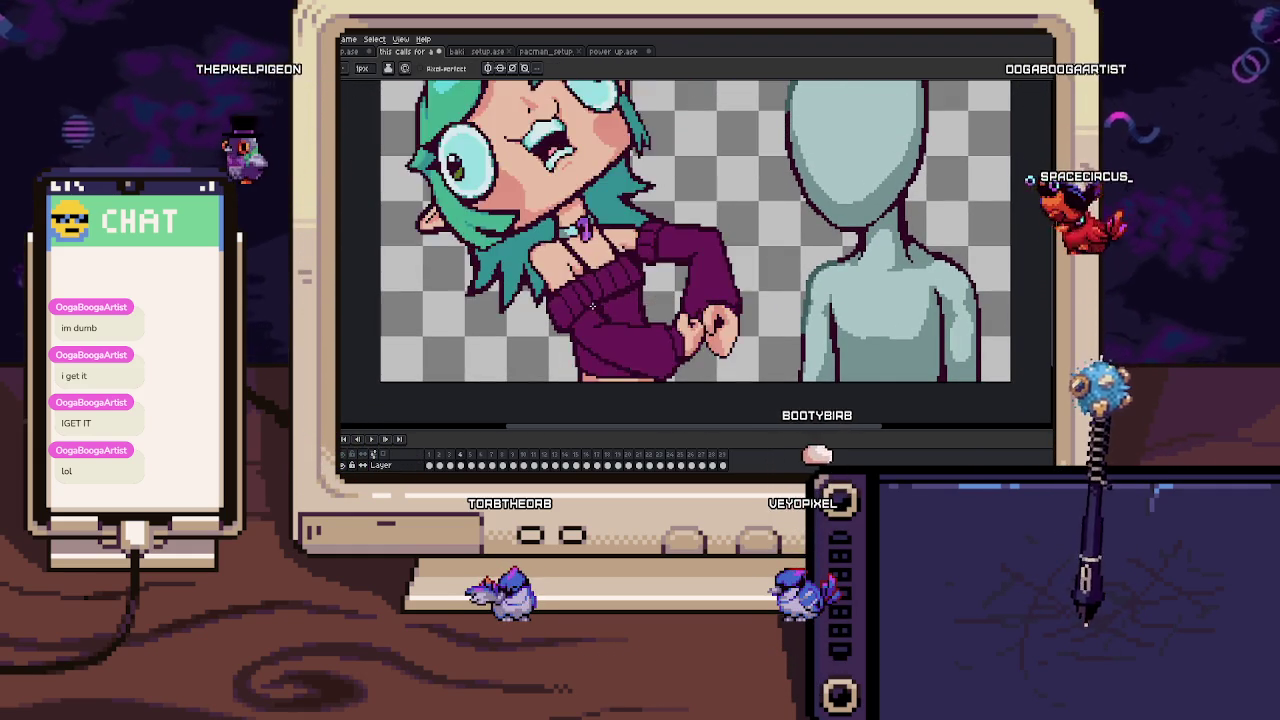
pyautogui.scroll(2, 585, 330)
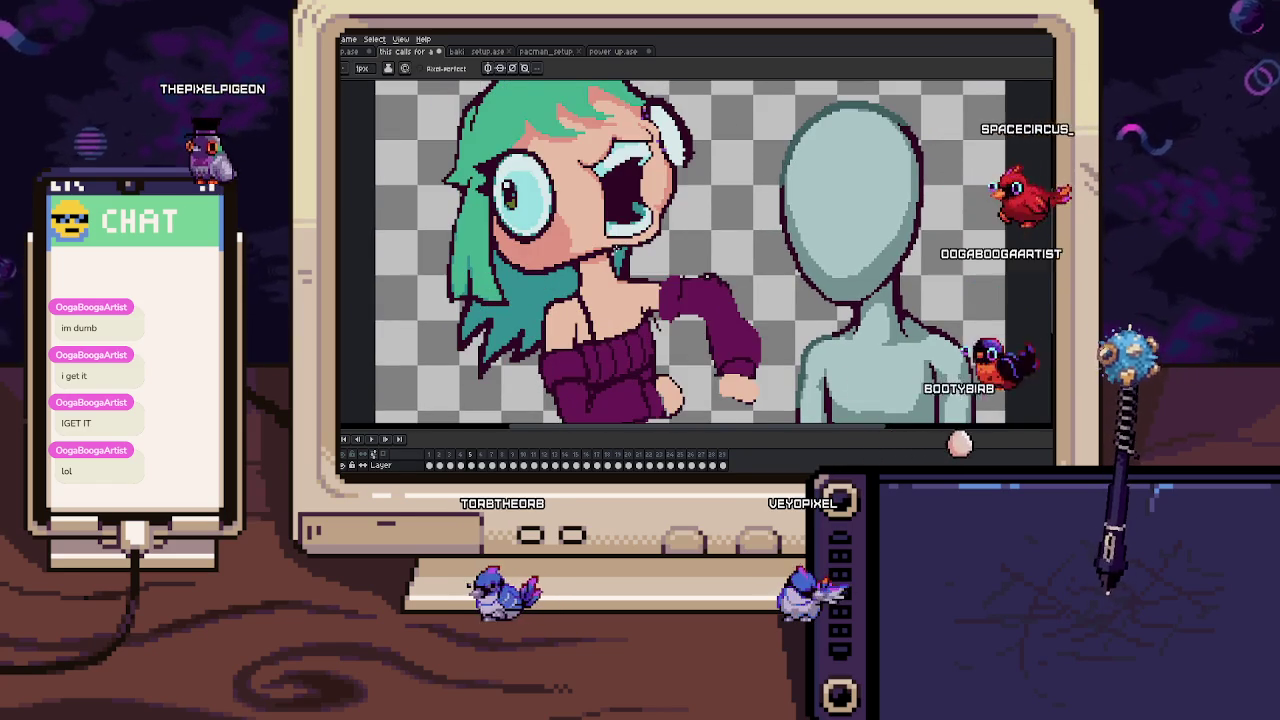
pyautogui.scroll(2, 688, 250)
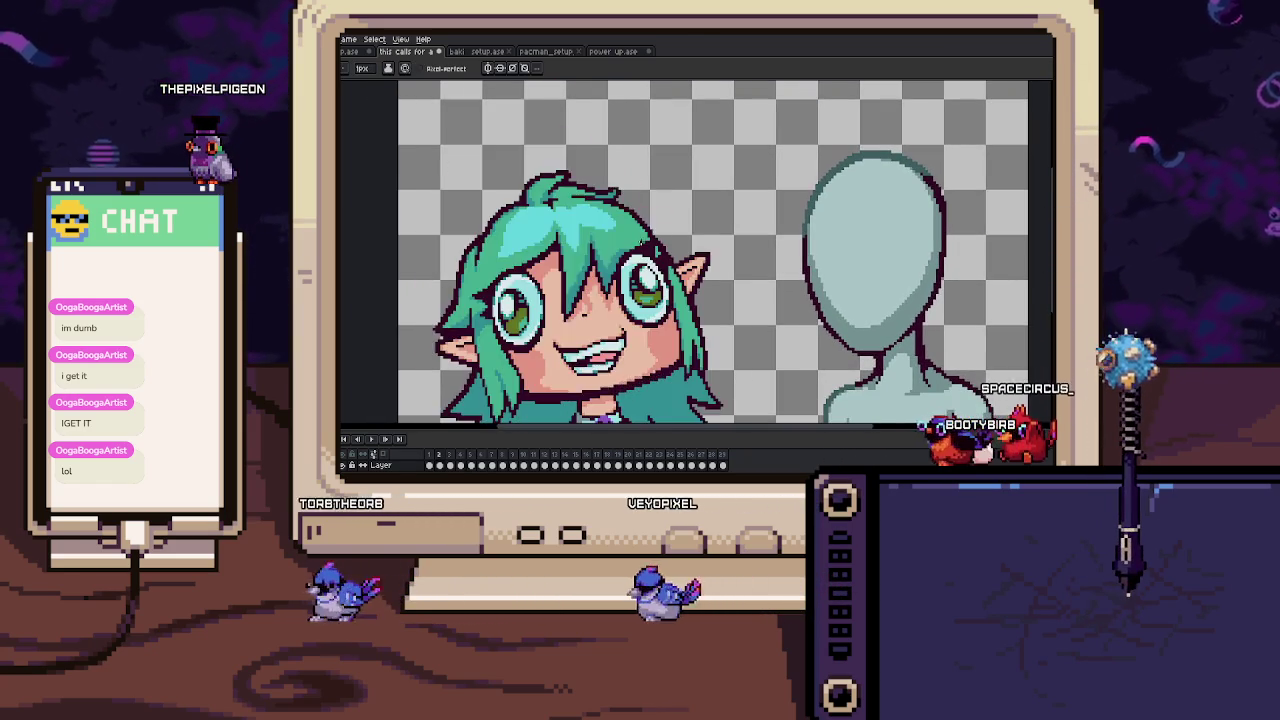
pyautogui.moveTo(581, 341); pyautogui.dragTo(651, 231)
pyautogui.scroll(-1, 651, 231)
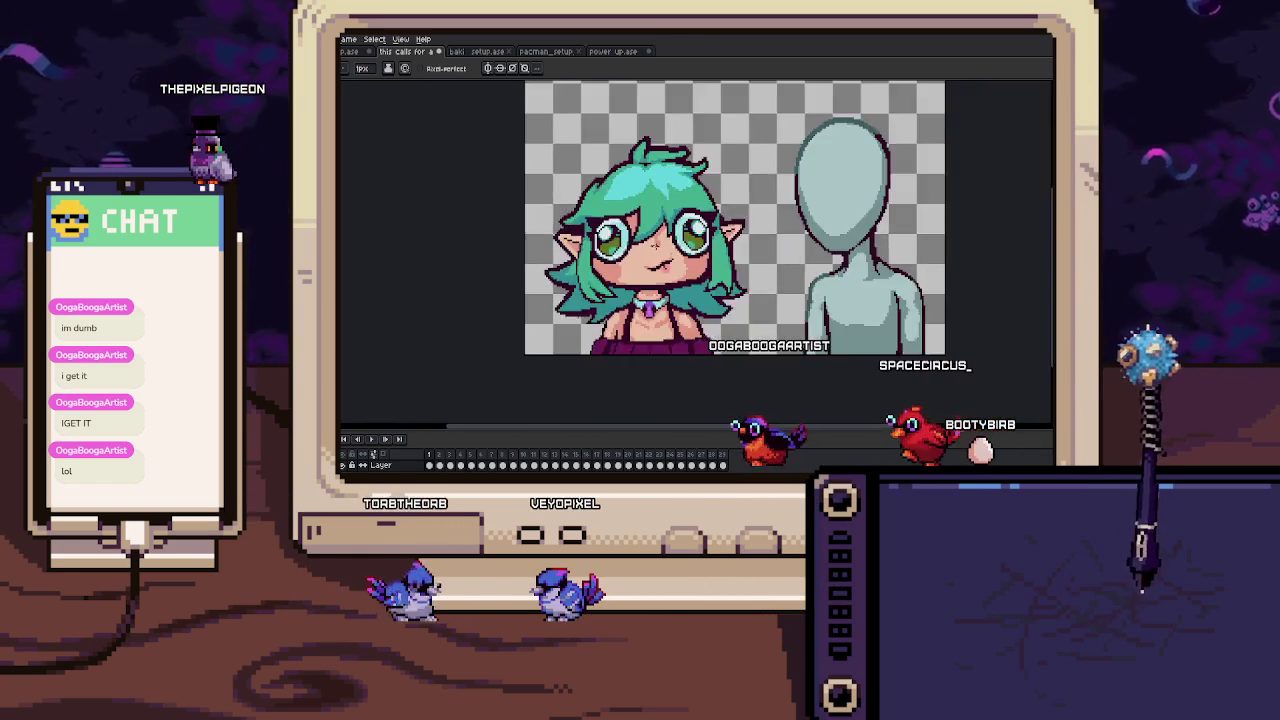
pyautogui.press('b')
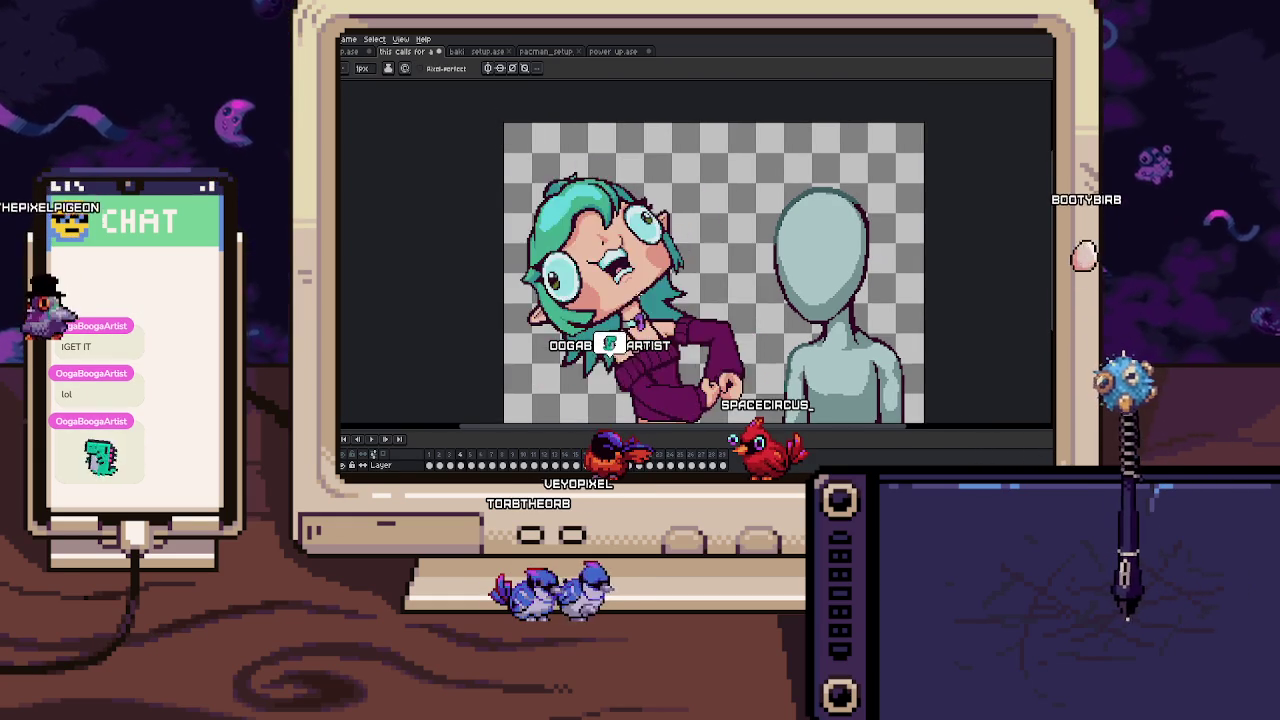
pyautogui.scroll(2, 598, 240)
pyautogui.scroll(2, 598, 240)
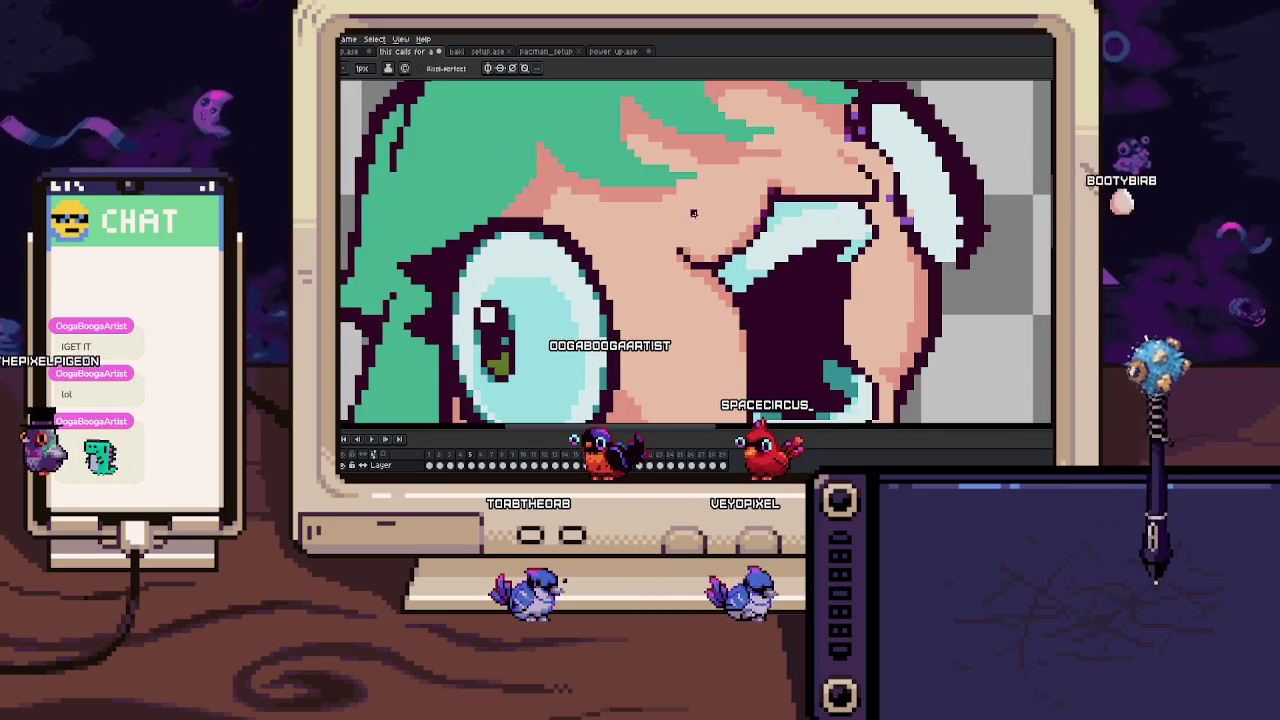
# Zoom into the girl's mouth and sample the light blue of the teeth.
pyautogui.scroll(1, 726, 213)
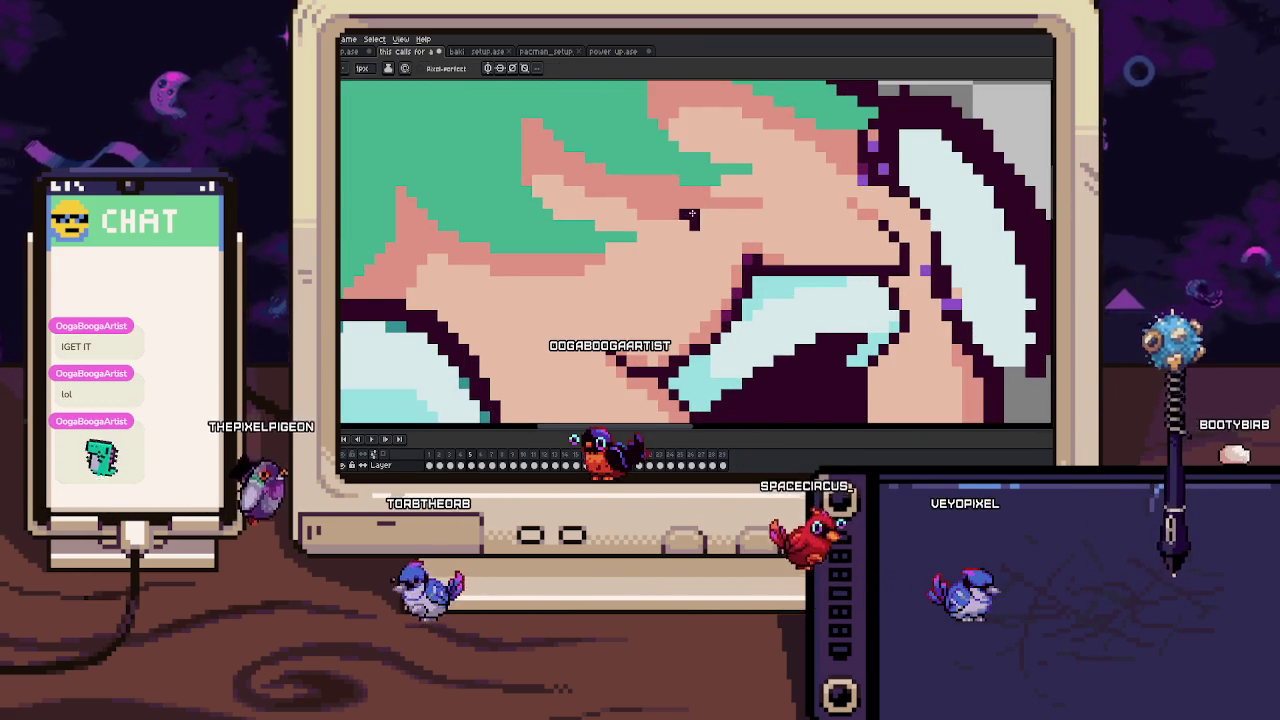
pyautogui.press('i')
pyautogui.scroll(-1, 690, 214)
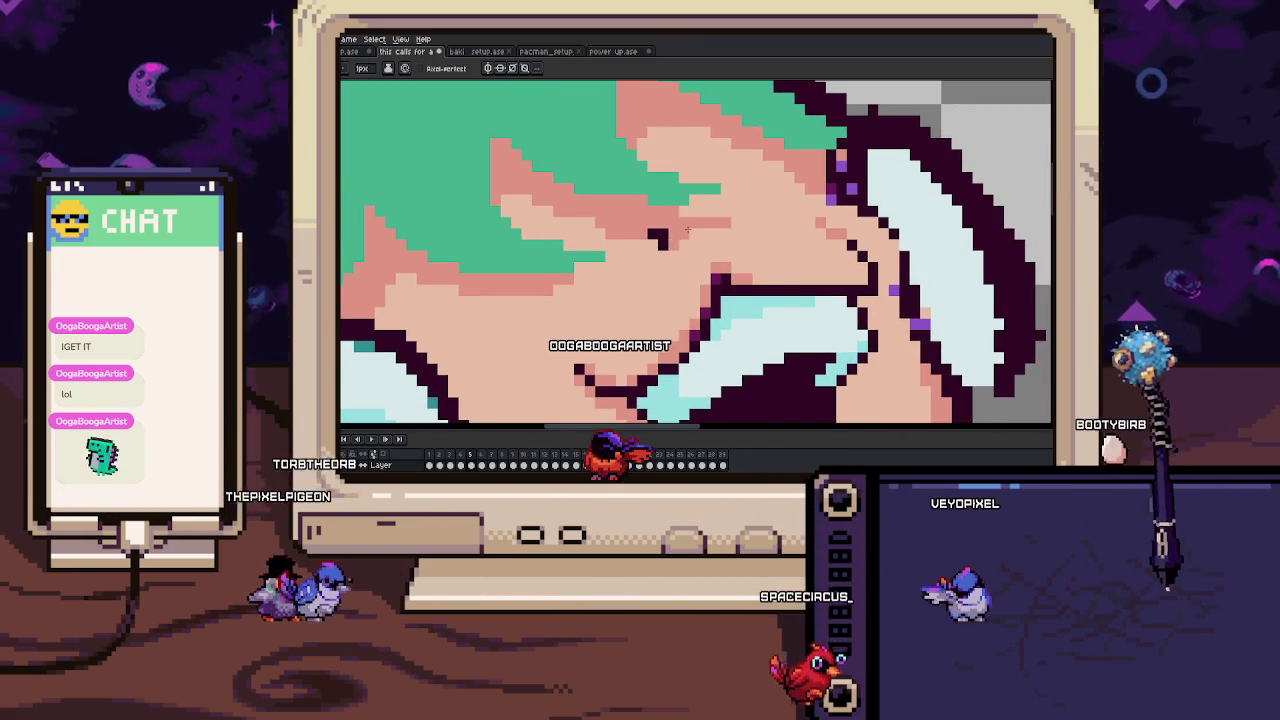
pyautogui.scroll(-5, 686, 215)
pyautogui.scroll(1, 716, 250)
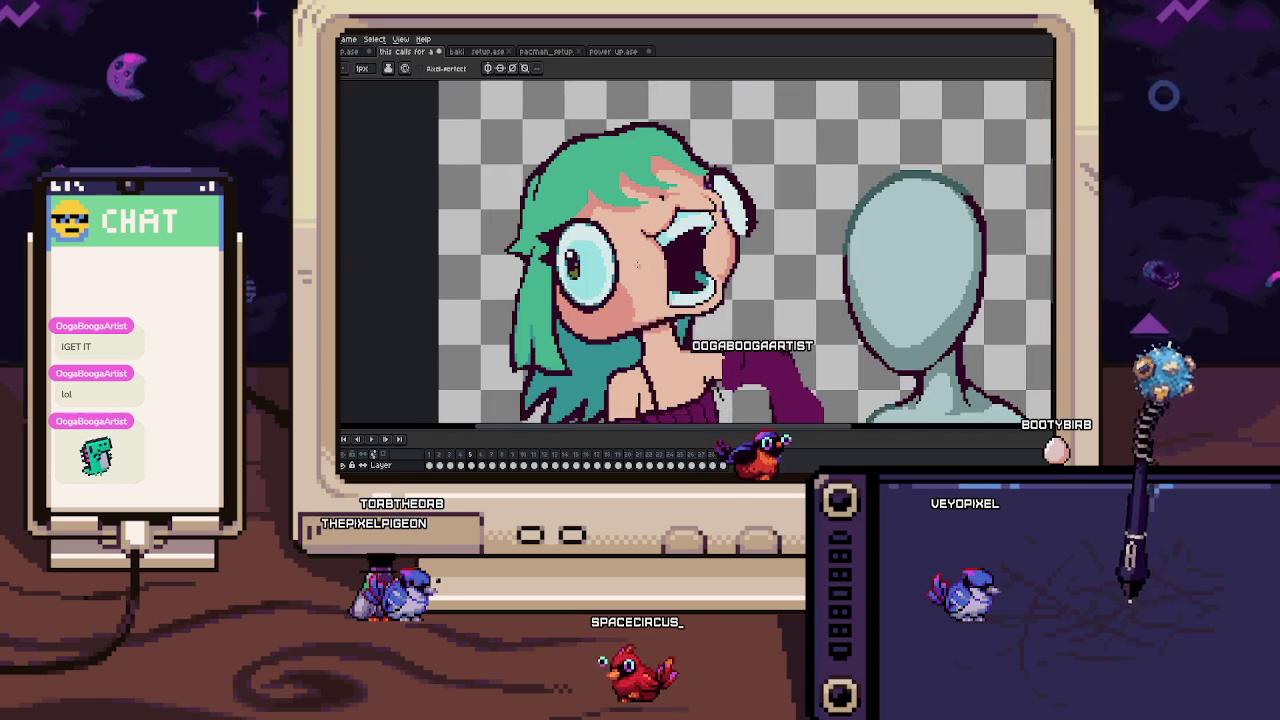
pyautogui.scroll(1, 716, 250)
pyautogui.scroll(3, 716, 250)
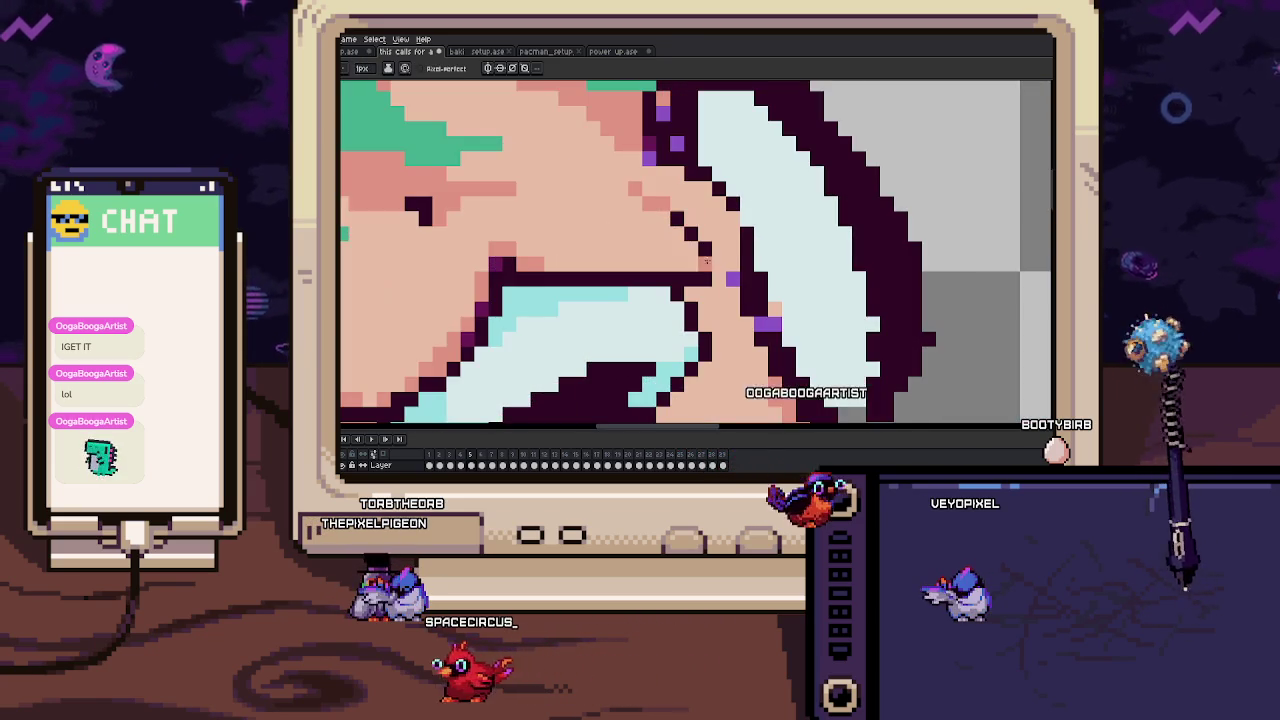
pyautogui.press('alt')
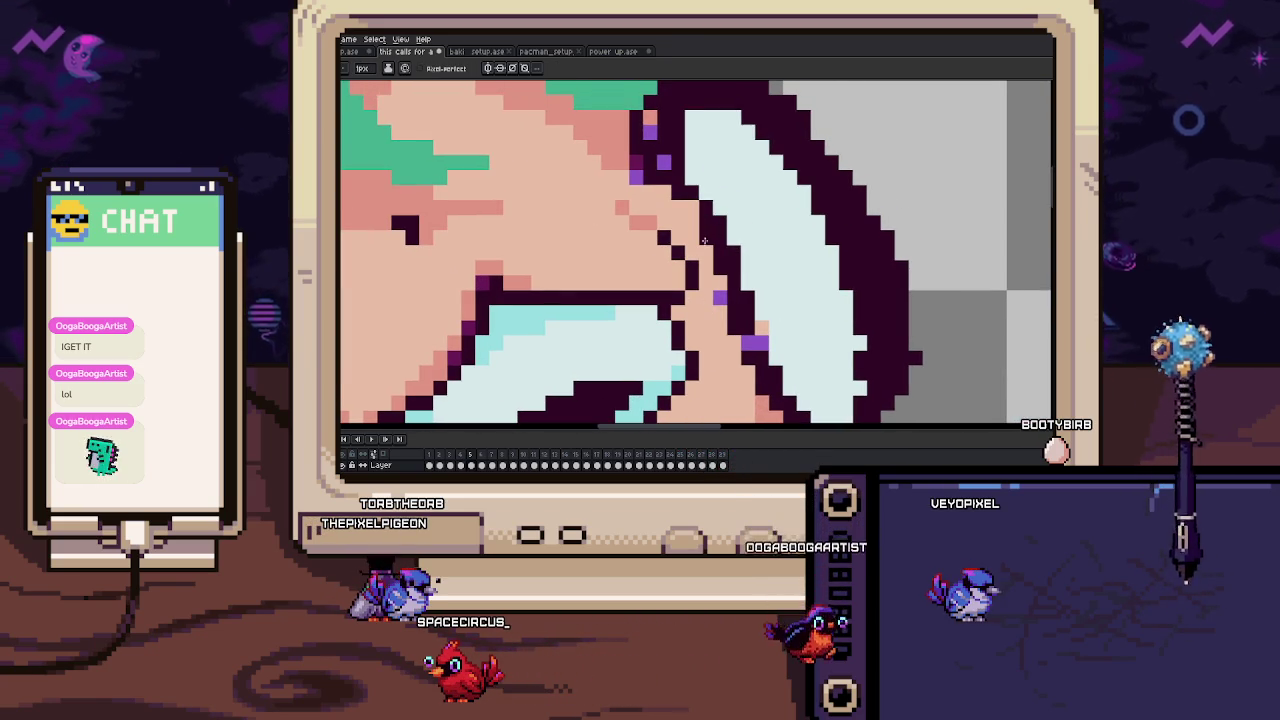
pyautogui.moveTo(696, 224); pyautogui.dragTo(703, 244)
# Paint the dark pixels left of the teeth light blue.
pyautogui.scroll(1, 703, 244)
pyautogui.scroll(-1, 703, 244)
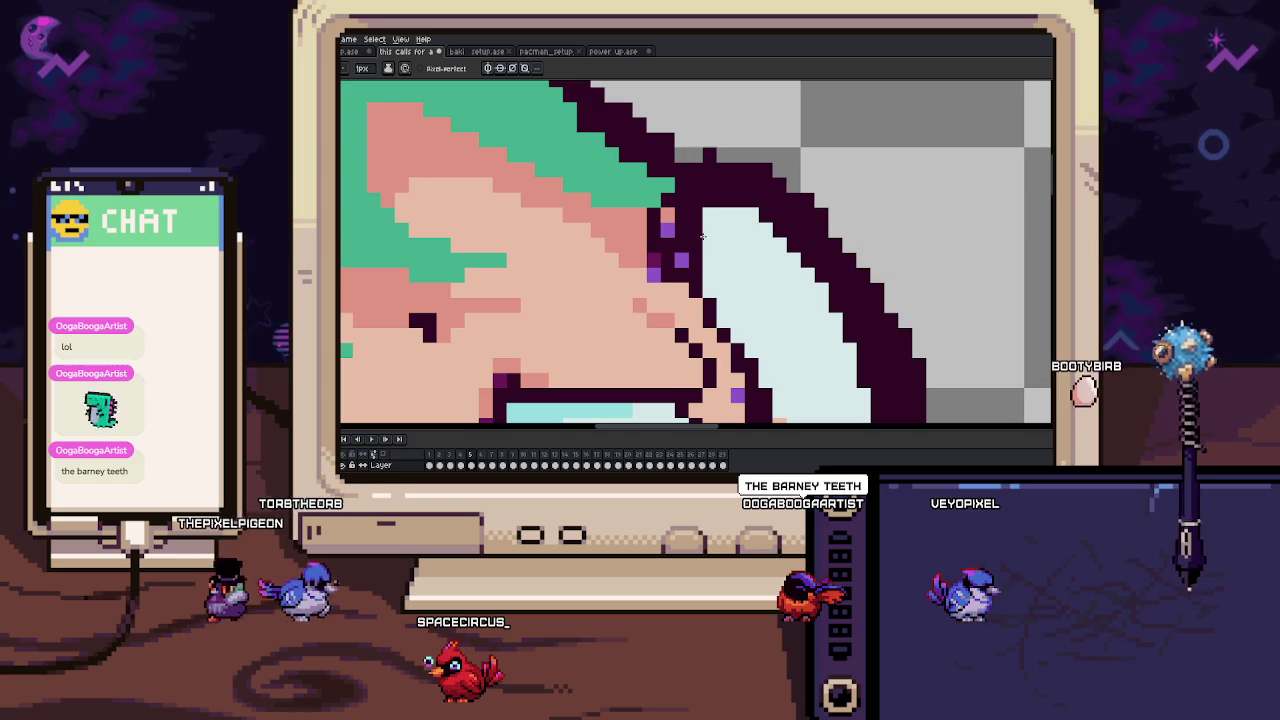
pyautogui.moveTo(700, 240); pyautogui.dragTo(693, 212)
pyautogui.press('alt')
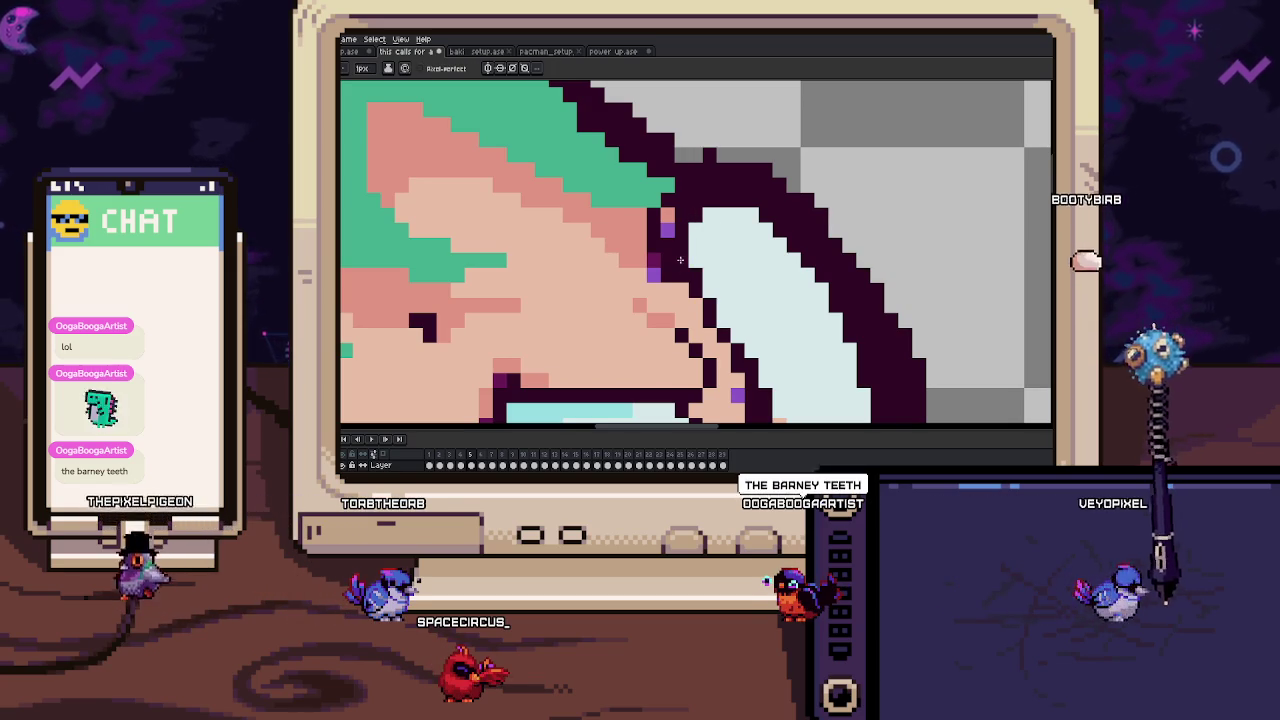
pyautogui.scroll(-3, 680, 259)
pyautogui.scroll(2, 677, 210)
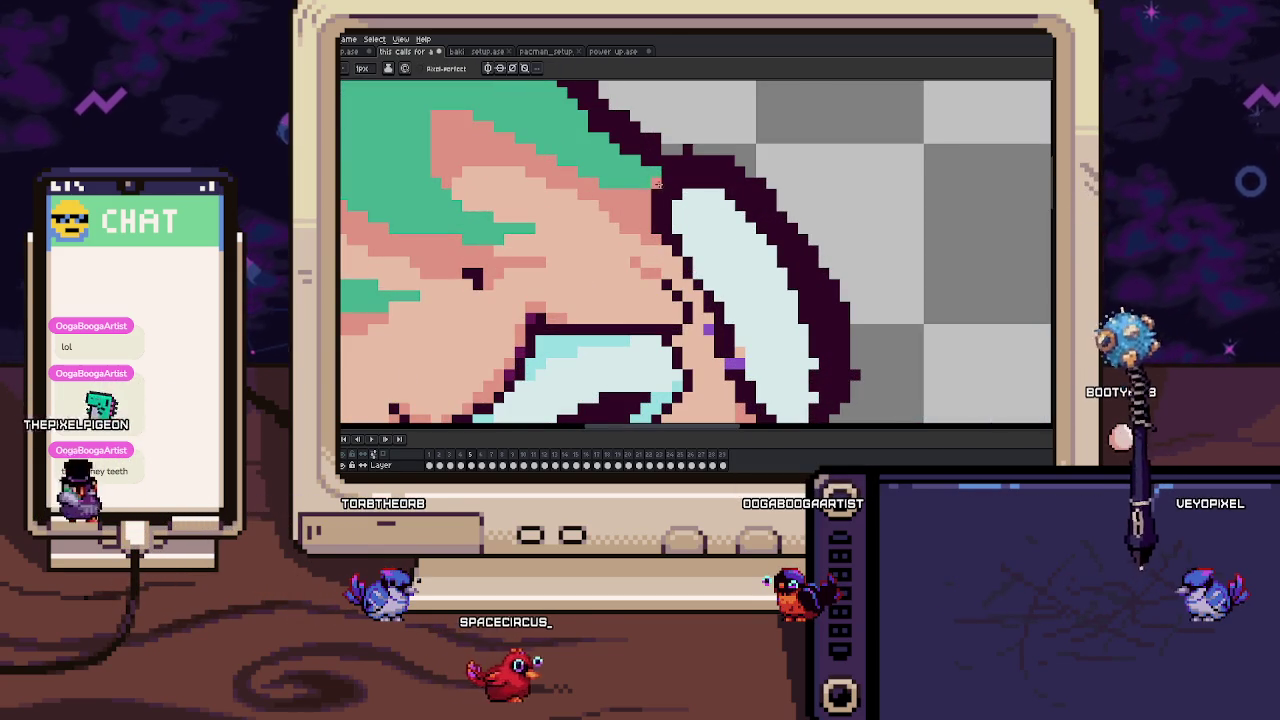
pyautogui.moveTo(672, 168); pyautogui.dragTo(673, 220)
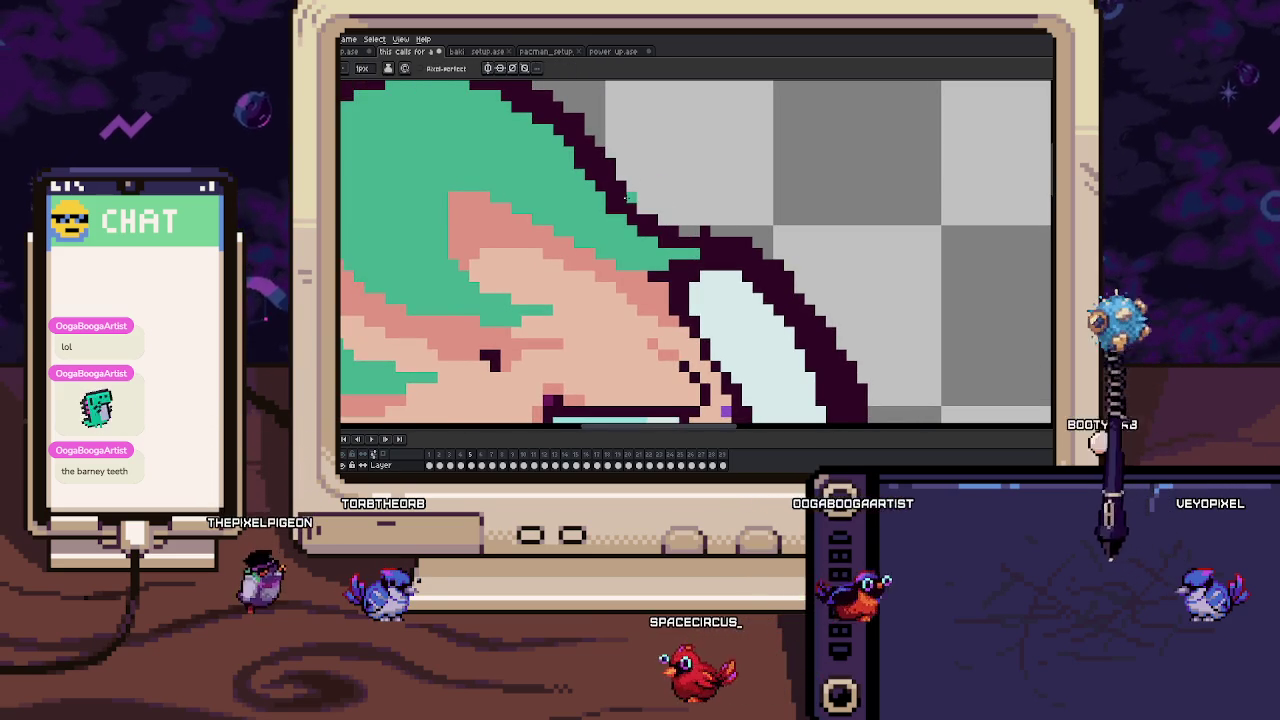
pyautogui.scroll(-2, 640, 210)
# Compare frames 4 and 5 and sketch a light-cyan highlight oval on the green hair.
pyautogui.scroll(-1, 620, 205)
pyautogui.scroll(1, 615, 203)
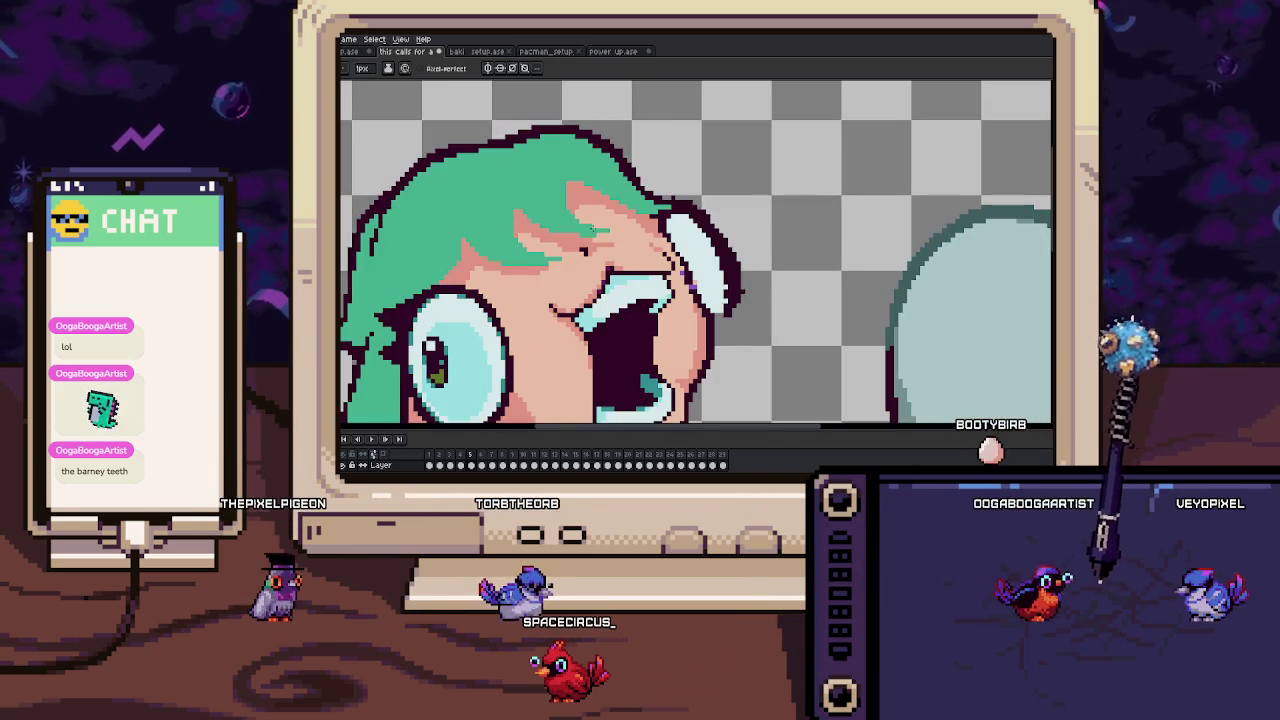
pyautogui.scroll(1, 600, 200)
pyautogui.scroll(1, 585, 196)
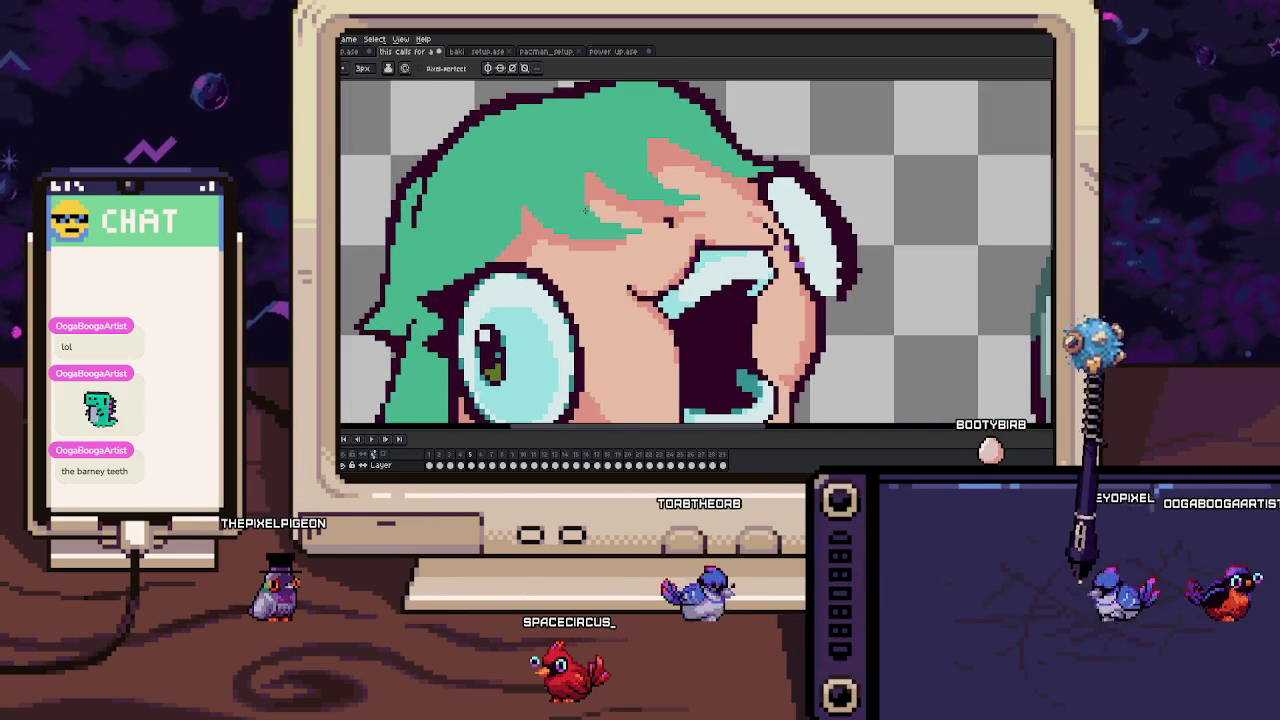
pyautogui.press('Left')
pyautogui.press('Right')
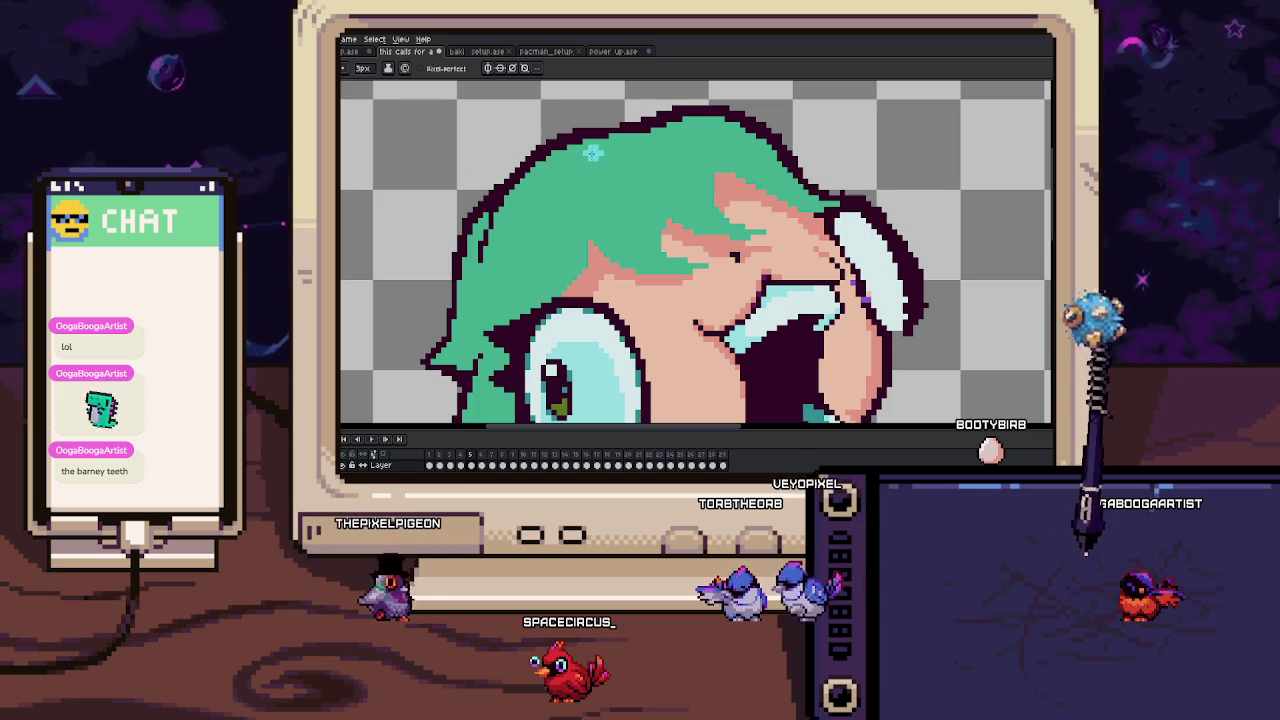
pyautogui.moveTo(612, 145); pyautogui.dragTo(617, 147)
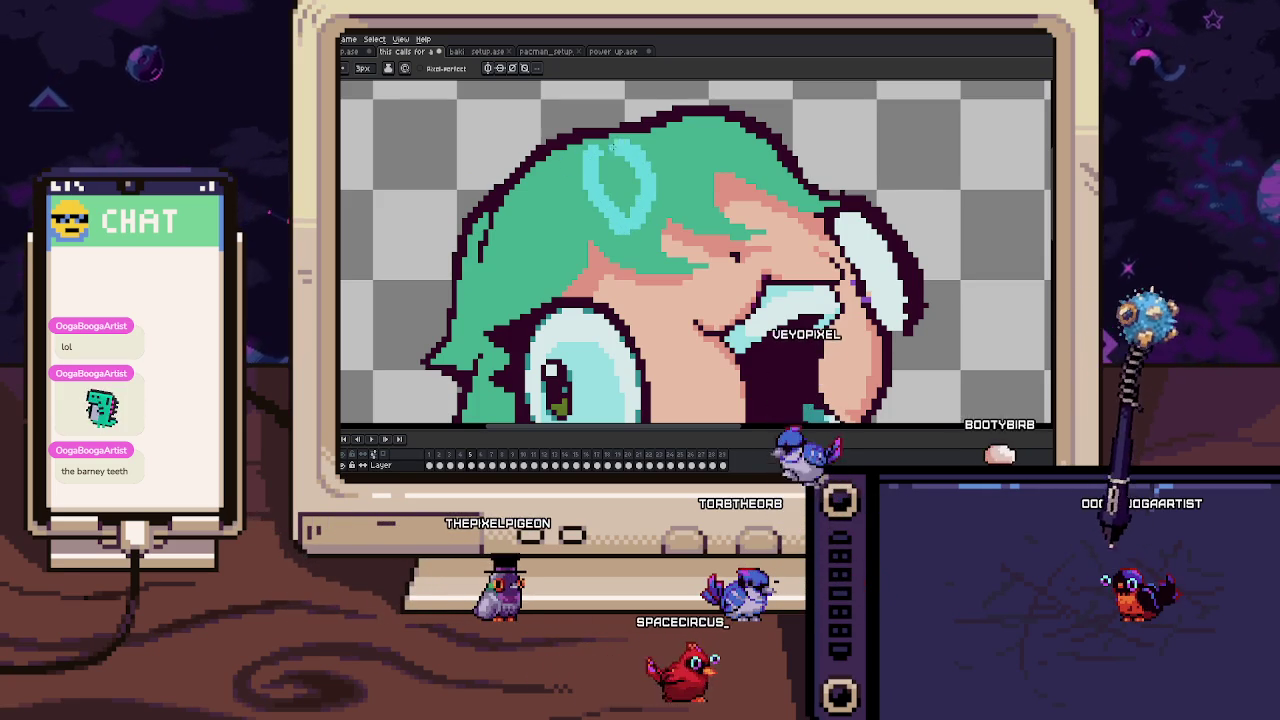
# Recheck frame 4 against frame 5 and return to the Pencil on frame 5.
pyautogui.press('Left')
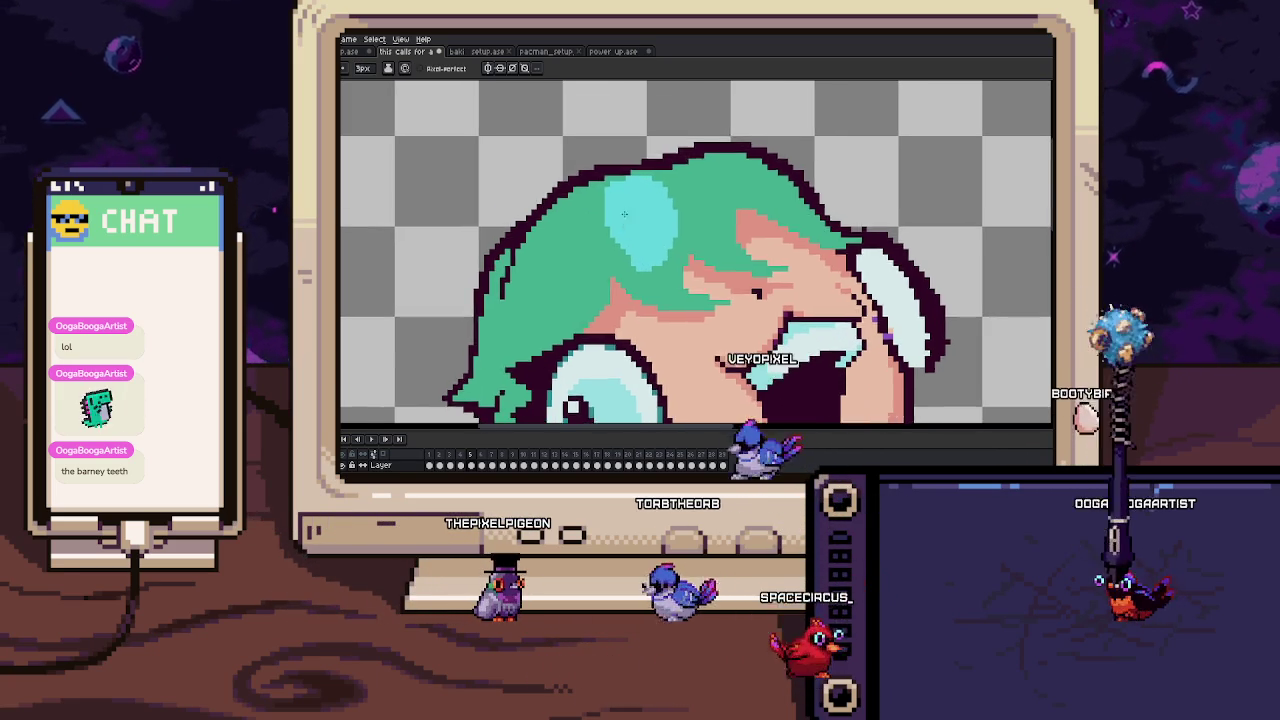
pyautogui.press('Right')
pyautogui.press('v')
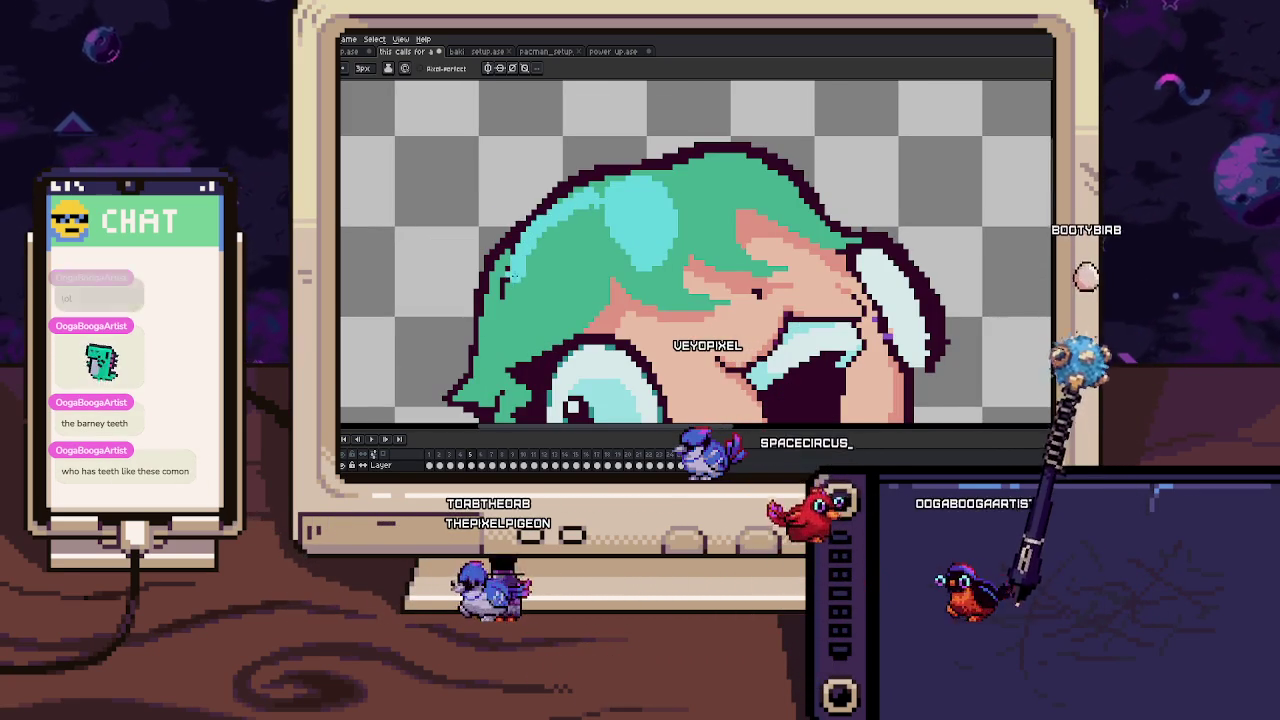
pyautogui.press('b')
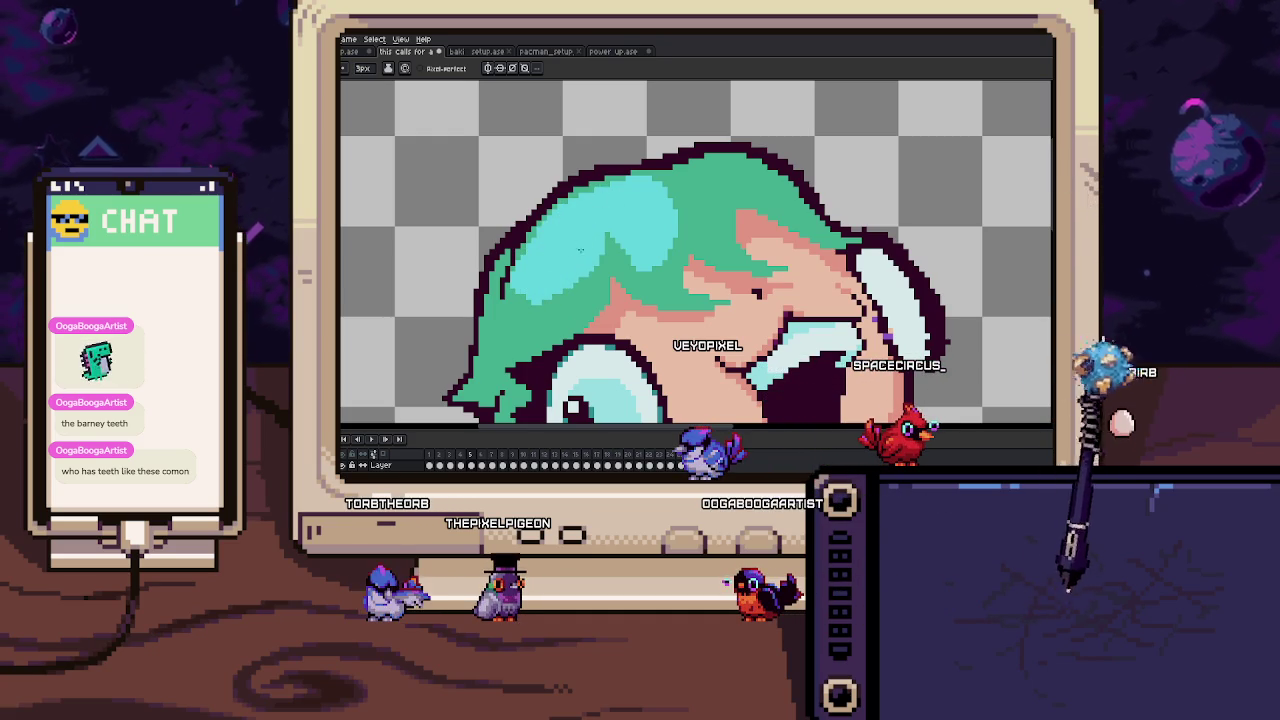
pyautogui.scroll(-5, 526, 274)
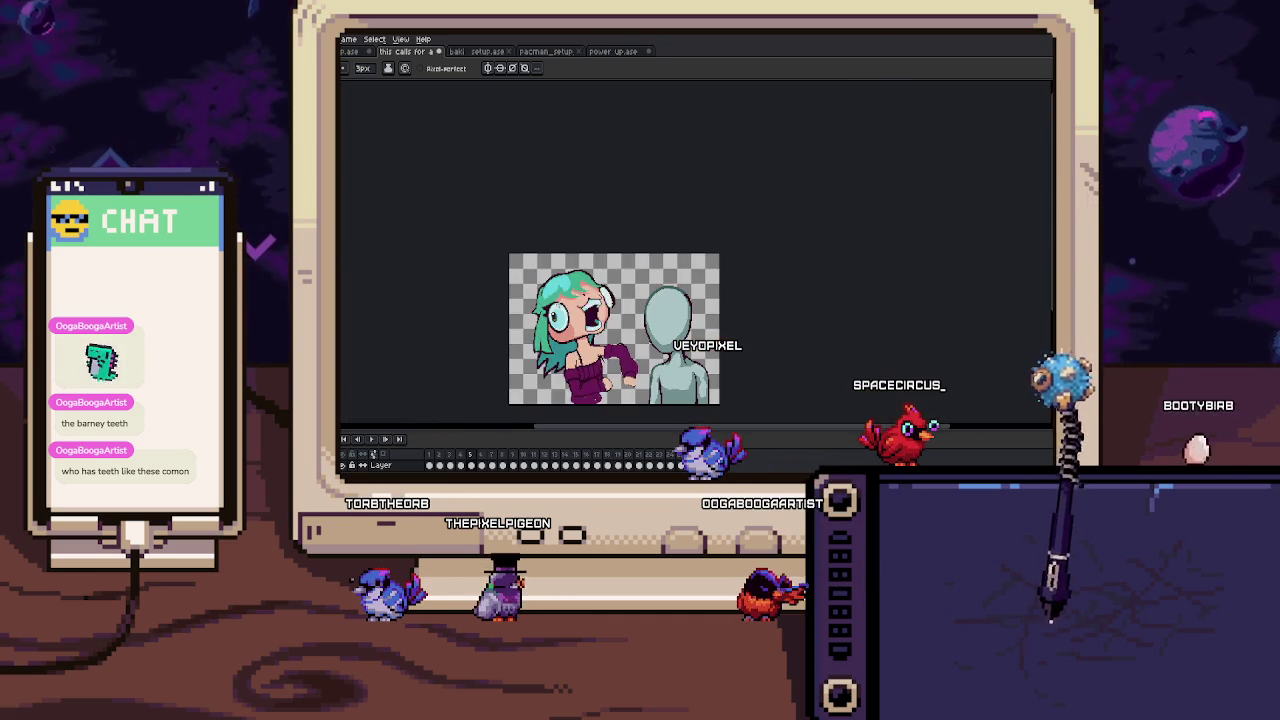
# Zoom into the hair's left edge, flipping between neighbouring frames to compare.
pyautogui.press('Right')
pyautogui.scroll(5, 548, 207)
pyautogui.scroll(3, 548, 195)
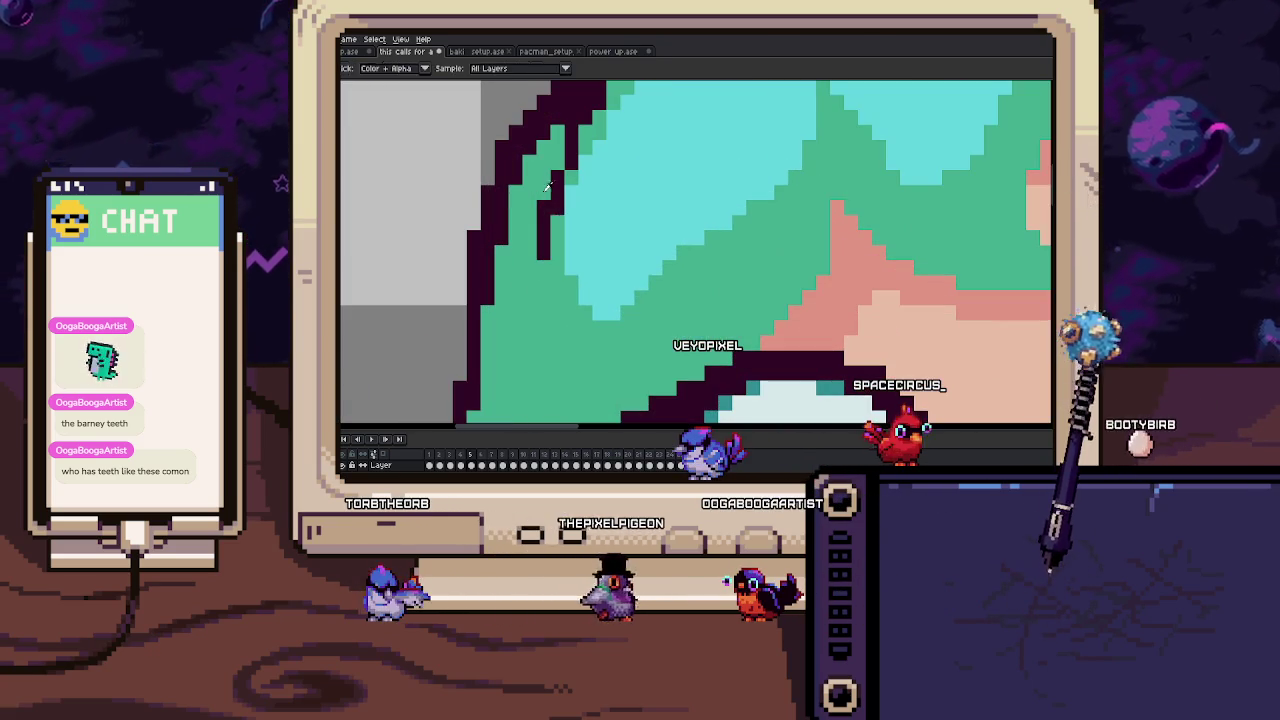
pyautogui.scroll(-5, 560, 222)
pyautogui.press('Left')
pyautogui.press('Right')
pyautogui.scroll(5, 505, 241)
pyautogui.scroll(-3, 515, 231)
pyautogui.scroll(3, 525, 321)
# Sample a dark teal and redraw the strand line along the hair's left edge on frame 5.
pyautogui.press('e')
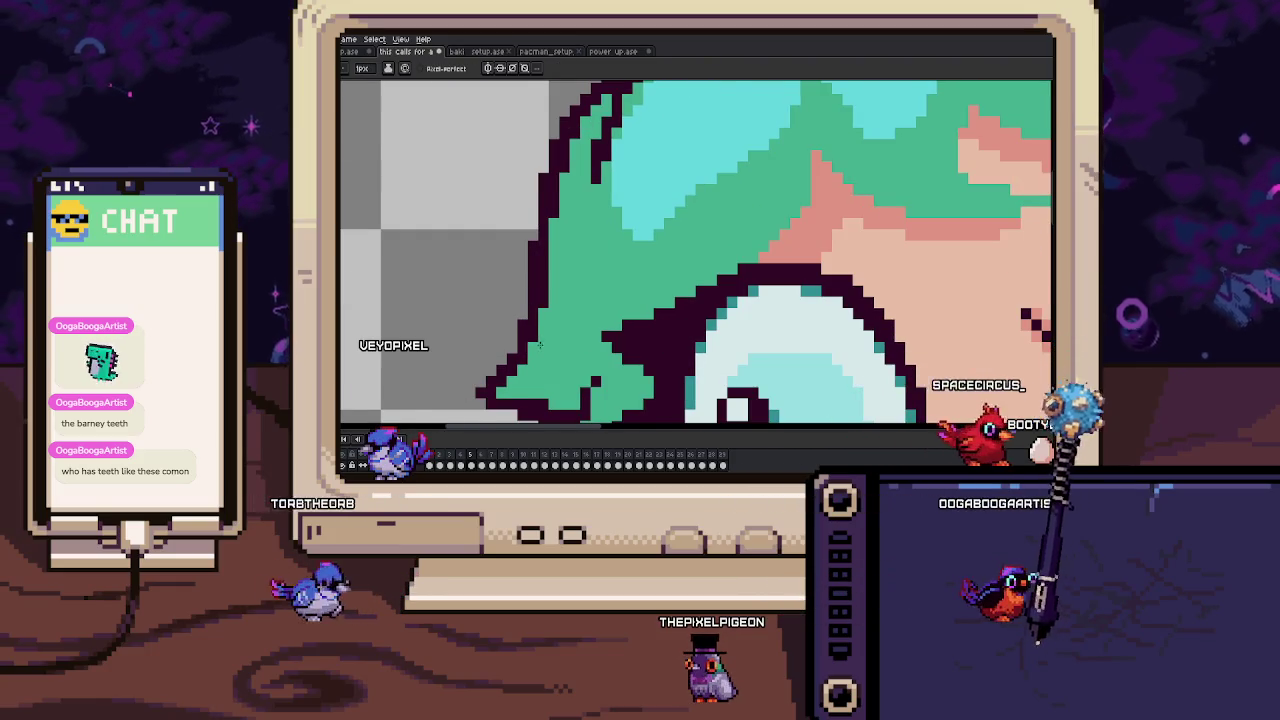
pyautogui.scroll(-2, 525, 321)
pyautogui.scroll(-2, 490, 321)
pyautogui.press('i')
pyautogui.scroll(2, 455, 322)
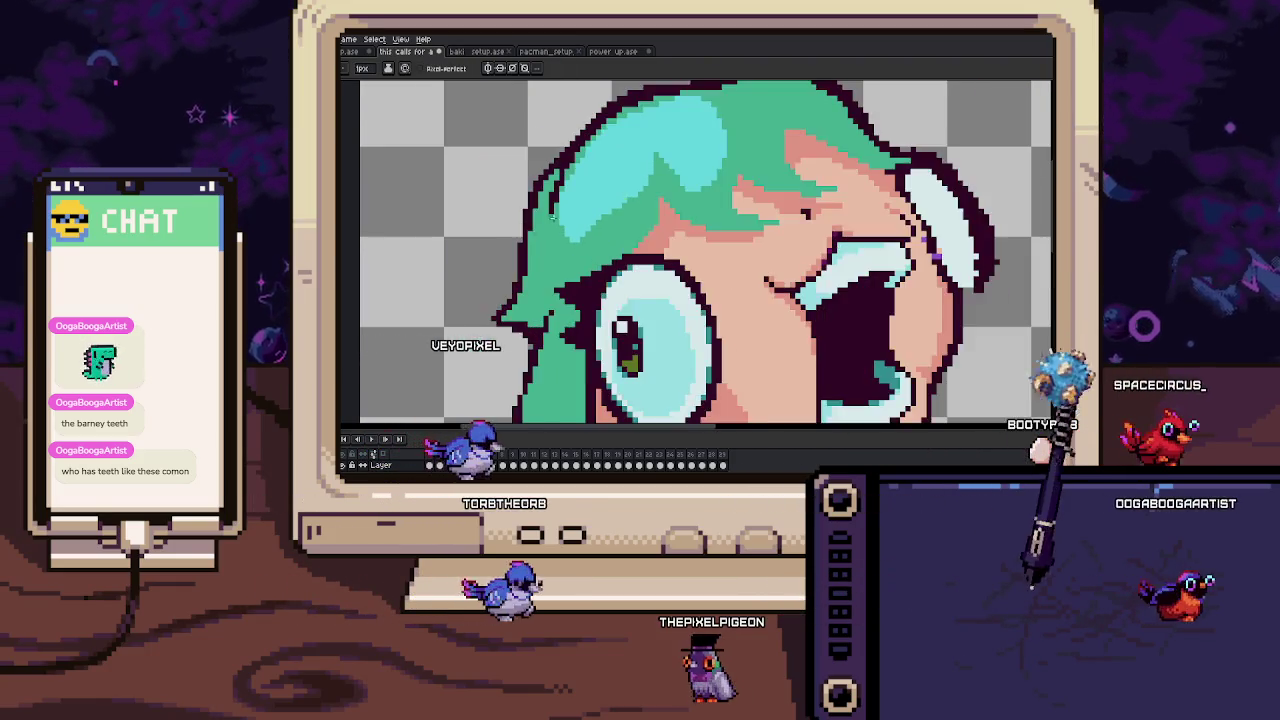
pyautogui.scroll(2, 490, 270)
pyautogui.press('b')
pyautogui.moveTo(532, 217); pyautogui.dragTo(538, 282)
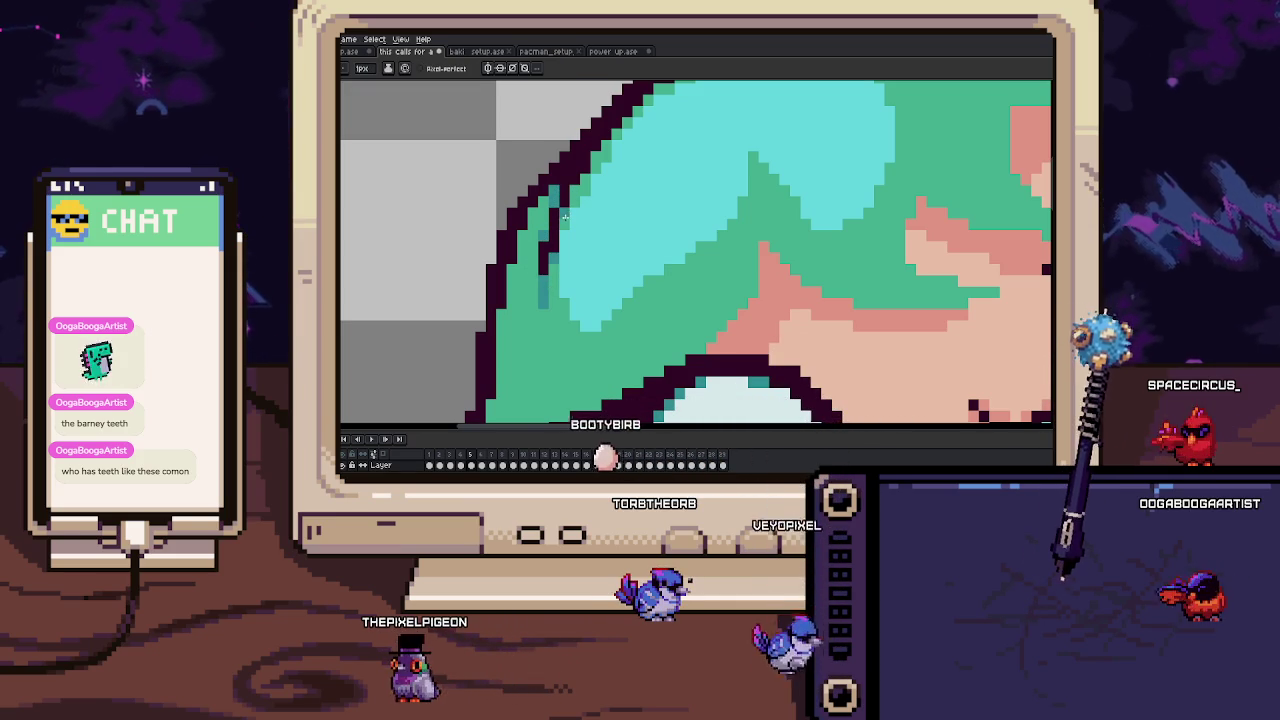
pyautogui.scroll(-5, 583, 170)
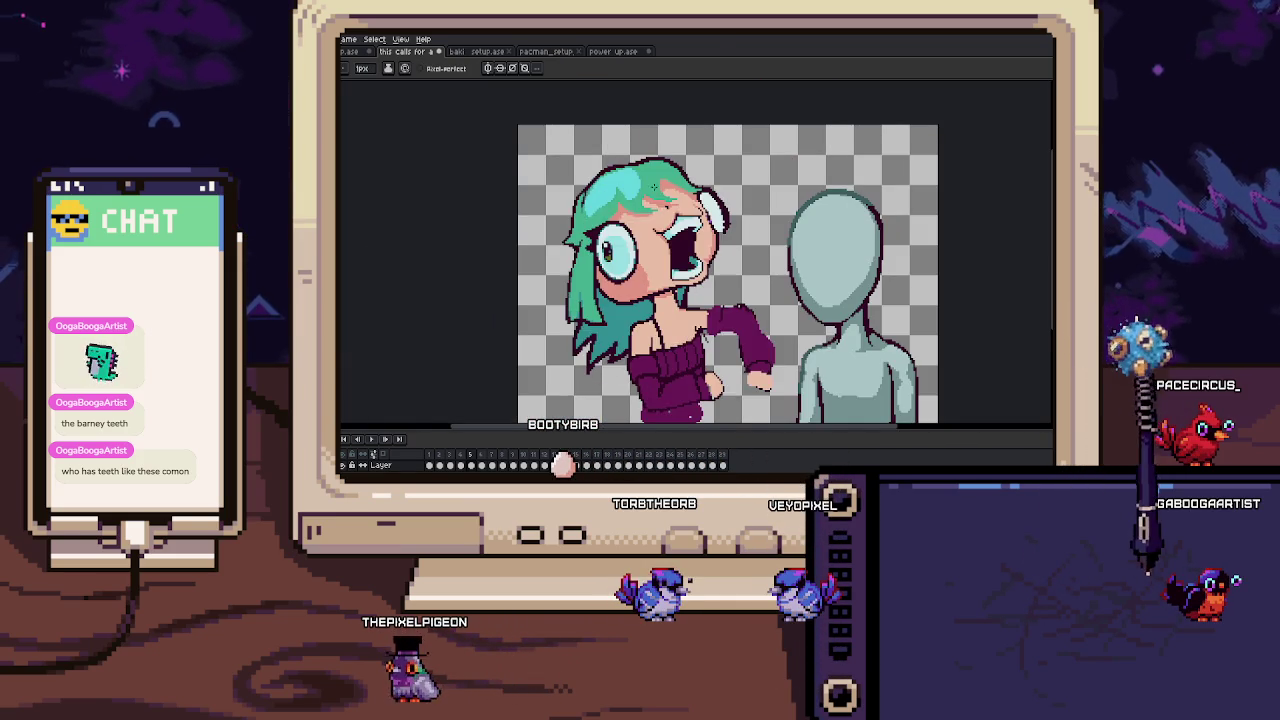
# Bring the face below the hair into view and switch to the Eraser.
pyautogui.scroll(1, 648, 345)
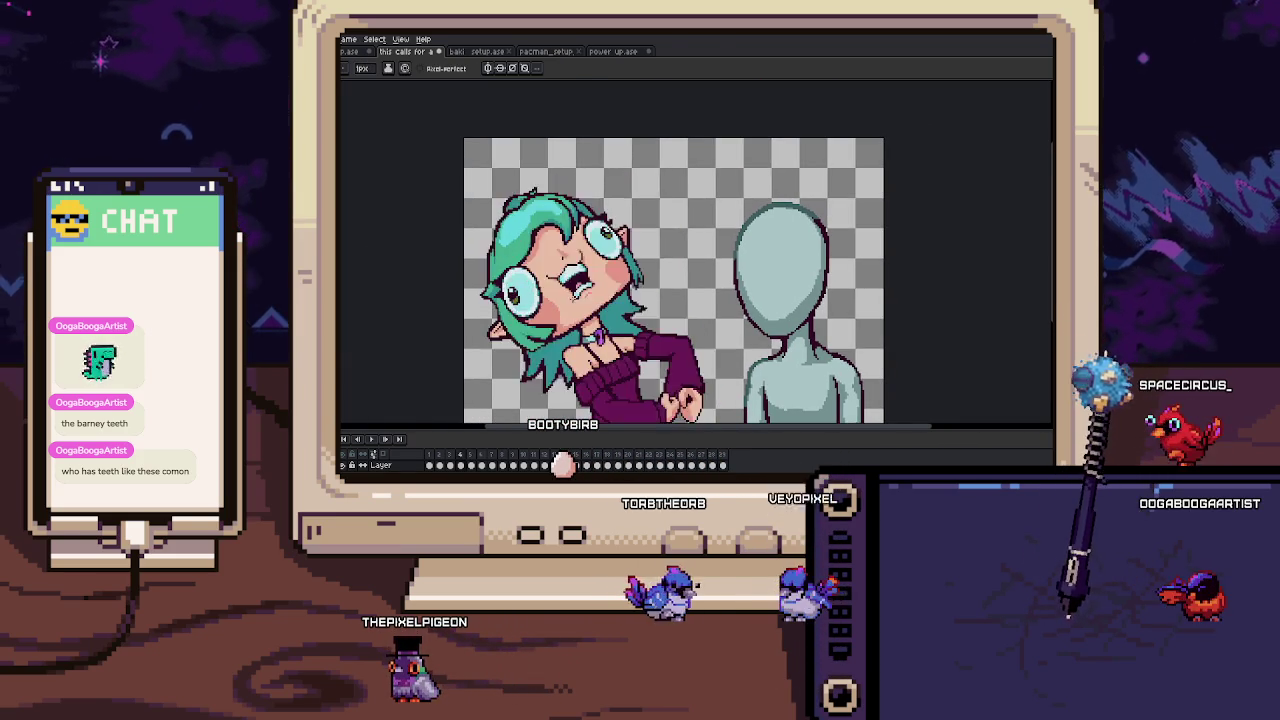
pyautogui.scroll(5, 512, 287)
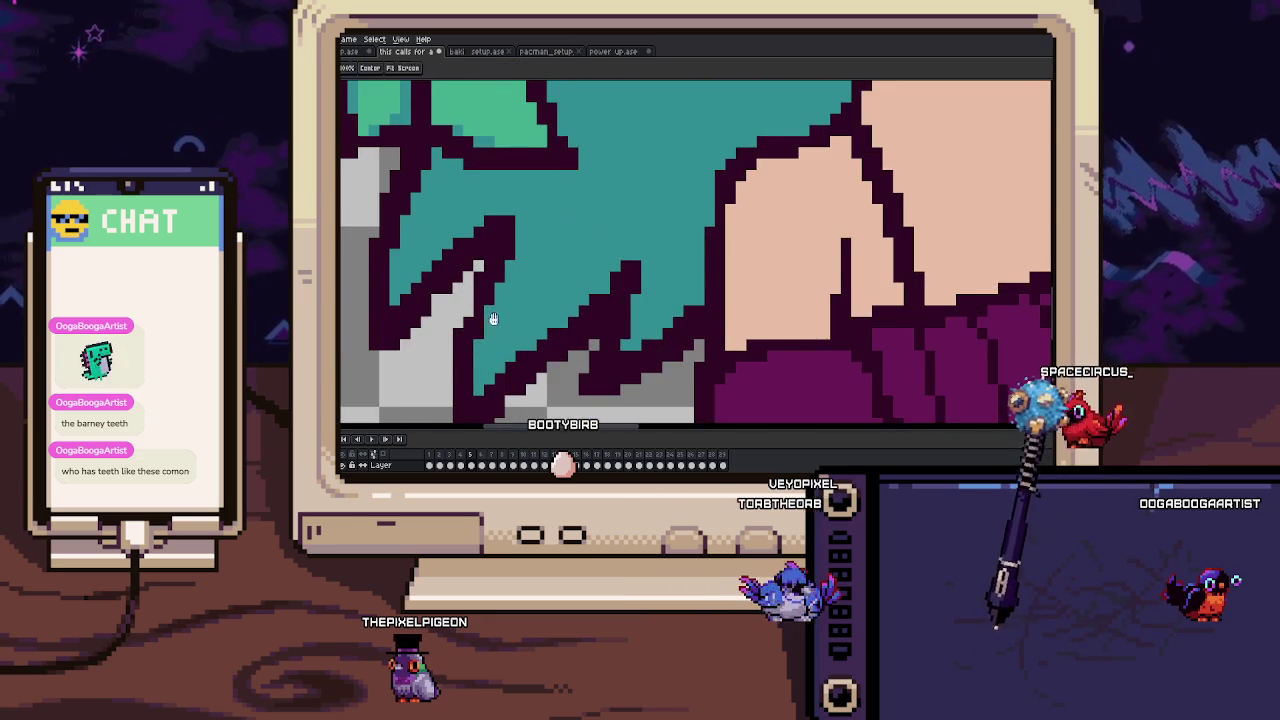
pyautogui.moveTo(491, 314); pyautogui.dragTo(501, 244)
pyautogui.press('e')
pyautogui.scroll(-3, 465, 395)
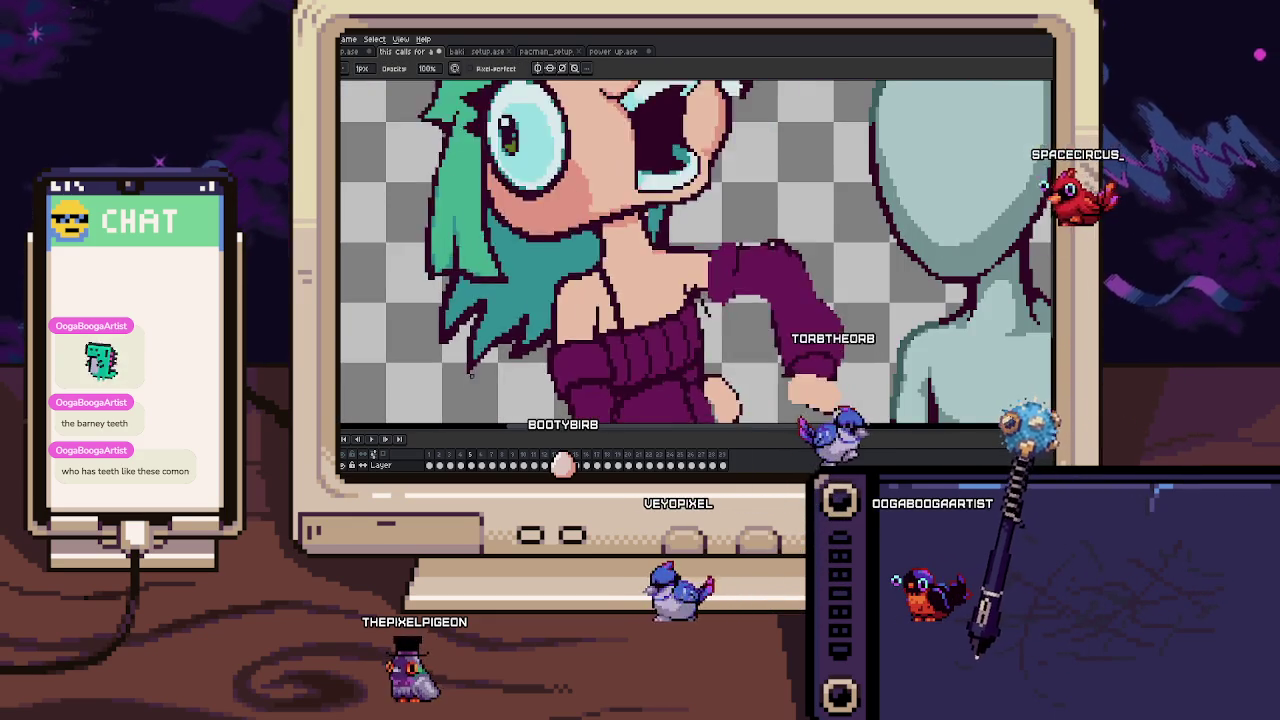
pyautogui.scroll(1, 440, 300)
pyautogui.scroll(1, 437, 298)
pyautogui.scroll(3, 520, 240)
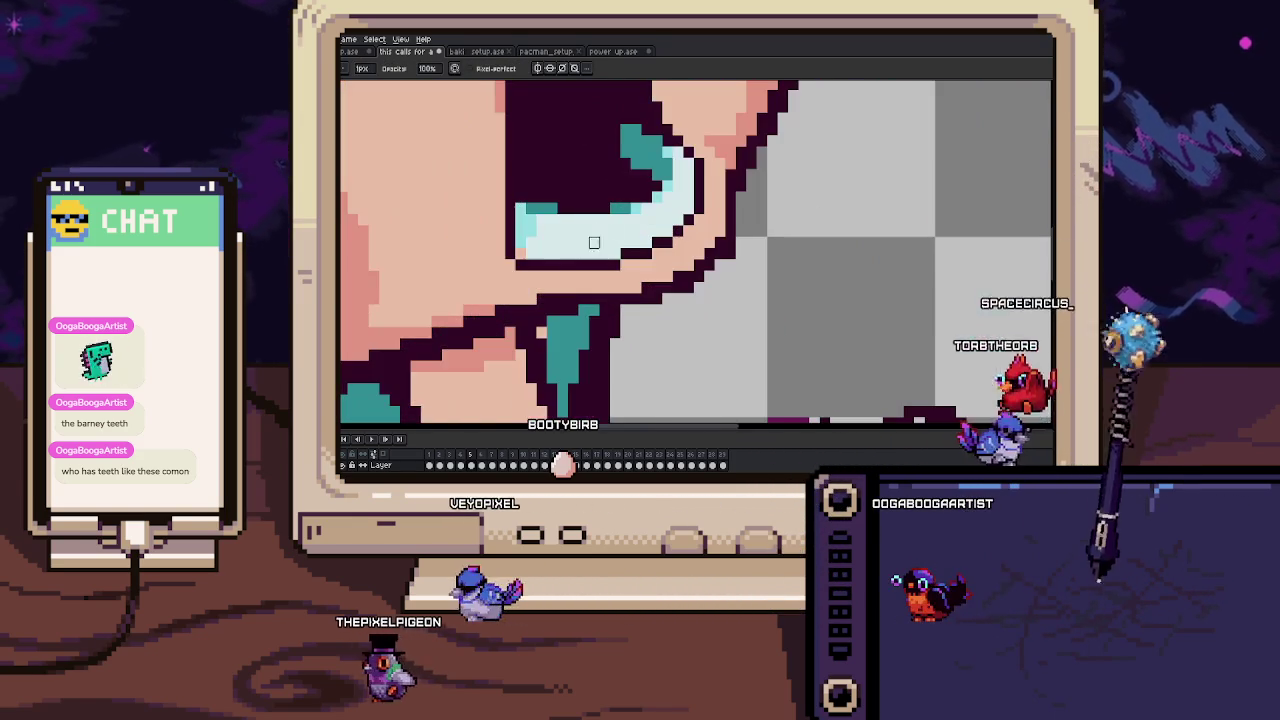
pyautogui.scroll(-1, 566, 262)
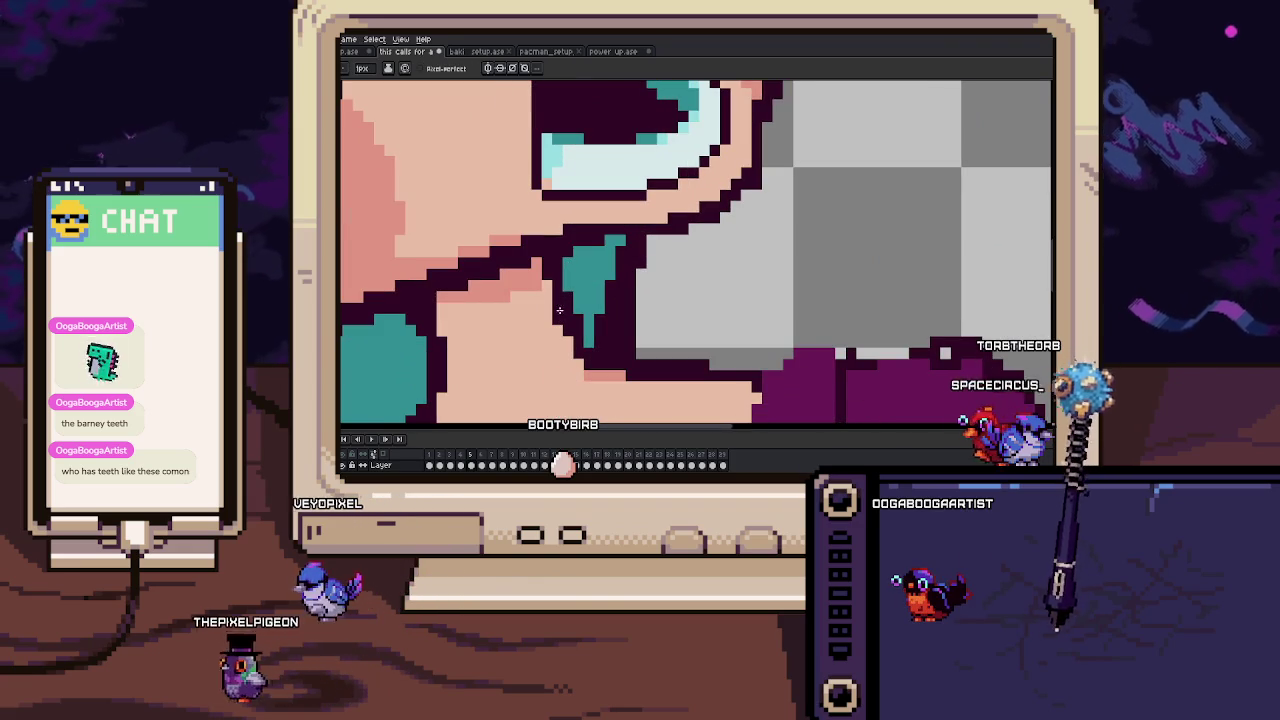
# Paint a purple pendant on the choker under the girl's chin.
pyautogui.moveTo(580, 353)
pyautogui.mouseDown()
pyautogui.moveTo(563, 306)
pyautogui.moveTo(652, 231)
pyautogui.mouseUp()
pyautogui.scroll(1, 540, 300)
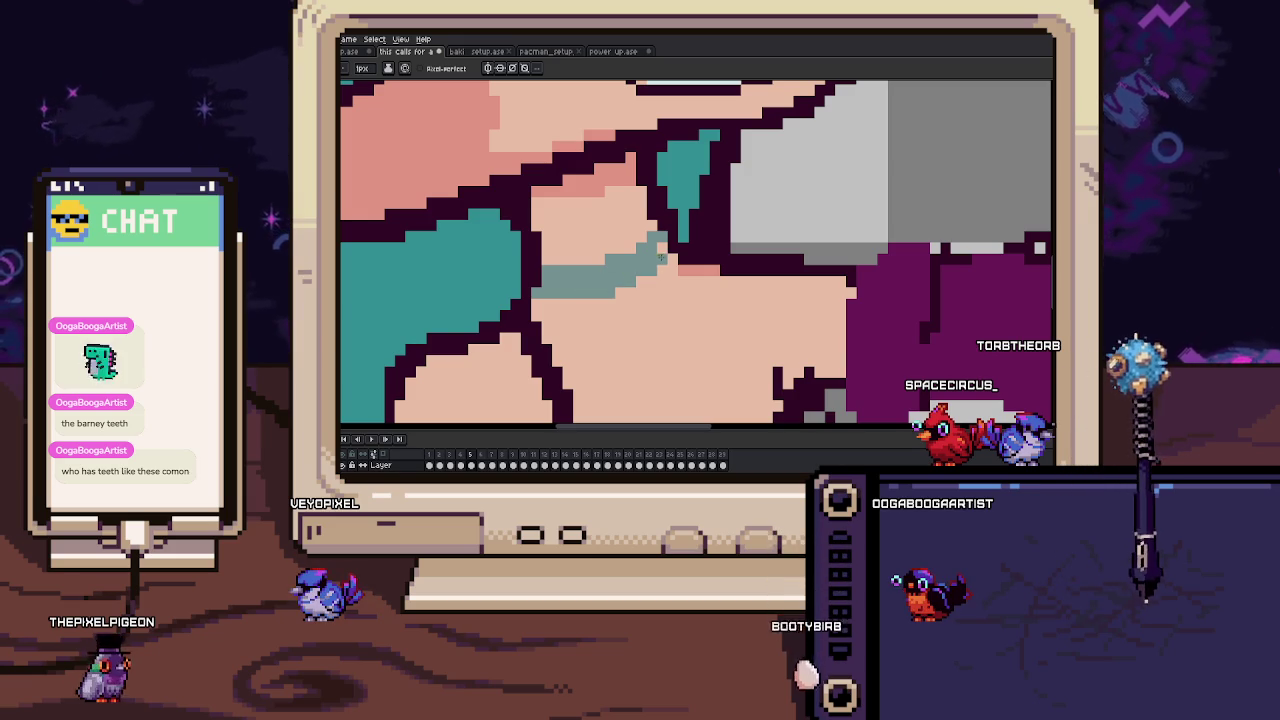
pyautogui.scroll(1, 667, 207)
pyautogui.scroll(-1, 620, 237)
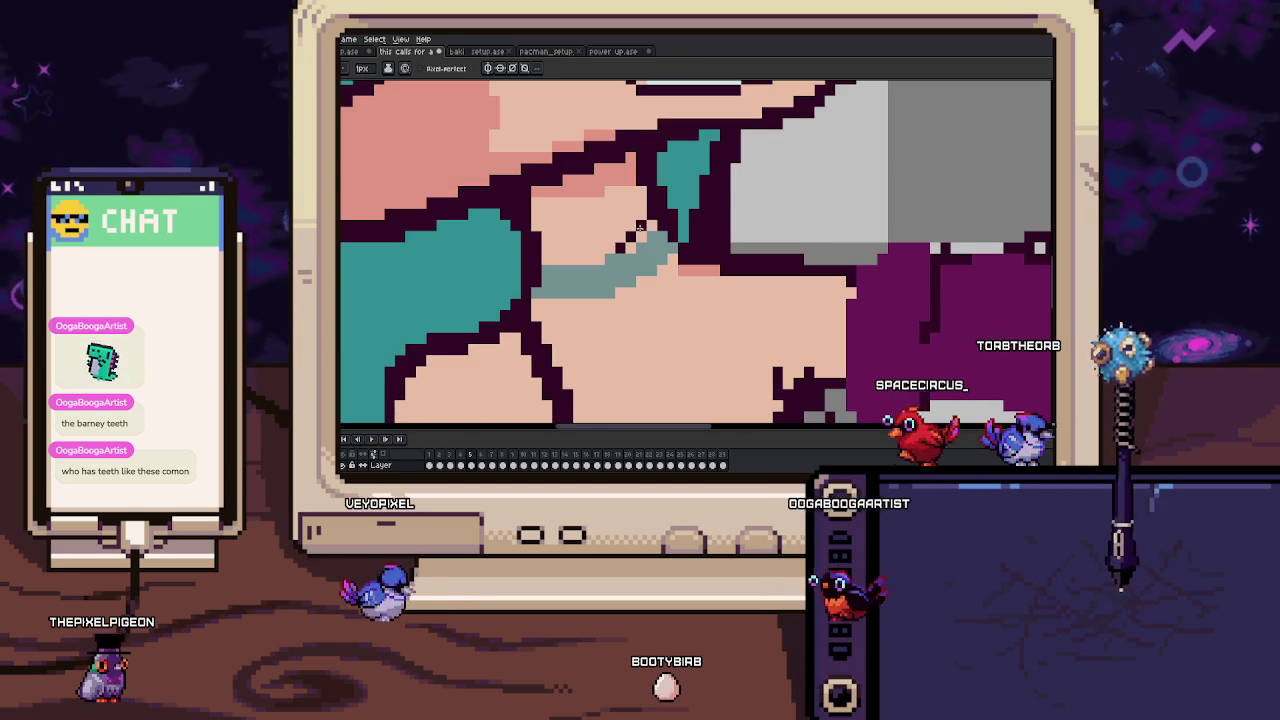
pyautogui.scroll(1, 548, 292)
pyautogui.scroll(-1, 548, 292)
pyautogui.moveTo(632, 232); pyautogui.dragTo(661, 265)
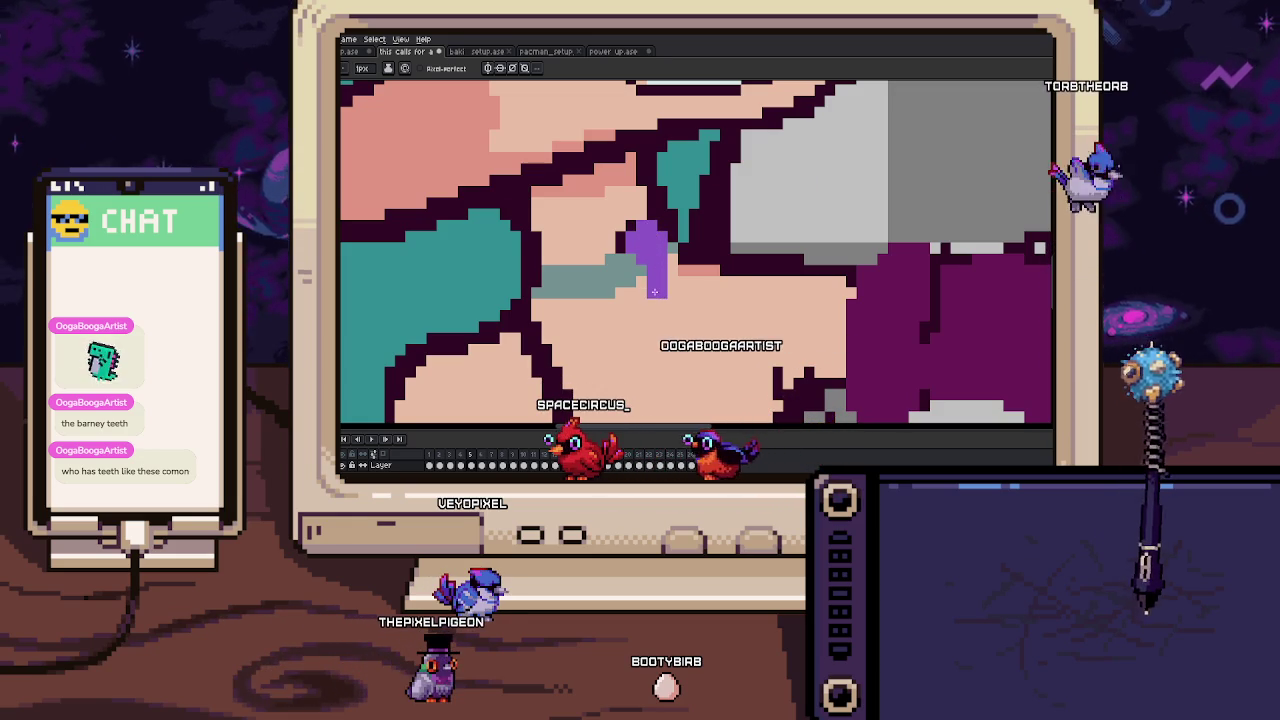
# Check frame 4 for reference and add pink highlight pixels to the pendant.
pyautogui.scroll(1, 628, 266)
pyautogui.scroll(-1, 617, 246)
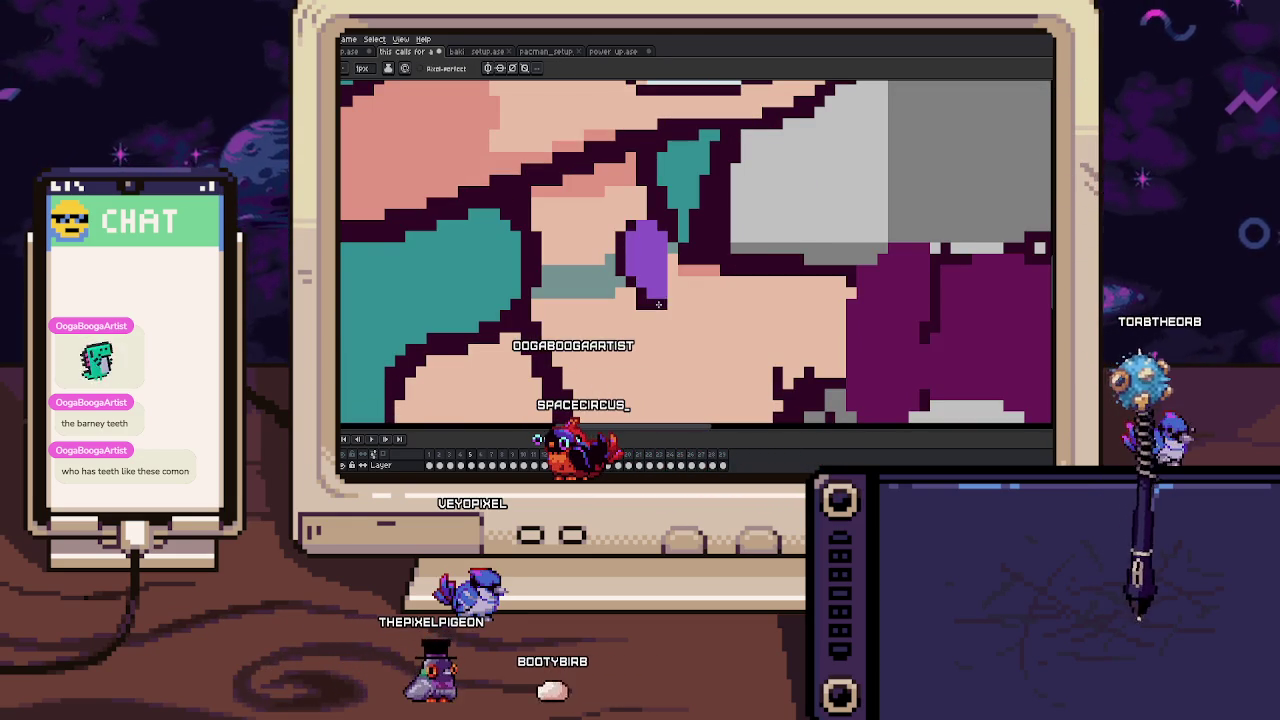
pyautogui.scroll(2, 665, 245)
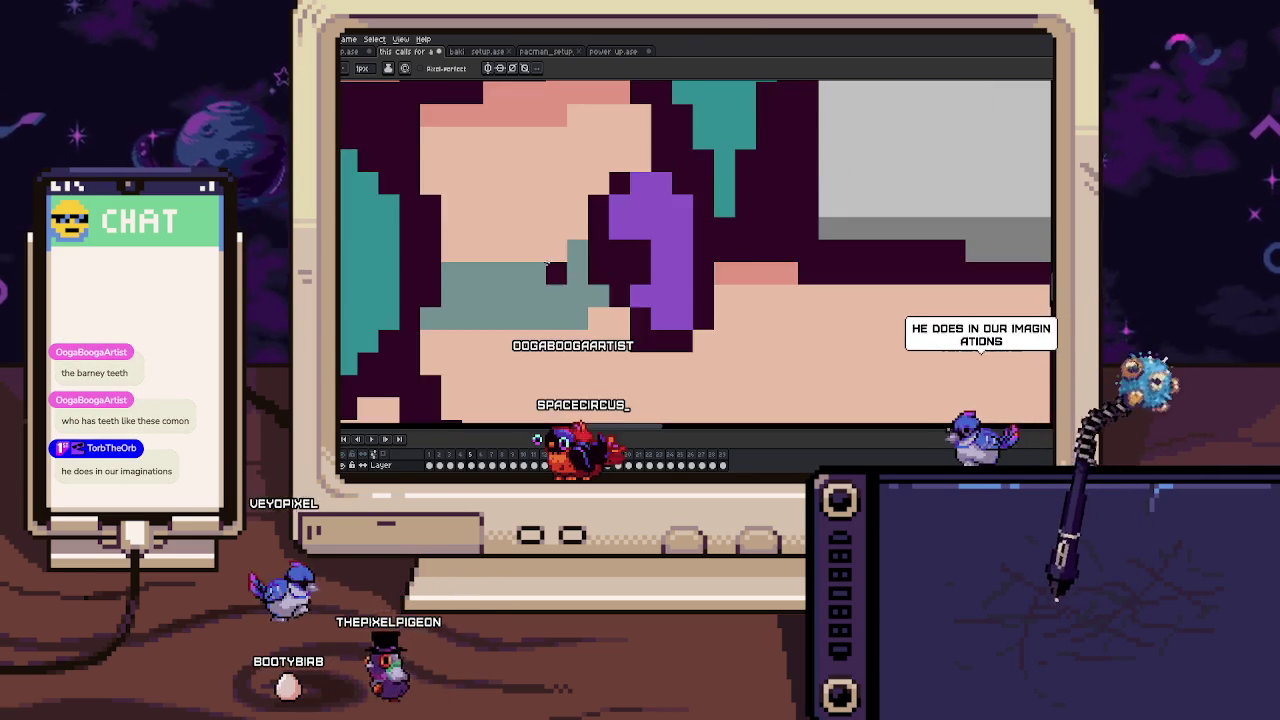
pyautogui.press(',')
pyautogui.press('.')
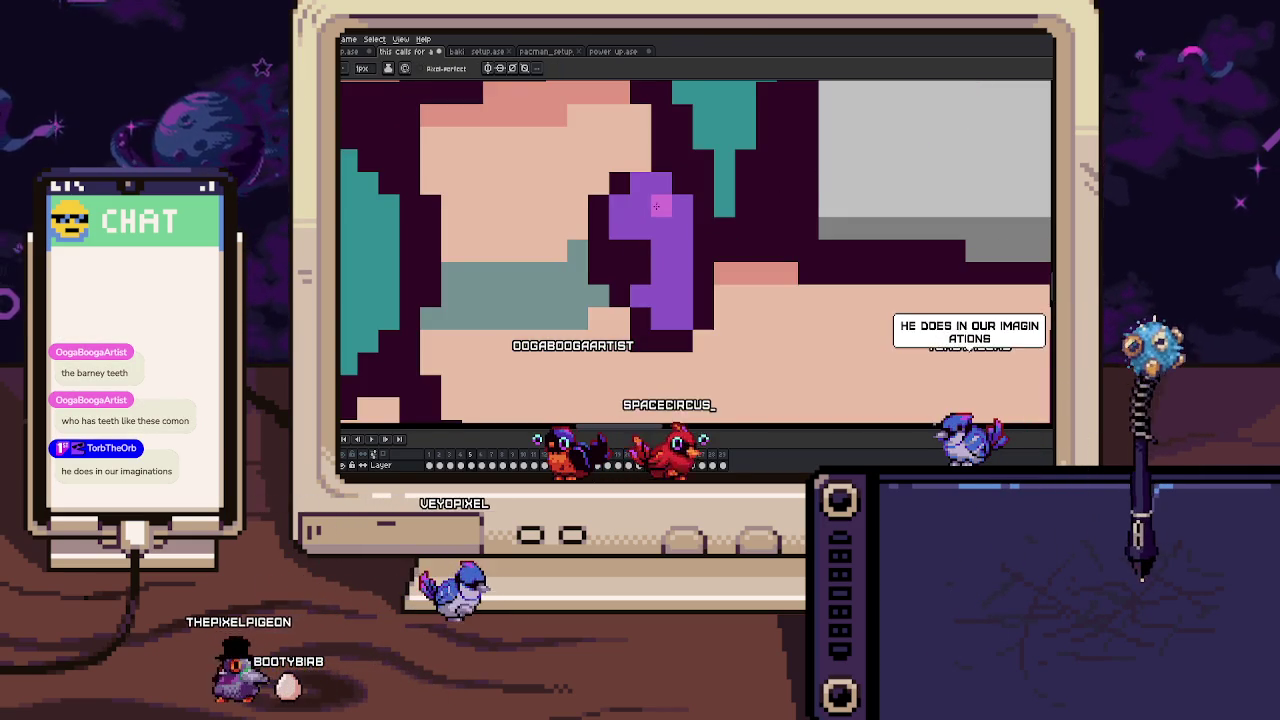
pyautogui.moveTo(660, 208); pyautogui.dragTo(681, 209)
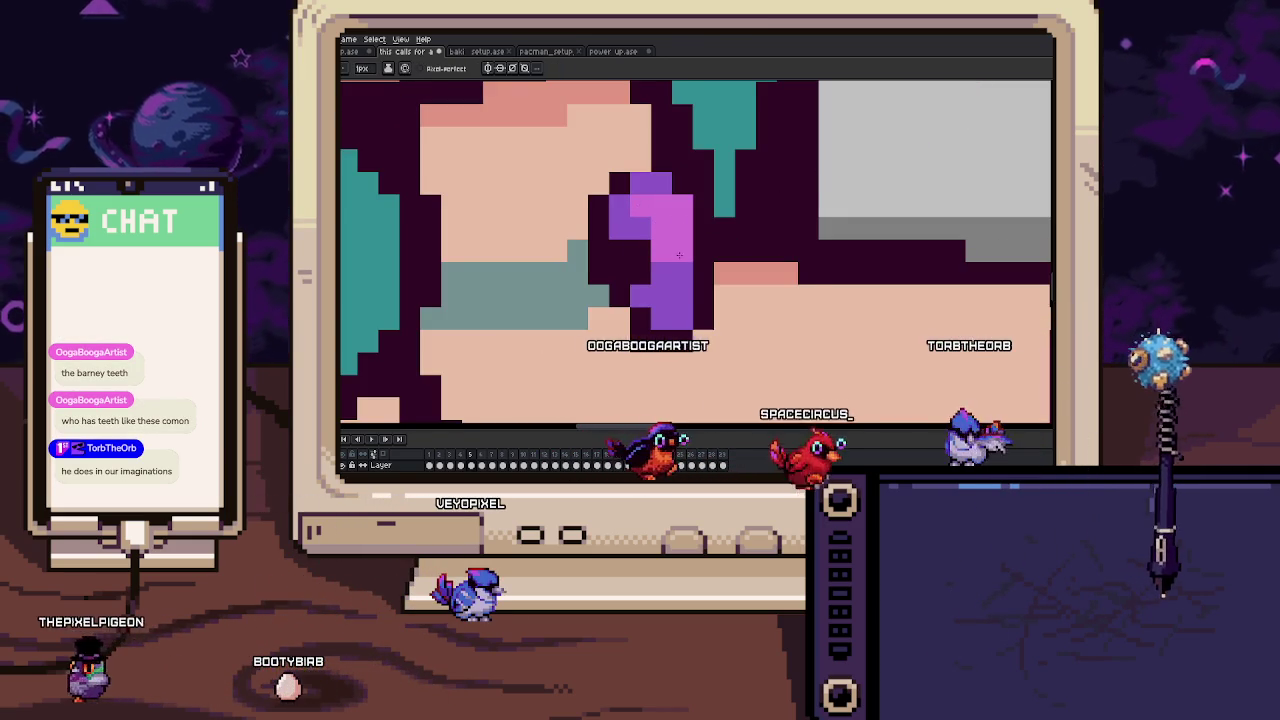
pyautogui.scroll(-3, 678, 301)
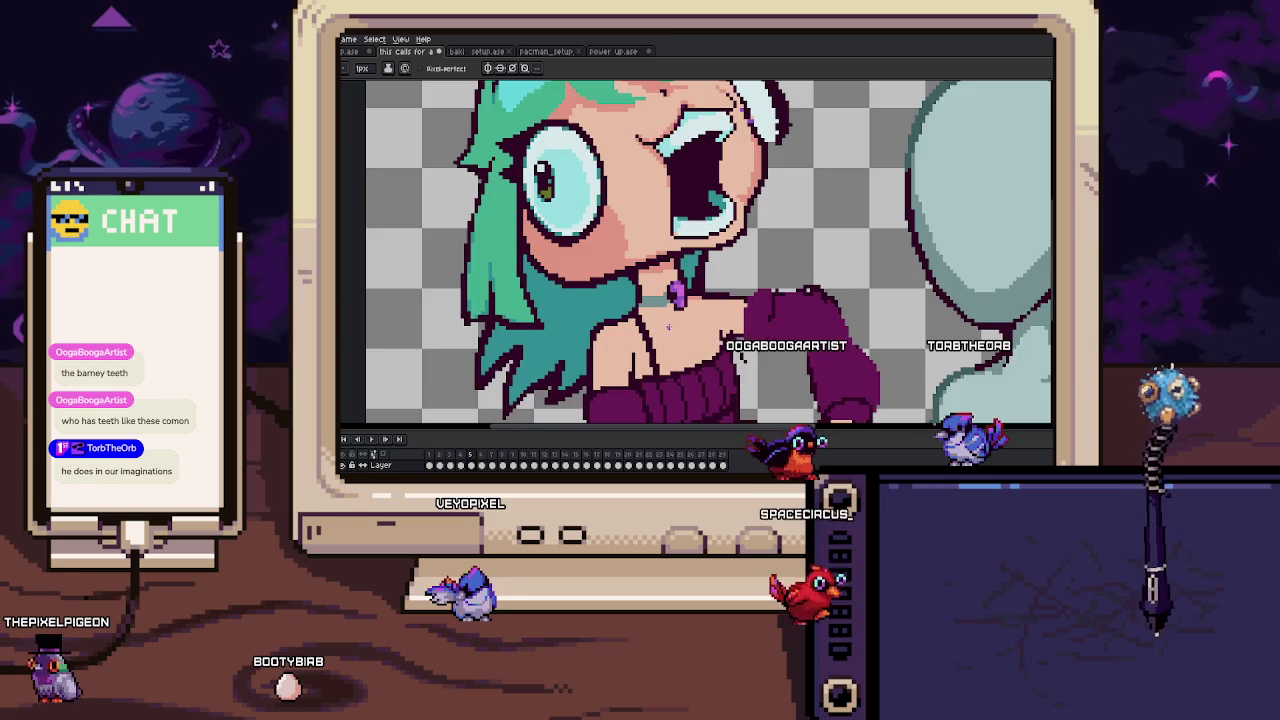
pyautogui.scroll(3, 683, 291)
pyautogui.click(680, 287)
# Draw dark outline strokes beside the pendant, comparing against frame 4.
pyautogui.moveTo(680, 300)
pyautogui.mouseDown()
pyautogui.moveTo(583, 327)
pyautogui.moveTo(563, 249)
pyautogui.mouseUp()
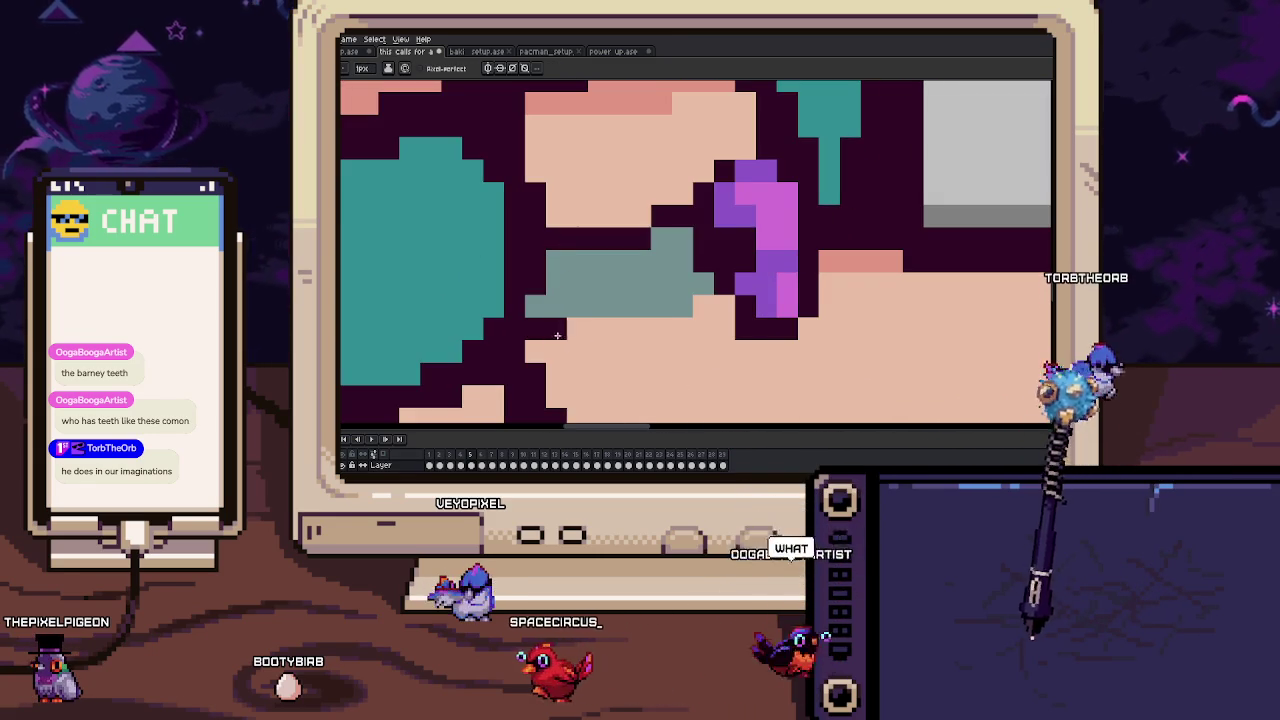
pyautogui.moveTo(676, 310); pyautogui.dragTo(703, 300)
pyautogui.press(',')
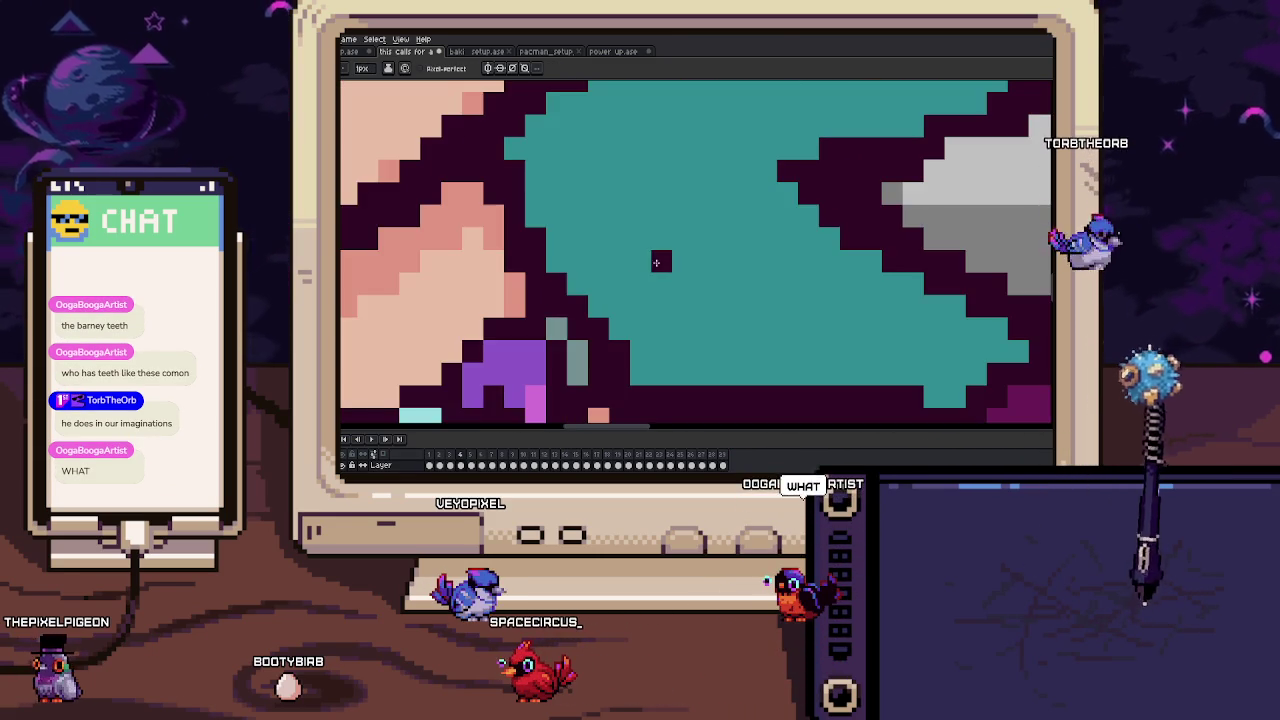
pyautogui.press('.')
pyautogui.moveTo(519, 338); pyautogui.dragTo(655, 283)
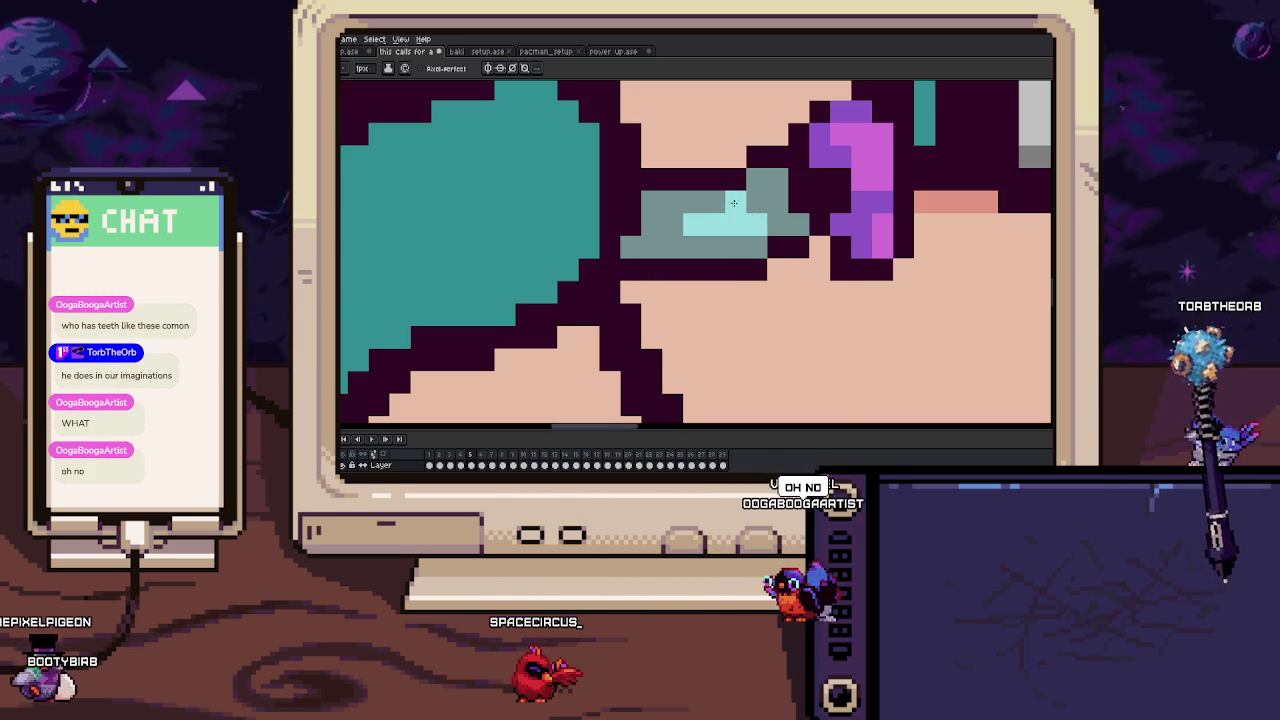
pyautogui.scroll(-3, 772, 189)
pyautogui.scroll(-1, 772, 189)
# Compare the pose on frame 4 again, then move onto the pink pixel column on frame 5.
pyautogui.press(',')
pyautogui.scroll(1, 772, 189)
pyautogui.scroll(2, 595, 246)
pyautogui.scroll(1, 595, 246)
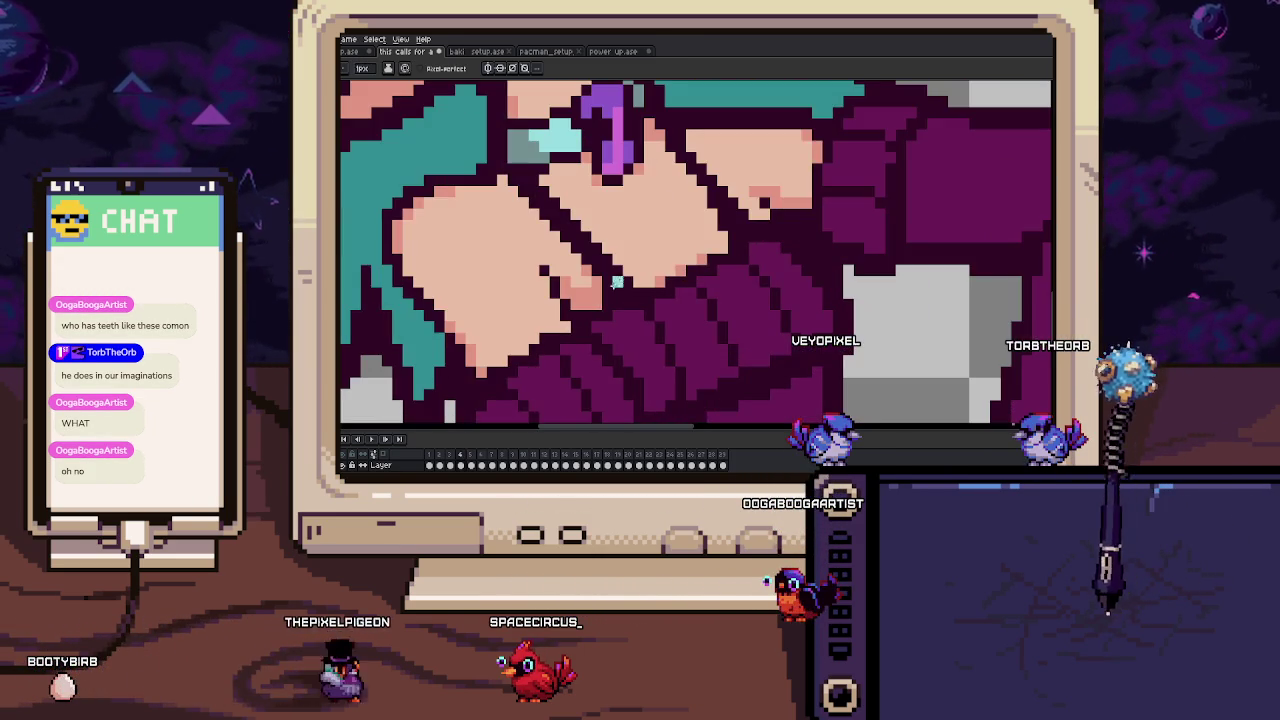
pyautogui.press('.')
pyautogui.scroll(1, 595, 246)
pyautogui.moveTo(595, 246); pyautogui.dragTo(630, 308)
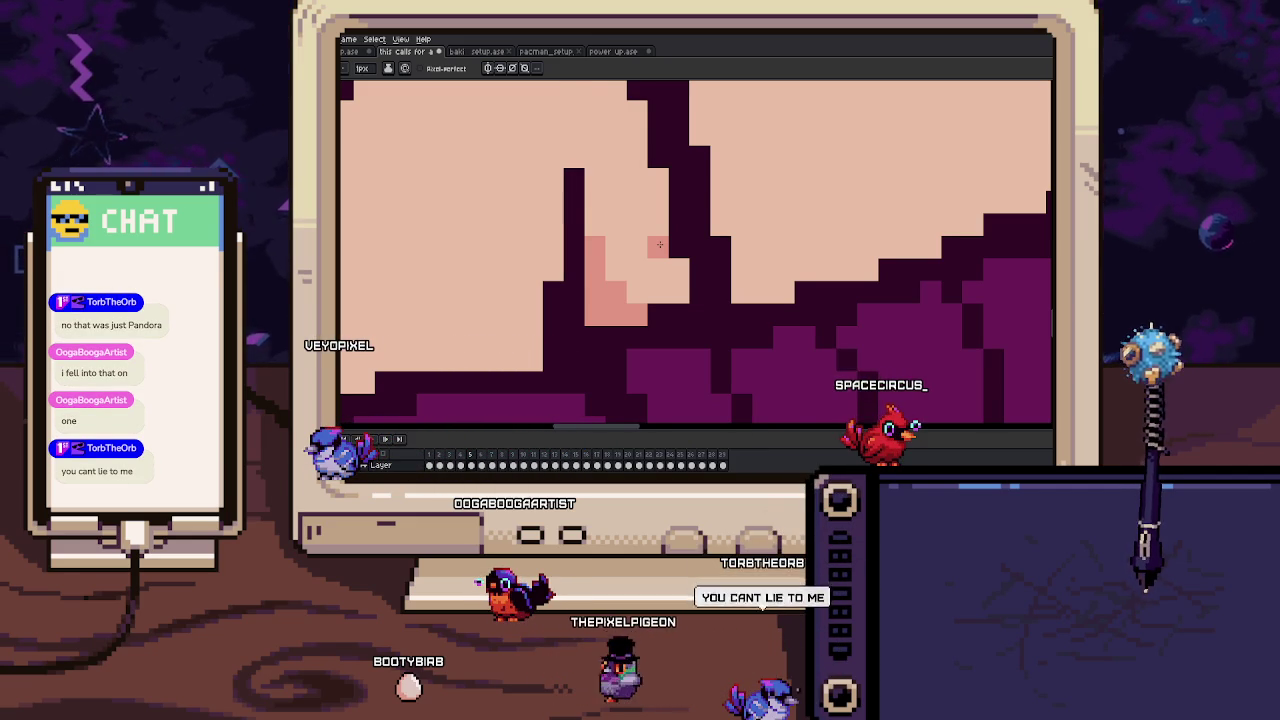
# Zoom in and out around the girl's neck and shoulder to inspect them.
pyautogui.scroll(-2, 659, 245)
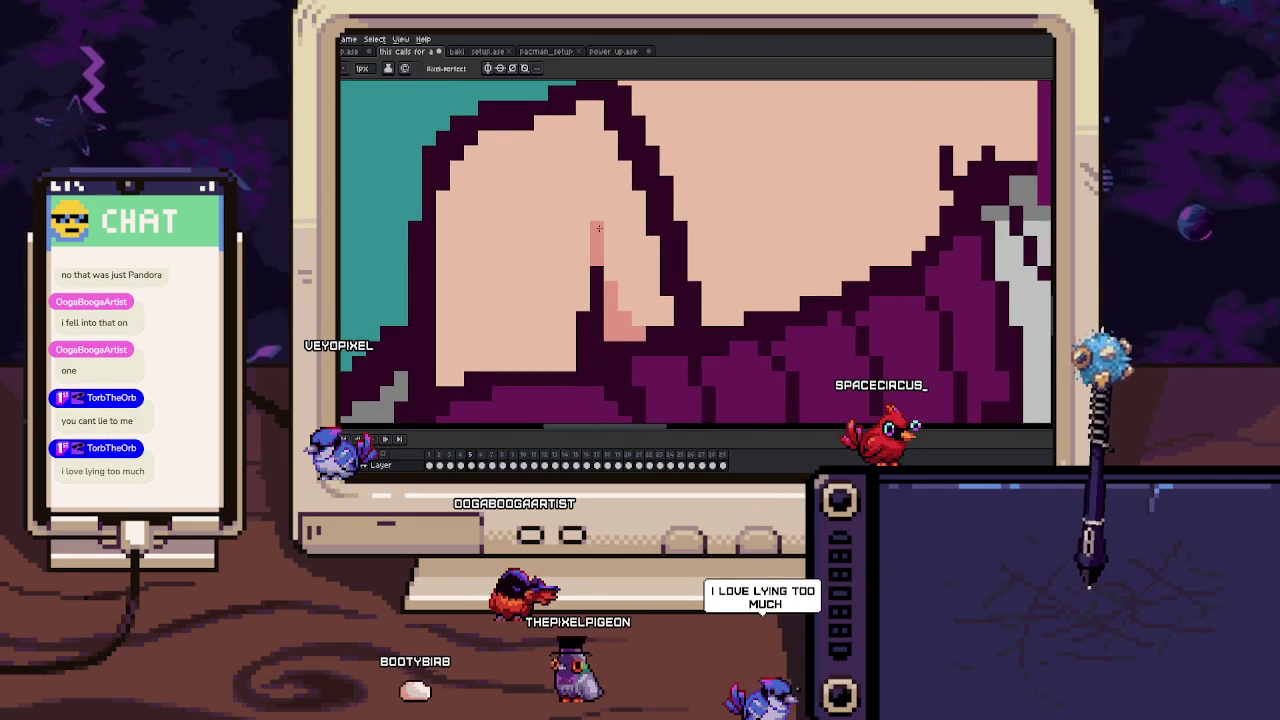
pyautogui.scroll(-2, 597, 227)
pyautogui.scroll(2, 610, 261)
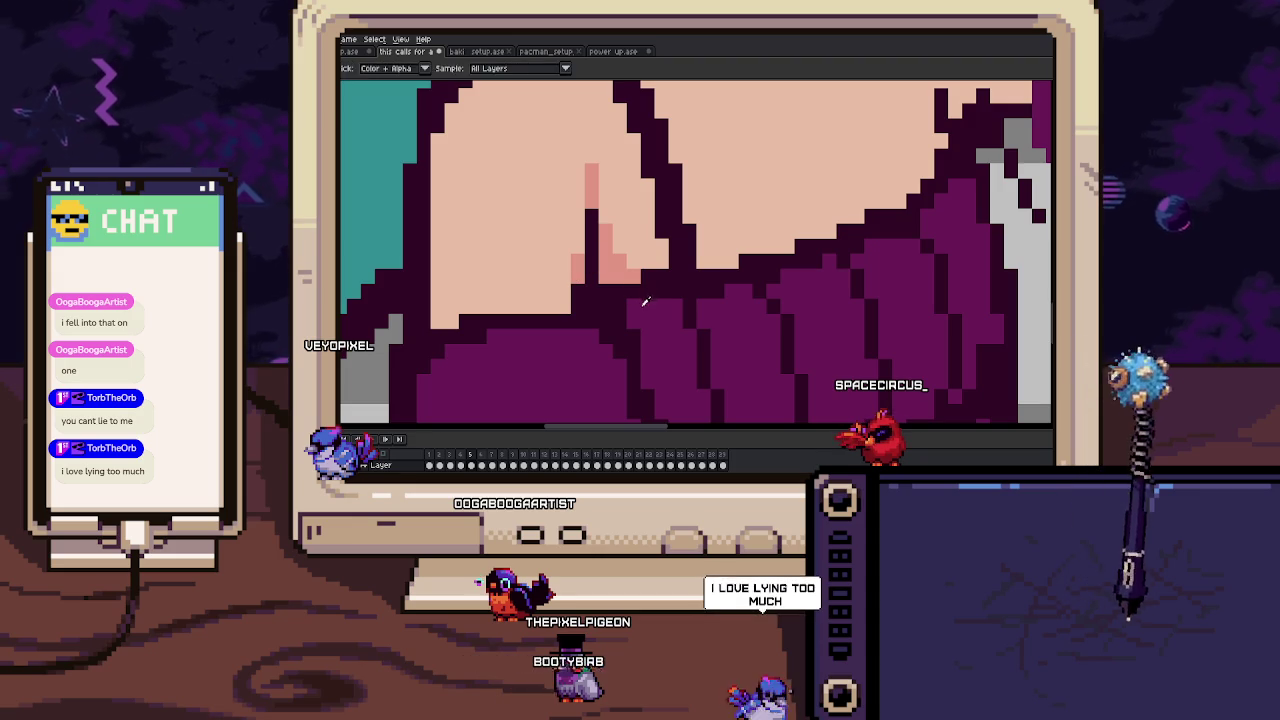
pyautogui.scroll(2, 563, 304)
pyautogui.scroll(-1, 487, 352)
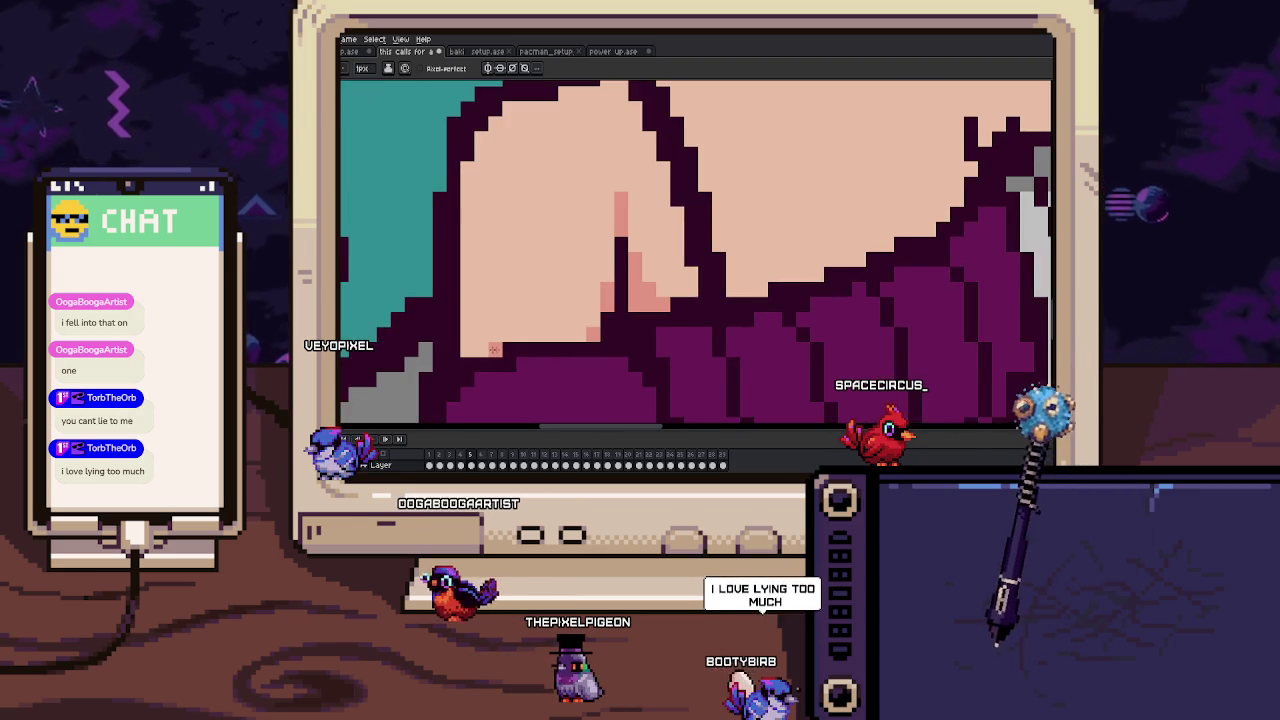
pyautogui.scroll(1, 485, 352)
pyautogui.scroll(-1, 483, 348)
pyautogui.scroll(1, 483, 348)
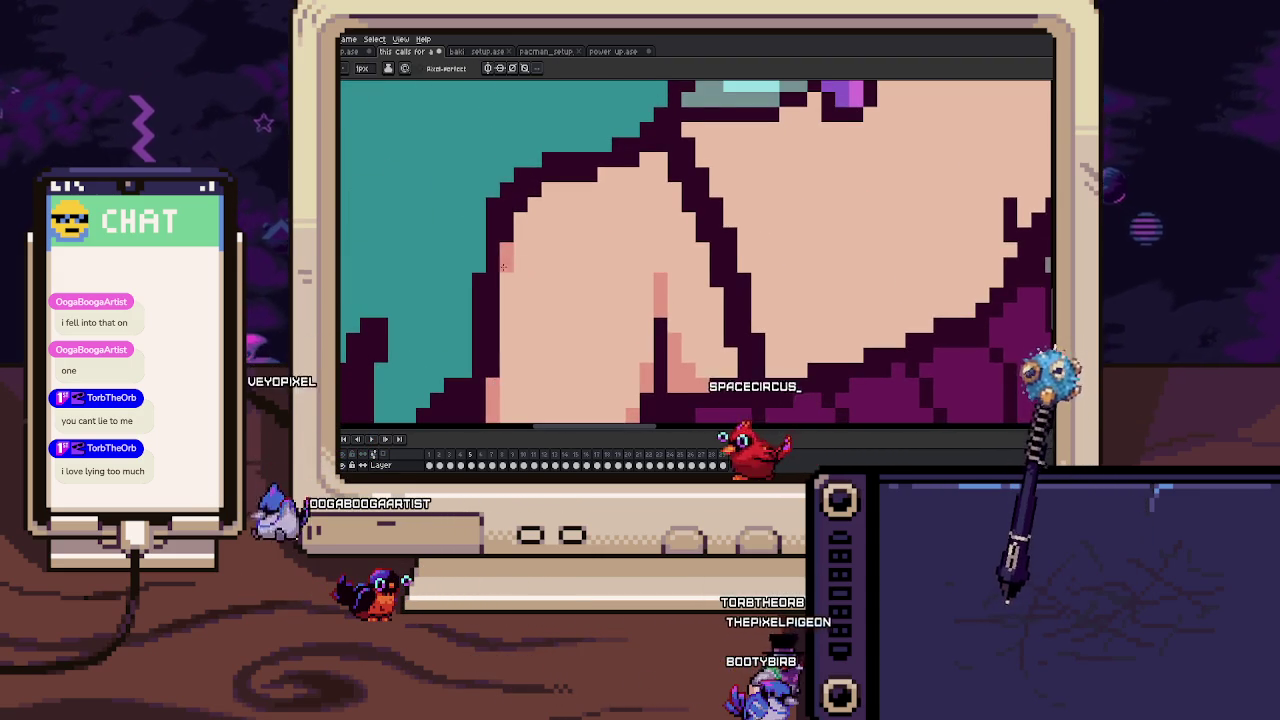
pyautogui.scroll(1, 522, 246)
pyautogui.scroll(1, 522, 246)
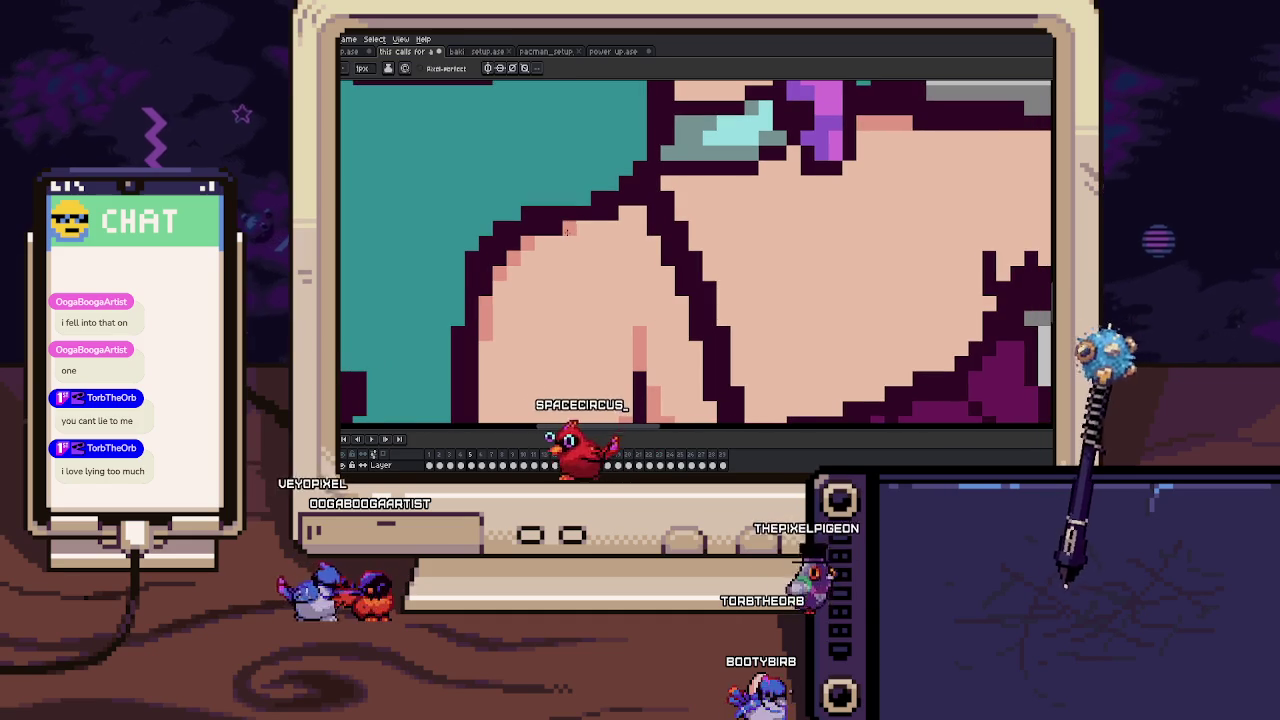
pyautogui.moveTo(639, 209); pyautogui.dragTo(629, 200)
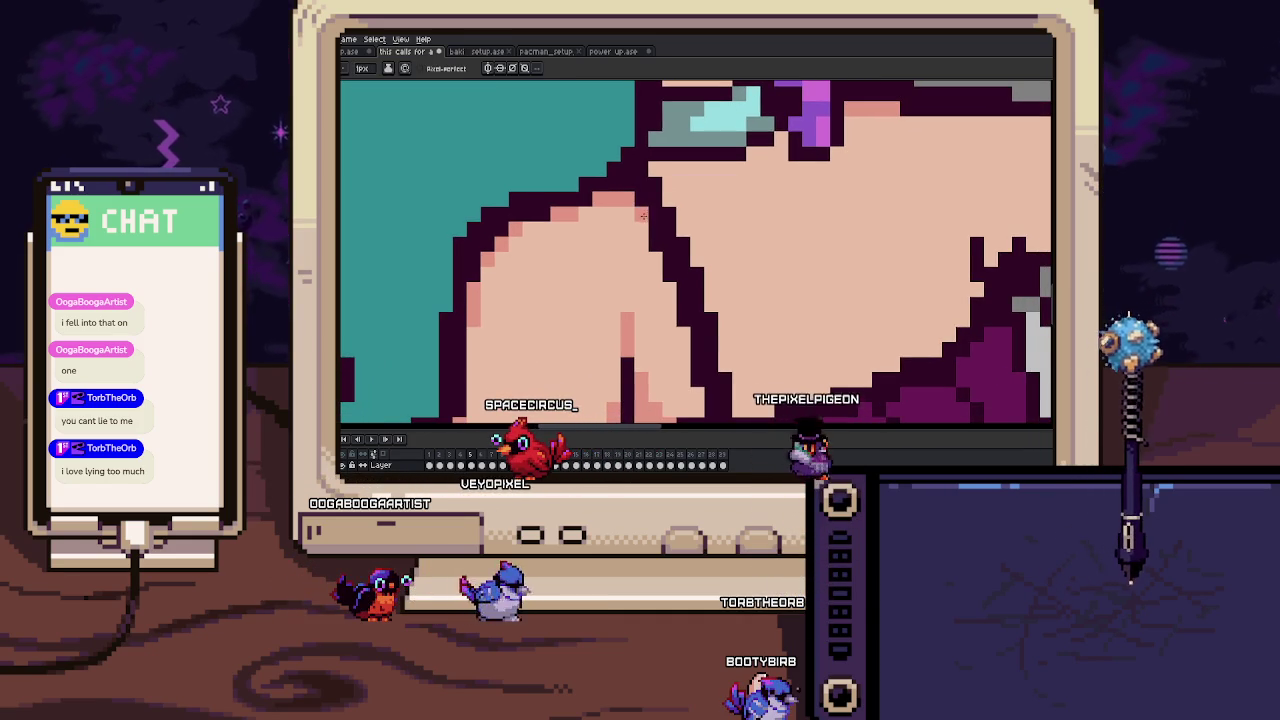
# Inspect the shoulder further and select the Pencil with Pixel-perfect enabled.
pyautogui.scroll(-1, 643, 216)
pyautogui.scroll(-1, 655, 250)
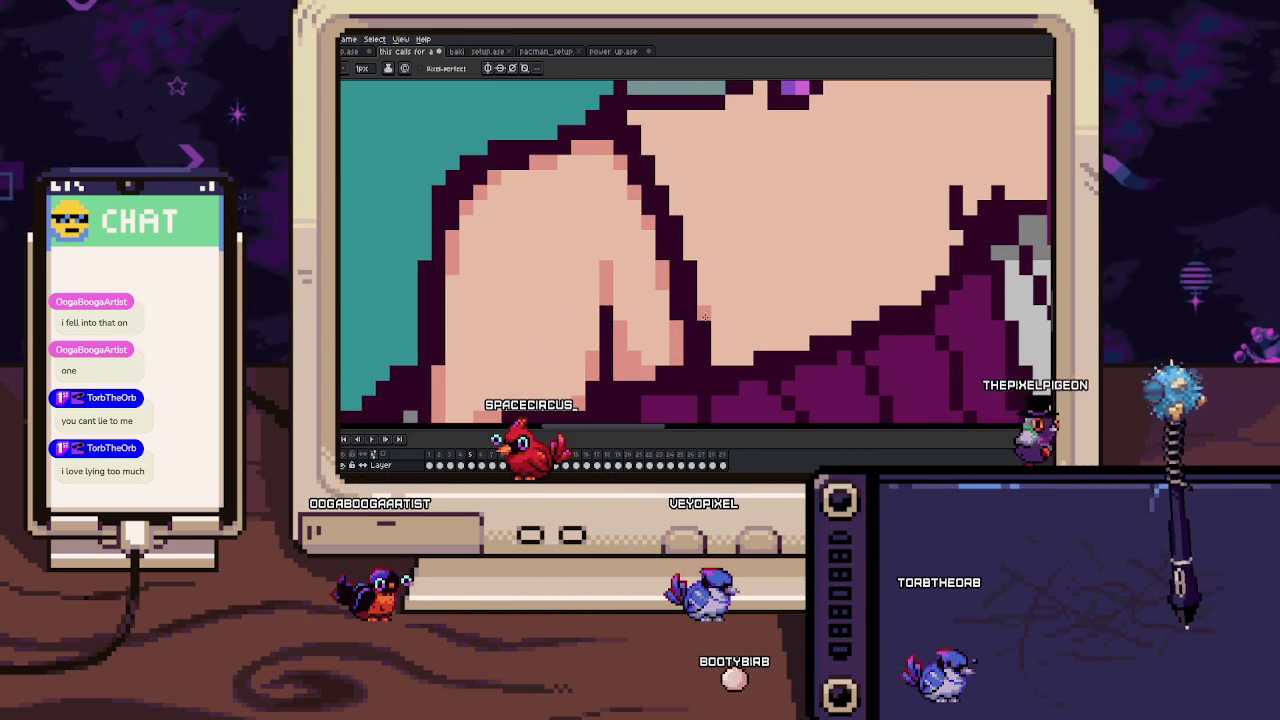
pyautogui.scroll(-1, 695, 323)
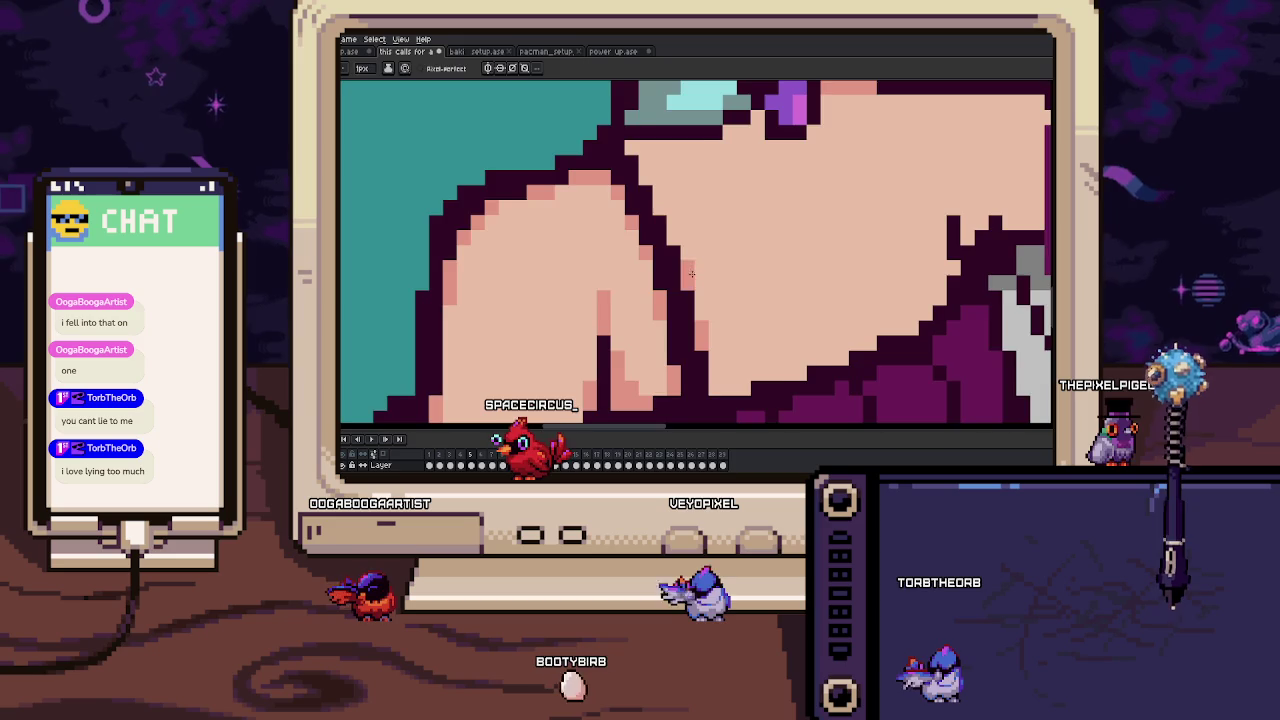
pyautogui.scroll(-2, 720, 310)
pyautogui.scroll(1, 753, 295)
pyautogui.scroll(1, 760, 300)
pyautogui.scroll(1, 770, 305)
pyautogui.press('b')
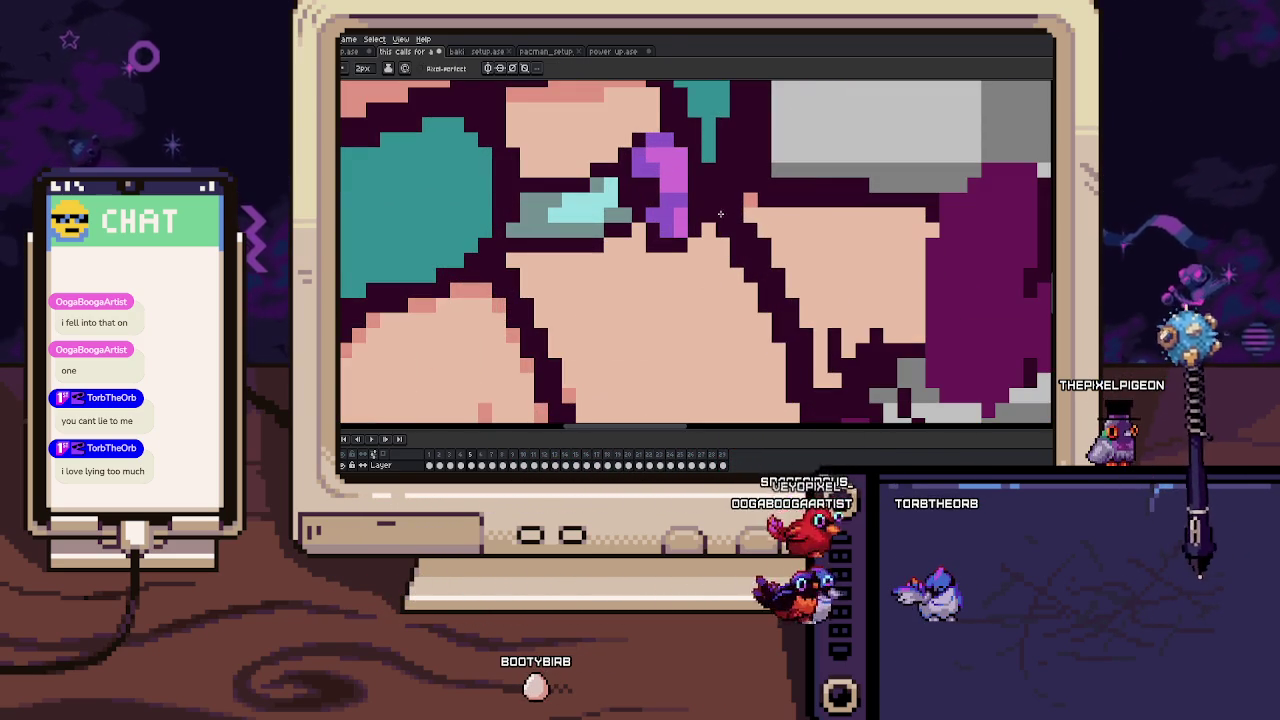
pyautogui.scroll(-2, 721, 203)
pyautogui.moveTo(735, 285); pyautogui.dragTo(743, 250)
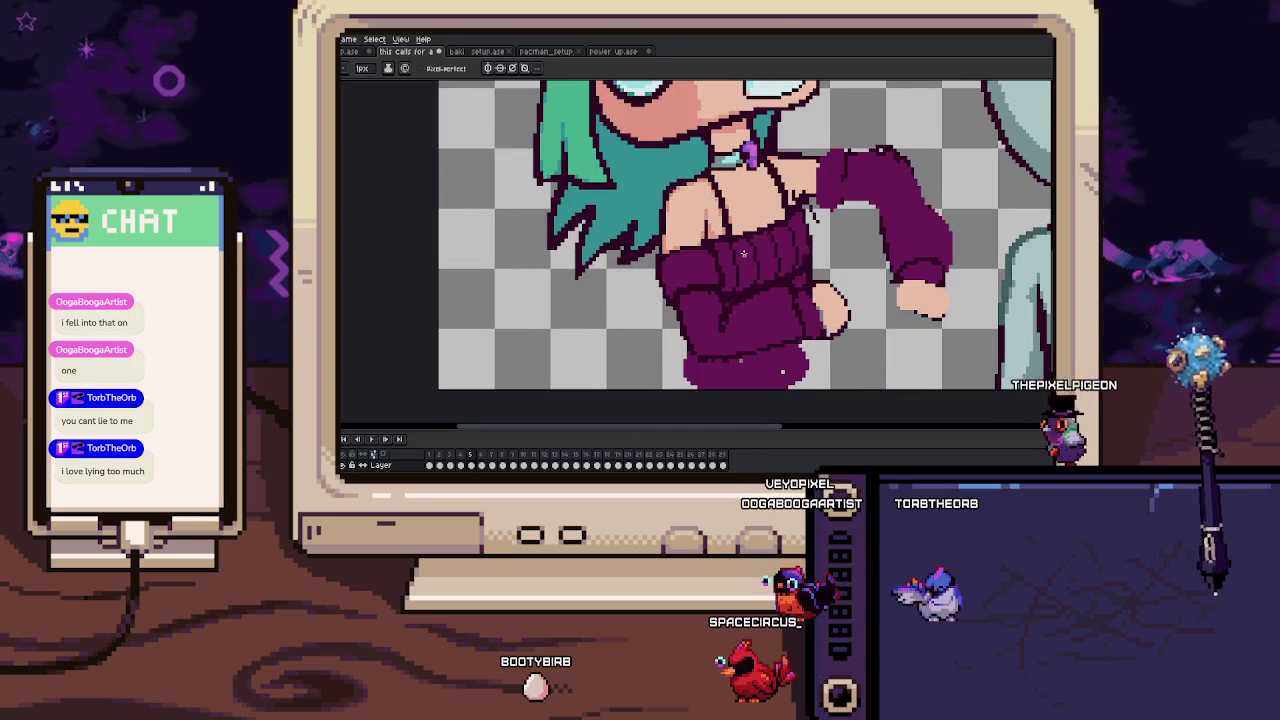
# Draw a dark outline along the sleeve edge where it meets the peach skin.
pyautogui.moveTo(741, 252); pyautogui.dragTo(684, 257)
pyautogui.scroll(3, 684, 257)
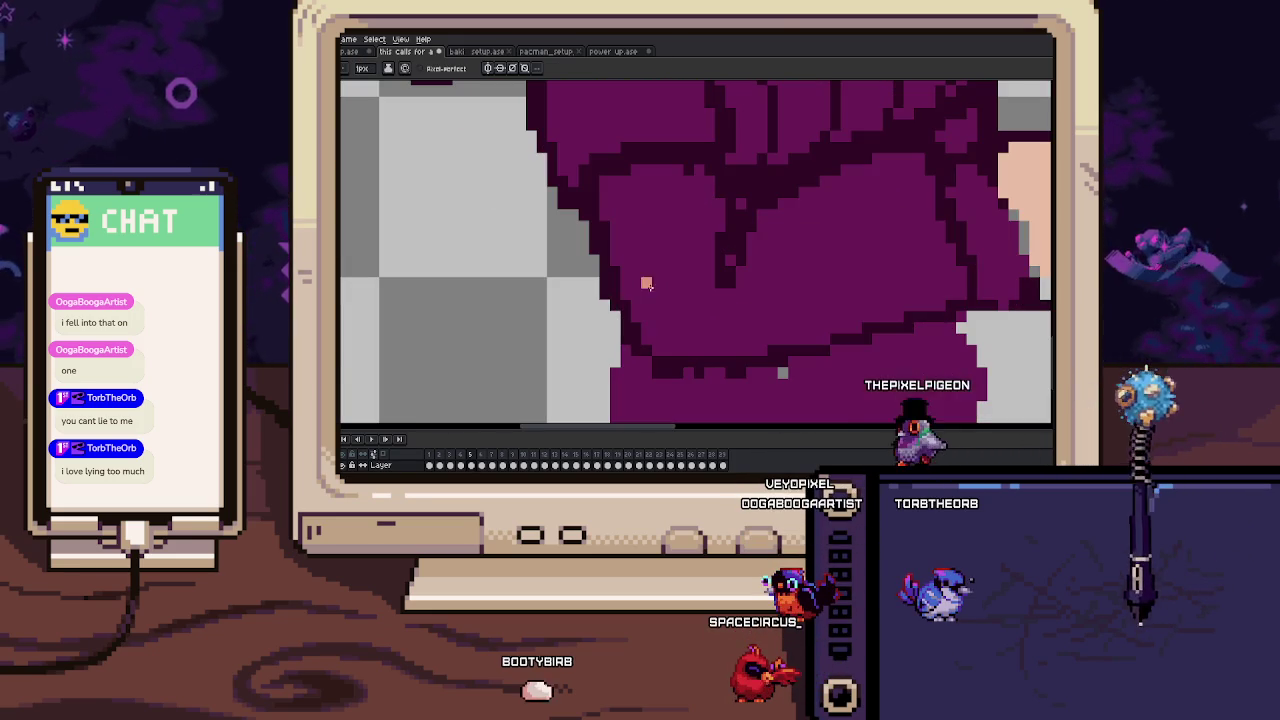
pyautogui.moveTo(741, 363); pyautogui.dragTo(650, 349)
pyautogui.moveTo(734, 322); pyautogui.dragTo(695, 325)
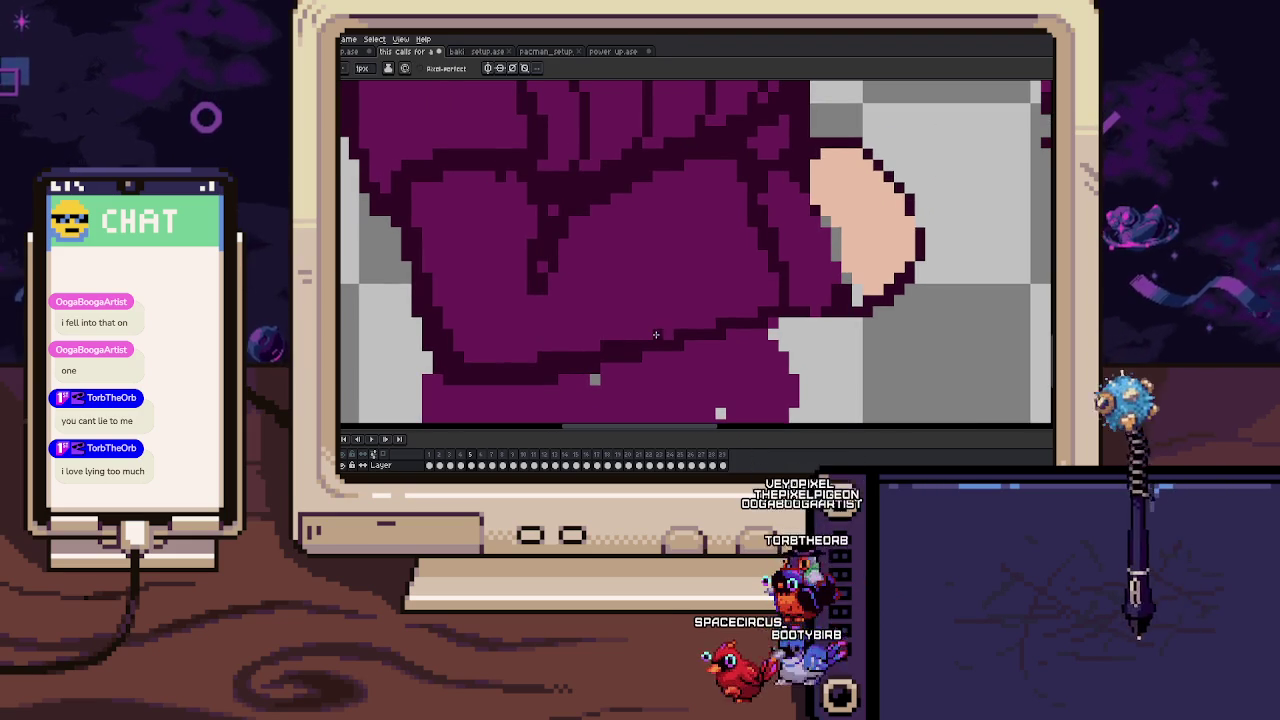
pyautogui.scroll(-3, 774, 309)
pyautogui.scroll(2, 664, 213)
pyautogui.scroll(2, 664, 213)
pyautogui.moveTo(664, 213)
pyautogui.mouseDown()
pyautogui.moveTo(655, 268)
pyautogui.moveTo(723, 294)
pyautogui.mouseUp()
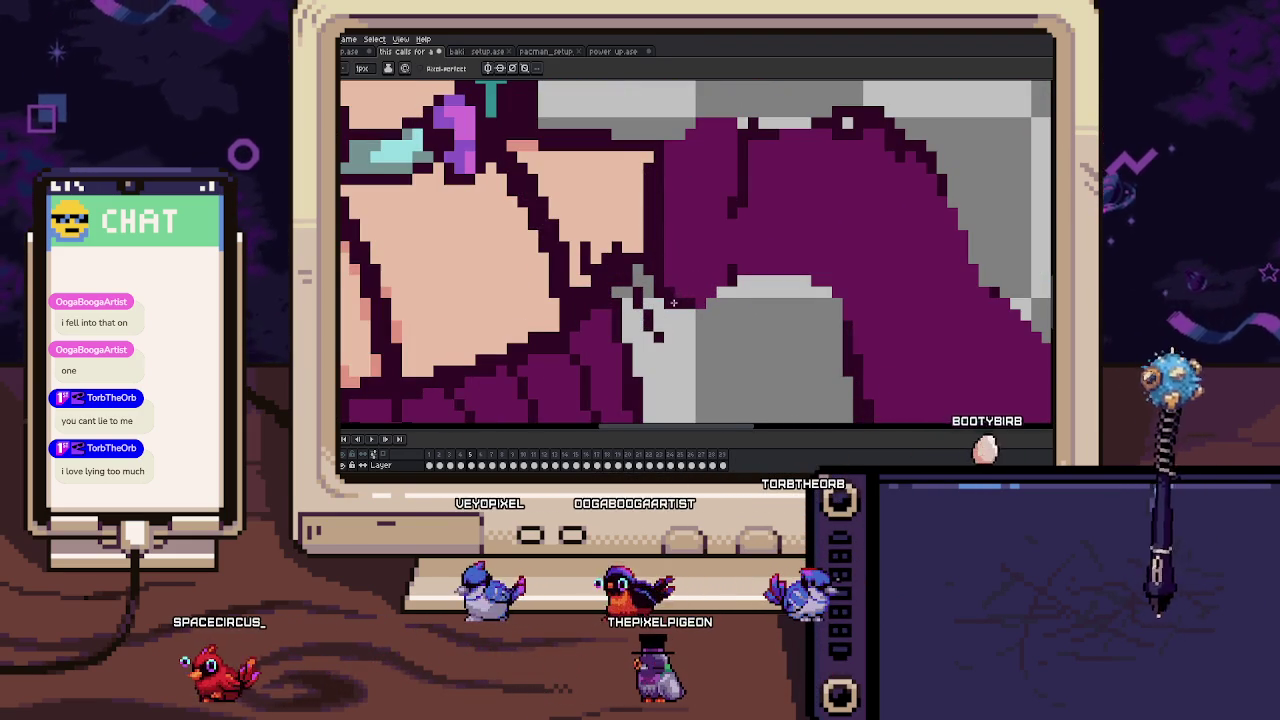
pyautogui.scroll(2, 735, 203)
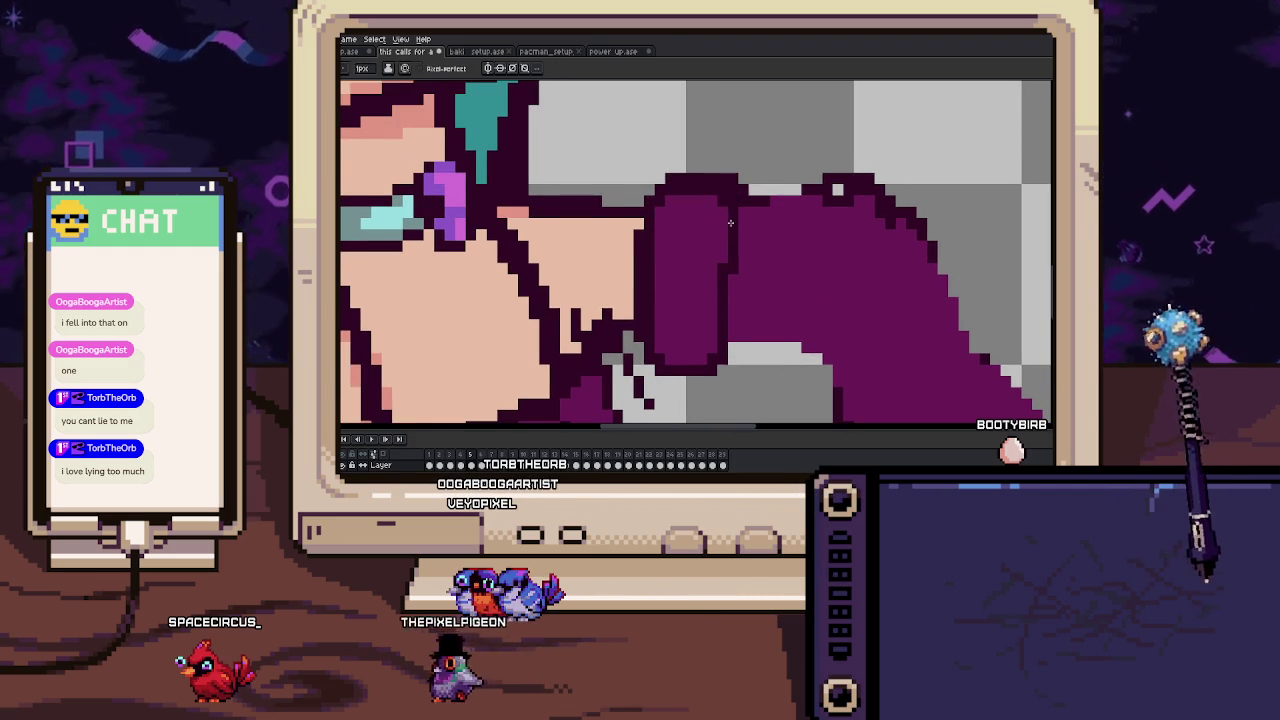
# Pick the outline colour and compare the sleeve cuff and fist between frames 4 and 5.
pyautogui.moveTo(730, 216); pyautogui.dragTo(718, 185)
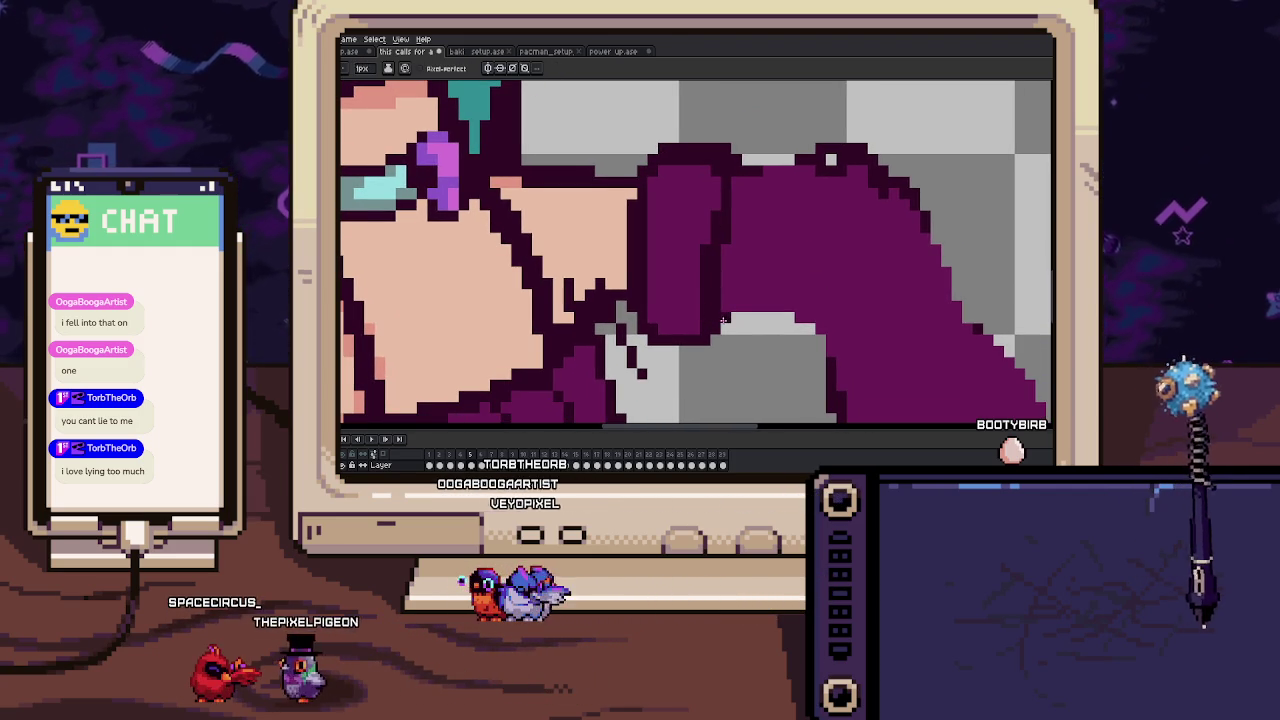
pyautogui.moveTo(726, 322); pyautogui.dragTo(681, 273)
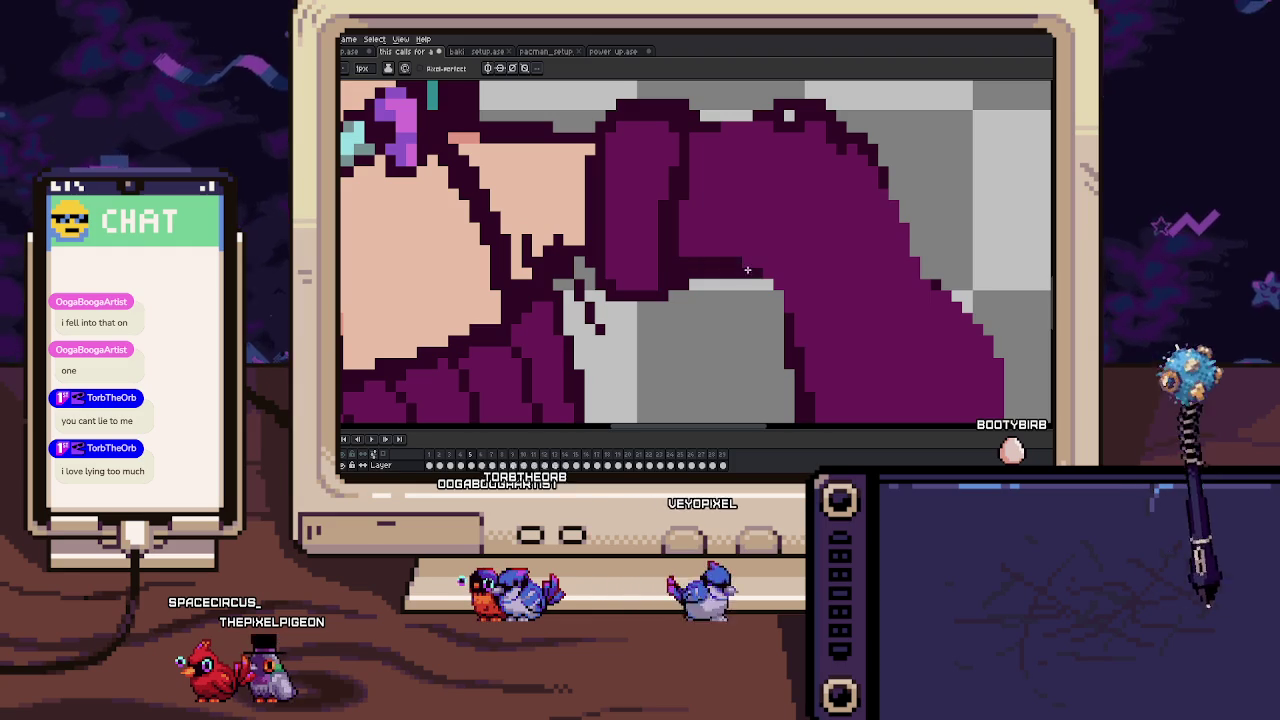
pyautogui.scroll(-1, 757, 269)
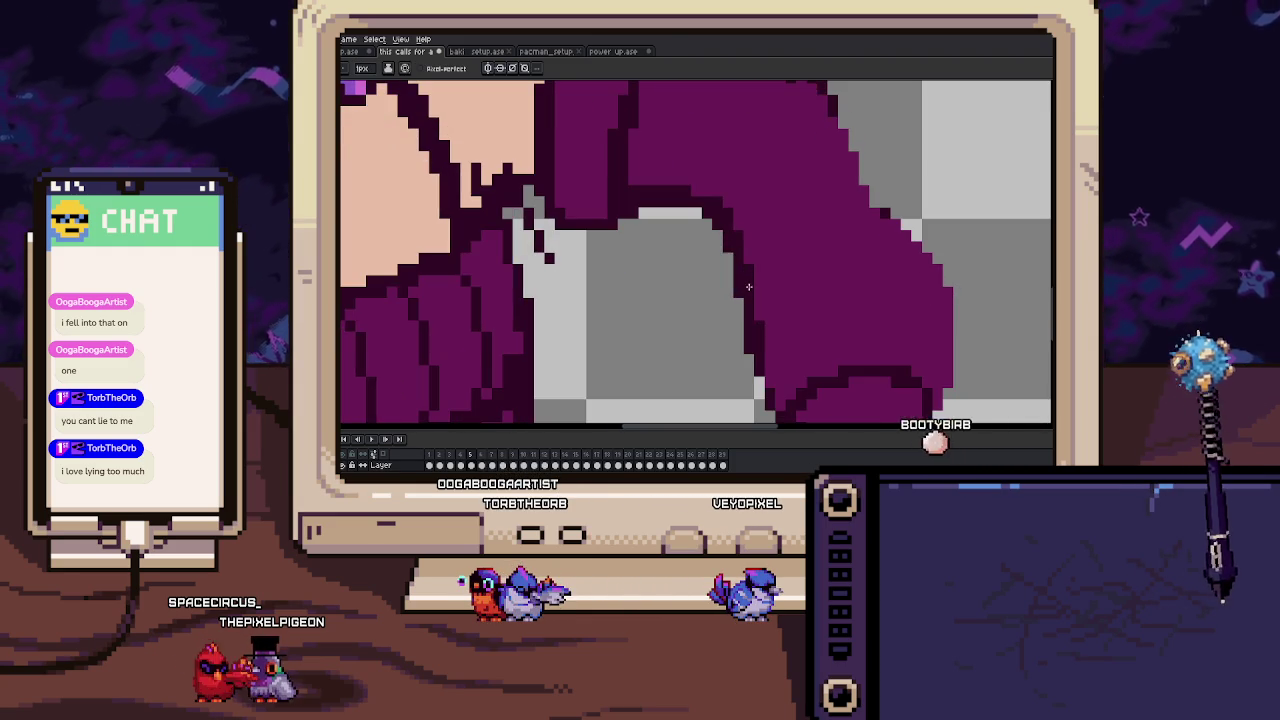
pyautogui.scroll(-2, 770, 300)
pyautogui.scroll(2, 774, 307)
pyautogui.scroll(1, 760, 300)
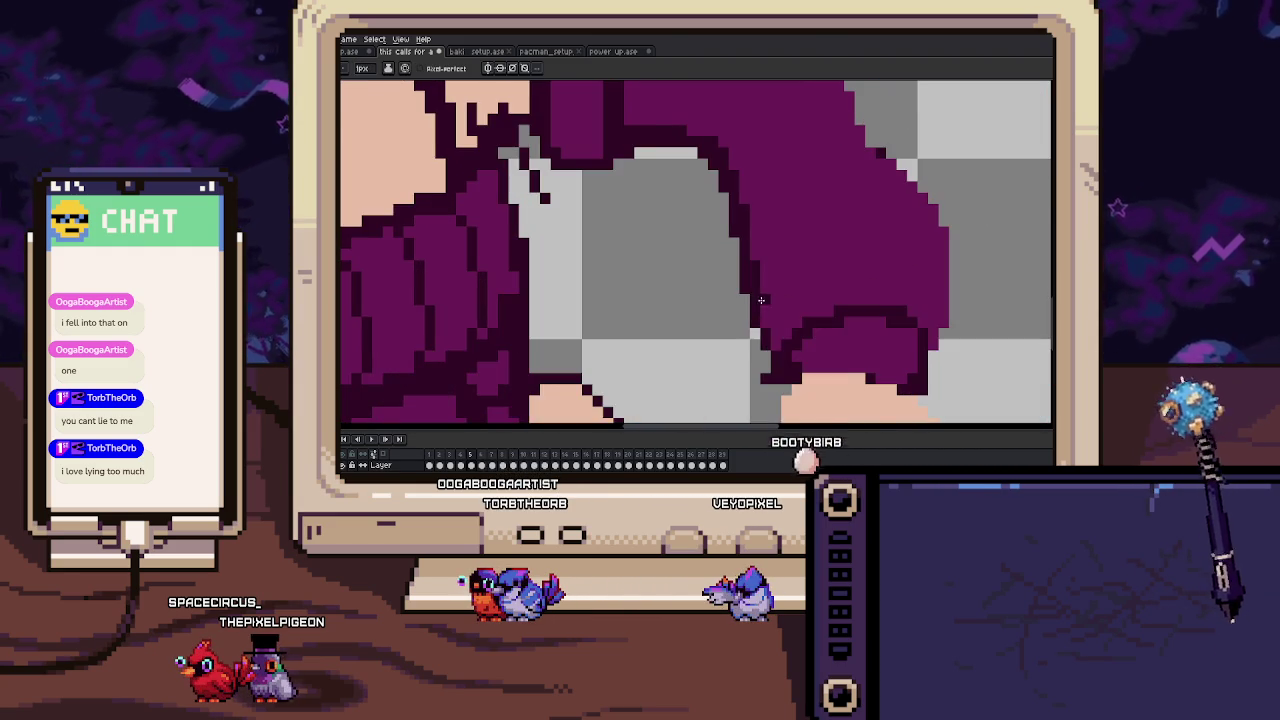
pyautogui.moveTo(771, 335); pyautogui.dragTo(757, 291)
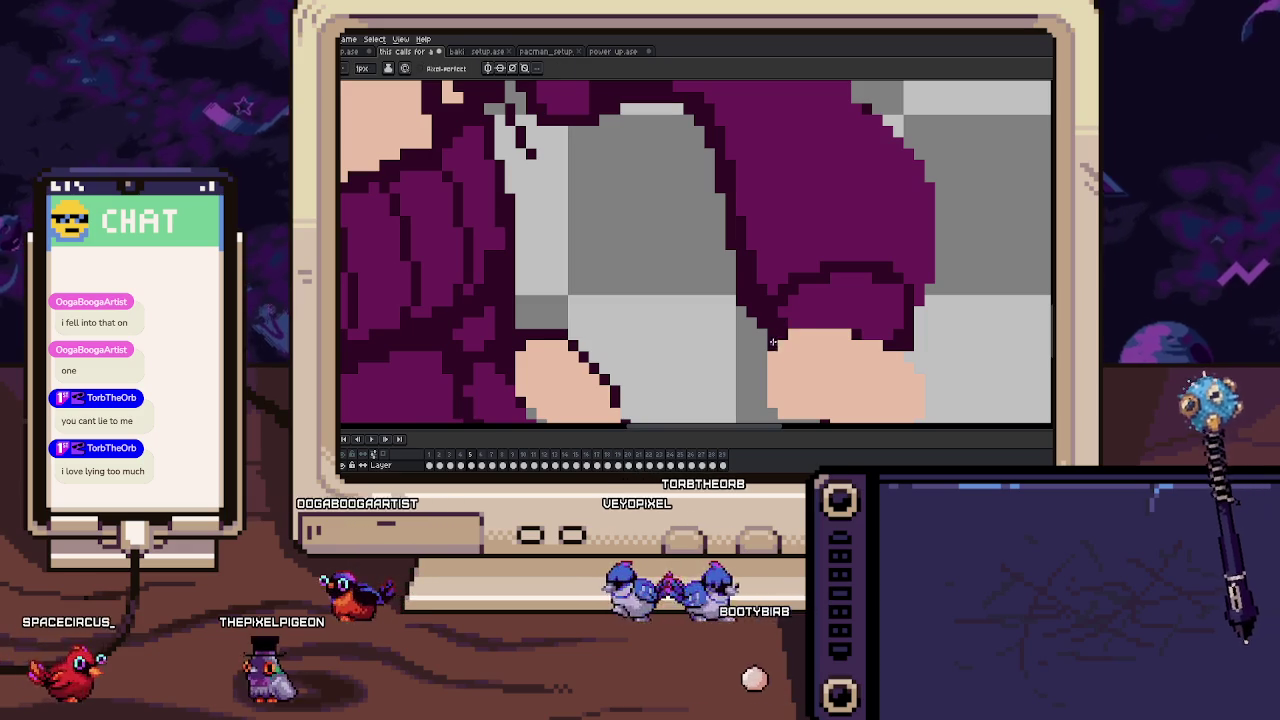
pyautogui.moveTo(799, 326)
pyautogui.mouseDown()
pyautogui.moveTo(736, 301)
pyautogui.moveTo(713, 265)
pyautogui.mouseUp()
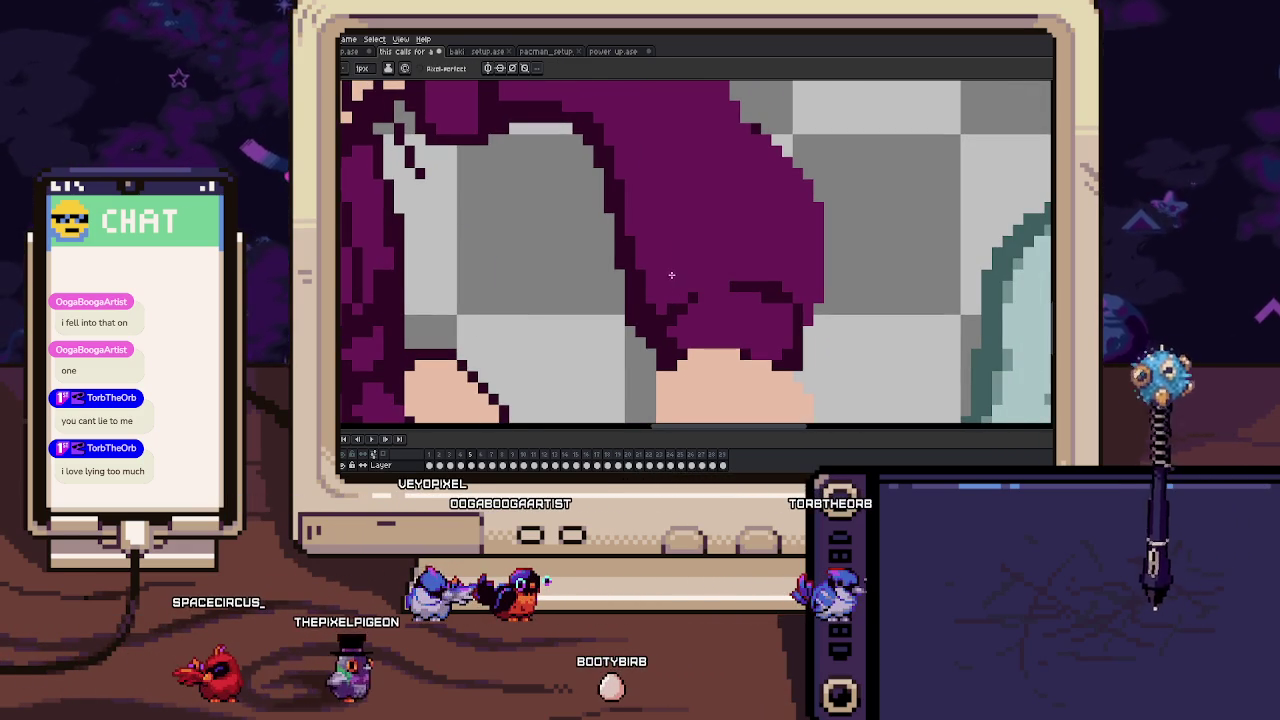
pyautogui.press('alt')
pyautogui.moveTo(782, 308)
pyautogui.mouseDown()
pyautogui.moveTo(797, 278)
pyautogui.moveTo(767, 305)
pyautogui.moveTo(766, 331)
pyautogui.mouseUp()
pyautogui.press(',')
pyautogui.press('.')
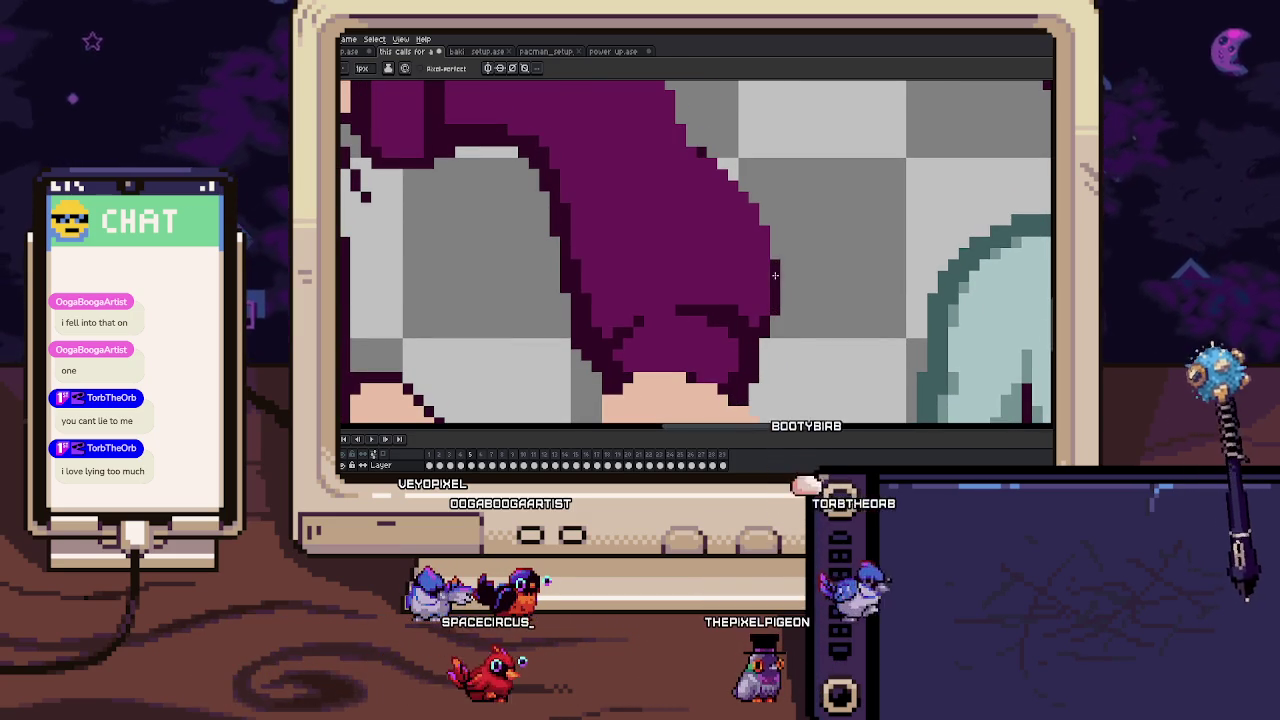
# Pan down and back up along the sleeve to inspect its outline.
pyautogui.moveTo(785, 312); pyautogui.dragTo(794, 384)
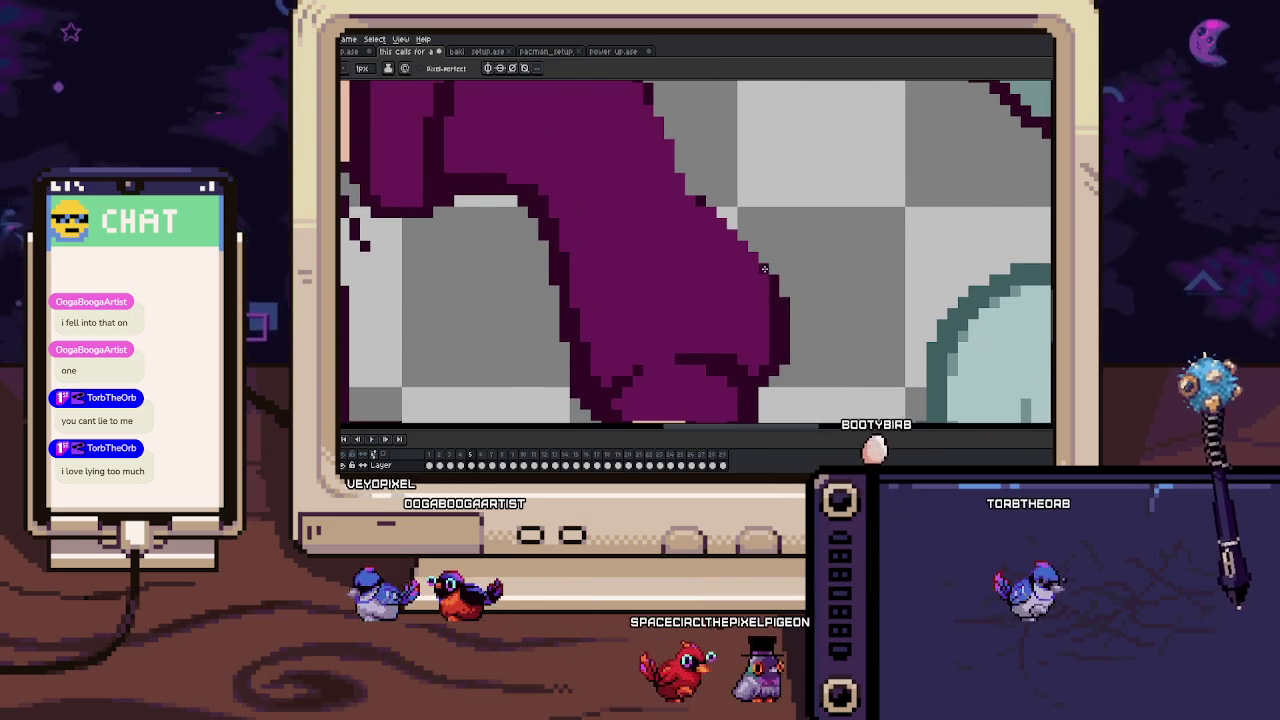
pyautogui.moveTo(773, 288); pyautogui.dragTo(776, 294)
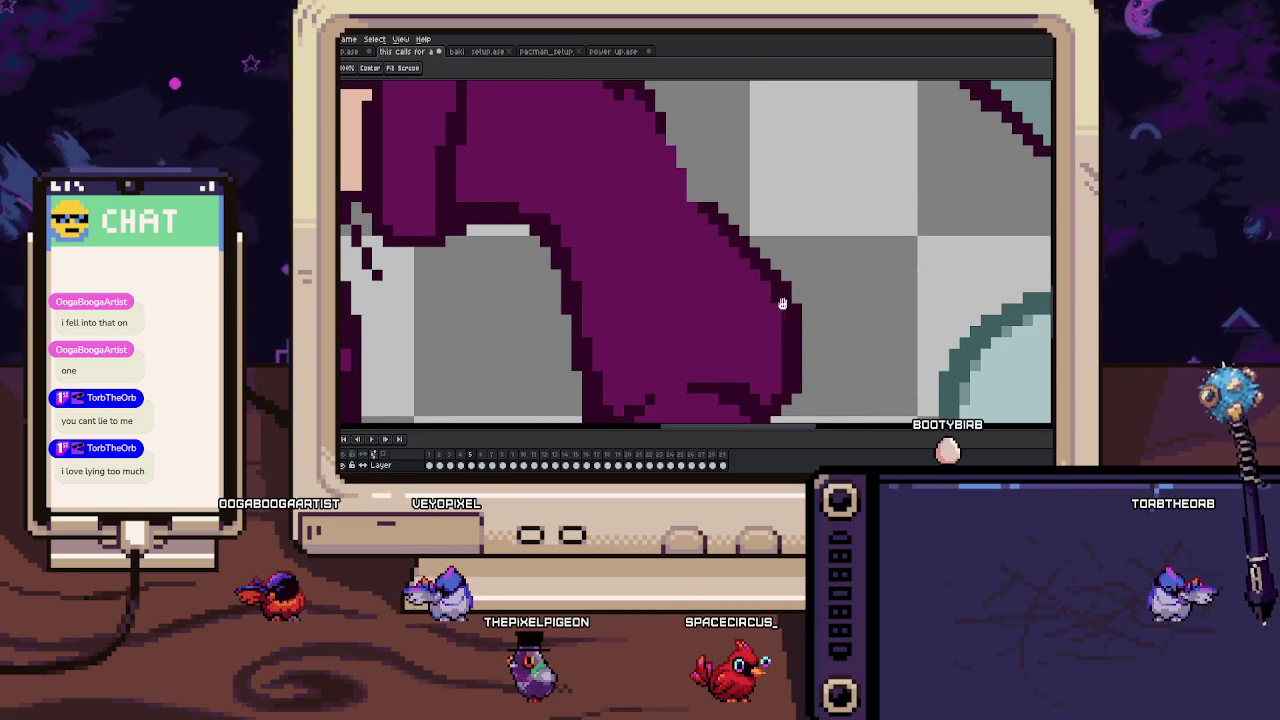
pyautogui.moveTo(790, 312); pyautogui.dragTo(813, 383)
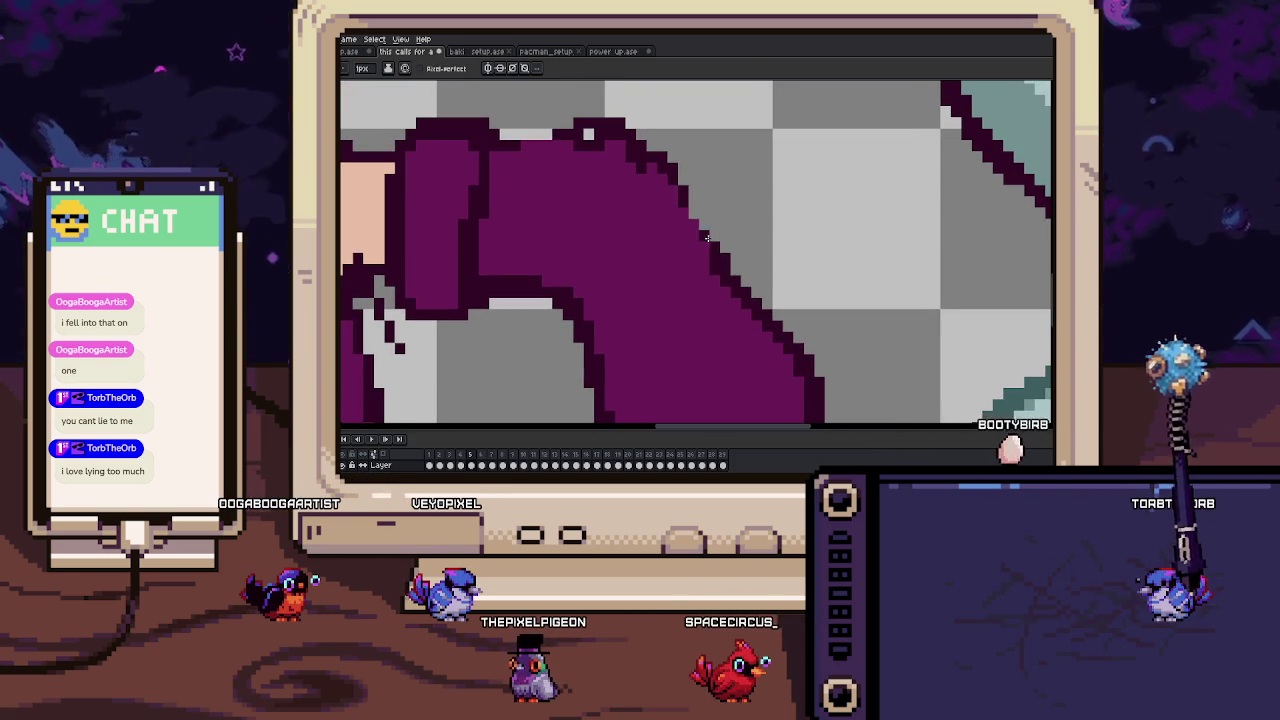
pyautogui.moveTo(705, 226); pyautogui.dragTo(713, 261)
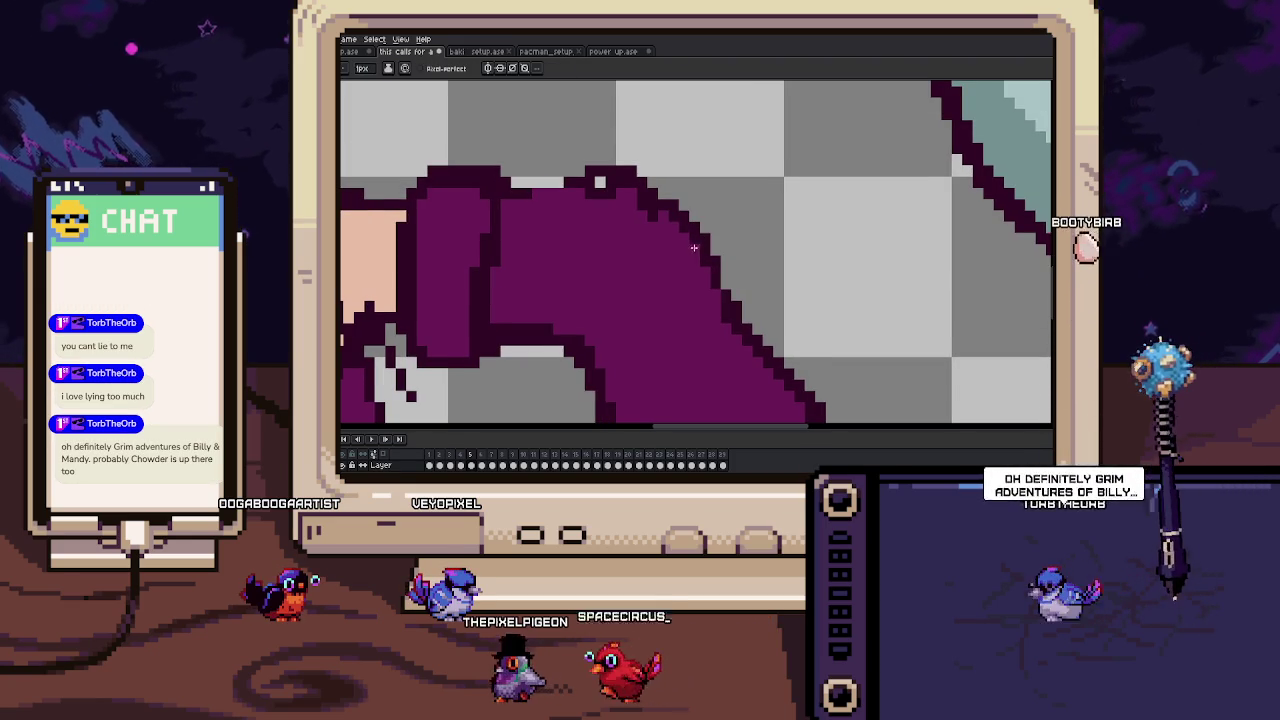
pyautogui.moveTo(640, 181); pyautogui.dragTo(664, 184)
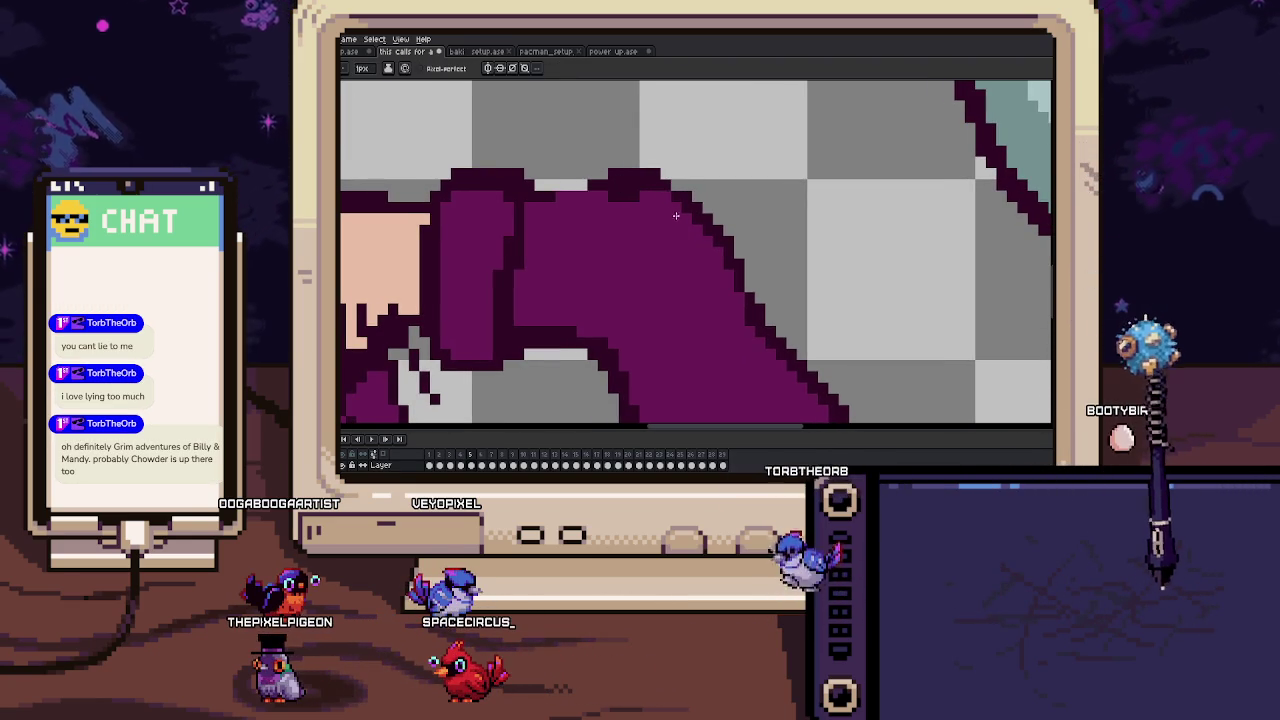
pyautogui.scroll(2, 679, 187)
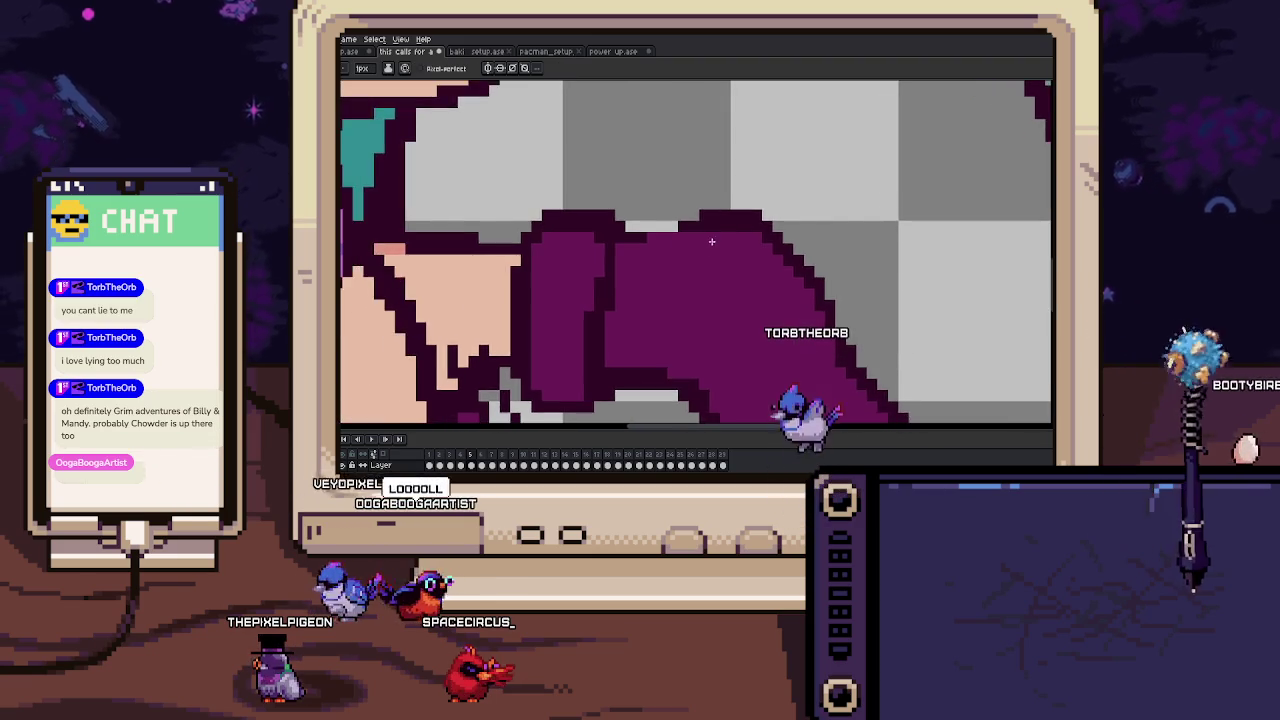
pyautogui.scroll(1, 676, 214)
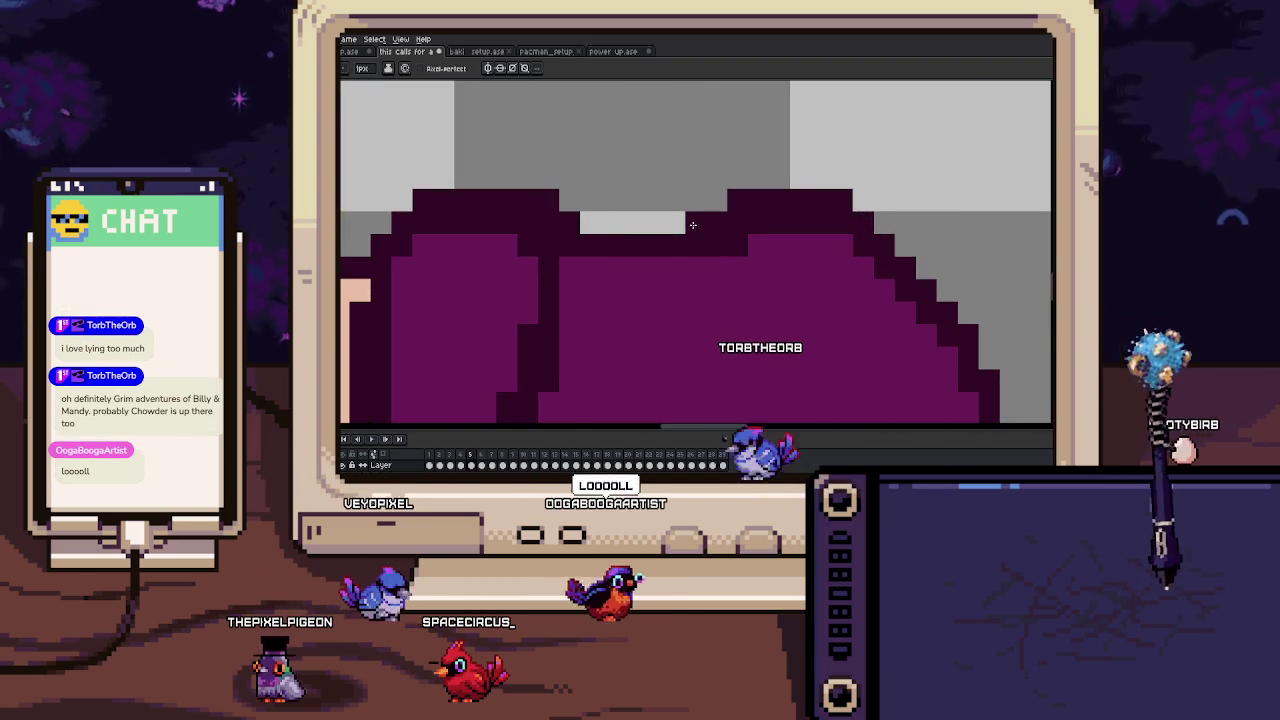
pyautogui.moveTo(667, 259); pyautogui.dragTo(707, 213)
pyautogui.scroll(-2, 690, 235)
pyautogui.scroll(-1, 667, 268)
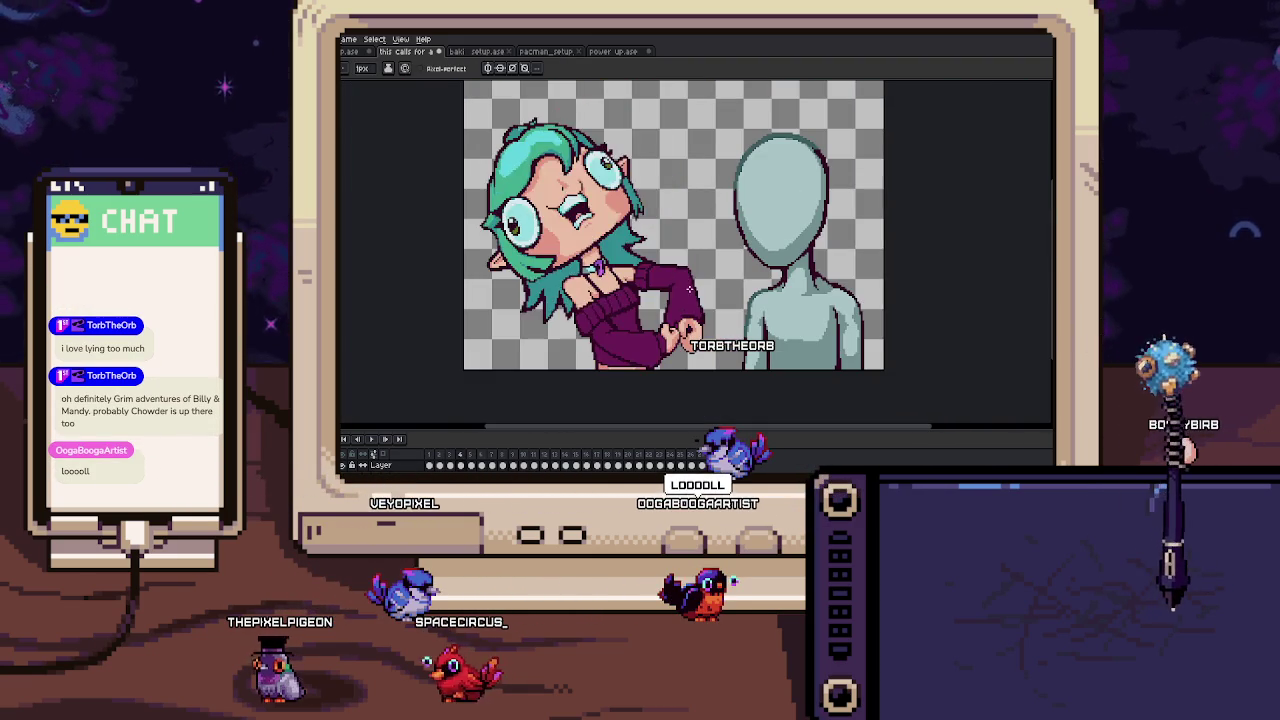
# Compare the sleeve across frames 4 and 5 and centre on the sweater's lower edge.
pyautogui.scroll(3, 667, 268)
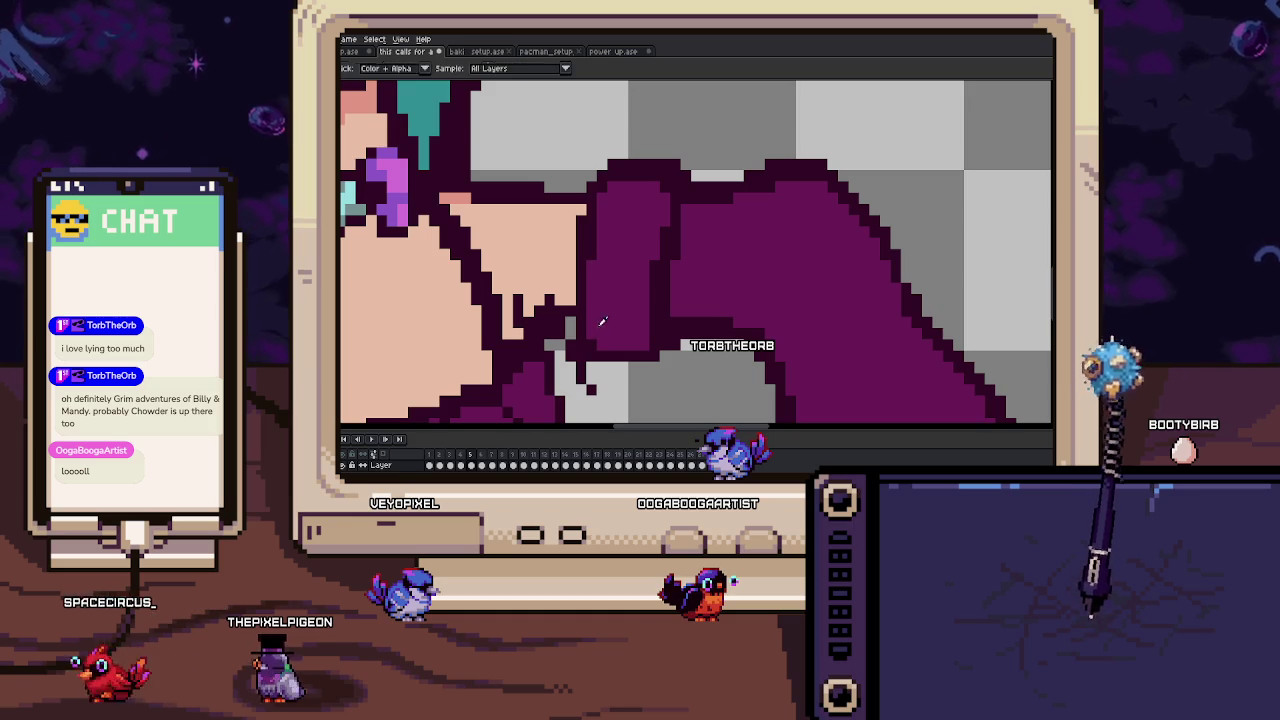
pyautogui.press('Left')
pyautogui.press('Right')
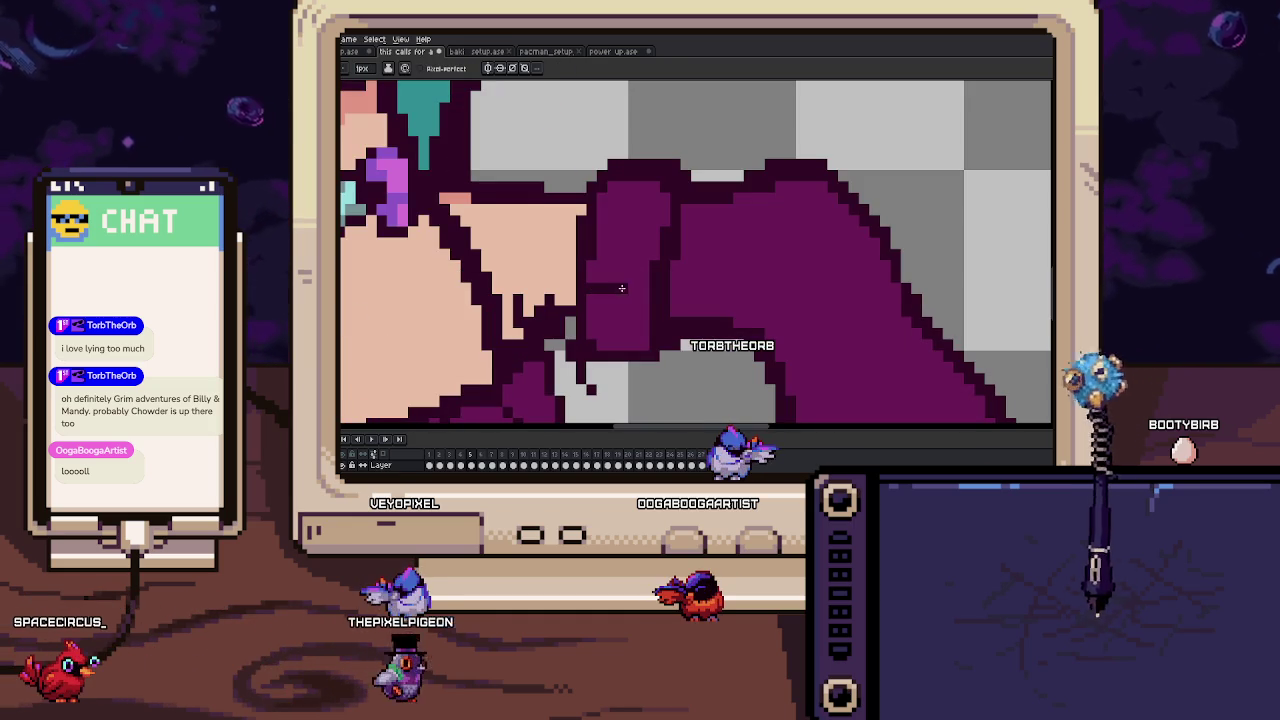
pyautogui.scroll(-1, 651, 293)
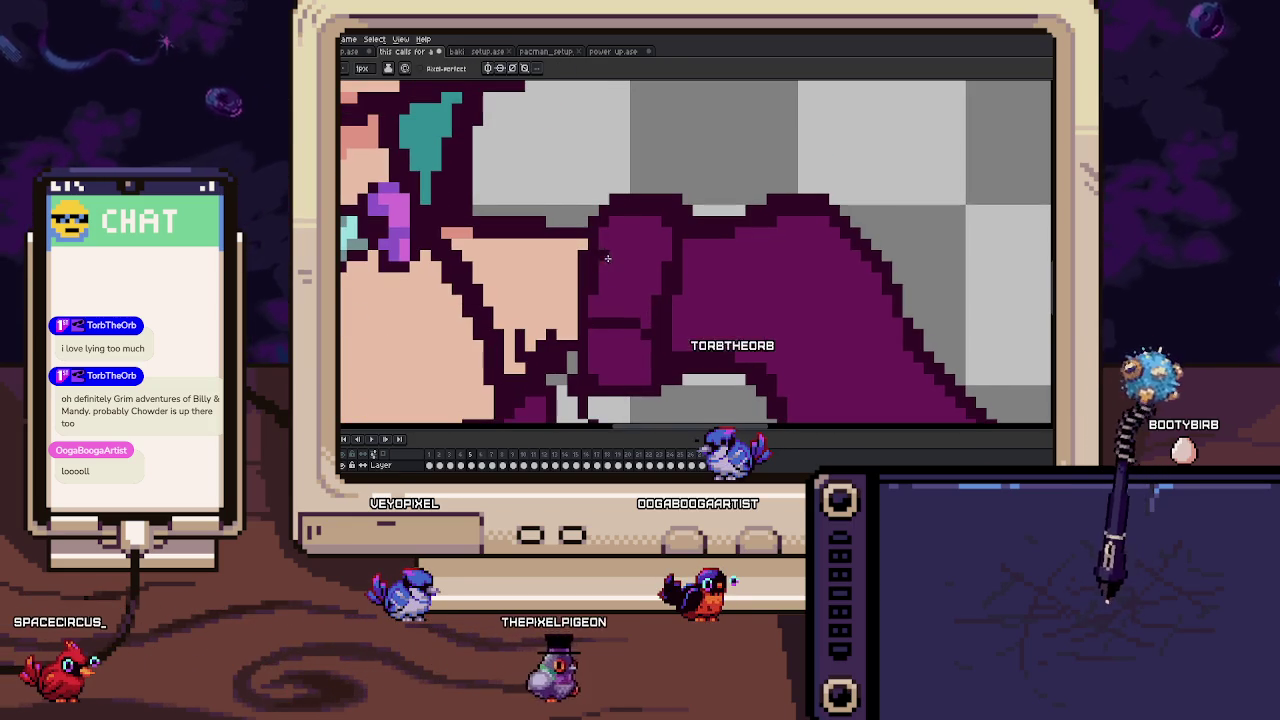
pyautogui.scroll(-2, 669, 264)
pyautogui.scroll(-3, 669, 264)
pyautogui.scroll(3, 665, 300)
pyautogui.scroll(1, 652, 372)
pyautogui.moveTo(652, 372); pyautogui.dragTo(658, 325)
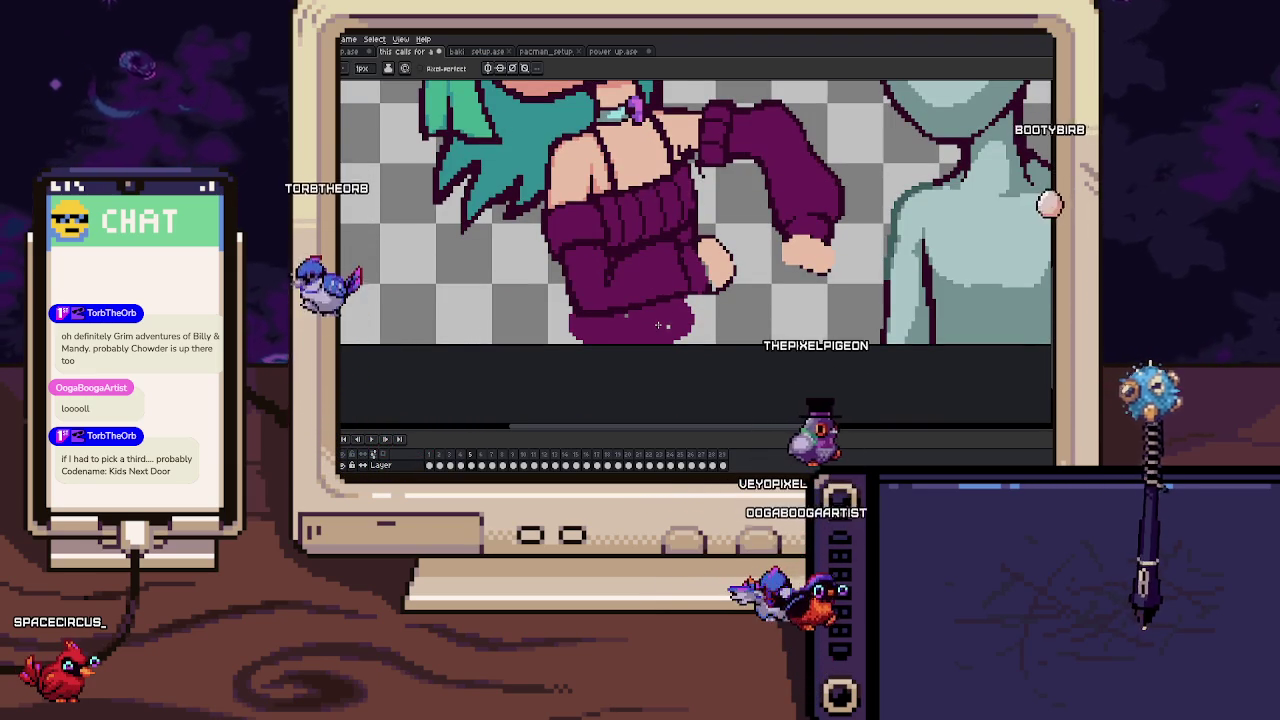
pyautogui.scroll(3, 658, 325)
pyautogui.scroll(-1, 554, 322)
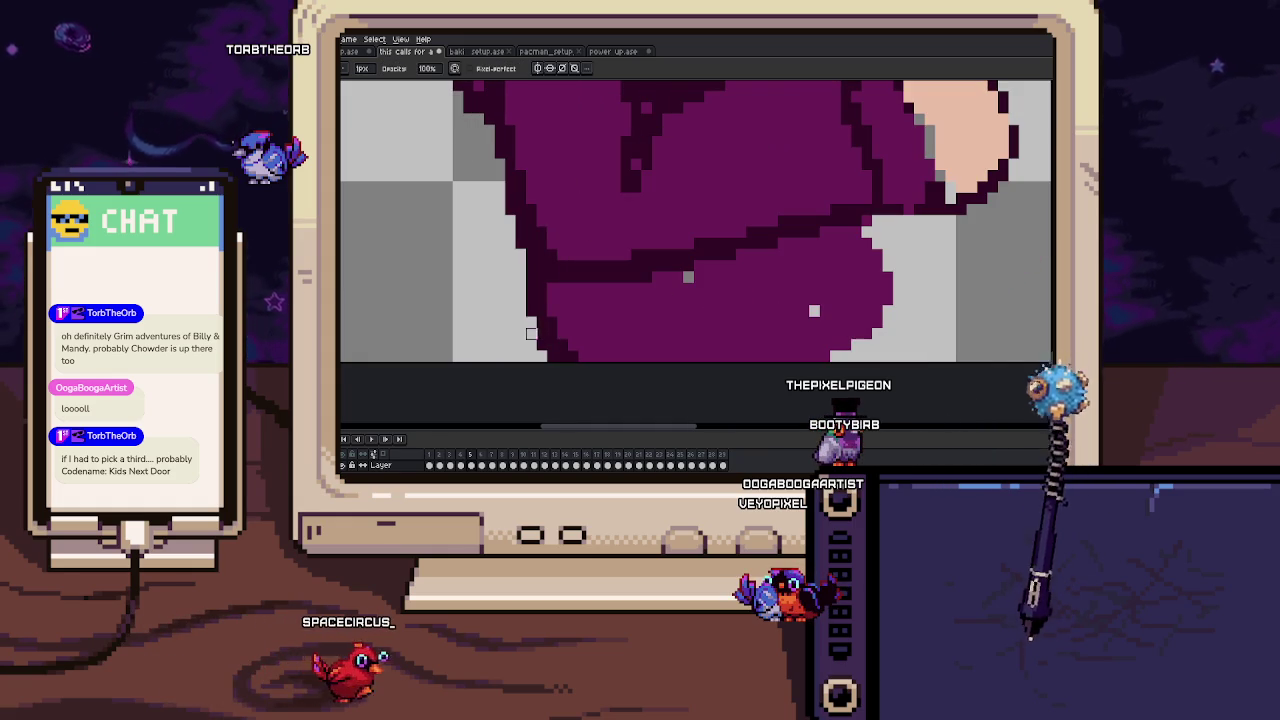
pyautogui.moveTo(541, 345); pyautogui.dragTo(521, 318)
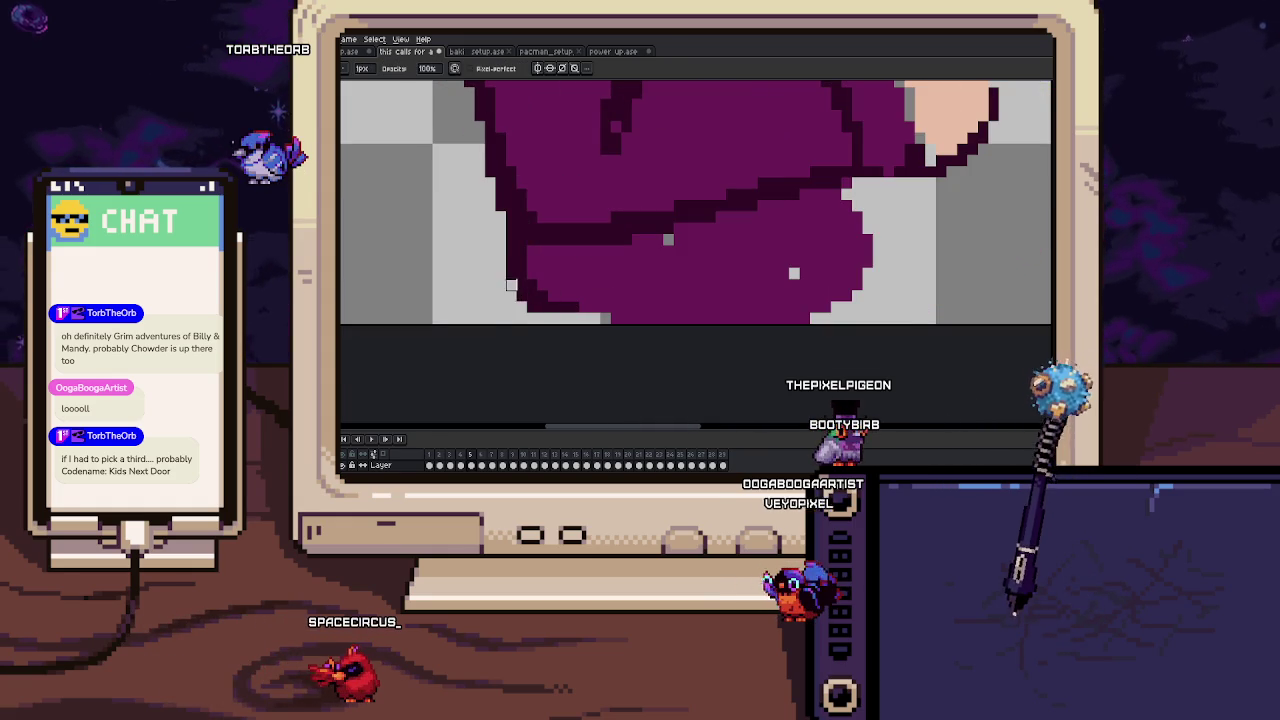
pyautogui.scroll(-1, 521, 262)
# Draw a dark Pencil outline along the sleeve's bottom edge on frame 5.
pyautogui.press('e')
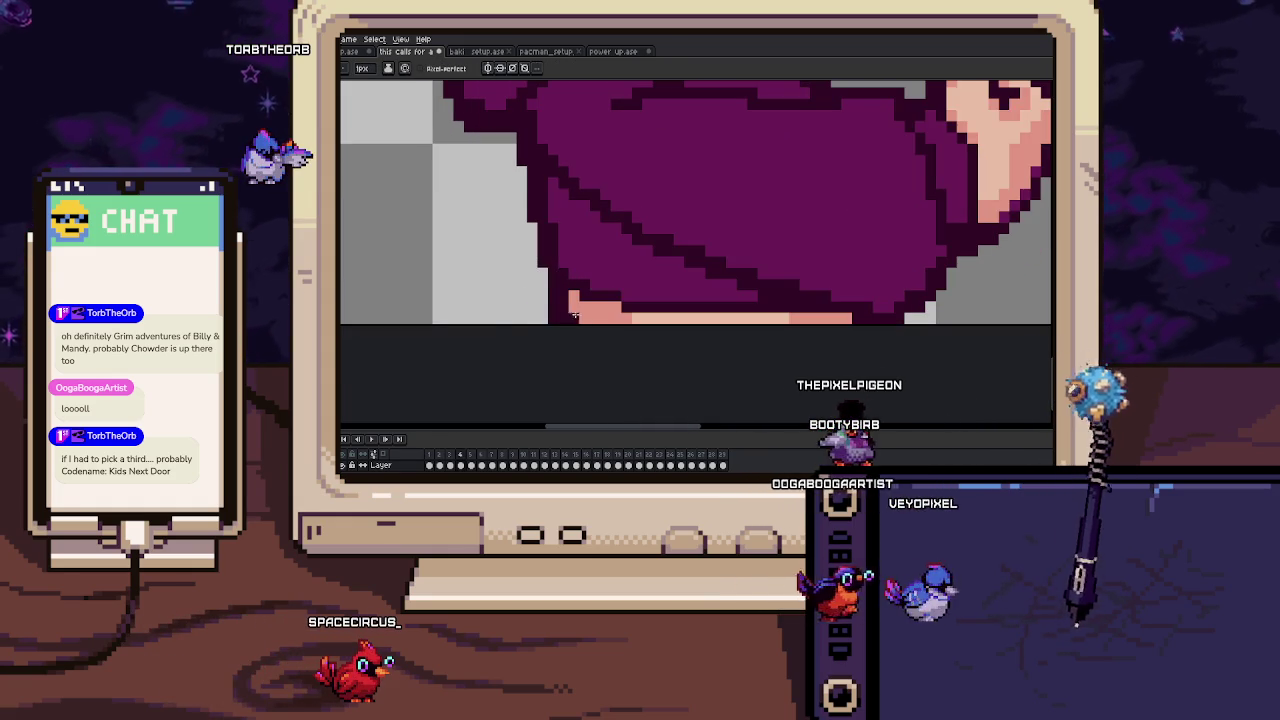
pyautogui.press('Right')
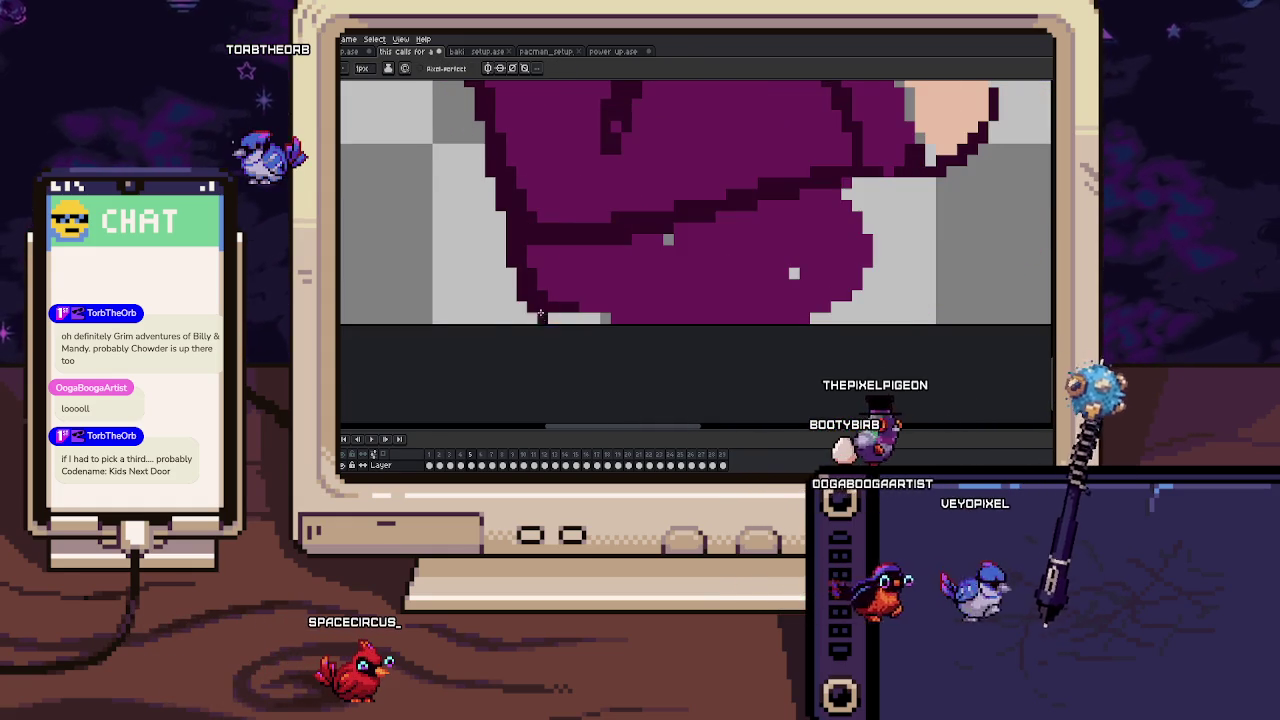
pyautogui.press('Left')
pyautogui.press('Right')
pyautogui.moveTo(532, 314); pyautogui.dragTo(561, 314)
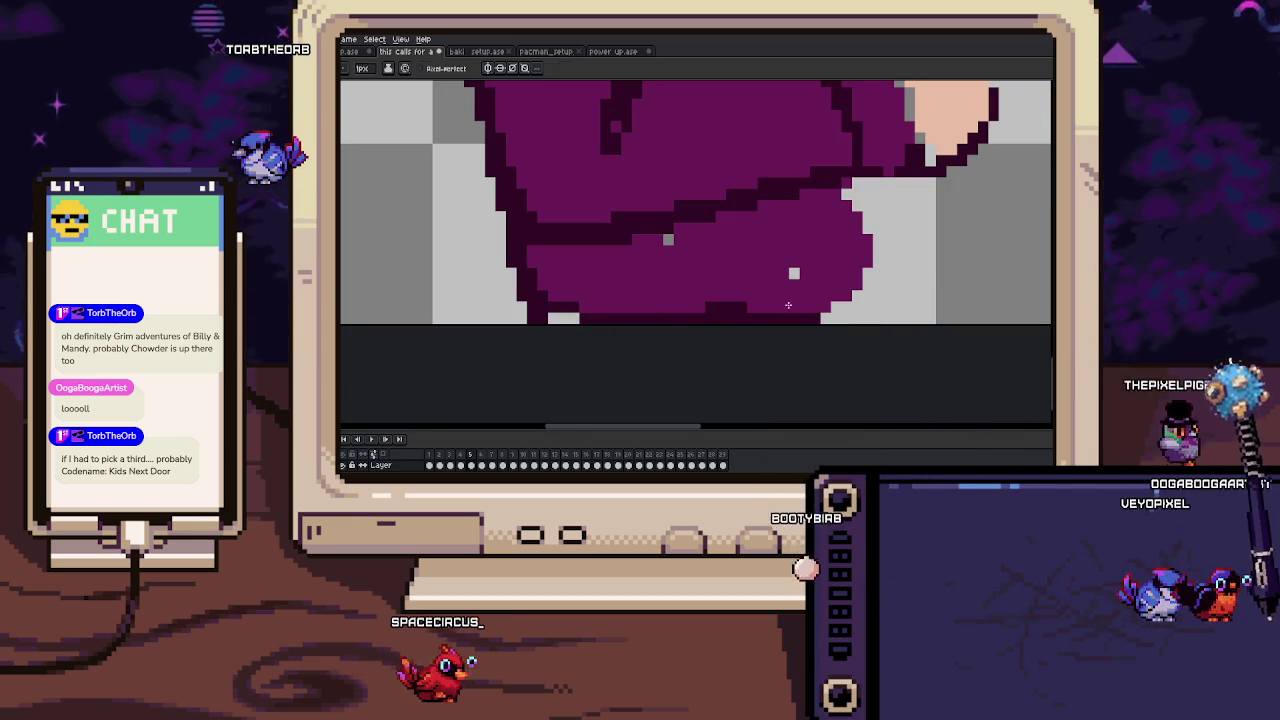
pyautogui.press('Left')
pyautogui.press('Right')
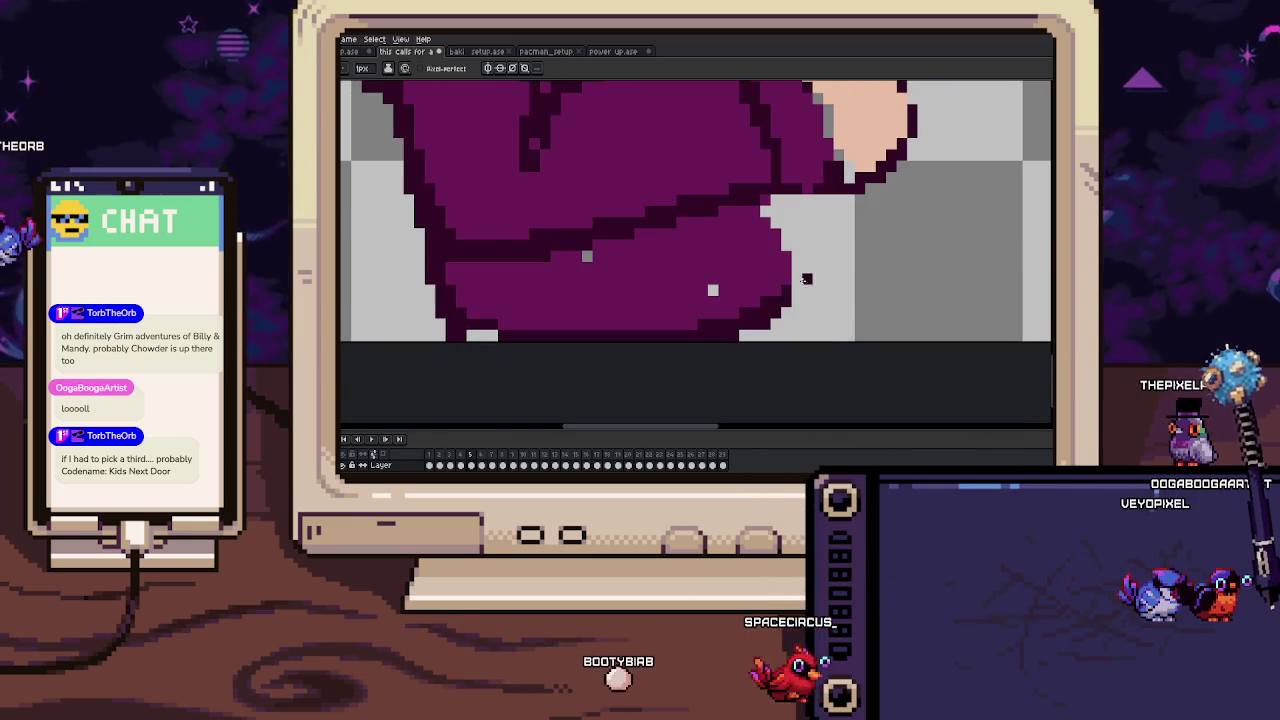
# Pick a colour from the artwork and flip between frames 4 and 5 to check the outline.
pyautogui.scroll(1, 785, 285)
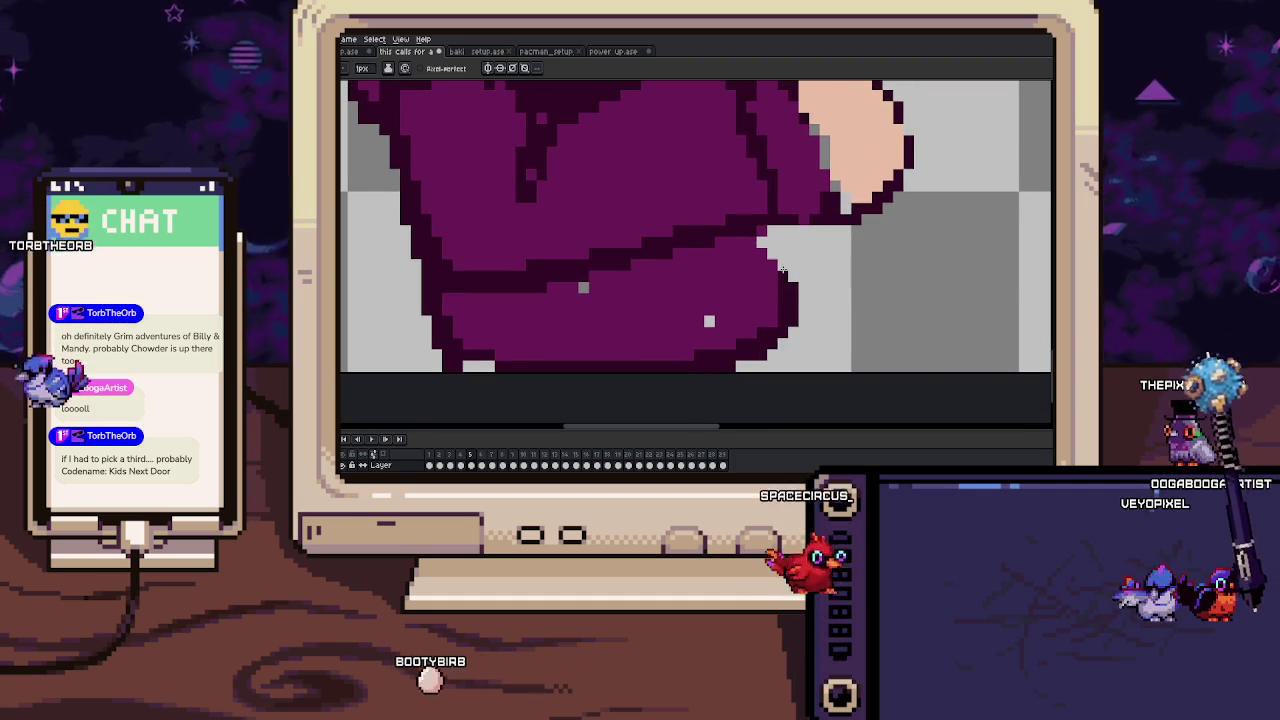
pyautogui.press(',')
pyautogui.press('.')
pyautogui.press(',')
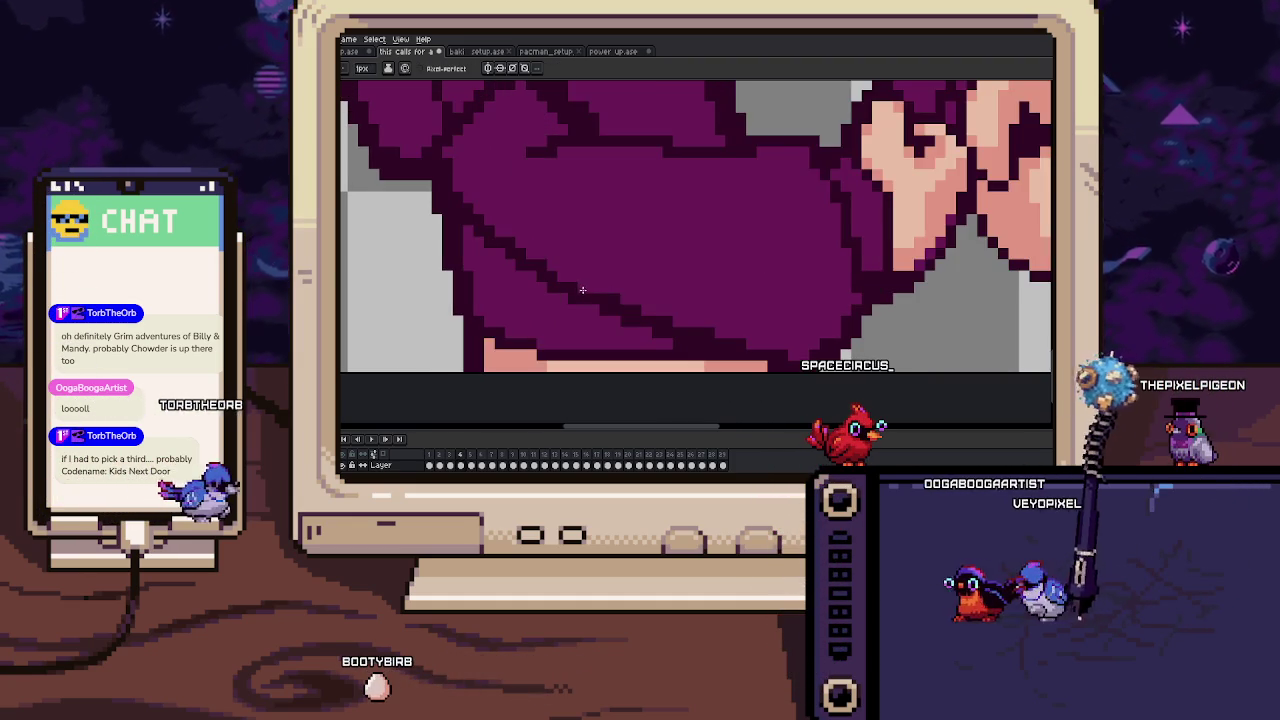
pyautogui.press('i')
pyautogui.press('.')
pyautogui.scroll(-1, 663, 298)
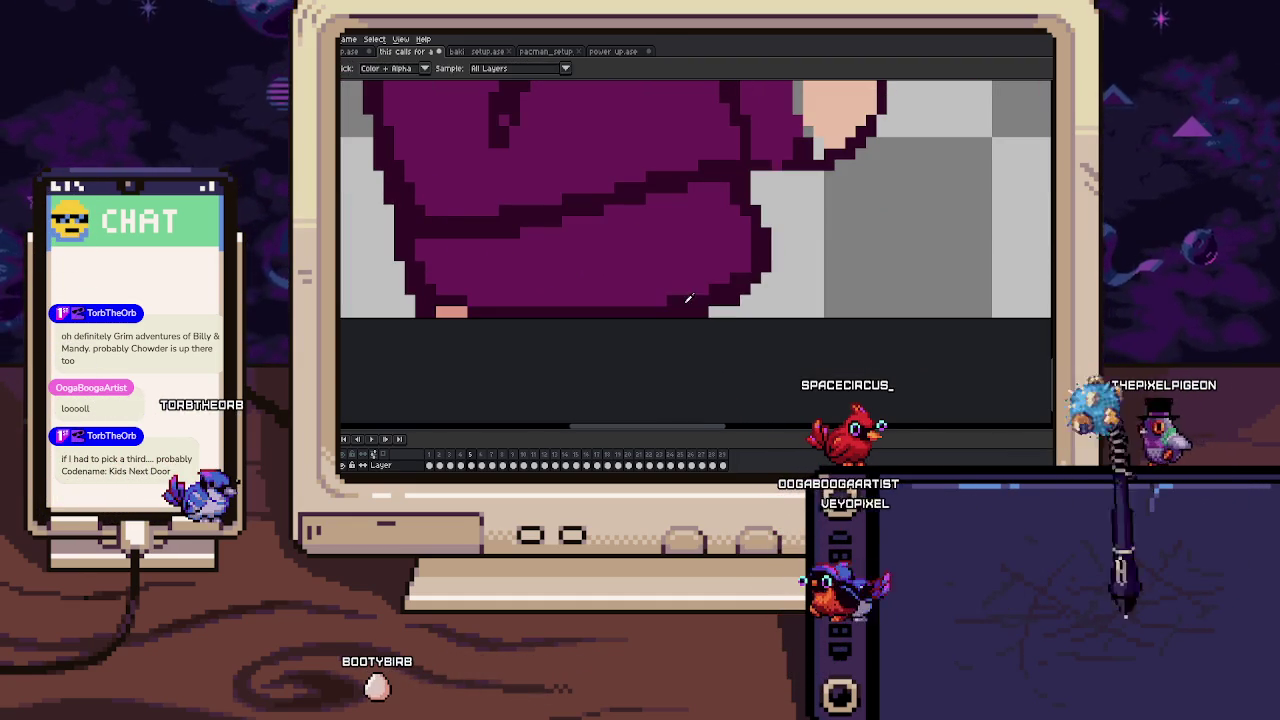
pyautogui.press('b')
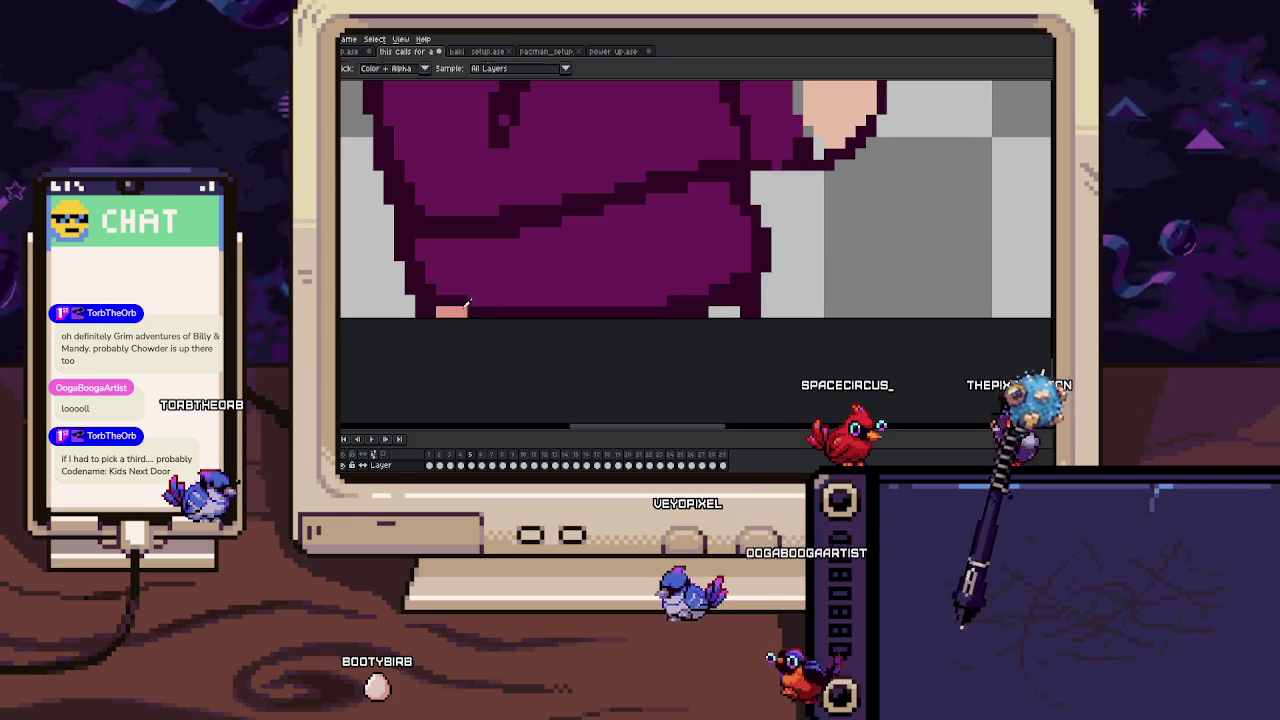
pyautogui.scroll(-2, 708, 312)
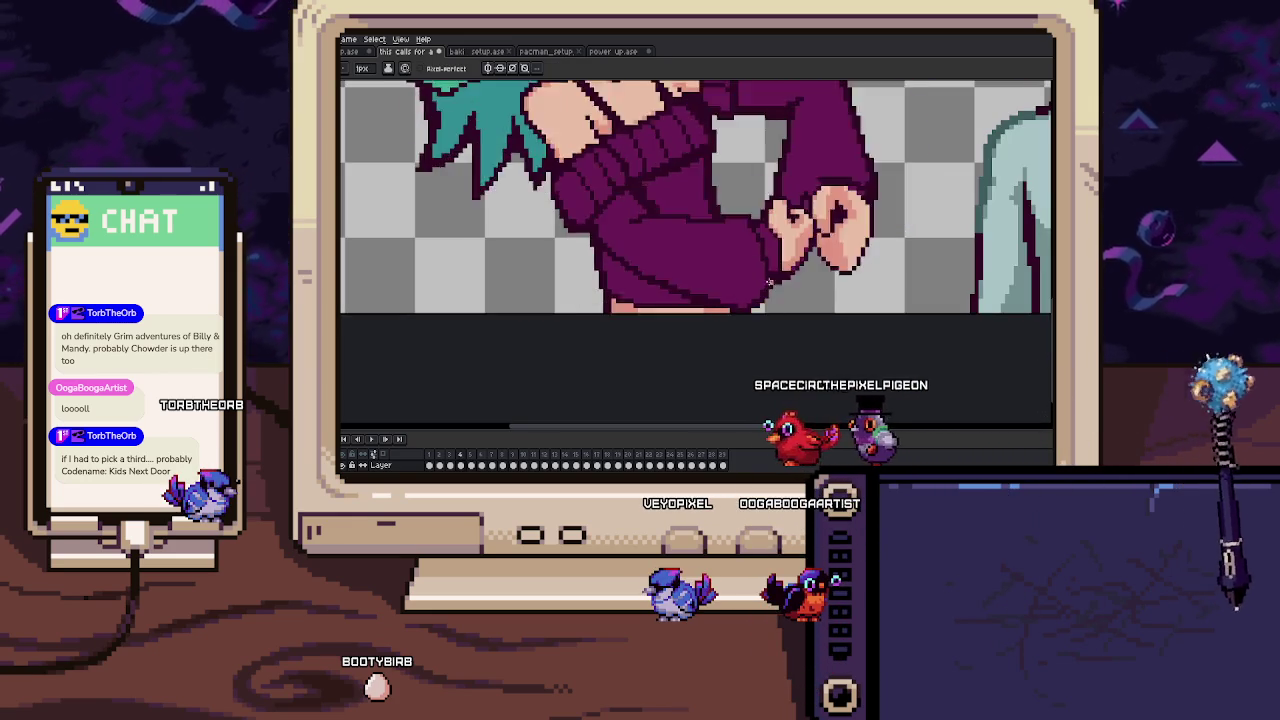
pyautogui.scroll(-3, 708, 312)
pyautogui.press(',')
pyautogui.press('.')
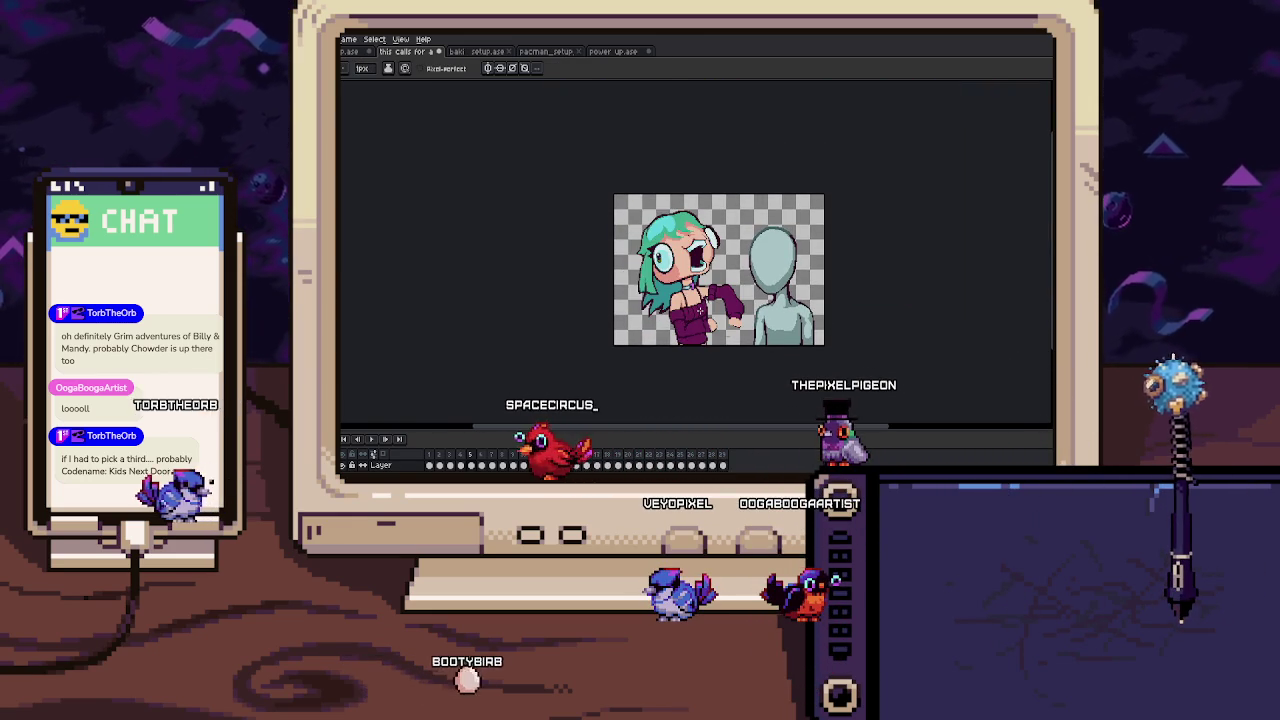
# Zoom into the face and add dark outline pixels along the hairline.
pyautogui.scroll(3, 700, 311)
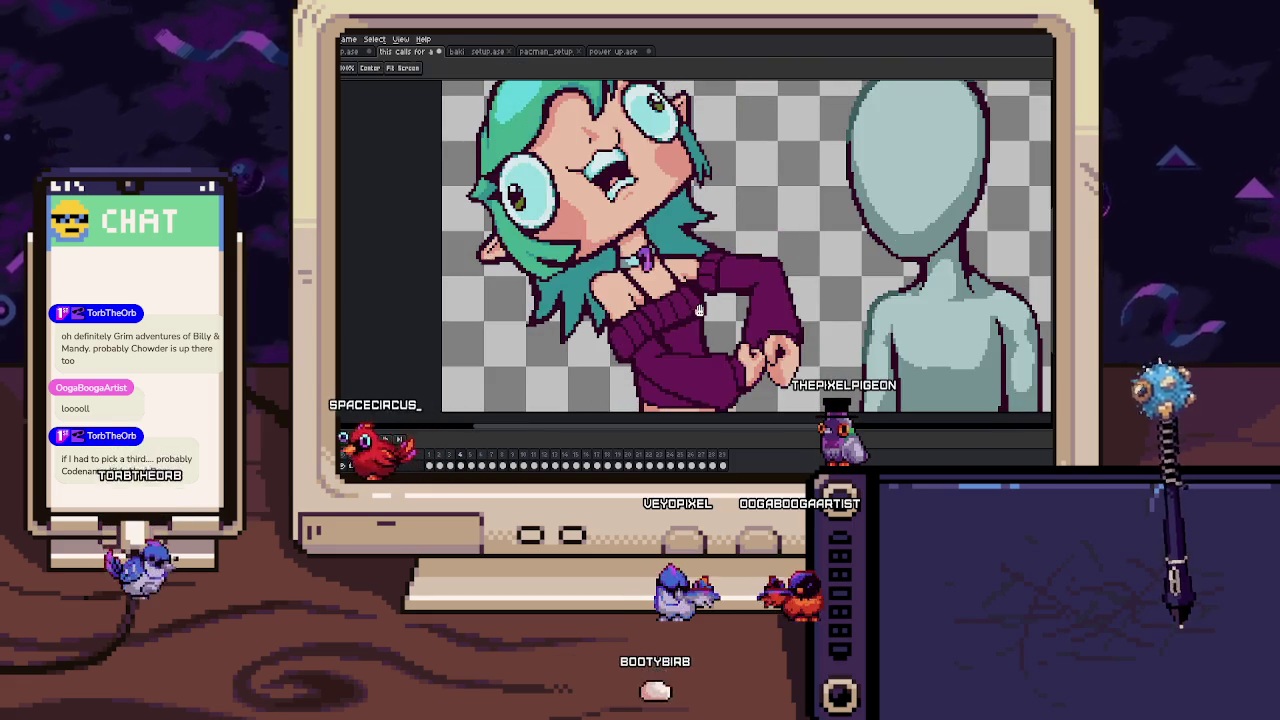
pyautogui.scroll(2, 680, 280)
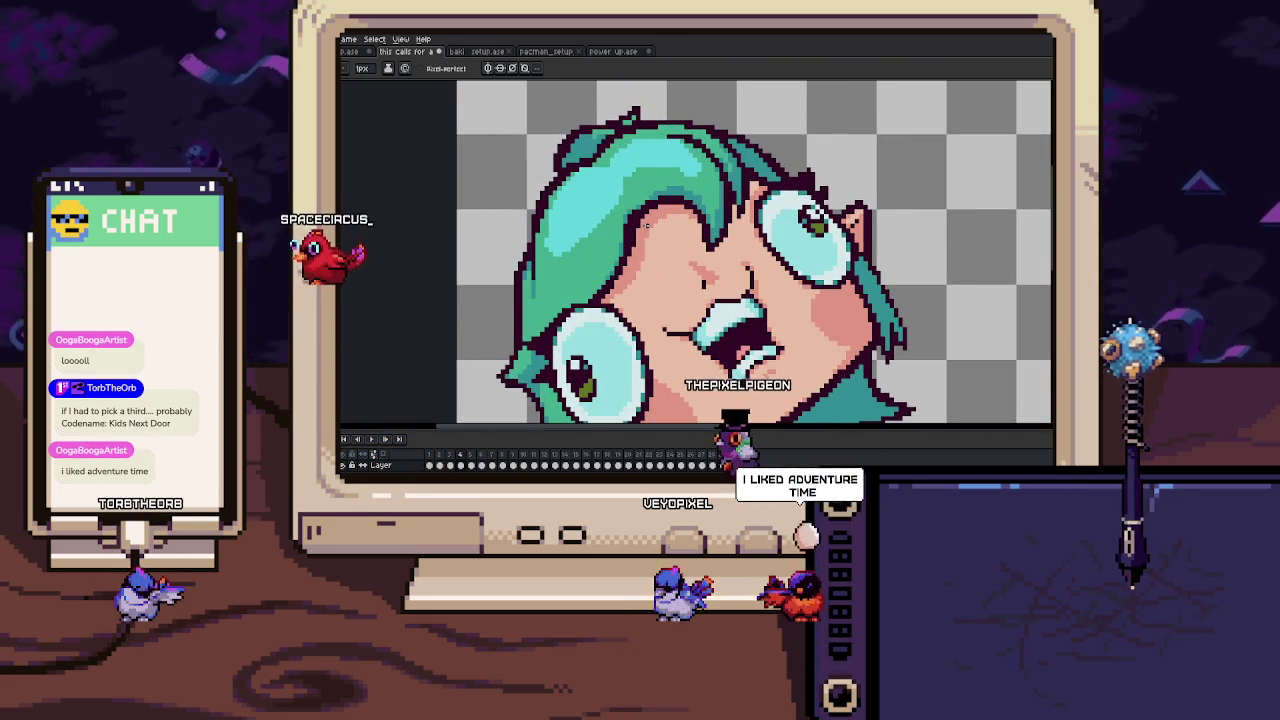
pyautogui.scroll(1, 647, 227)
pyautogui.scroll(1, 680, 242)
pyautogui.scroll(1, 706, 256)
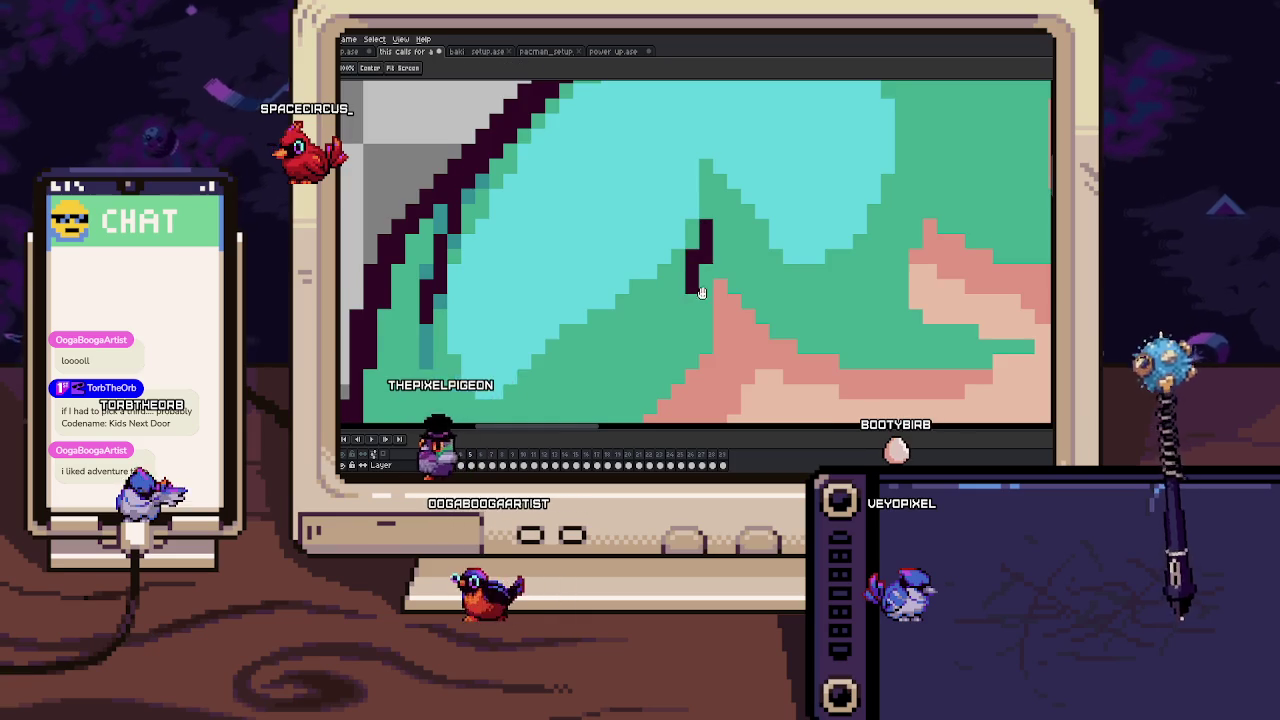
pyautogui.moveTo(701, 293); pyautogui.dragTo(713, 234)
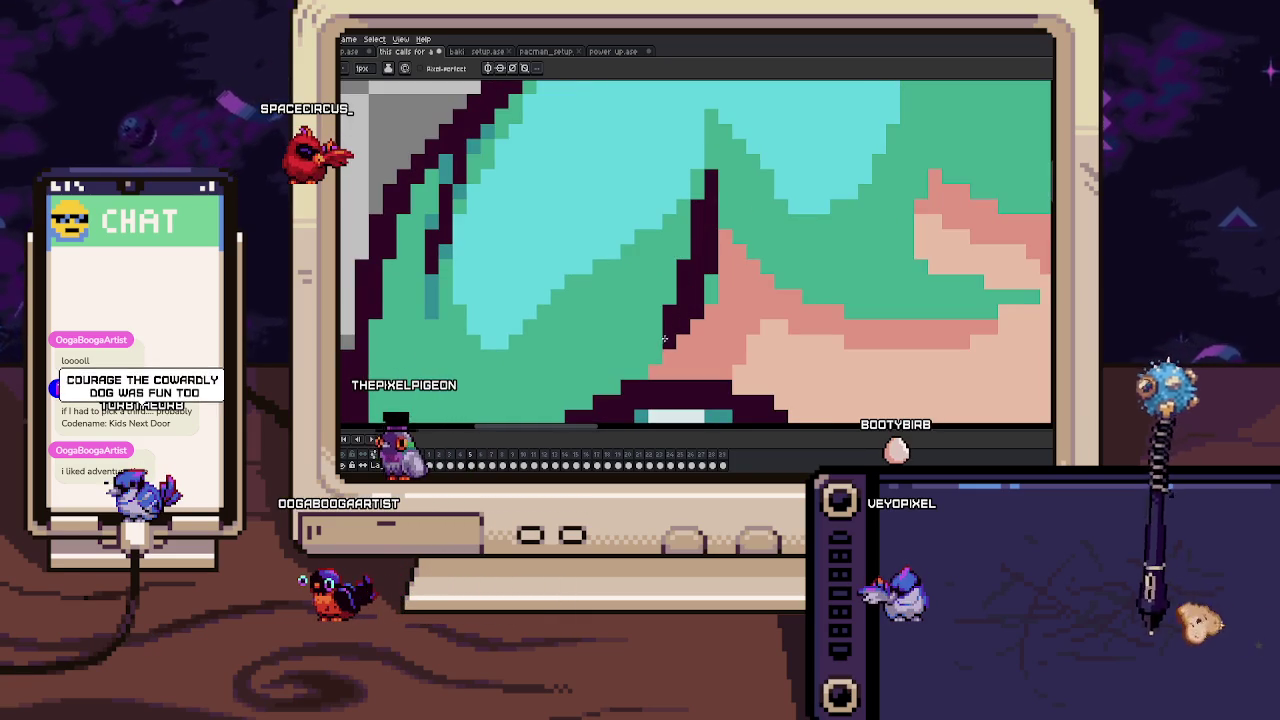
pyautogui.moveTo(654, 343); pyautogui.dragTo(663, 353)
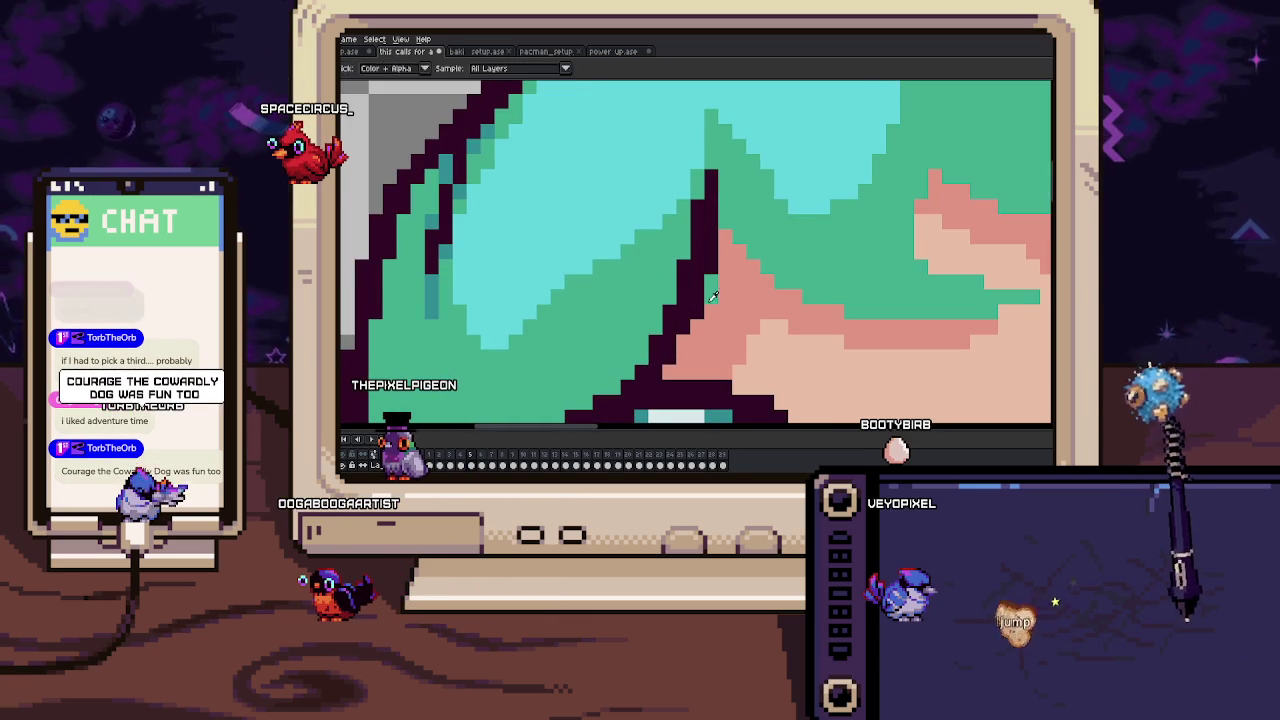
pyautogui.scroll(-3, 711, 293)
pyautogui.scroll(3, 711, 258)
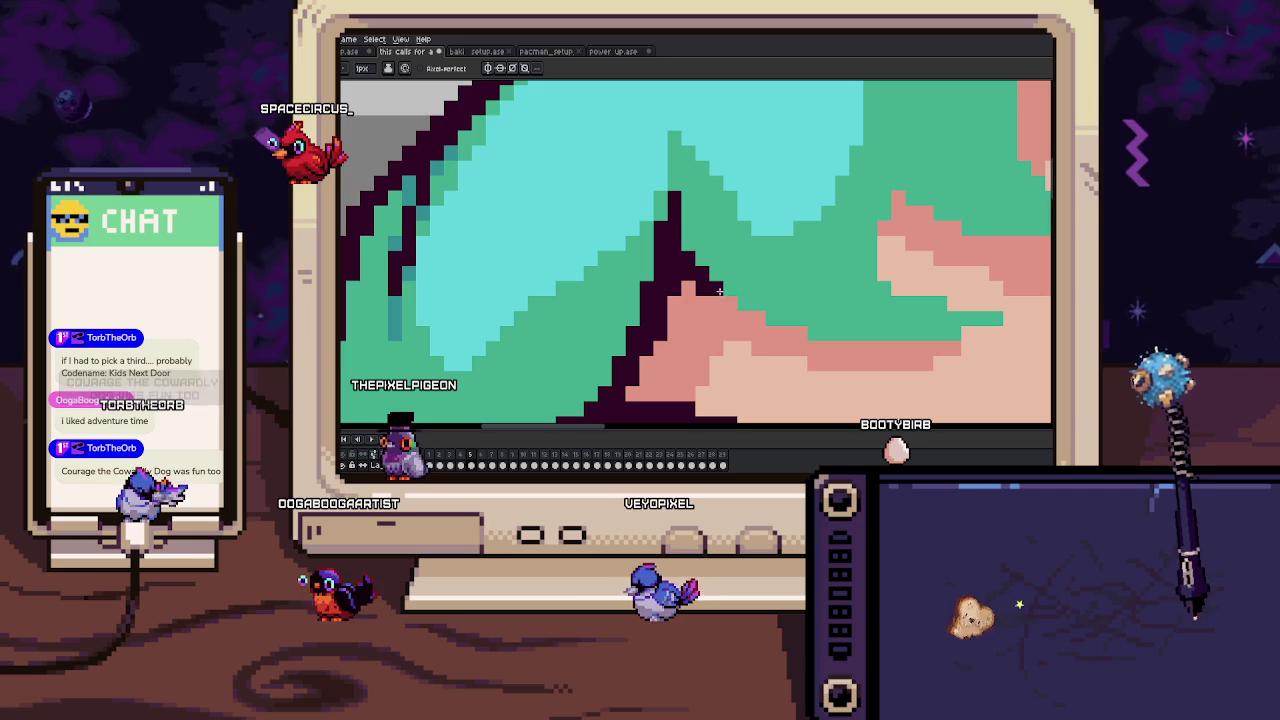
# Draw dark outlines along the hair edge and across the top of the forehead skin.
pyautogui.moveTo(755, 317); pyautogui.dragTo(626, 275)
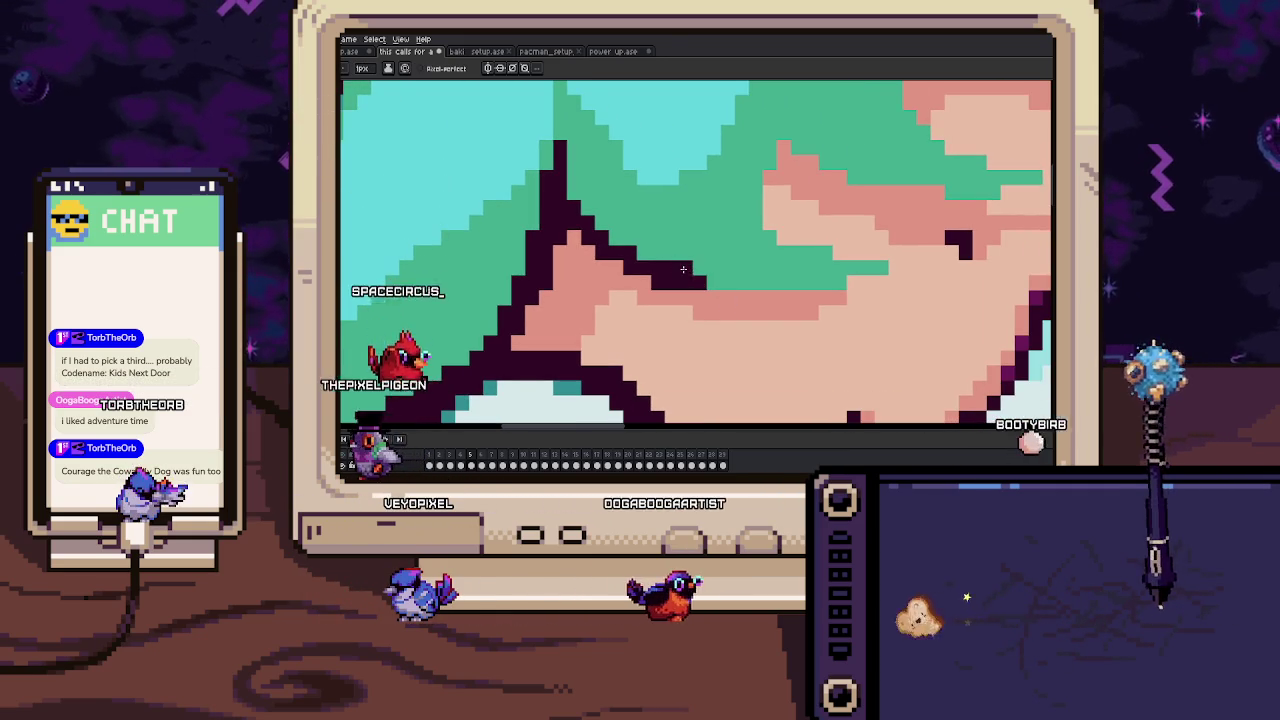
pyautogui.moveTo(753, 280)
pyautogui.mouseDown()
pyautogui.moveTo(773, 300)
pyautogui.moveTo(703, 300)
pyautogui.mouseUp()
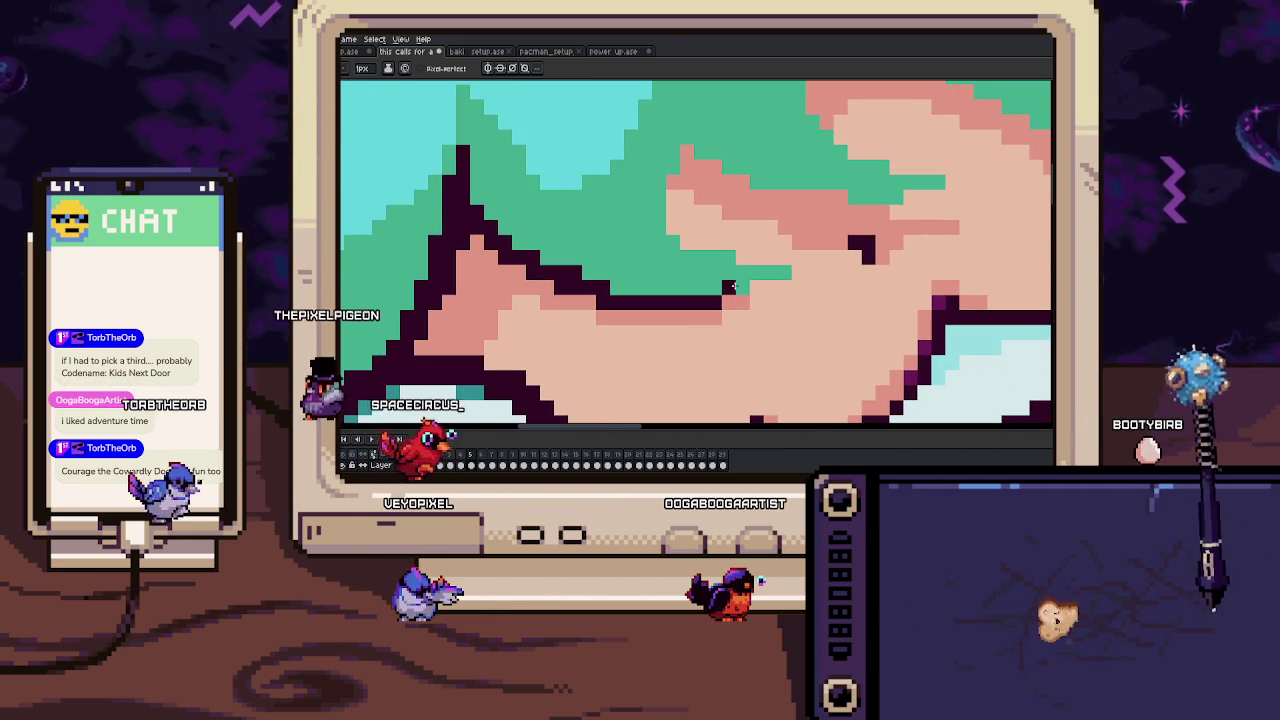
pyautogui.moveTo(695, 239)
pyautogui.mouseDown()
pyautogui.moveTo(707, 265)
pyautogui.moveTo(687, 276)
pyautogui.mouseUp()
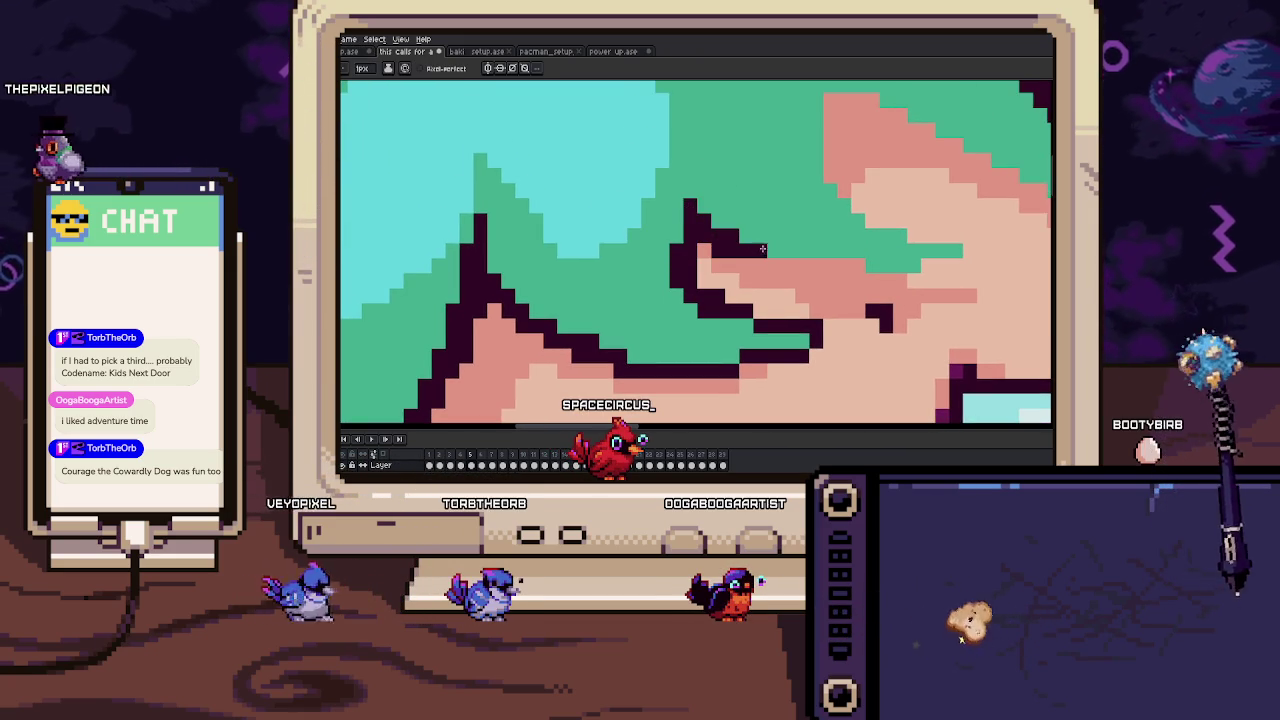
pyautogui.moveTo(762, 250)
pyautogui.mouseDown()
pyautogui.moveTo(724, 277)
pyautogui.moveTo(849, 274)
pyautogui.moveTo(843, 328)
pyautogui.mouseUp()
pyautogui.moveTo(760, 320)
pyautogui.mouseDown()
pyautogui.moveTo(669, 260)
pyautogui.moveTo(688, 210)
pyautogui.moveTo(738, 230)
pyautogui.mouseUp()
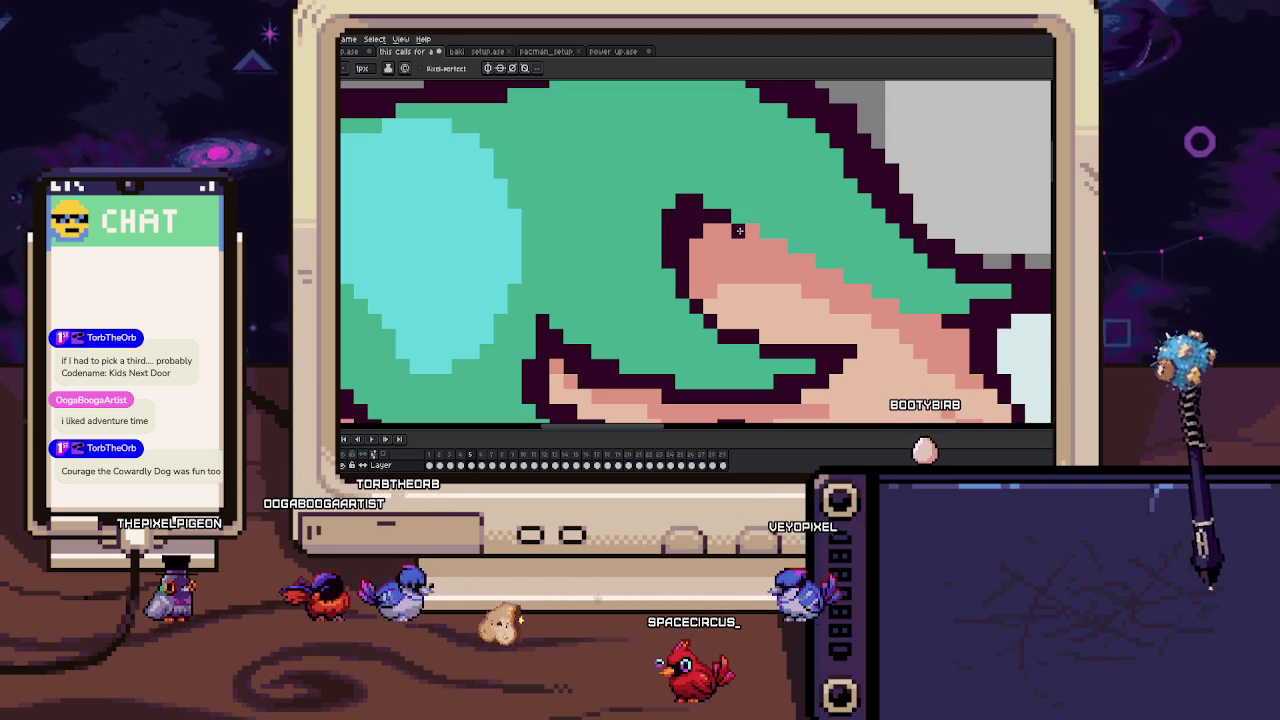
pyautogui.moveTo(726, 231)
pyautogui.mouseDown()
pyautogui.moveTo(641, 216)
pyautogui.moveTo(895, 291)
pyautogui.mouseUp()
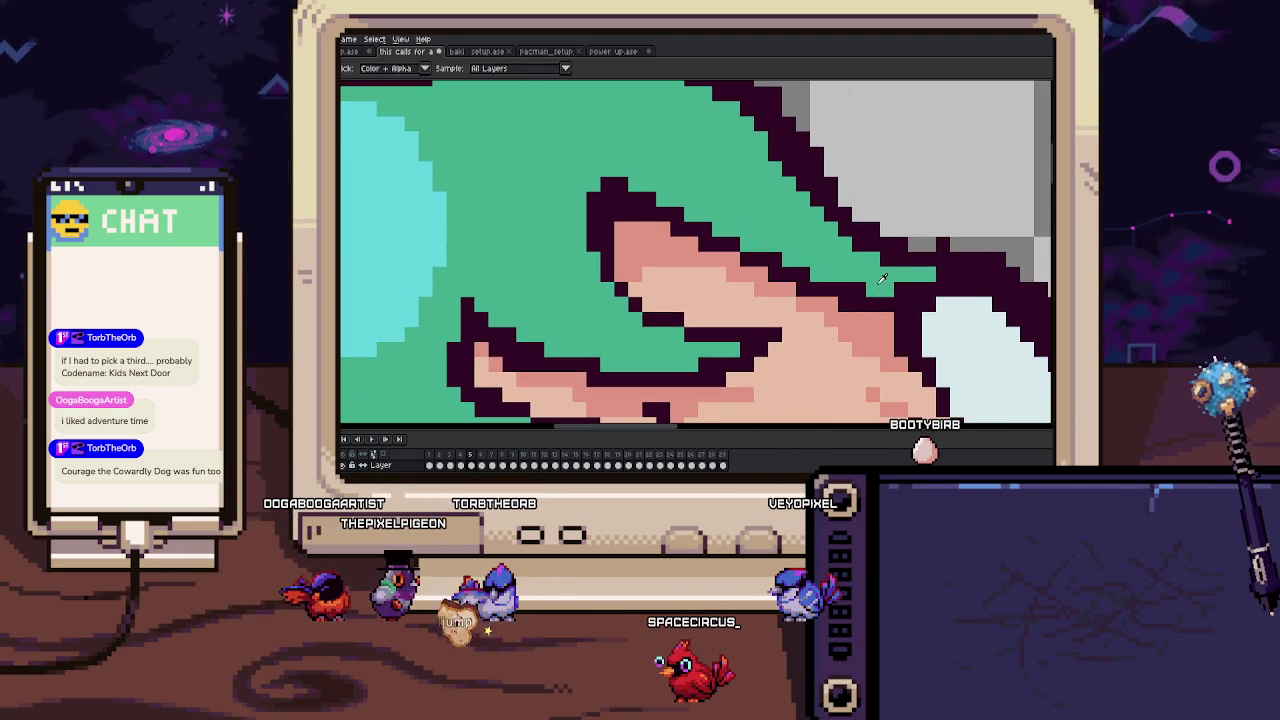
pyautogui.scroll(-3, 738, 246)
pyautogui.scroll(-2, 738, 246)
pyautogui.scroll(3, 796, 325)
pyautogui.moveTo(730, 280); pyautogui.dragTo(771, 284)
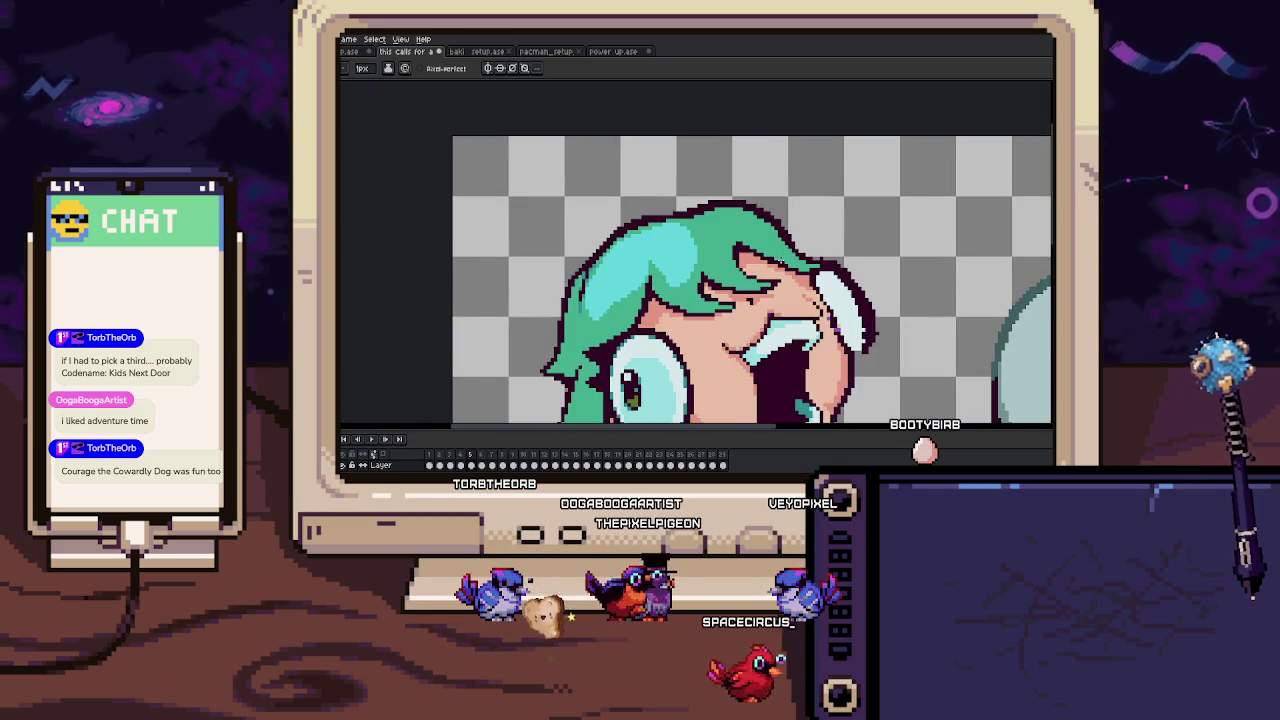
pyautogui.scroll(1, 780, 261)
pyautogui.scroll(1, 716, 260)
pyautogui.scroll(1, 716, 260)
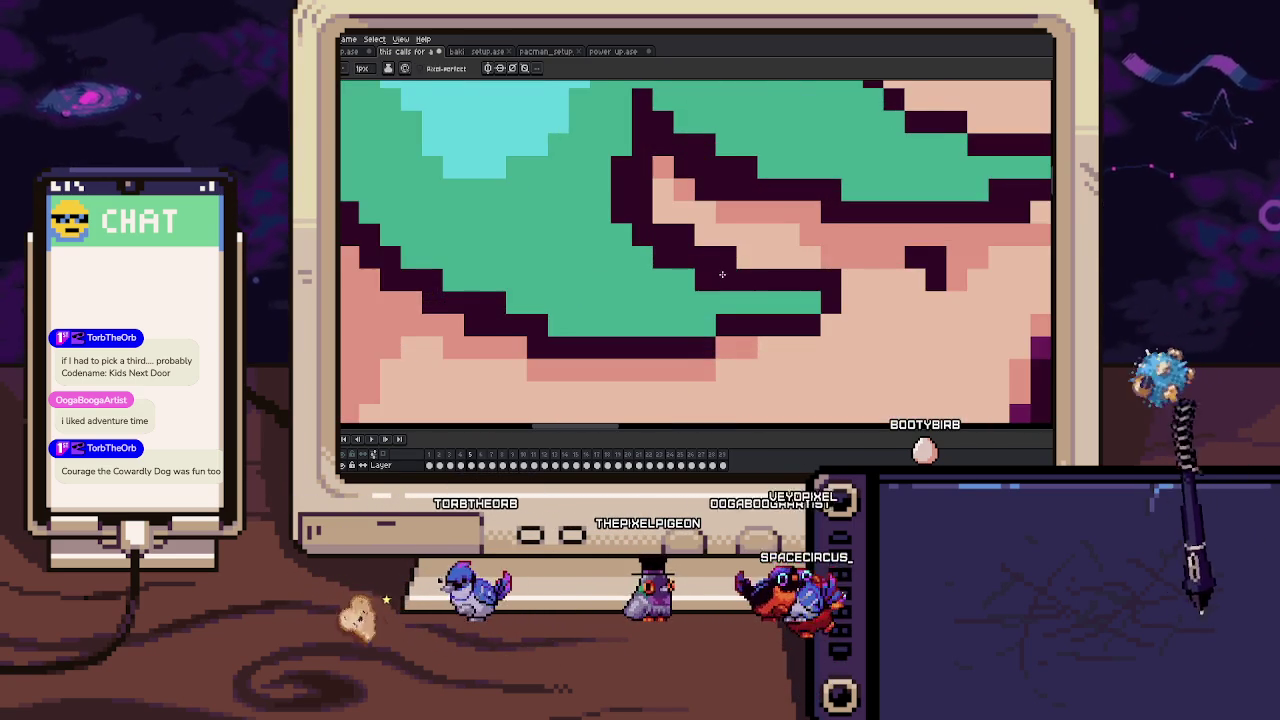
pyautogui.scroll(1, 720, 280)
pyautogui.scroll(1, 725, 300)
pyautogui.scroll(-3, 725, 300)
pyautogui.scroll(-2, 700, 270)
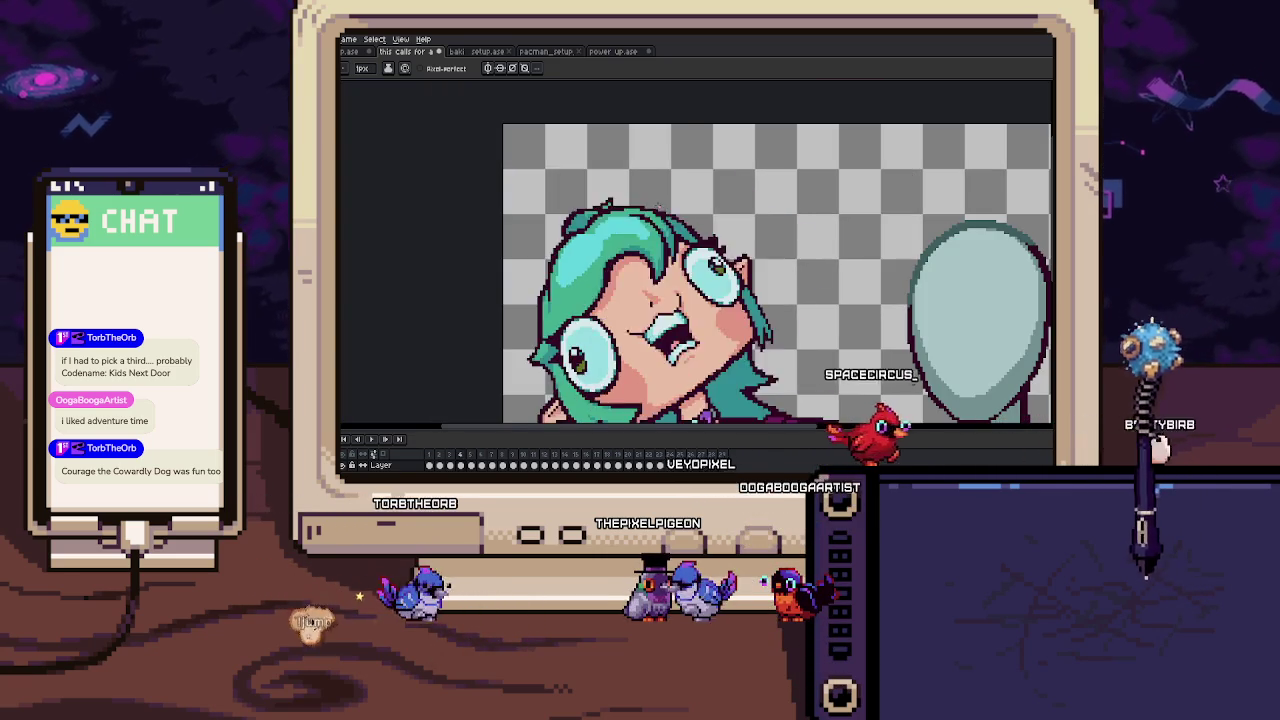
pyautogui.moveTo(673, 231); pyautogui.dragTo(645, 150)
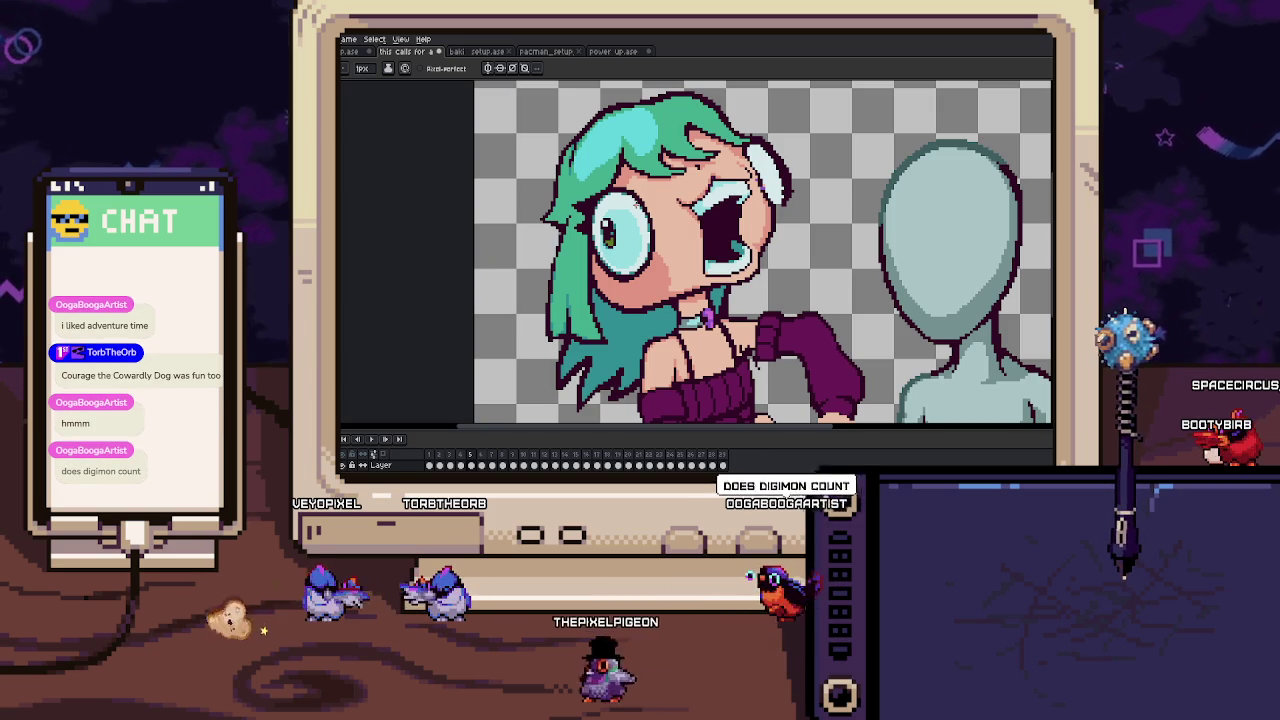
pyautogui.press('Return')
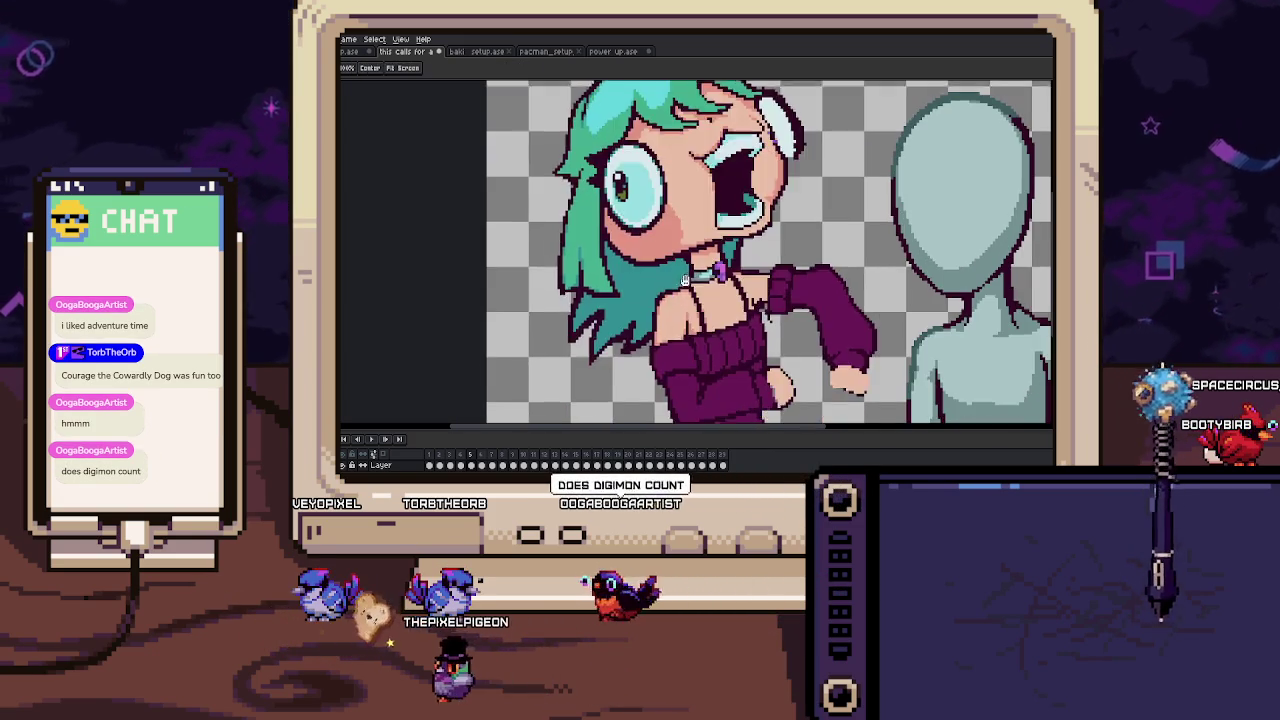
pyautogui.scroll(1, 648, 319)
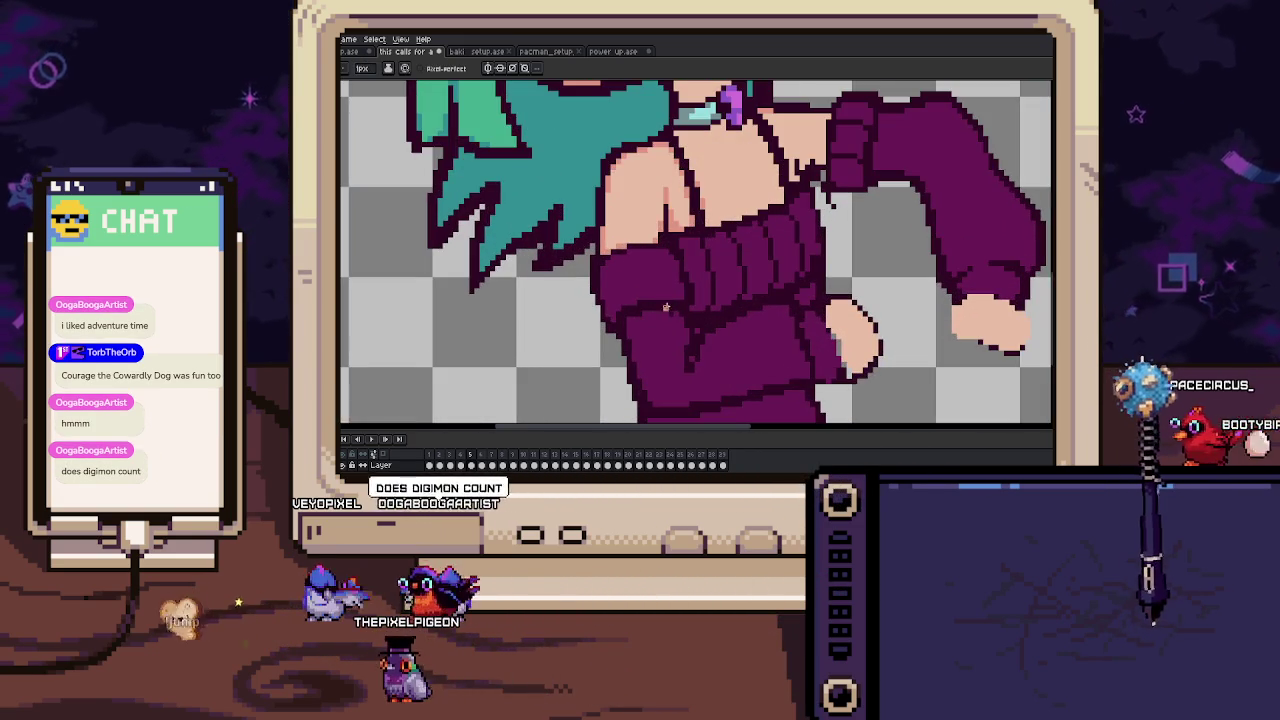
pyautogui.scroll(2, 660, 295)
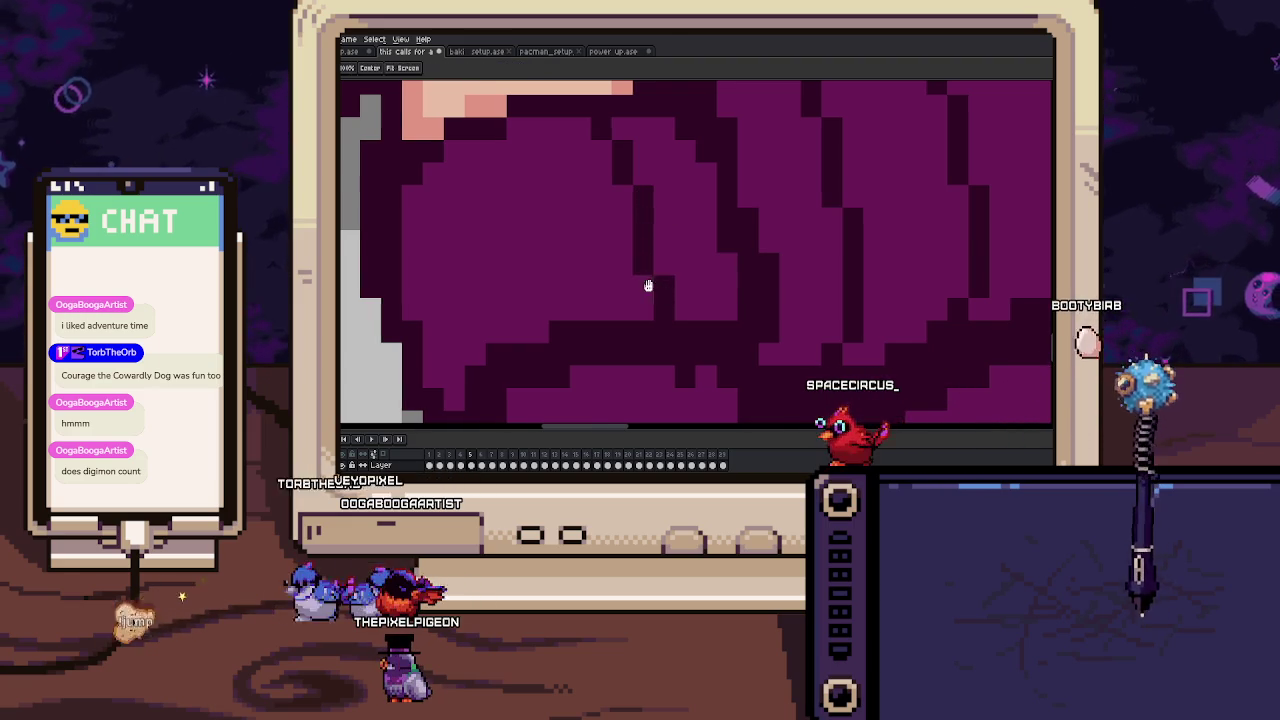
pyautogui.hscroll(-2, 651, 283)
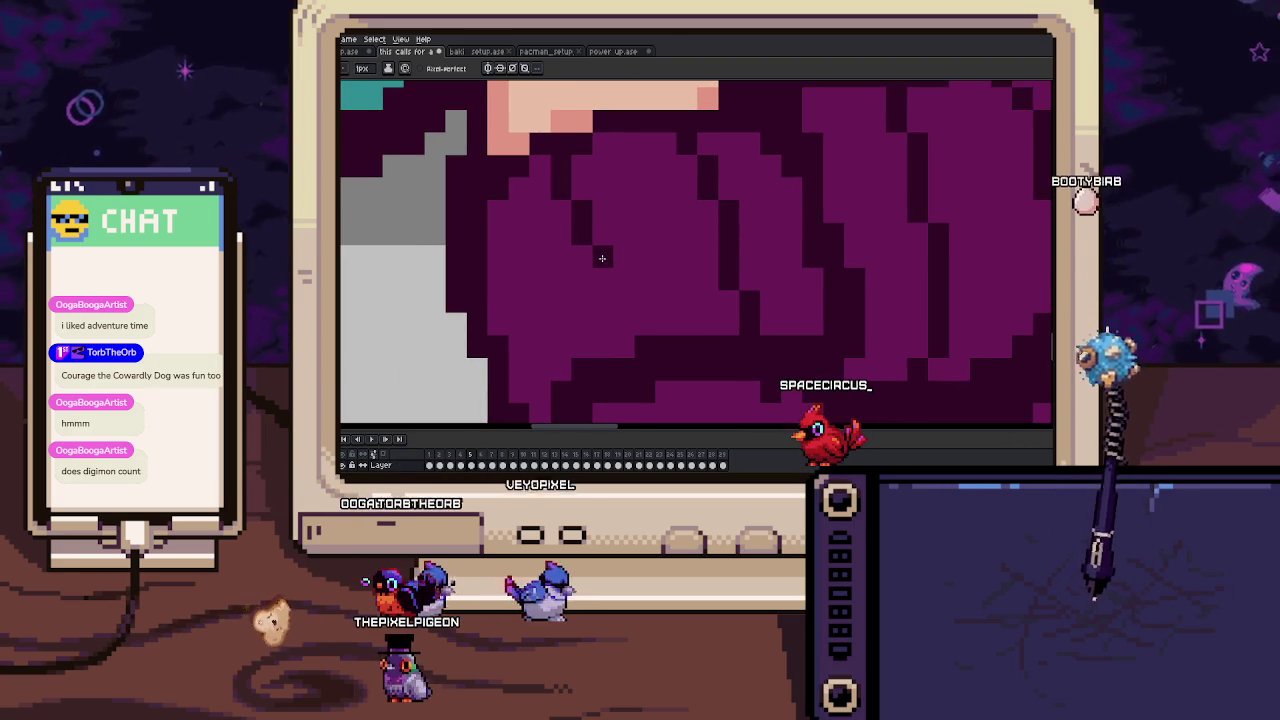
pyautogui.scroll(-5, 620, 270)
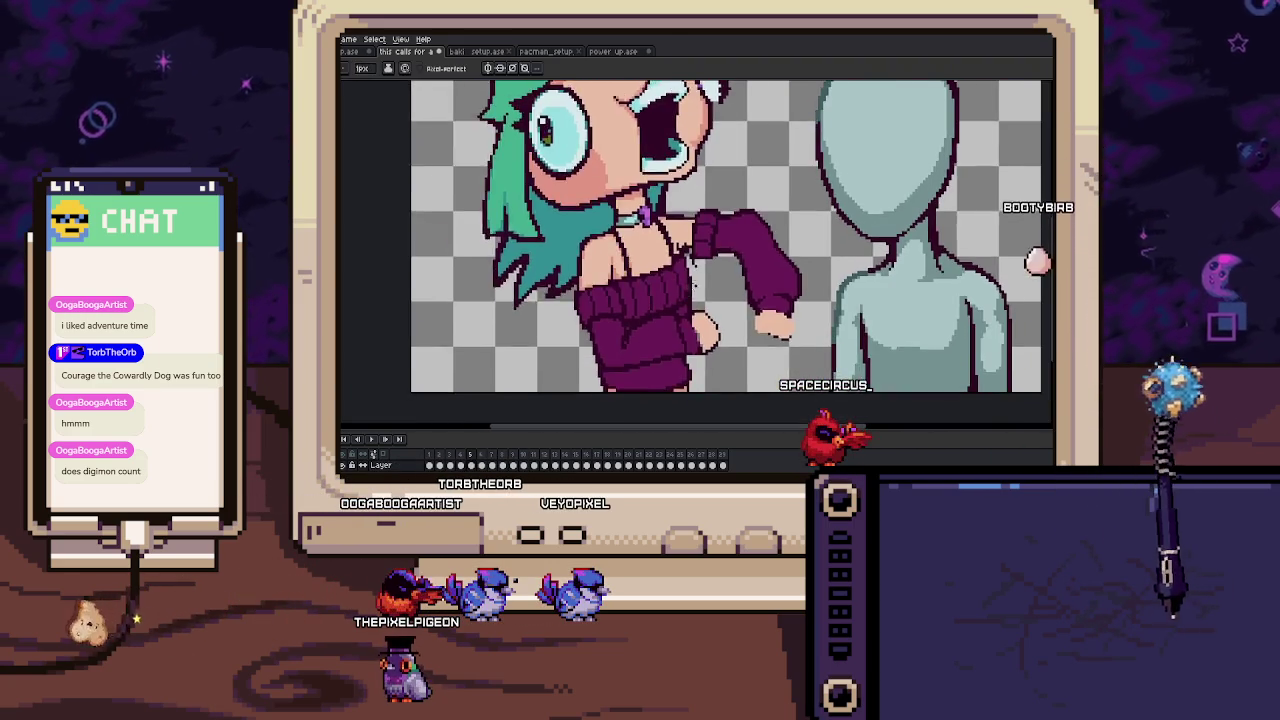
pyautogui.scroll(3, 690, 341)
pyautogui.scroll(2, 688, 232)
pyautogui.hotkey('alt', 'e')
pyautogui.press('Escape')
pyautogui.press('i')
pyautogui.press('b')
pyautogui.moveTo(696, 208); pyautogui.dragTo(691, 284)
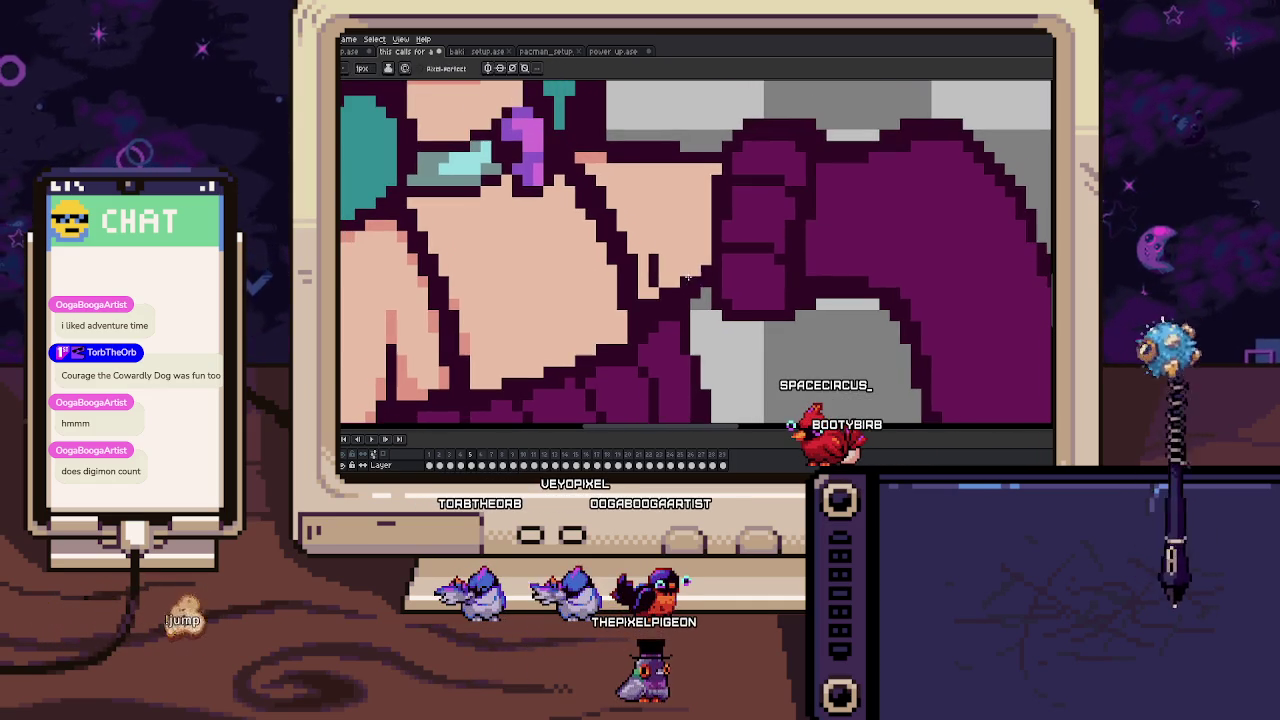
# Repaint the unwanted dark outline pixels on the sleeve with the mid-magenta Pencil colour.
pyautogui.press('b')
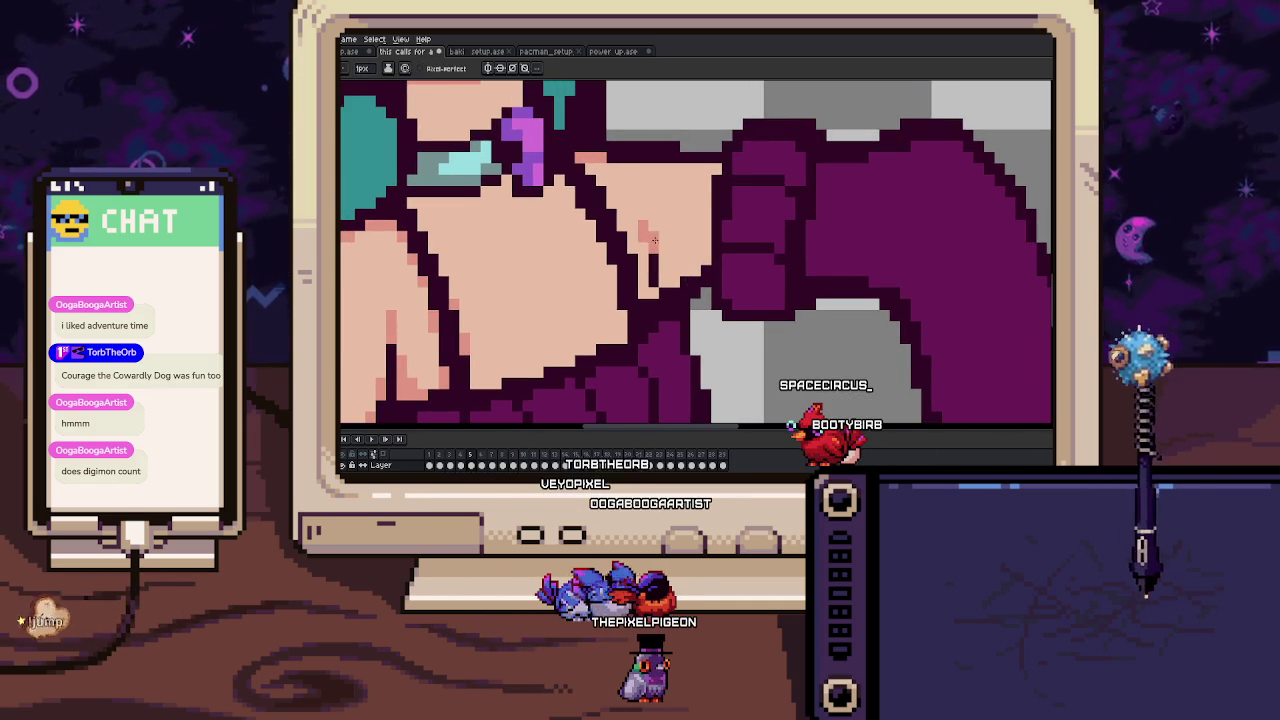
pyautogui.scroll(2, 690, 255)
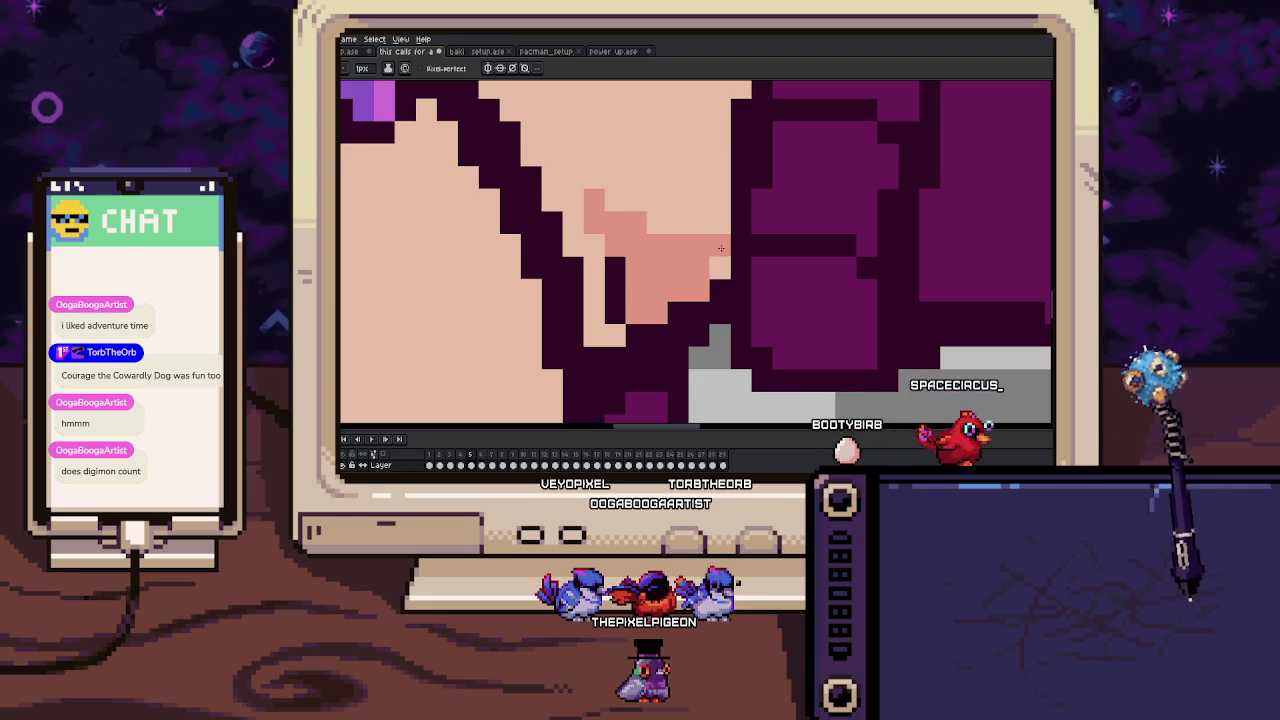
pyautogui.scroll(-5, 644, 294)
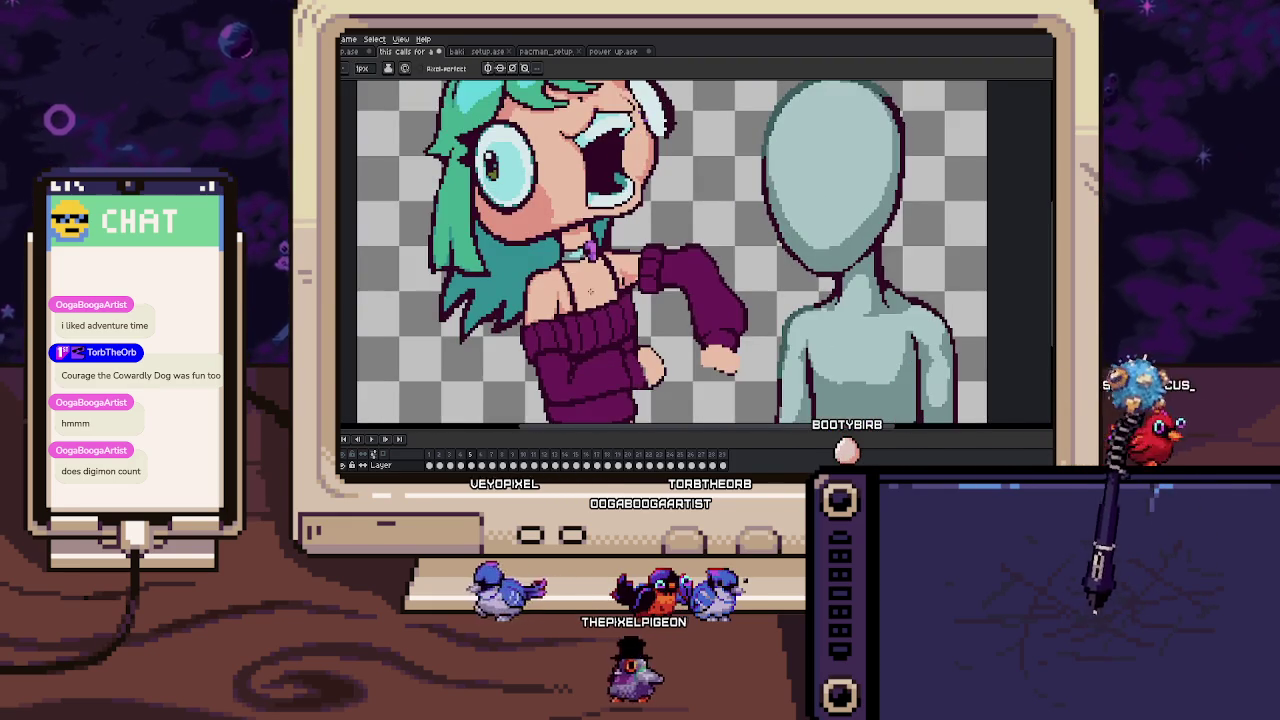
pyautogui.scroll(5, 598, 271)
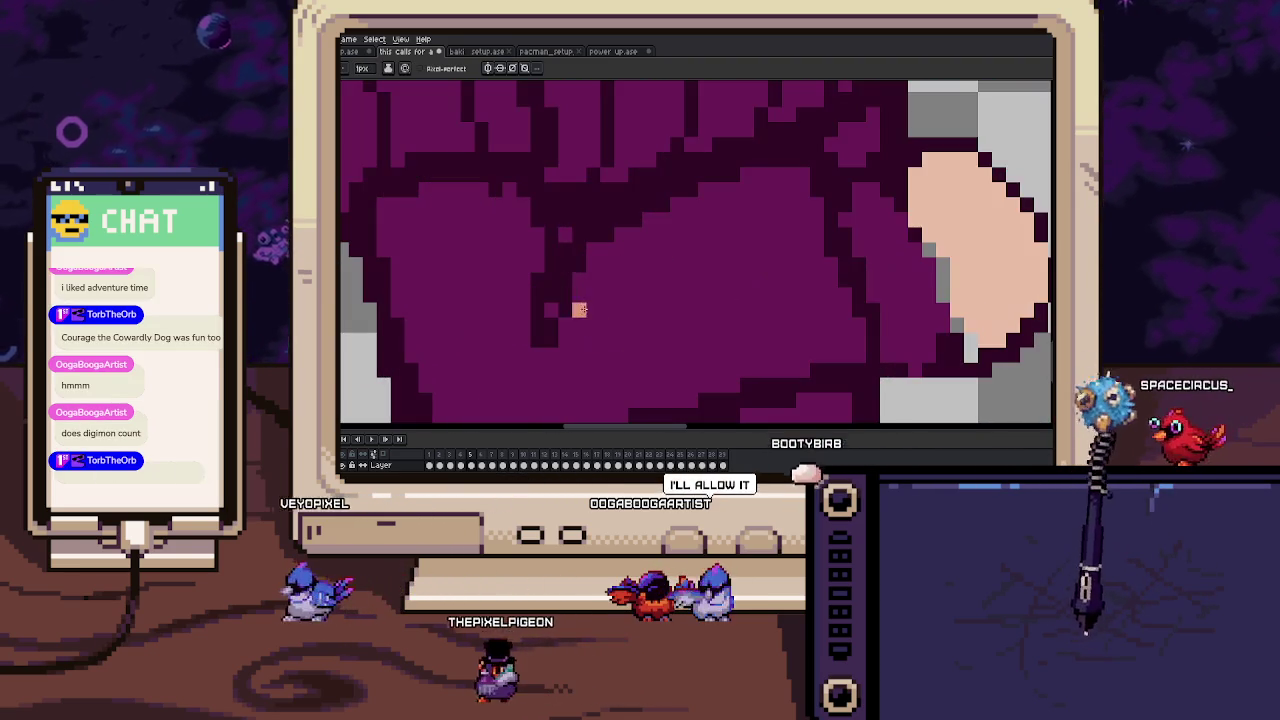
pyautogui.moveTo(598, 271); pyautogui.dragTo(524, 311)
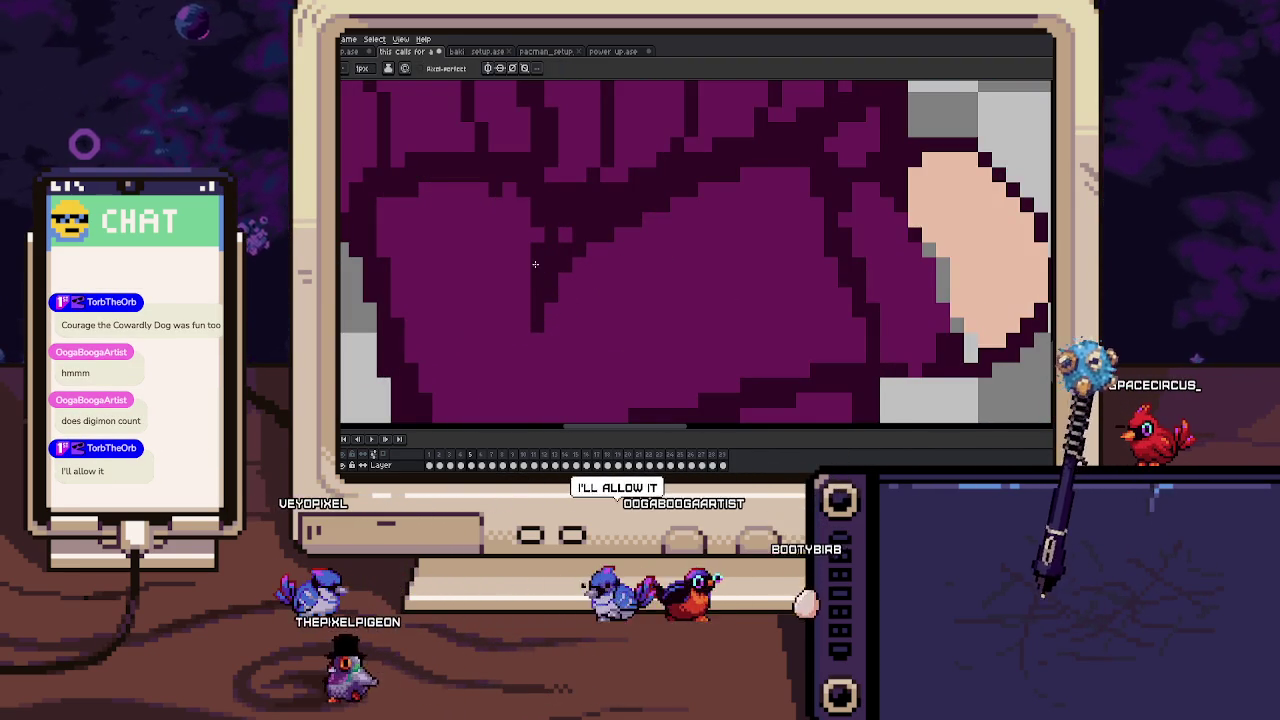
pyautogui.scroll(-3, 607, 335)
pyautogui.scroll(1, 607, 335)
pyautogui.scroll(2, 596, 232)
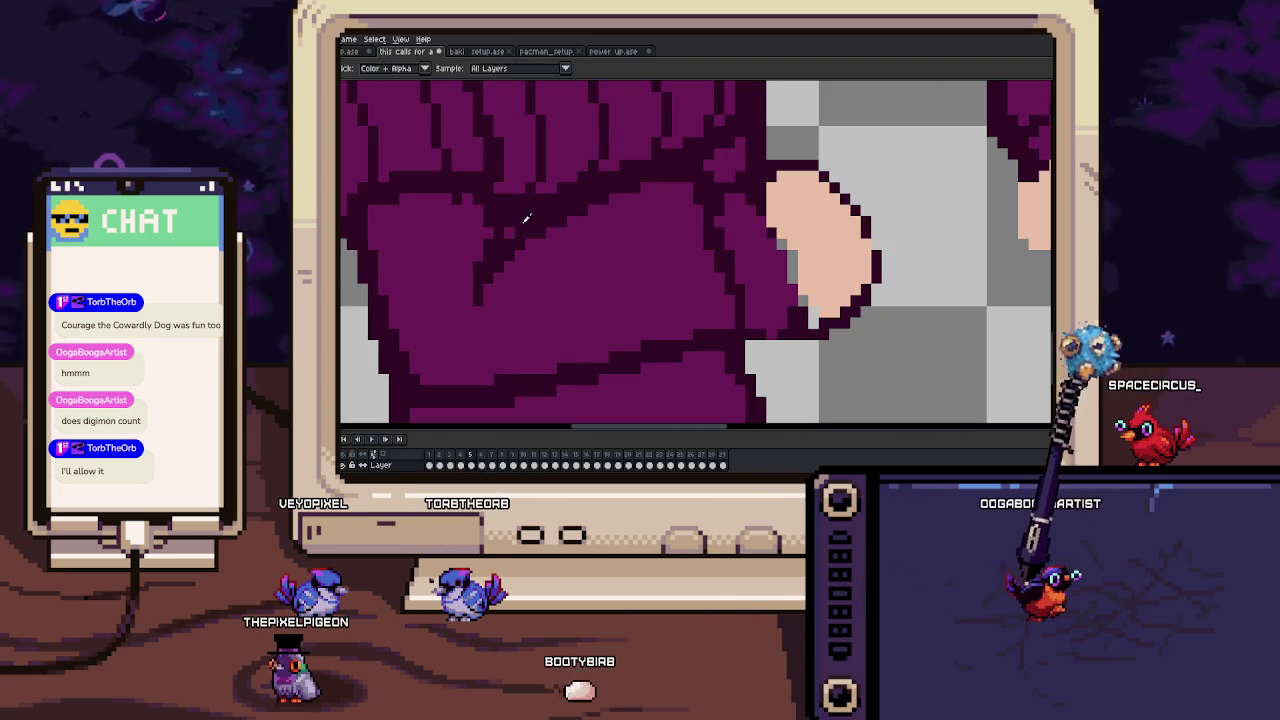
pyautogui.moveTo(530, 224); pyautogui.dragTo(532, 282)
pyautogui.scroll(-2, 470, 317)
pyautogui.scroll(-1, 560, 270)
pyautogui.scroll(1, 629, 227)
pyautogui.press('Left')
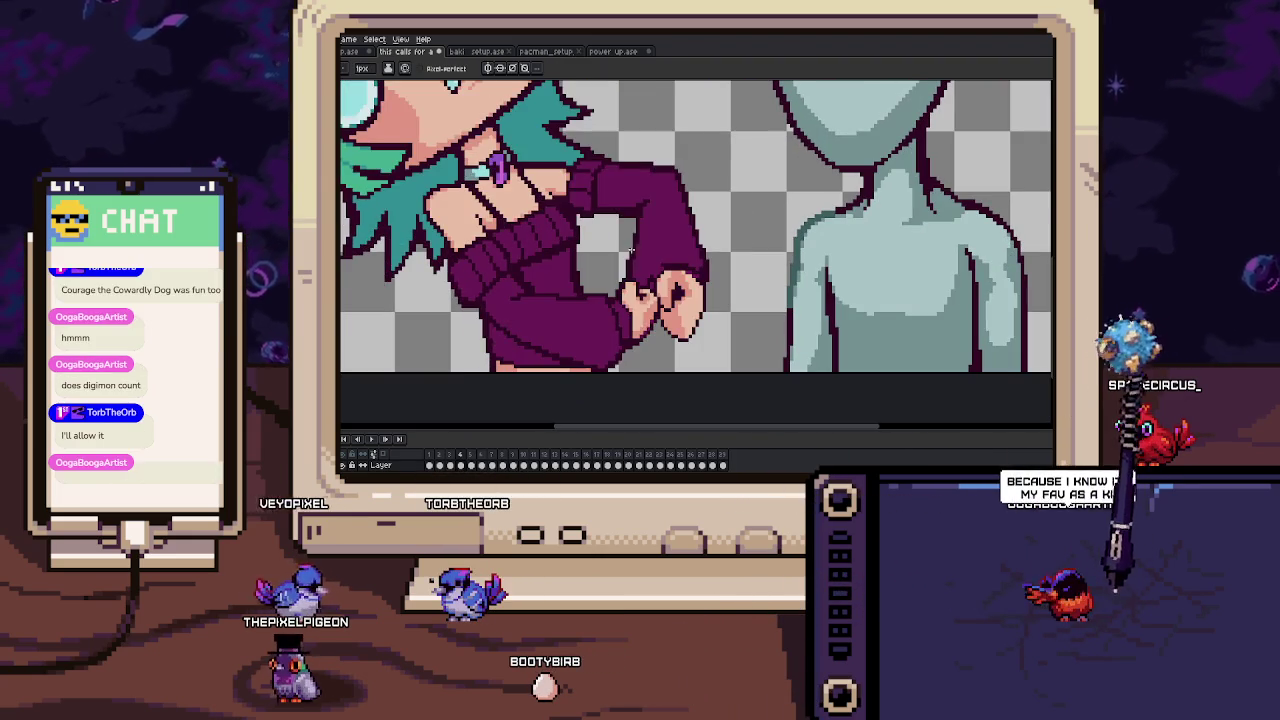
# Compare the clenched fist across frames 4 and 5, zoom onto the hands and pick the skin colour.
pyautogui.press('Left')
pyautogui.press('Right')
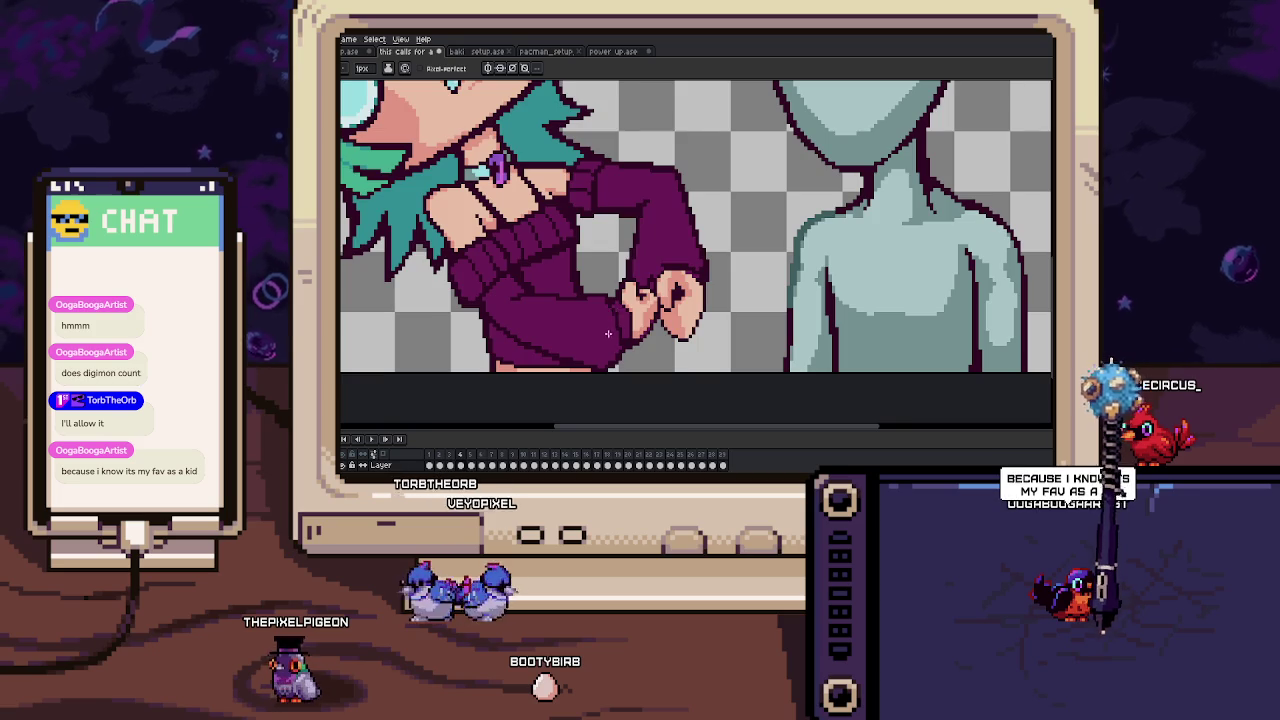
pyautogui.press('Right')
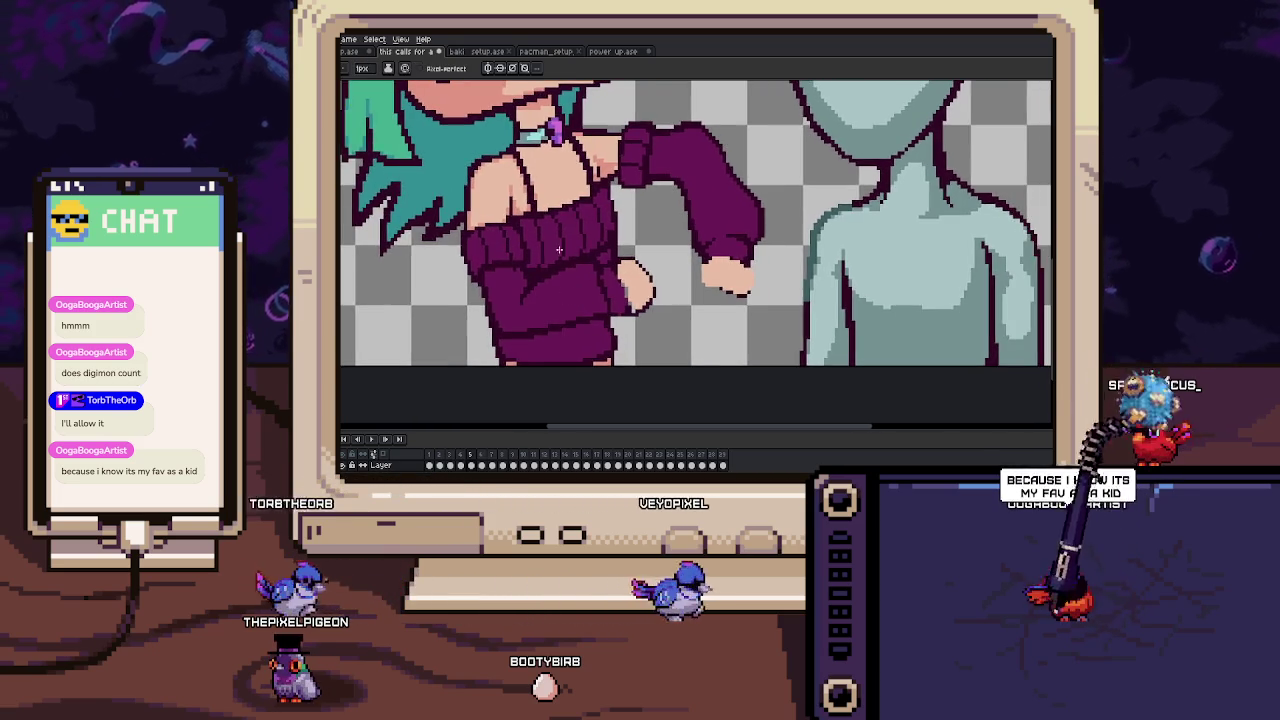
pyautogui.scroll(1, 640, 300)
pyautogui.press('Left')
pyautogui.scroll(1, 673, 284)
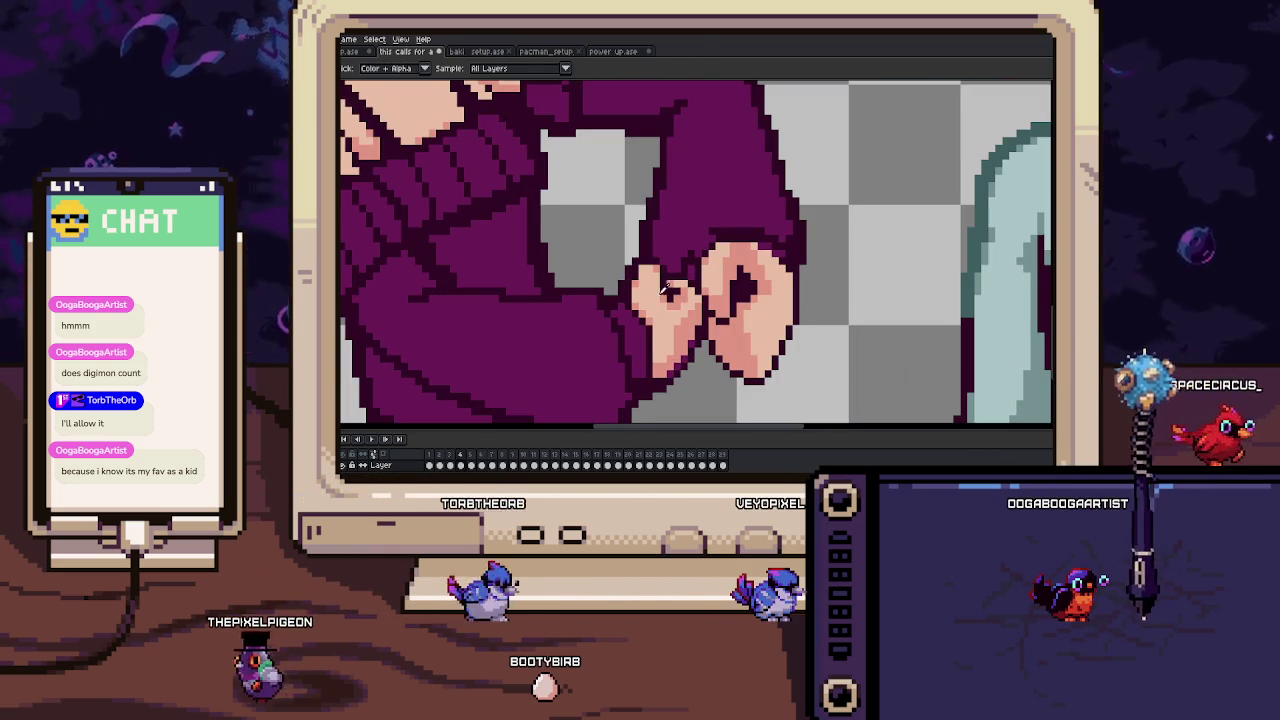
pyautogui.press('Right')
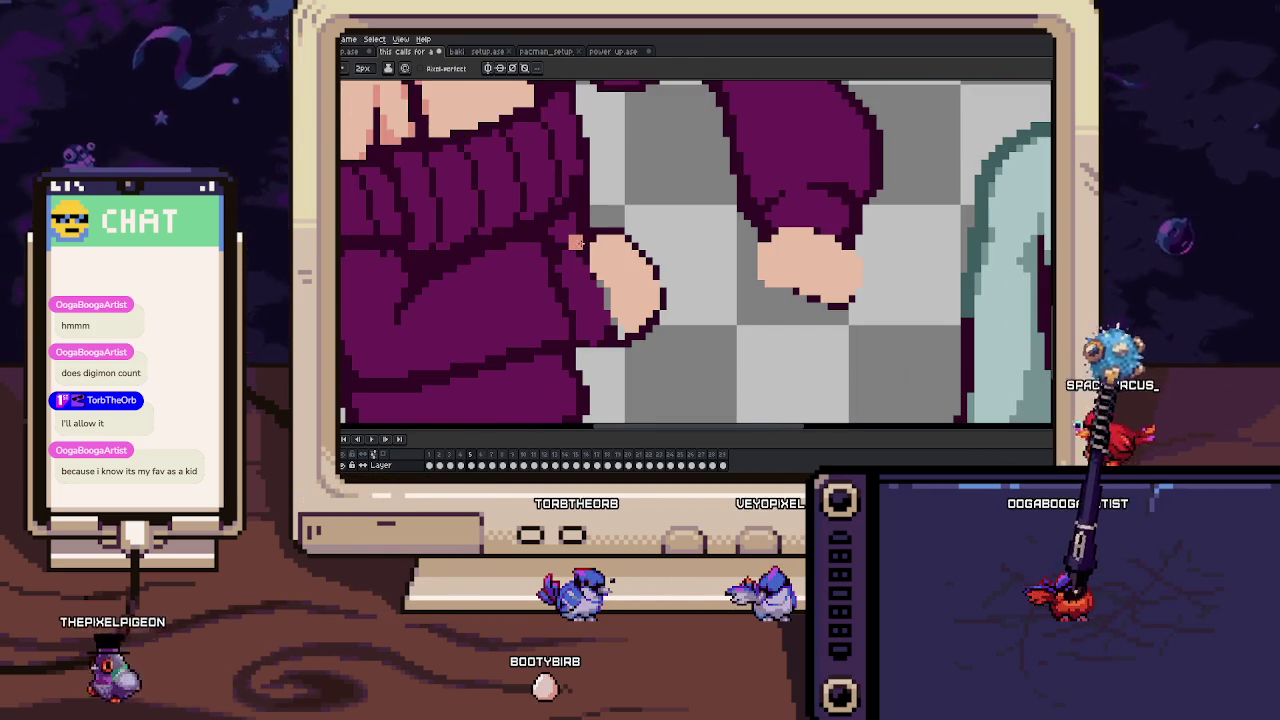
pyautogui.scroll(1, 612, 228)
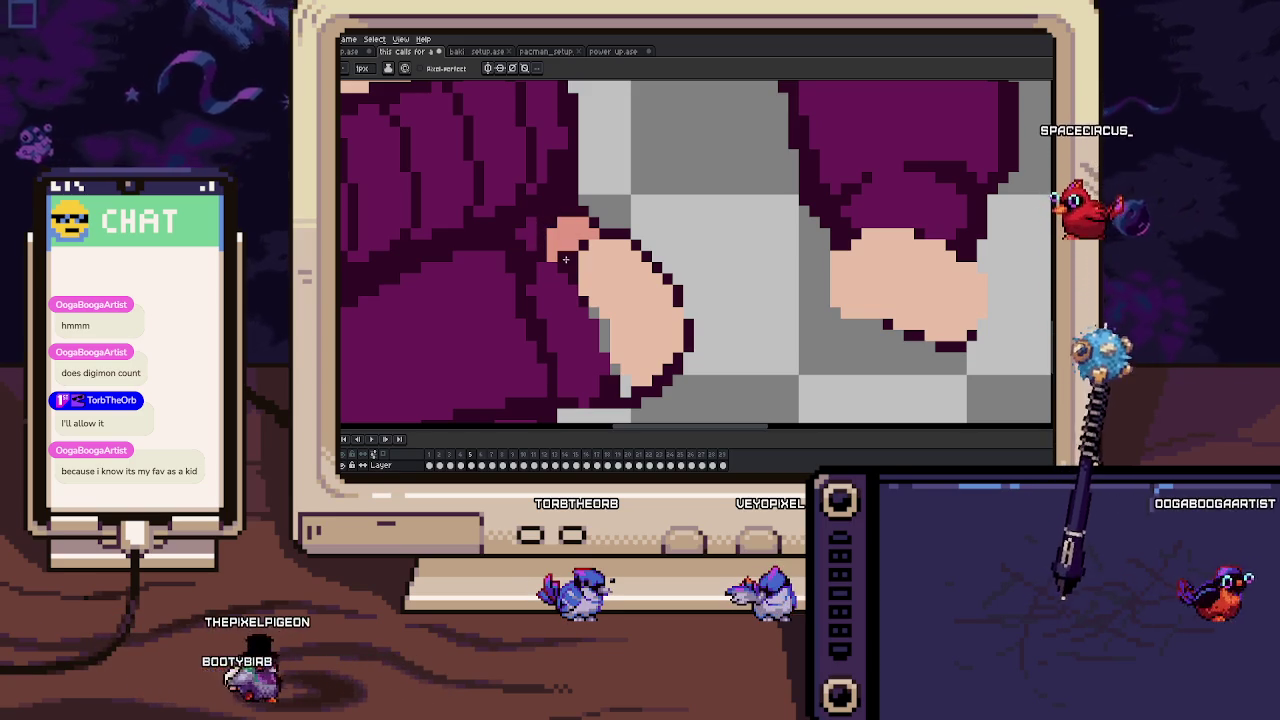
pyautogui.press('alt')
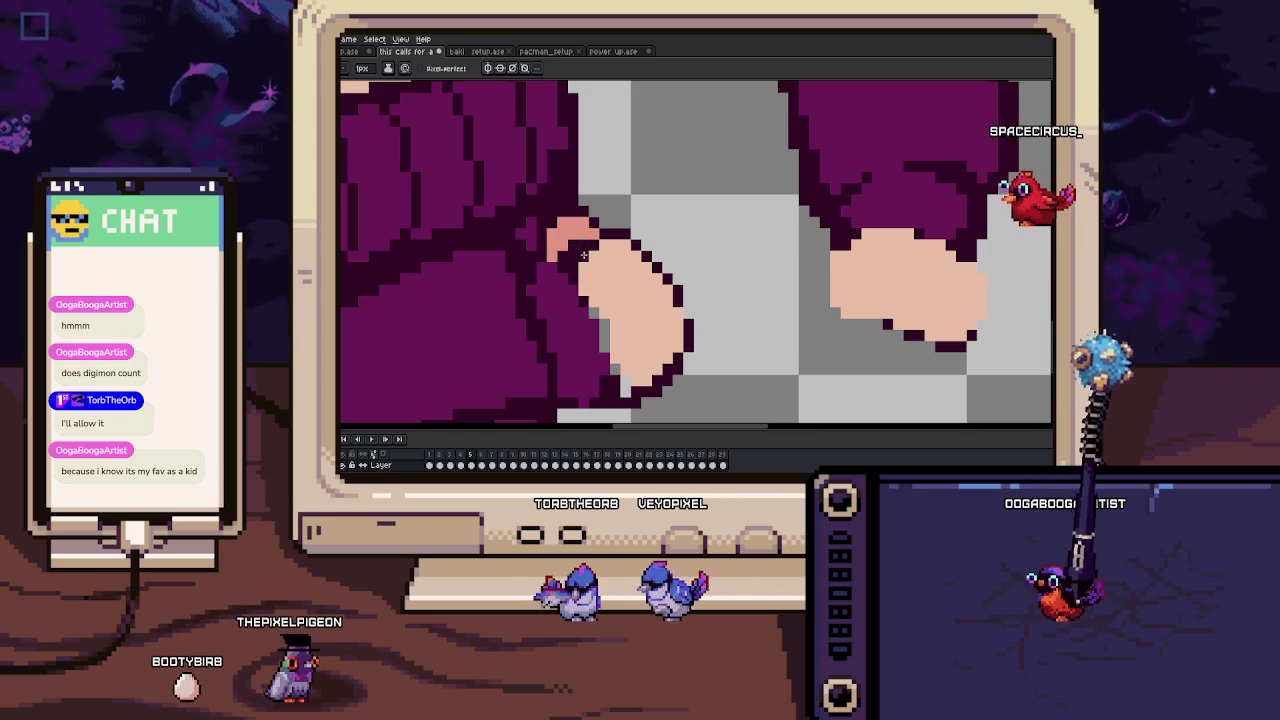
pyautogui.press('alt')
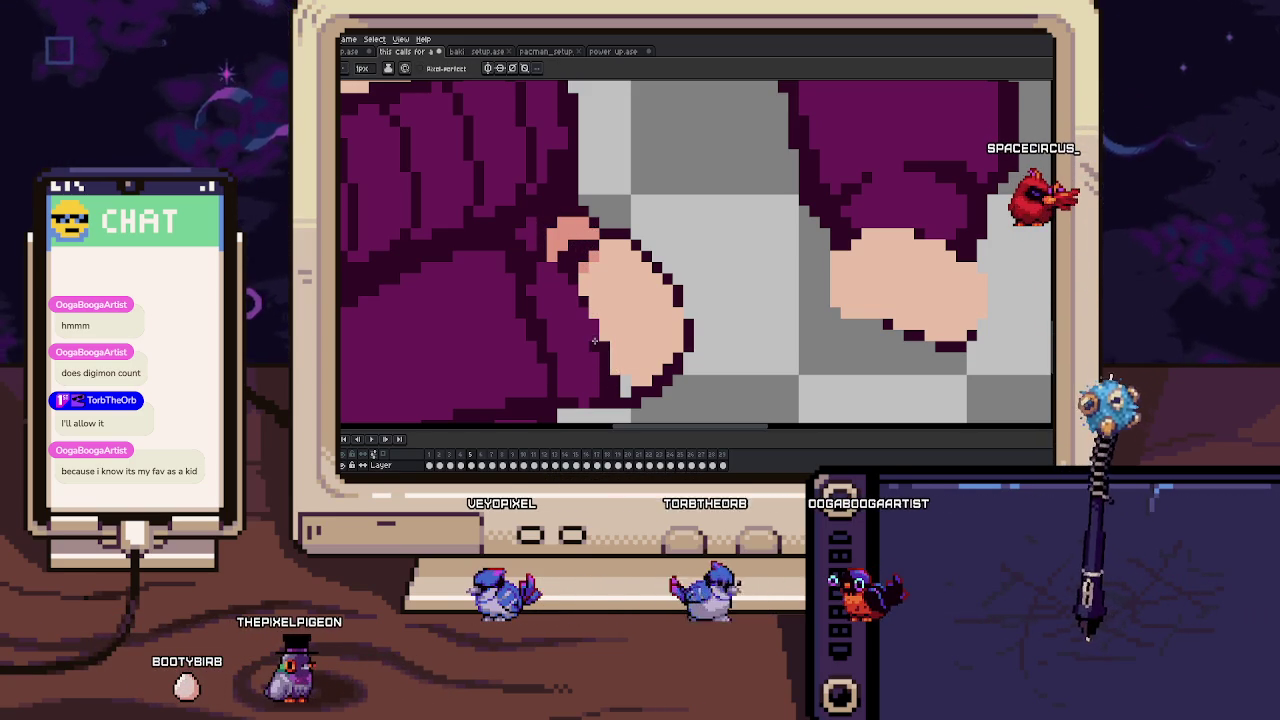
pyautogui.moveTo(591, 317); pyautogui.dragTo(600, 298)
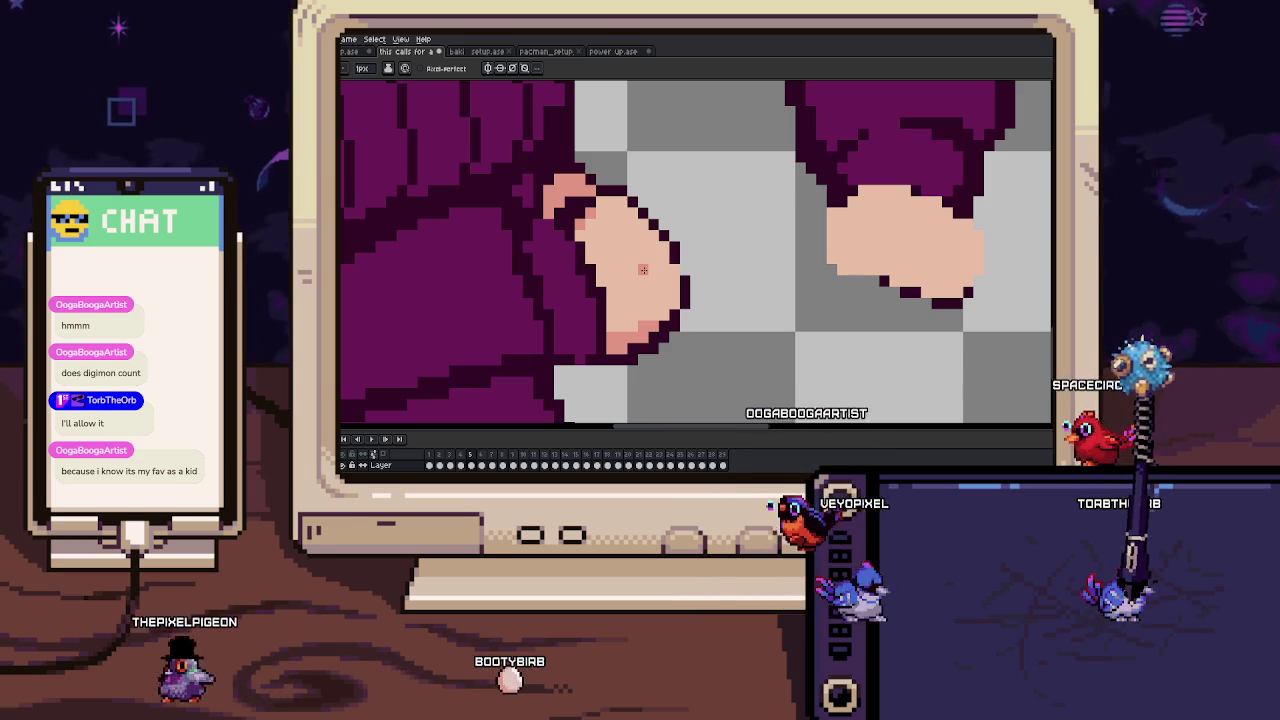
pyautogui.moveTo(694, 292); pyautogui.dragTo(711, 263)
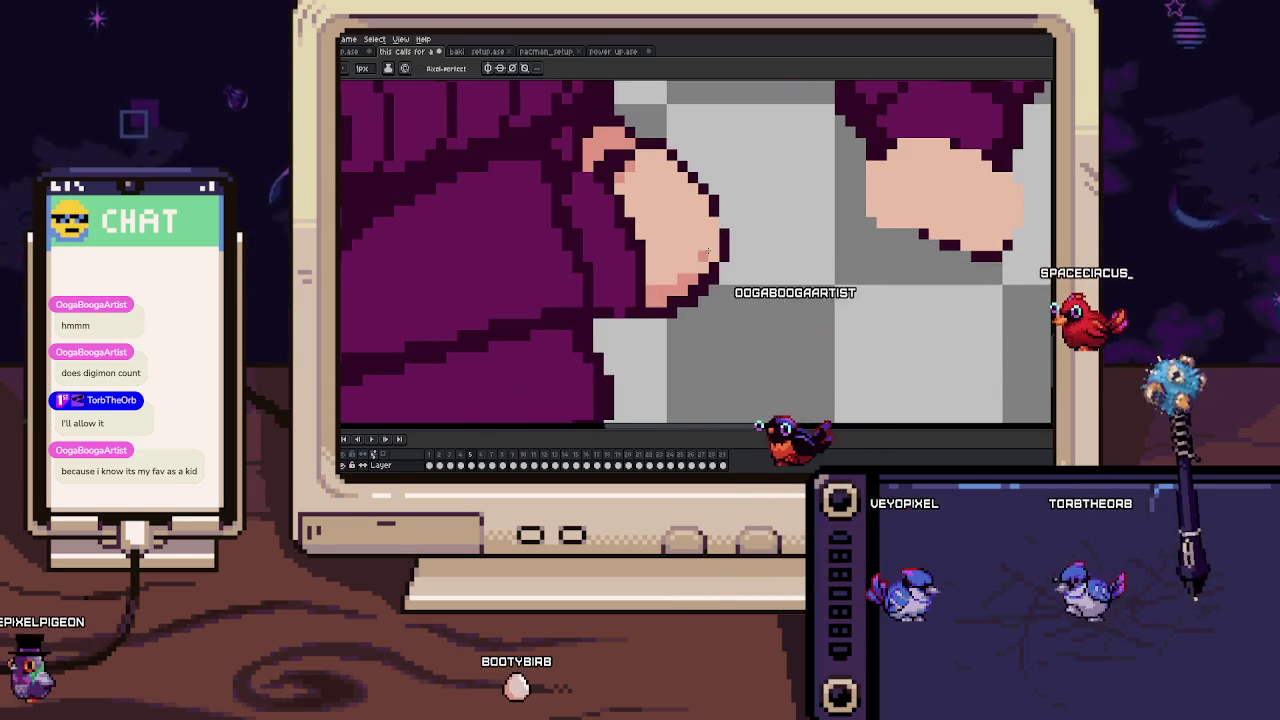